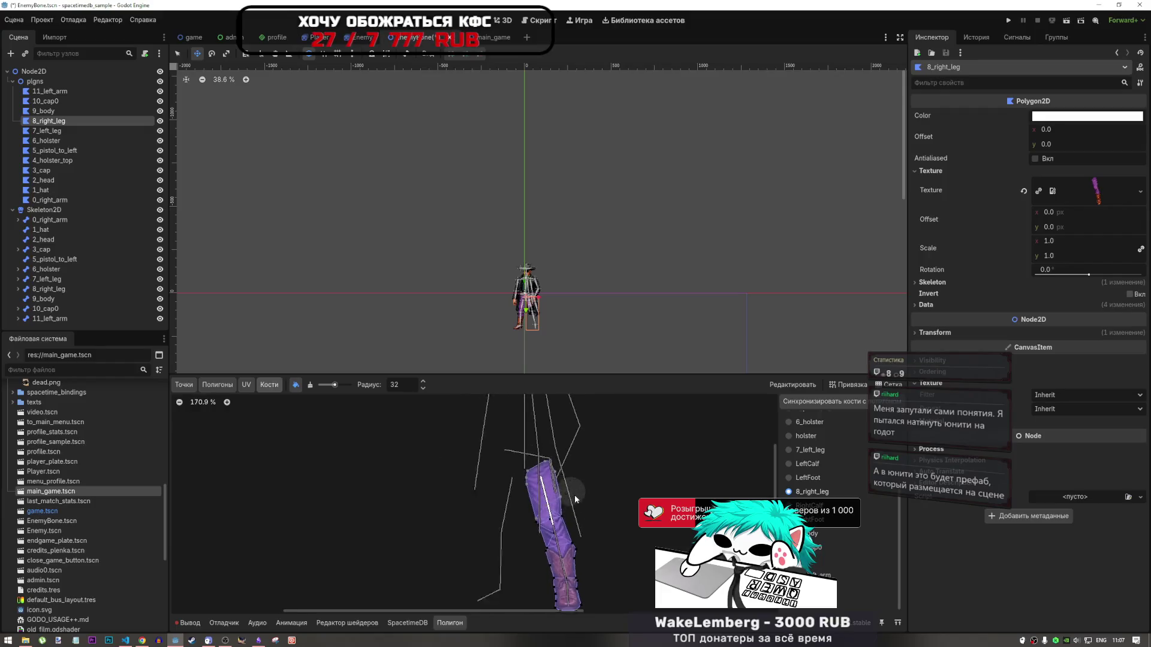
Check the original enemy sprite scene for reference, then return to the rigged EnemyBone scene
scroll(572, 494, up, 3)
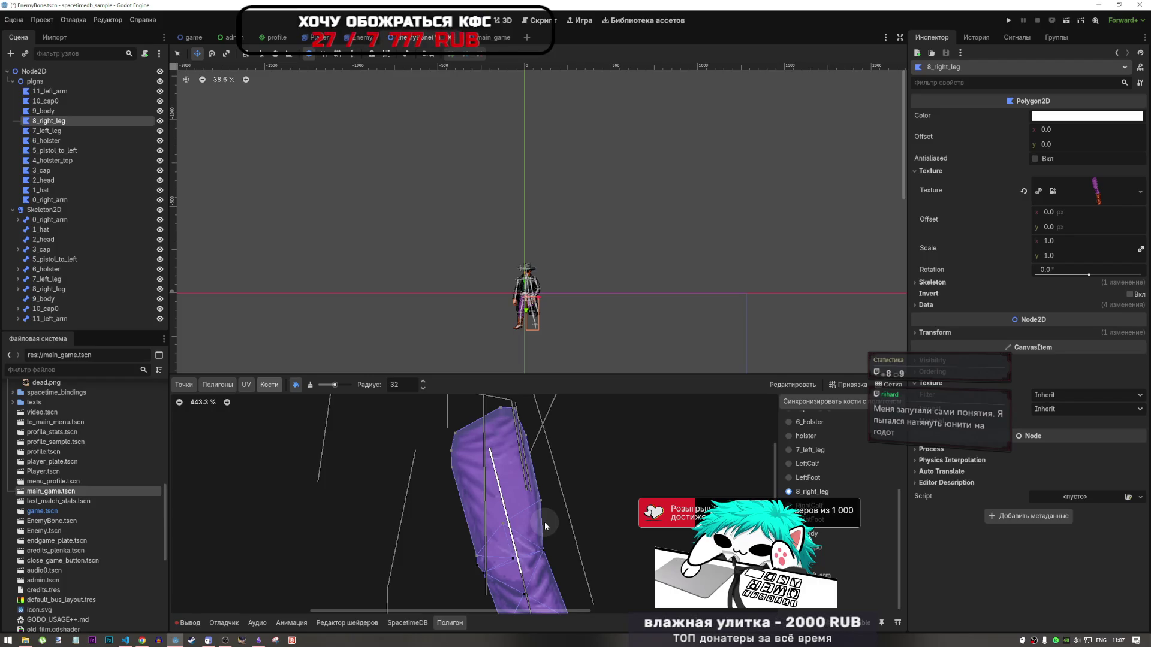
click(356, 40)
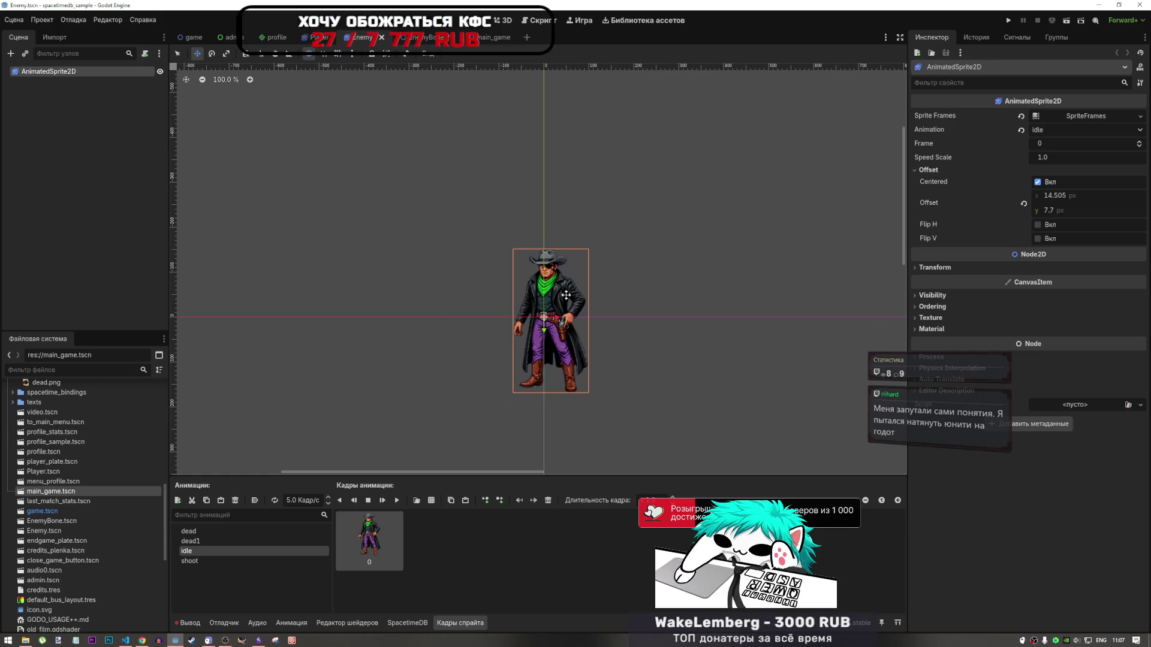
click(427, 37)
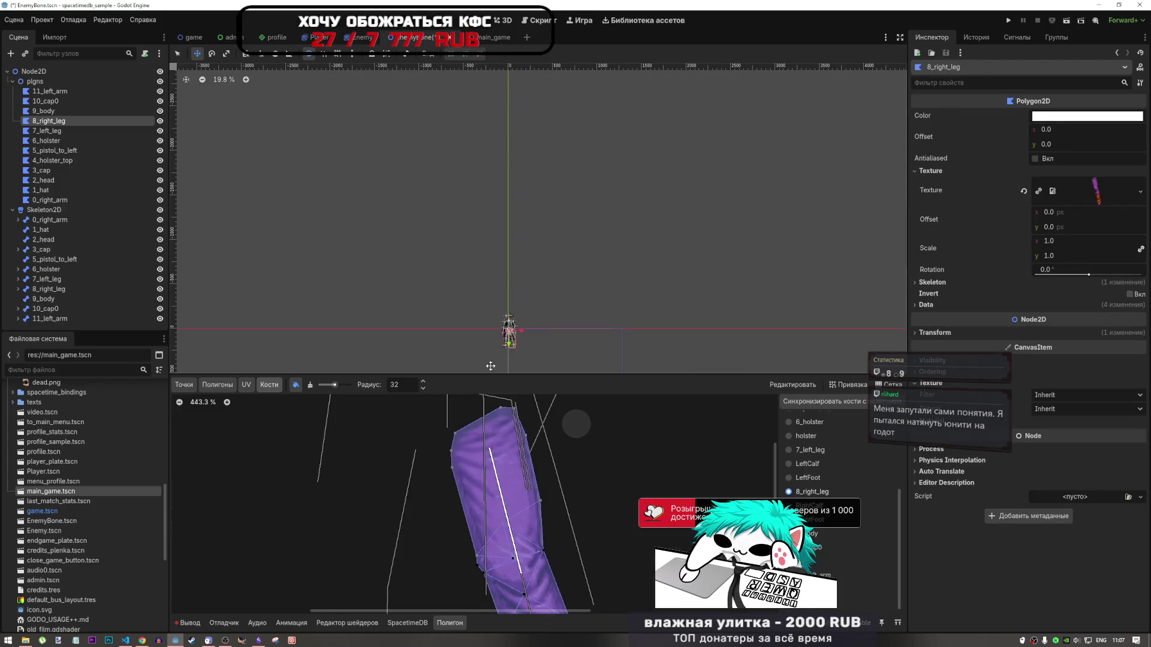
Paint 8_right_leg bone weight onto the vertices along the leg polygon
scroll(497, 276, up, 2)
scroll(520, 270, up, 3)
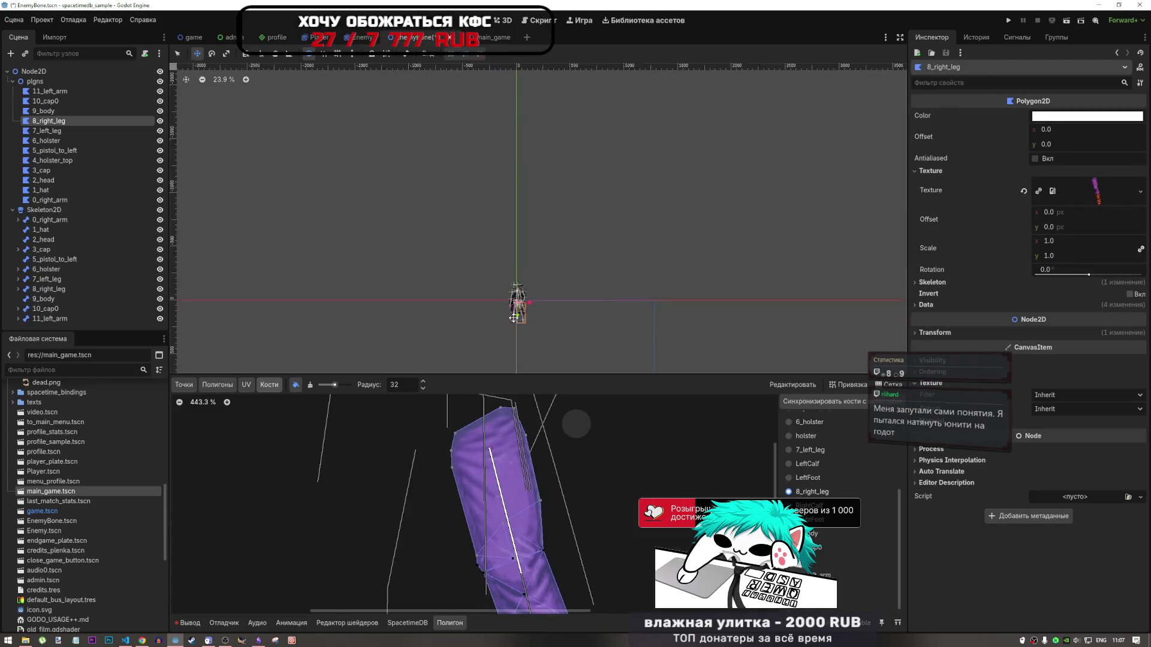
scroll(552, 294, up, 3)
scroll(600, 264, down, 3)
scroll(608, 249, up, 4)
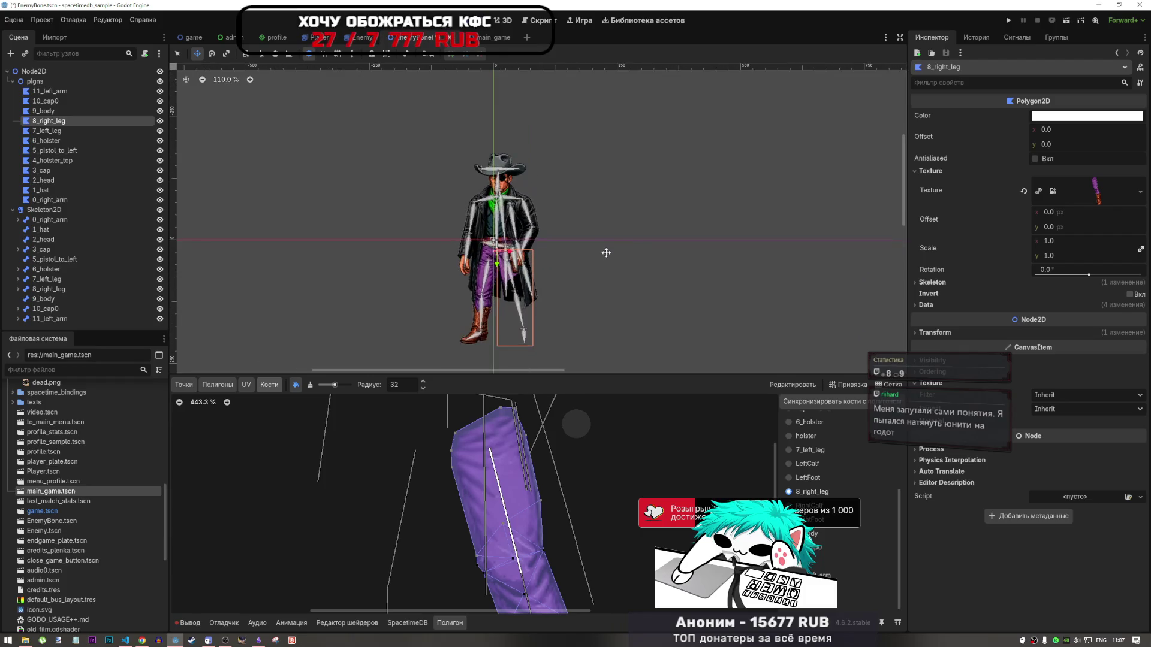
scroll(549, 479, down, 2)
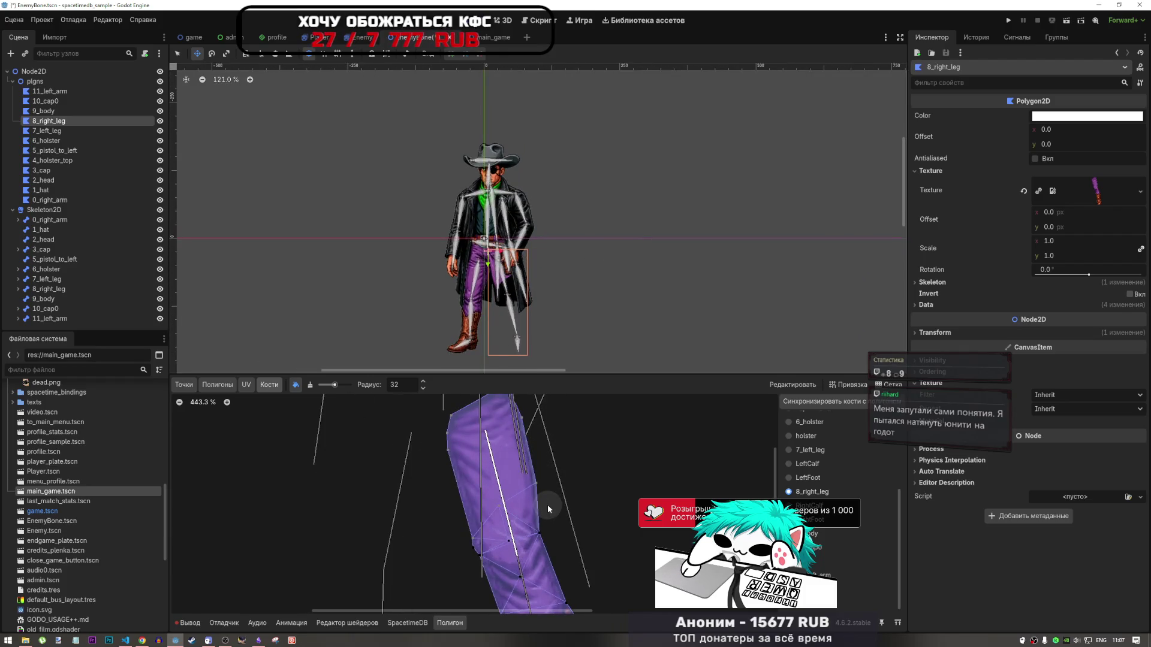
scroll(552, 471, down, 4)
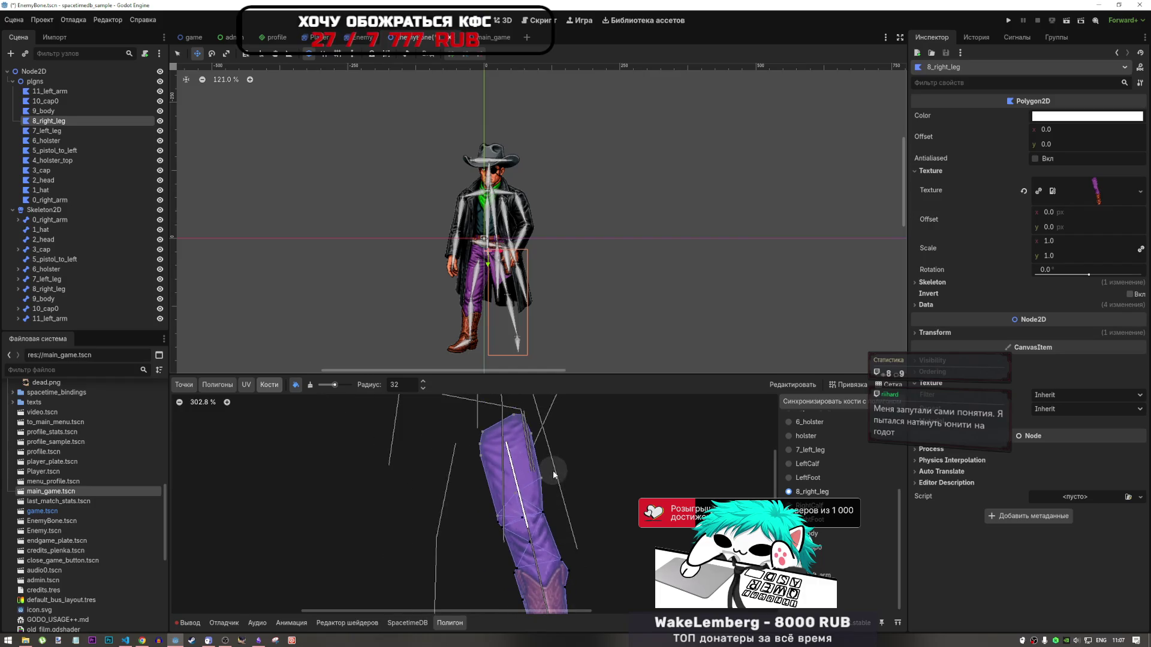
scroll(556, 488, down, 3)
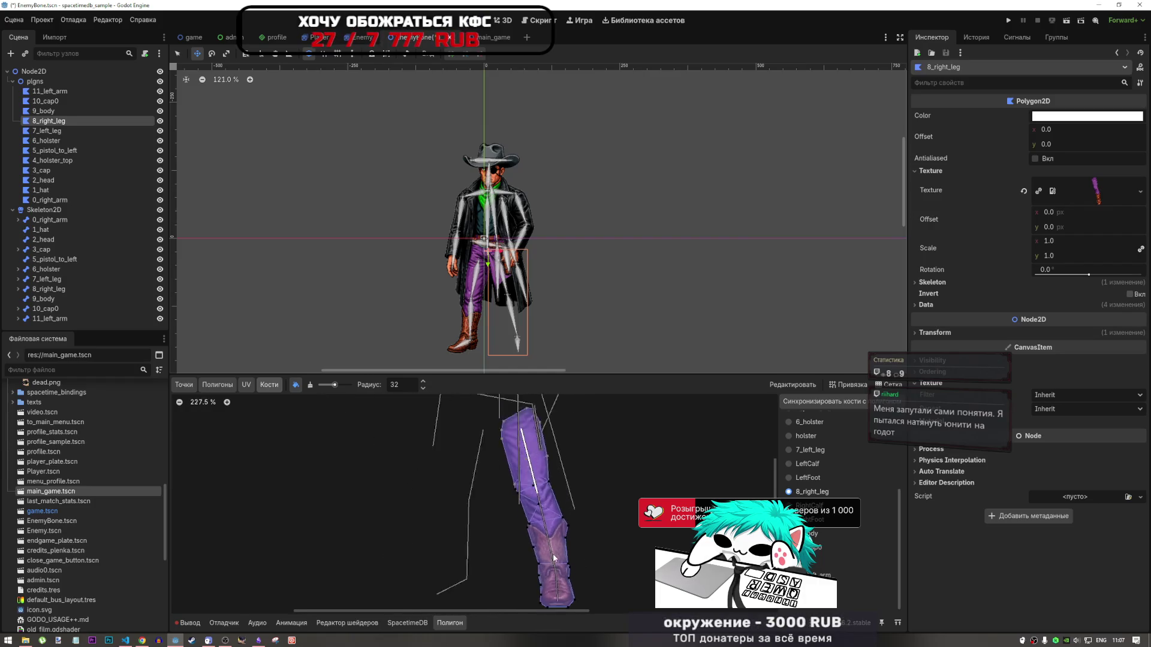
scroll(565, 488, up, 5)
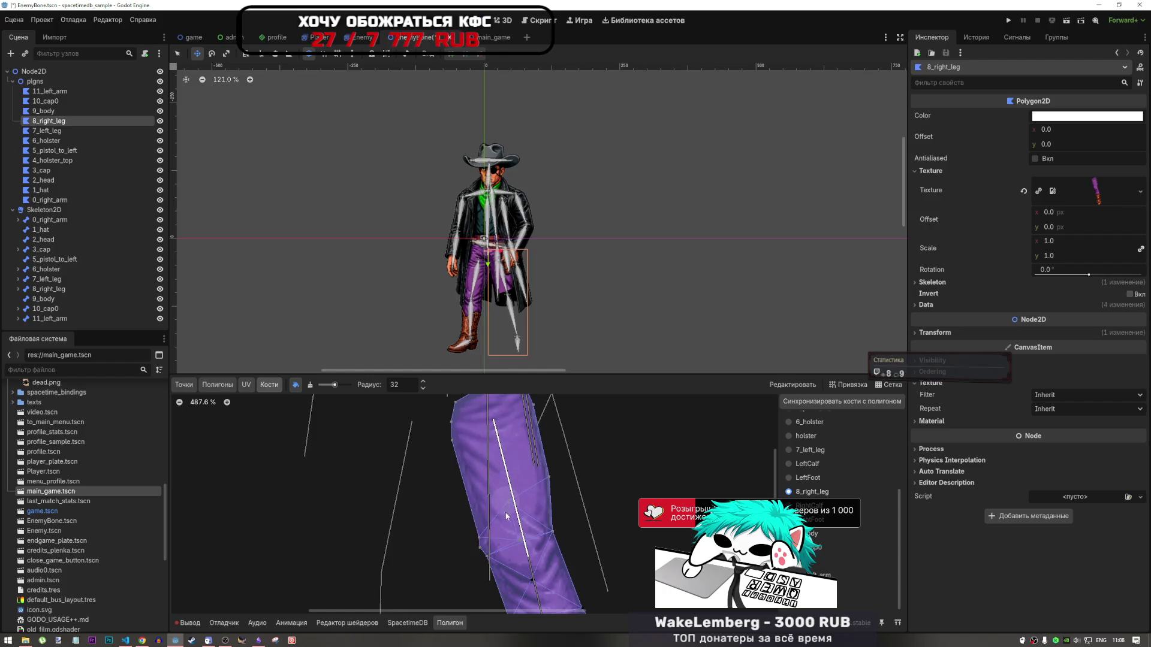
scroll(482, 533, down, 1)
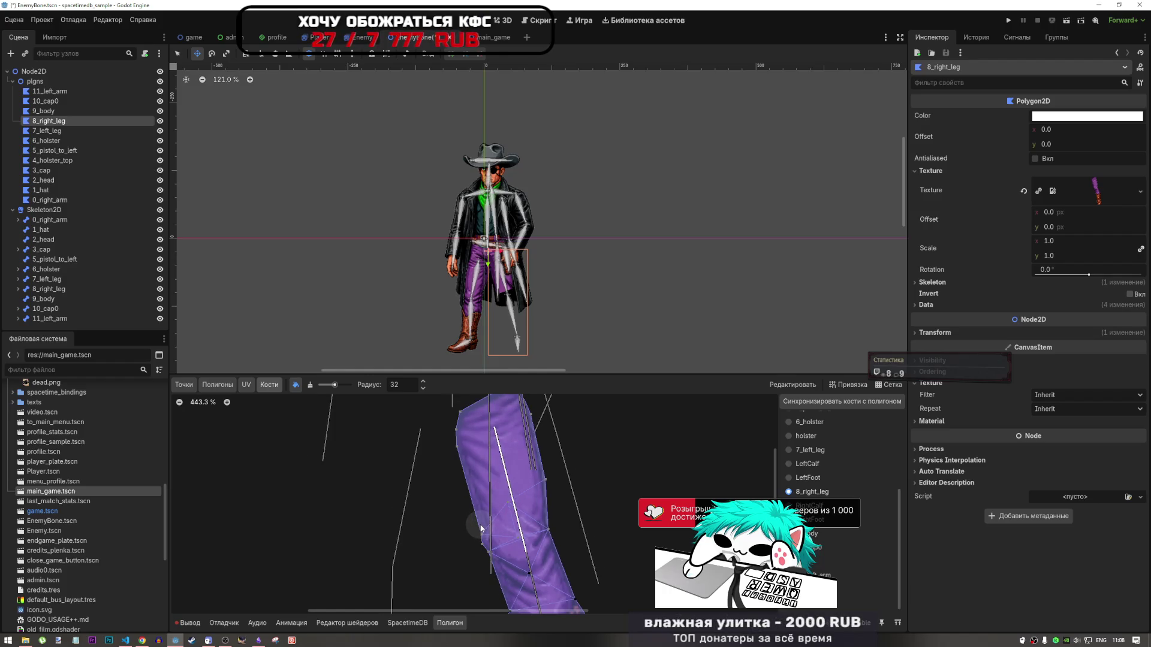
mouse_move(481, 529)
mouse_down()
mouse_move(549, 480)
mouse_move(534, 414)
mouse_move(485, 397)
mouse_up()
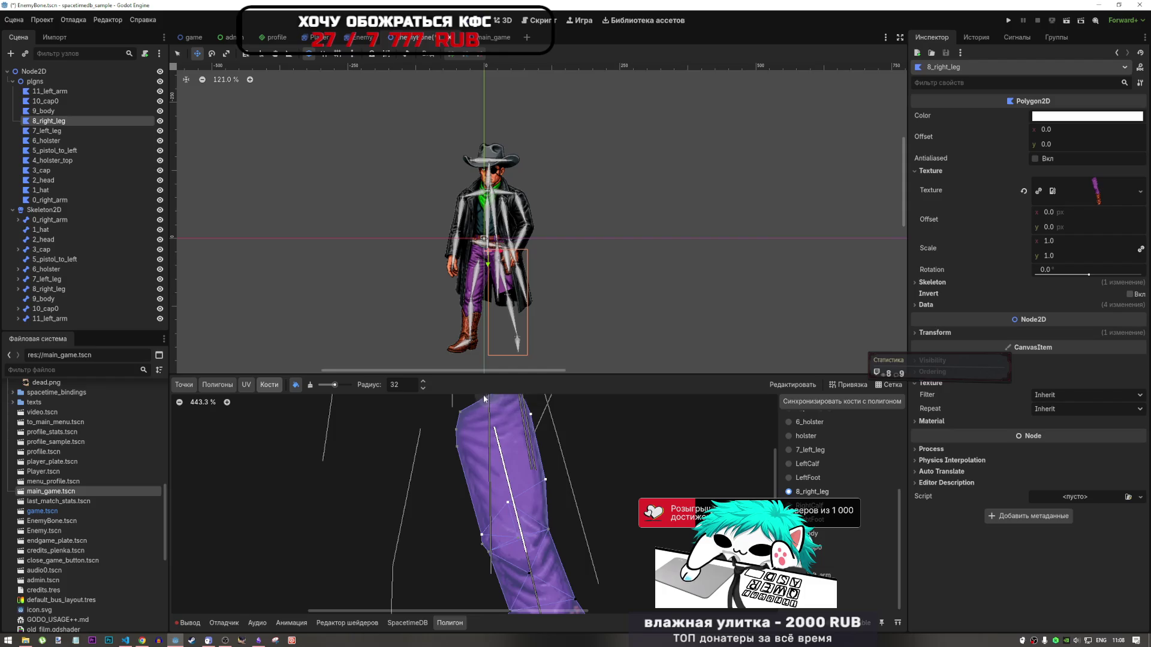
scroll(538, 475, down, 4)
scroll(534, 470, down, 2)
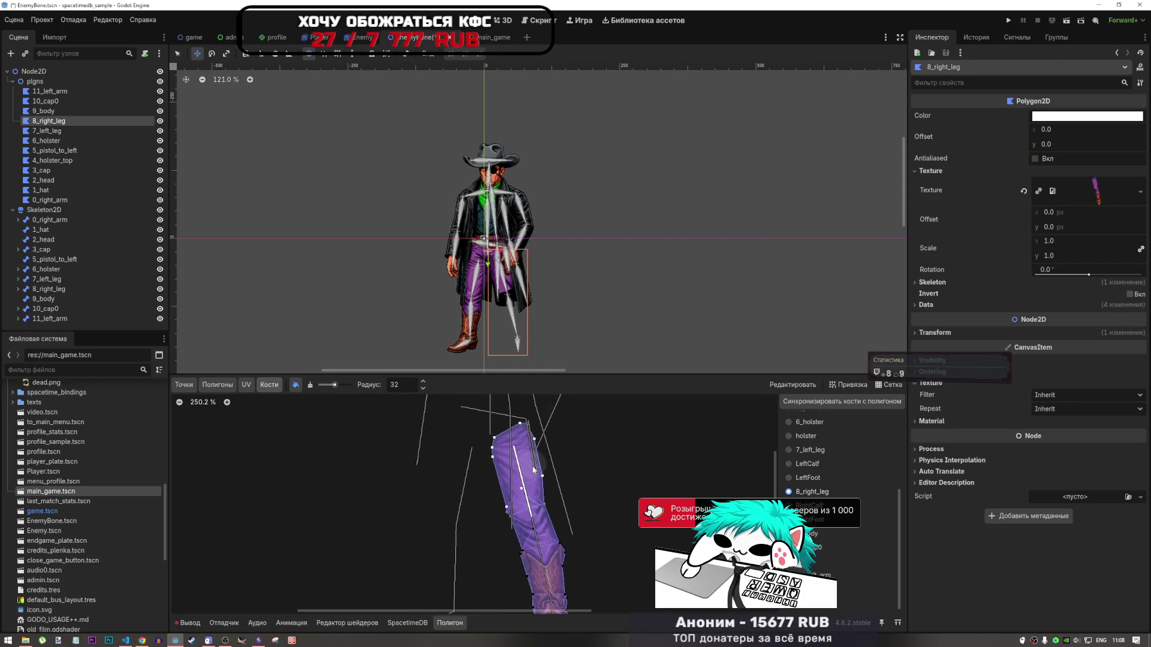
scroll(533, 469, down, 1)
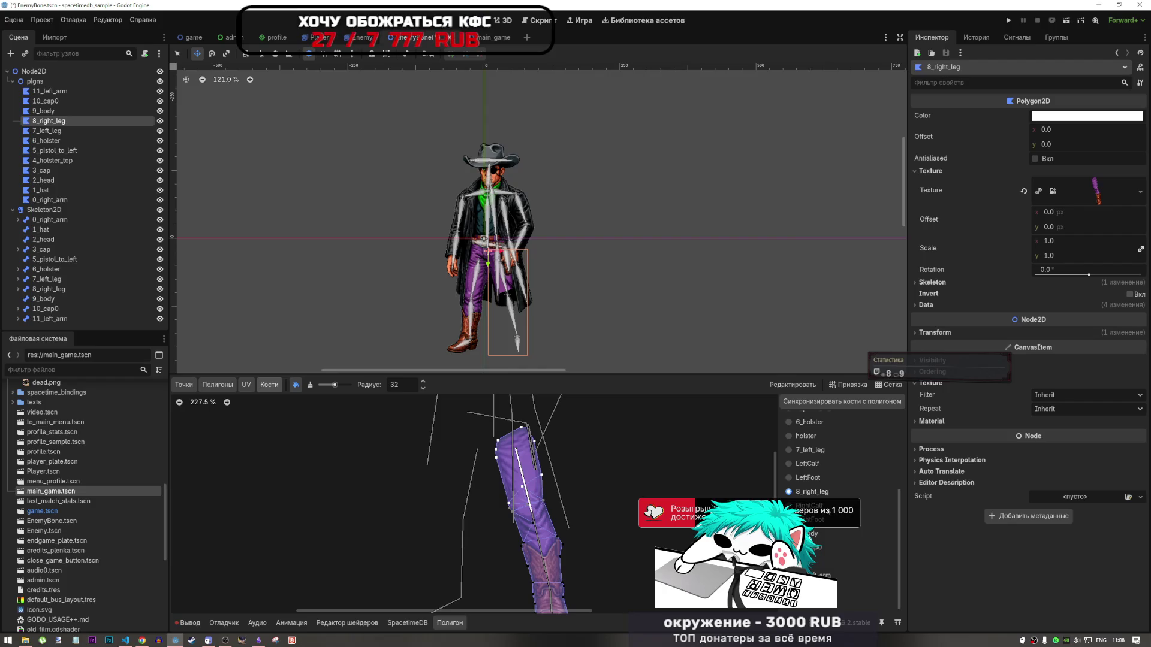
scroll(536, 442, up, 11)
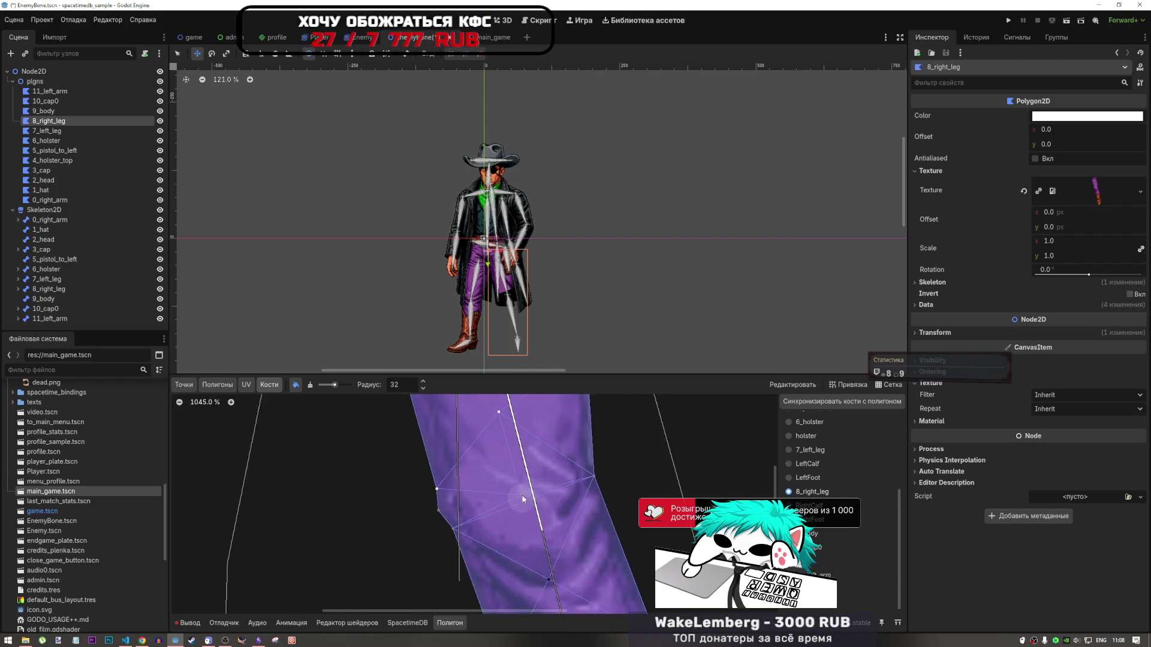
scroll(537, 451, down, 2)
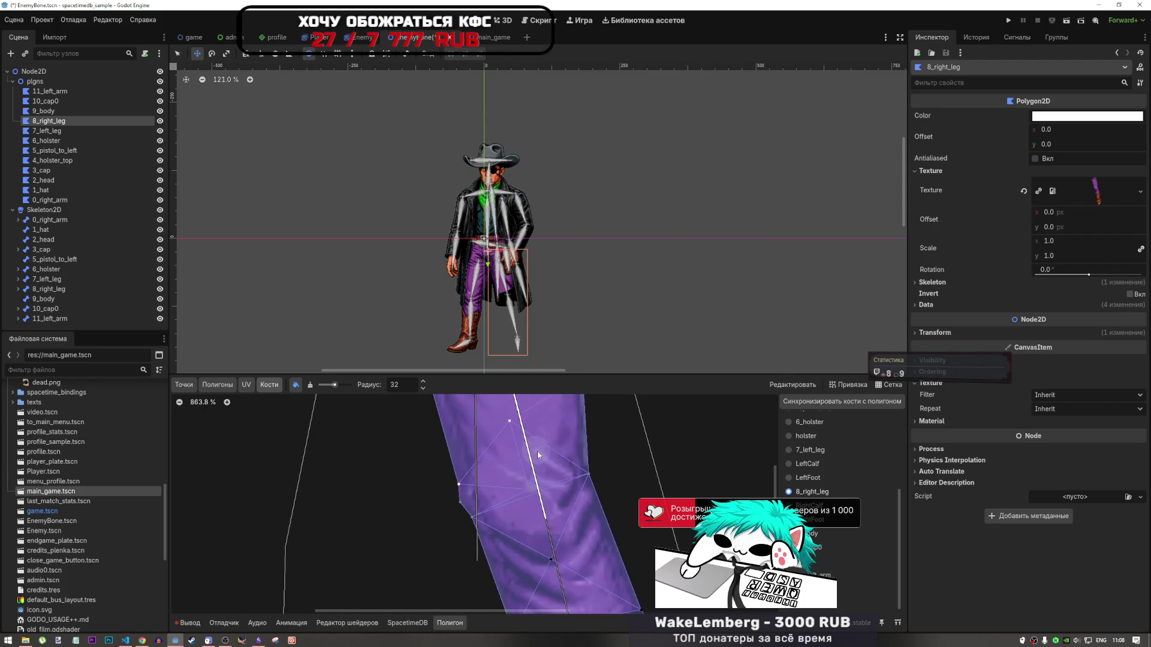
scroll(557, 482, down, 2)
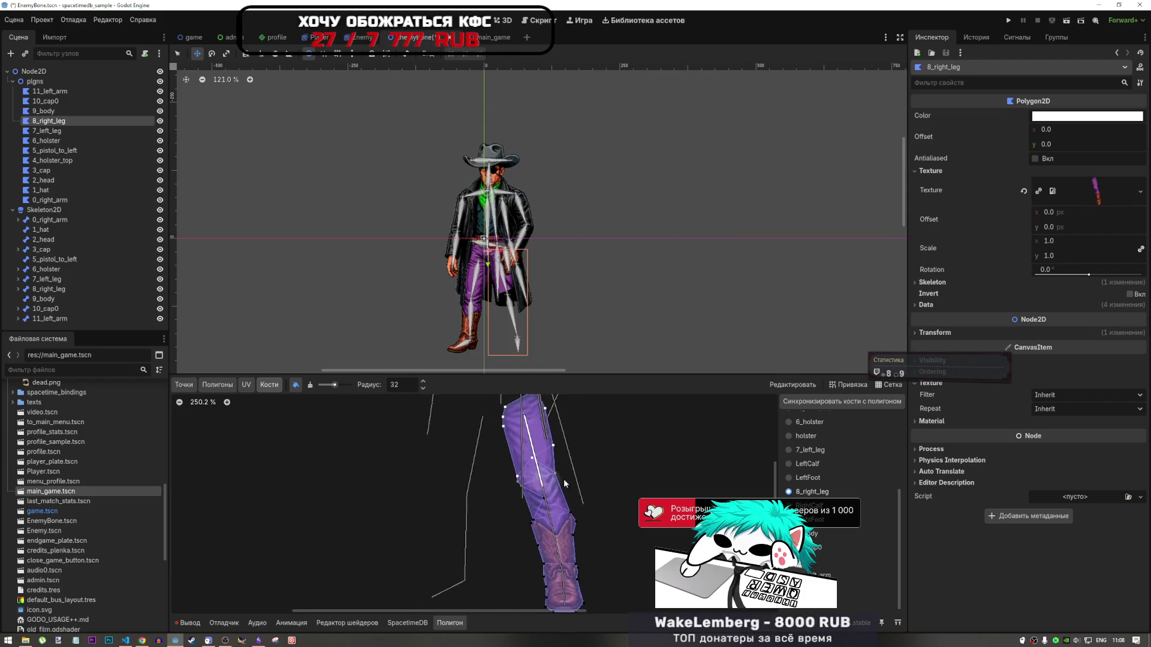
scroll(558, 486, up, 1)
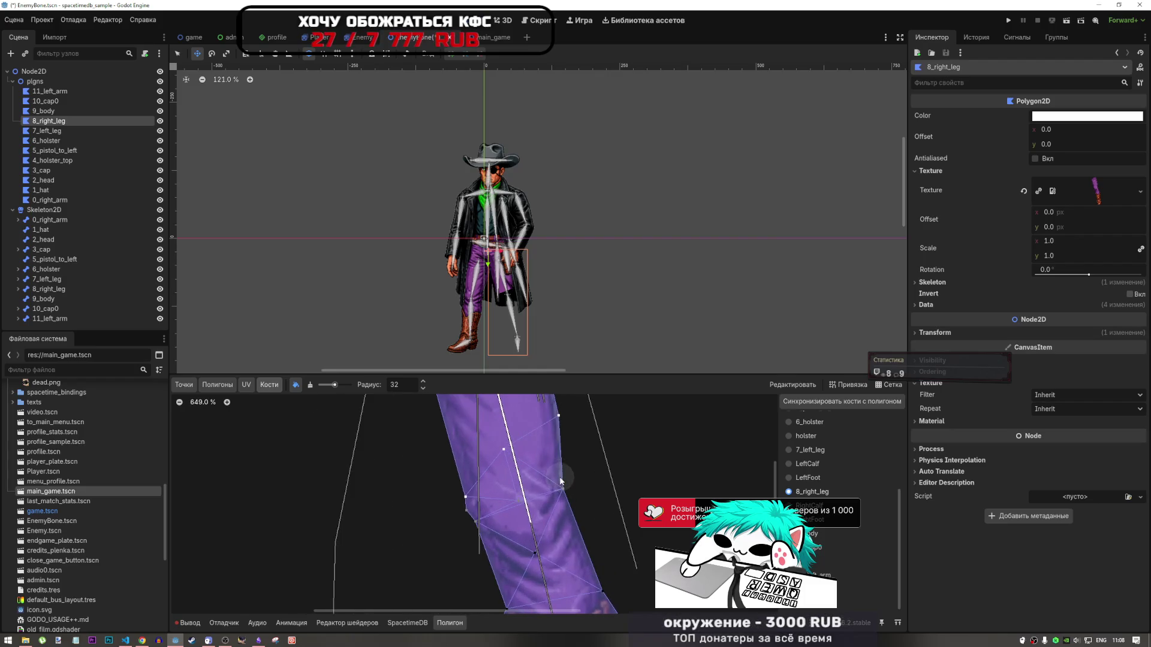
scroll(585, 434, down, 4)
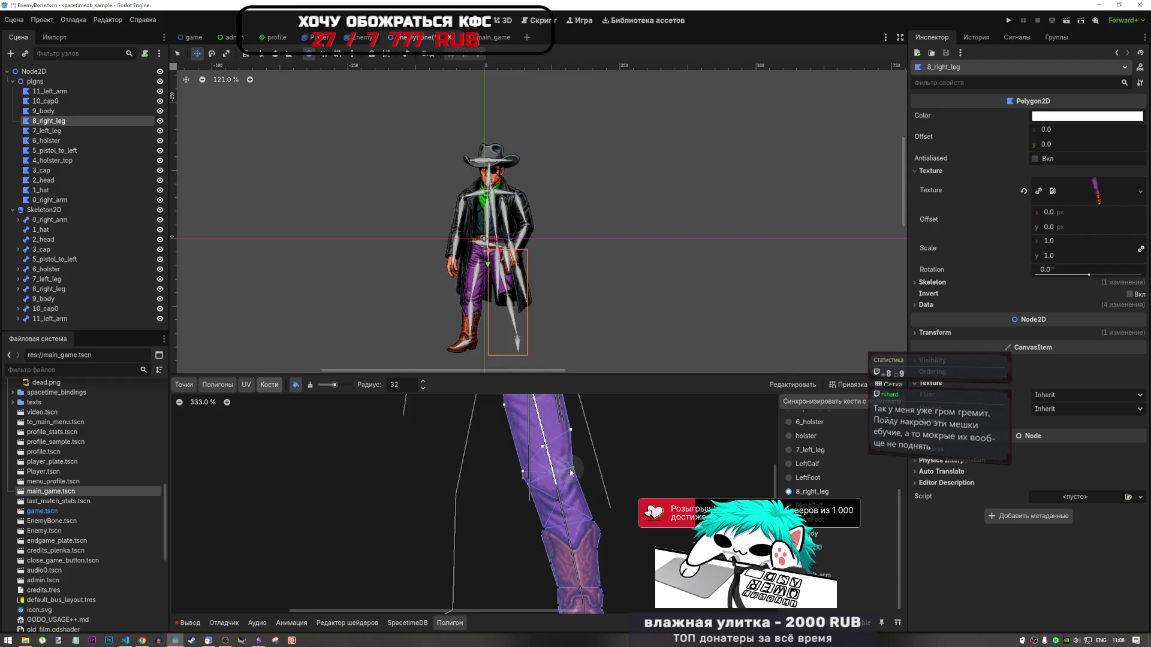
Select the calf bone and paint its weight onto the upper leg mesh
scroll(570, 470, down, 1)
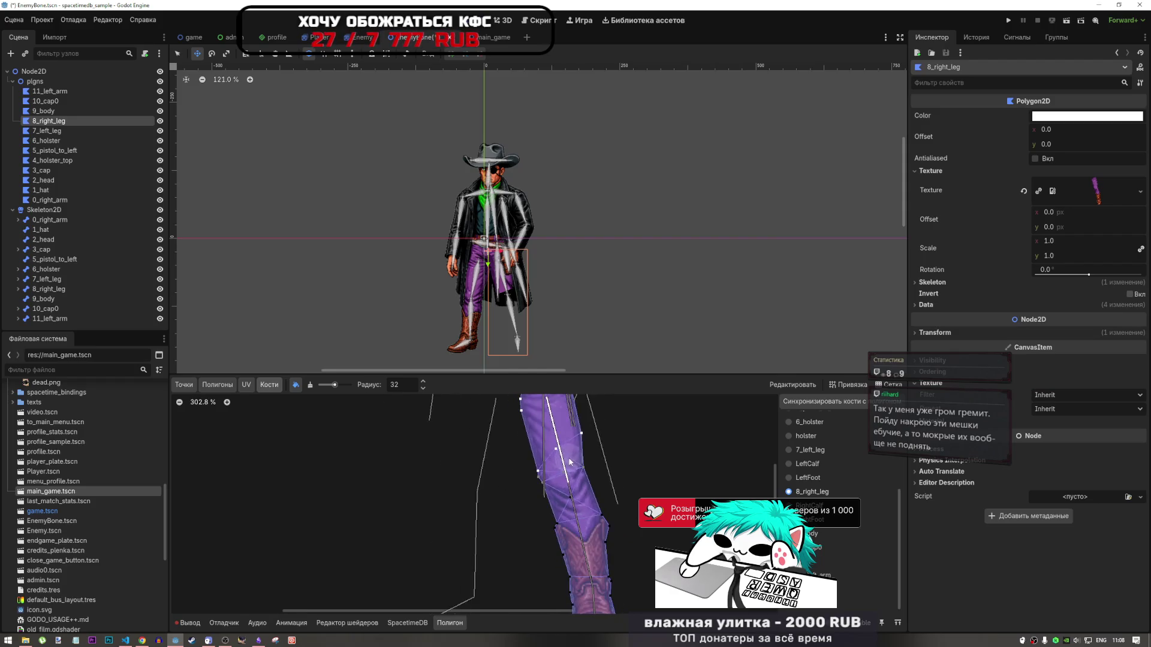
scroll(569, 462, up, 5)
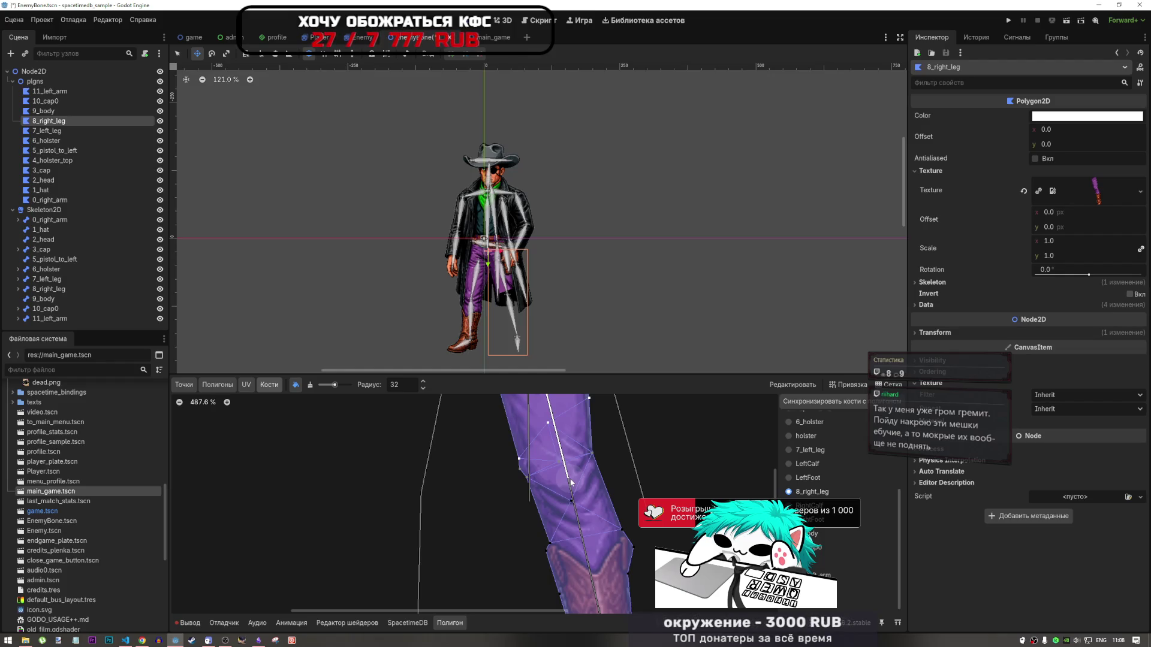
scroll(608, 449, down, 6)
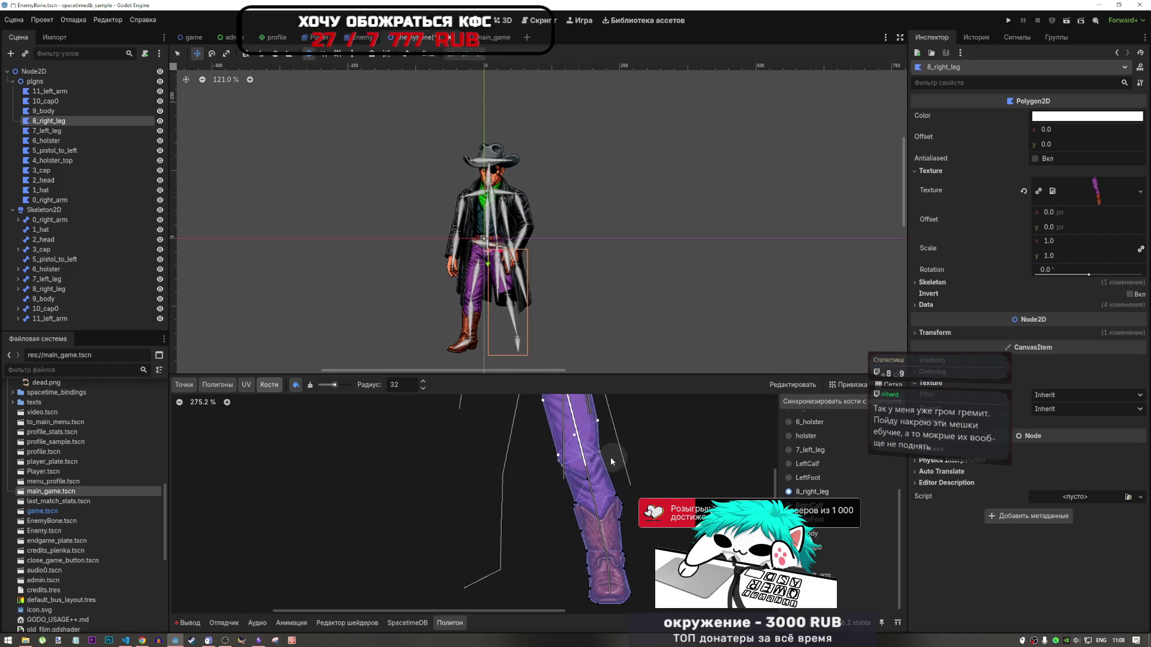
scroll(586, 459, down, 1)
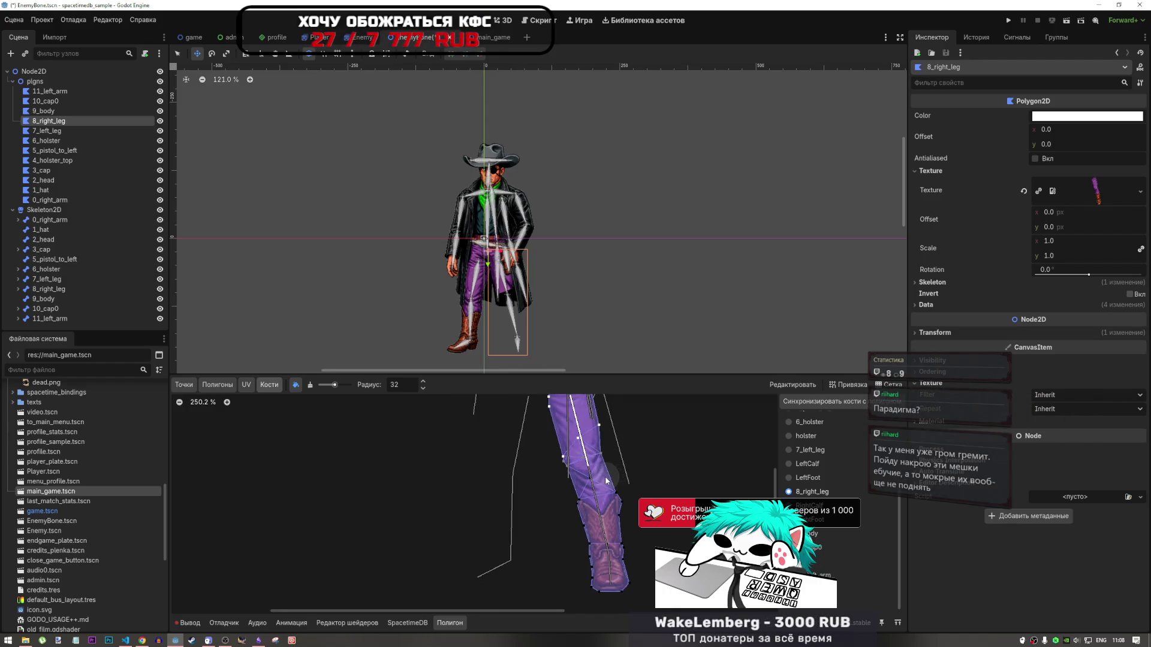
scroll(601, 453, up, 1)
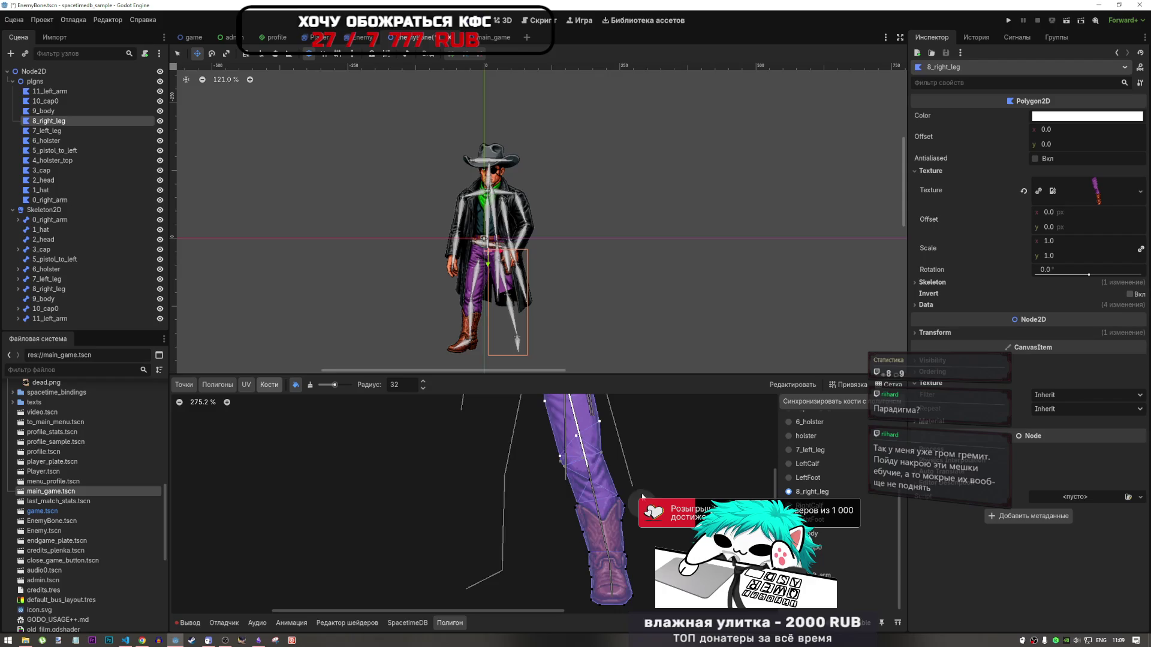
scroll(617, 480, up, 7)
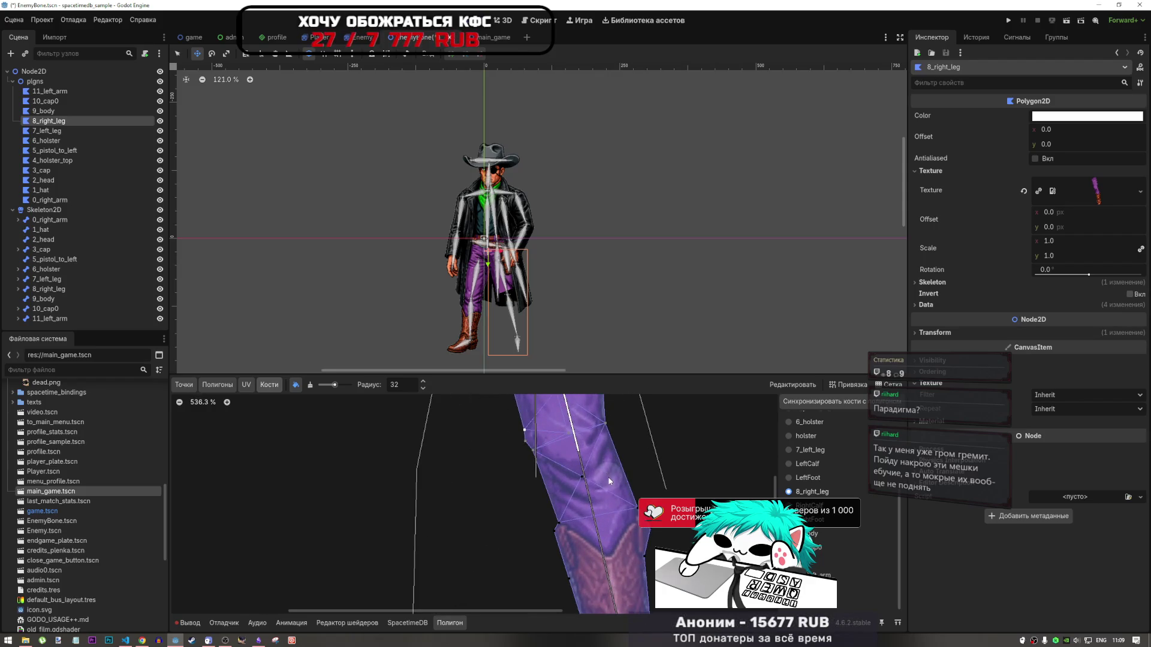
scroll(574, 452, up, 5)
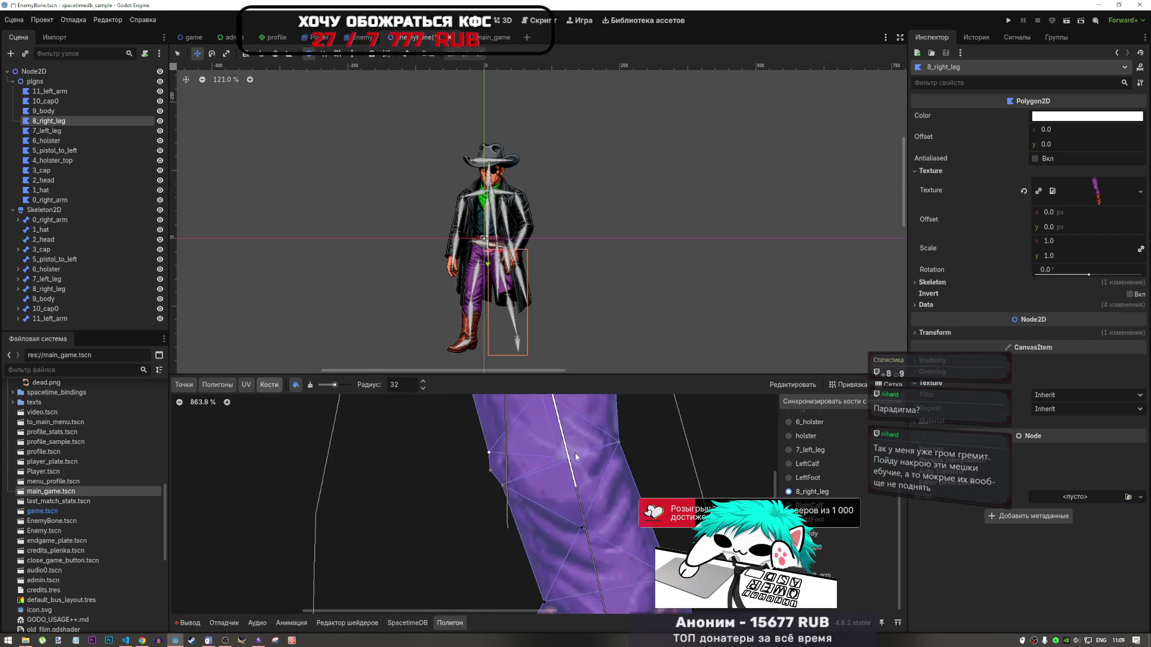
scroll(579, 457, down, 3)
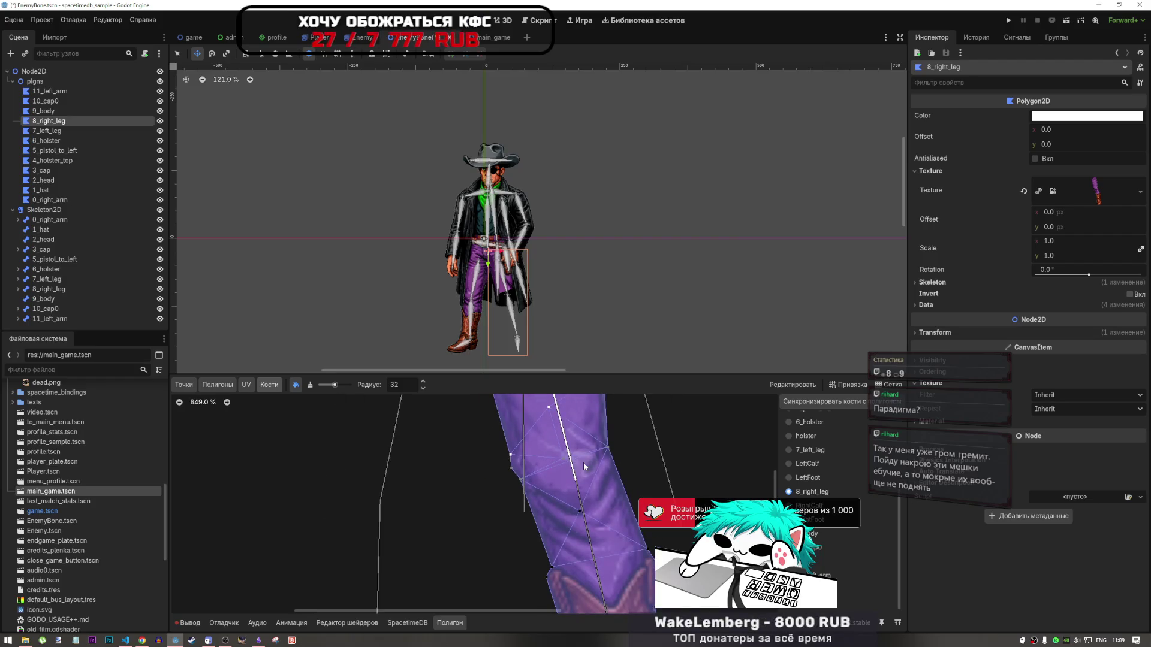
scroll(584, 462, down, 10)
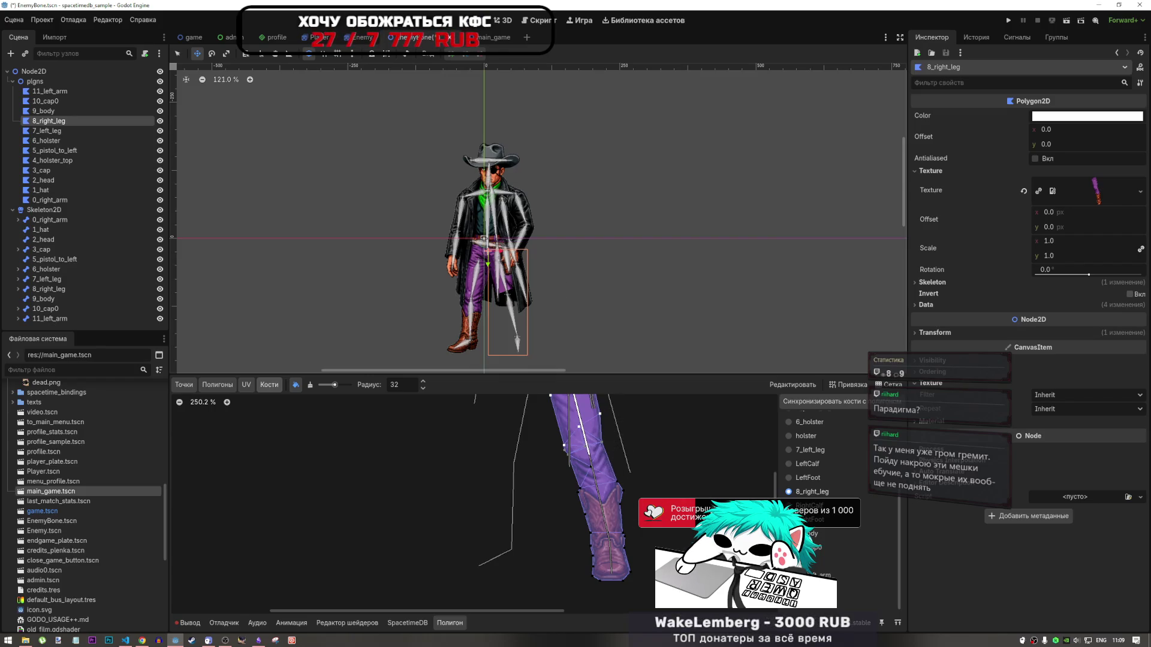
scroll(635, 460, up, 4)
scroll(596, 472, down, 4)
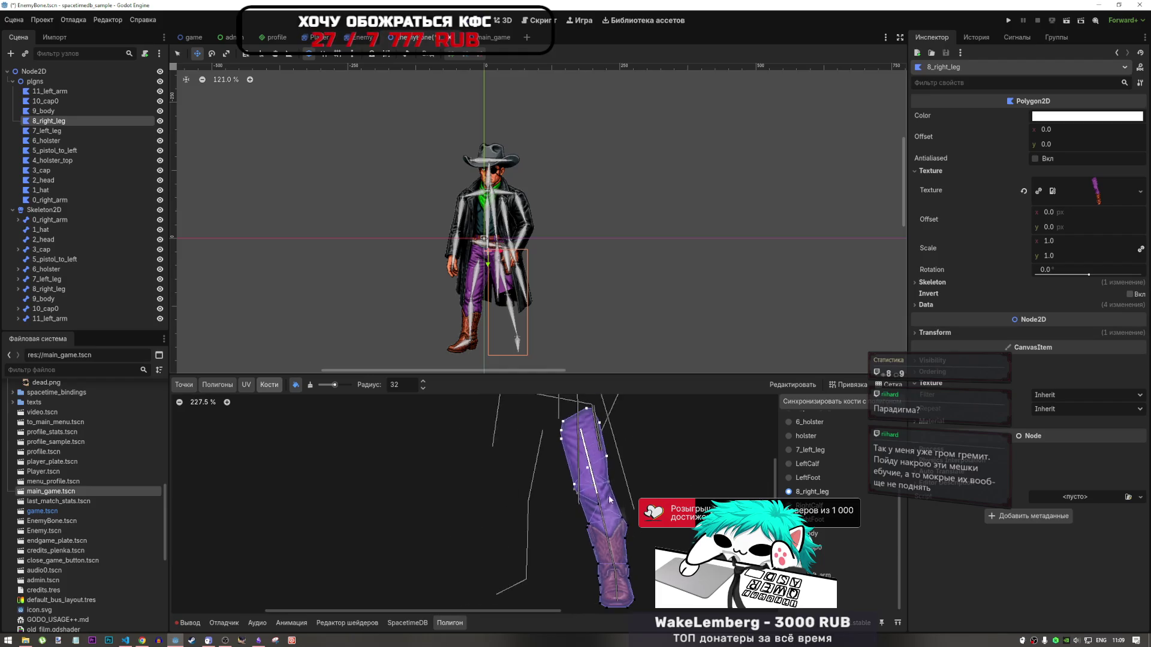
scroll(622, 491, up, 4)
scroll(623, 495, up, 5)
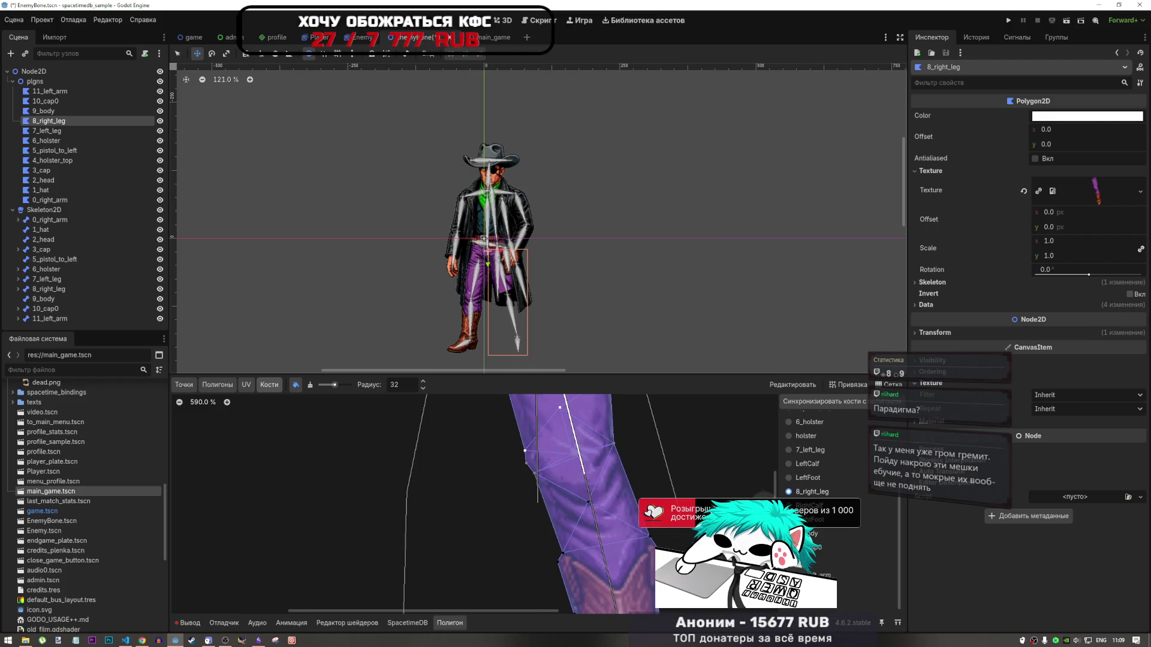
click(789, 505)
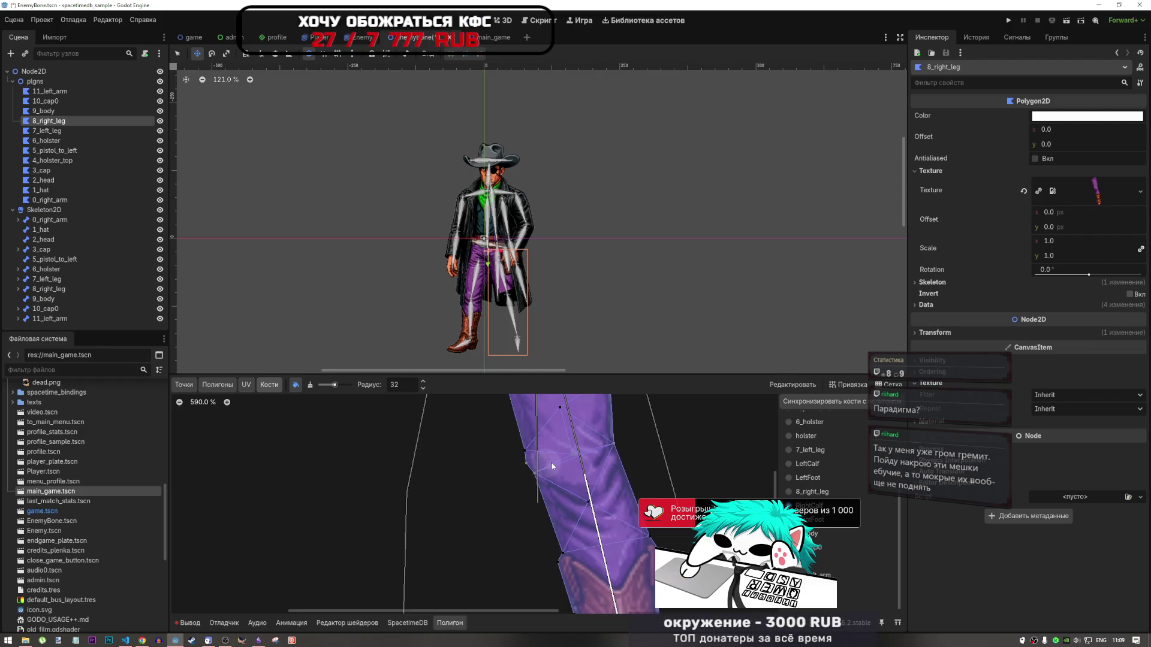
mouse_move(551, 467)
mouse_down()
mouse_move(522, 464)
mouse_move(552, 483)
mouse_up()
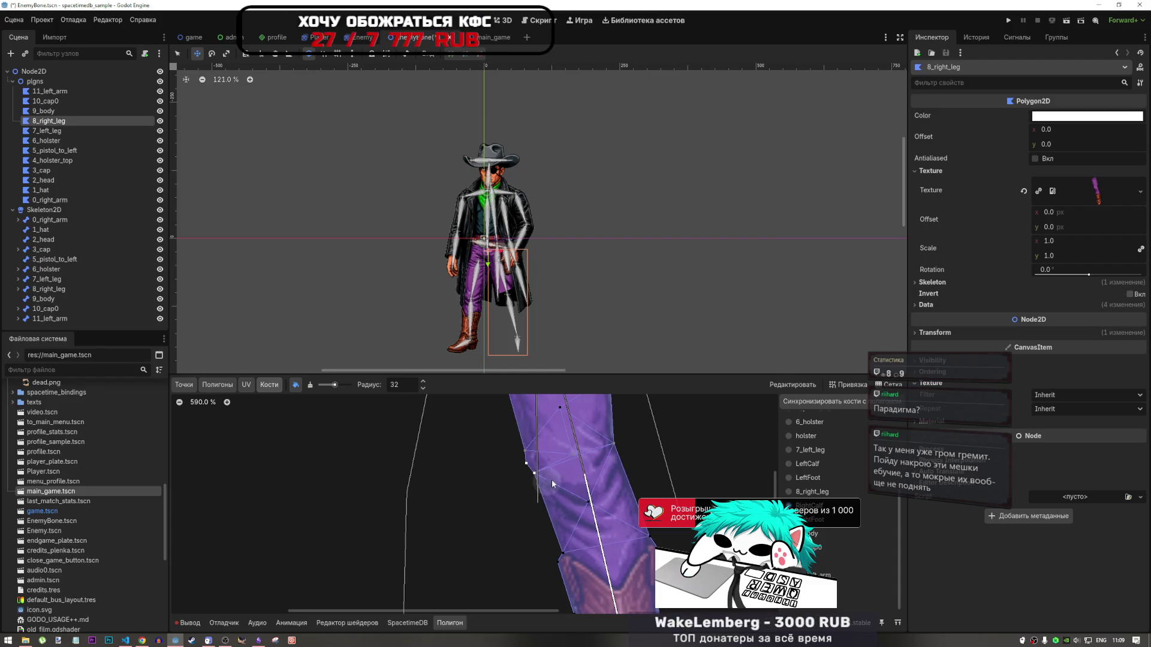
Extend the calf weight further down the leg and across the boot
mouse_move(620, 456)
mouse_down()
mouse_move(570, 459)
mouse_move(609, 493)
mouse_up()
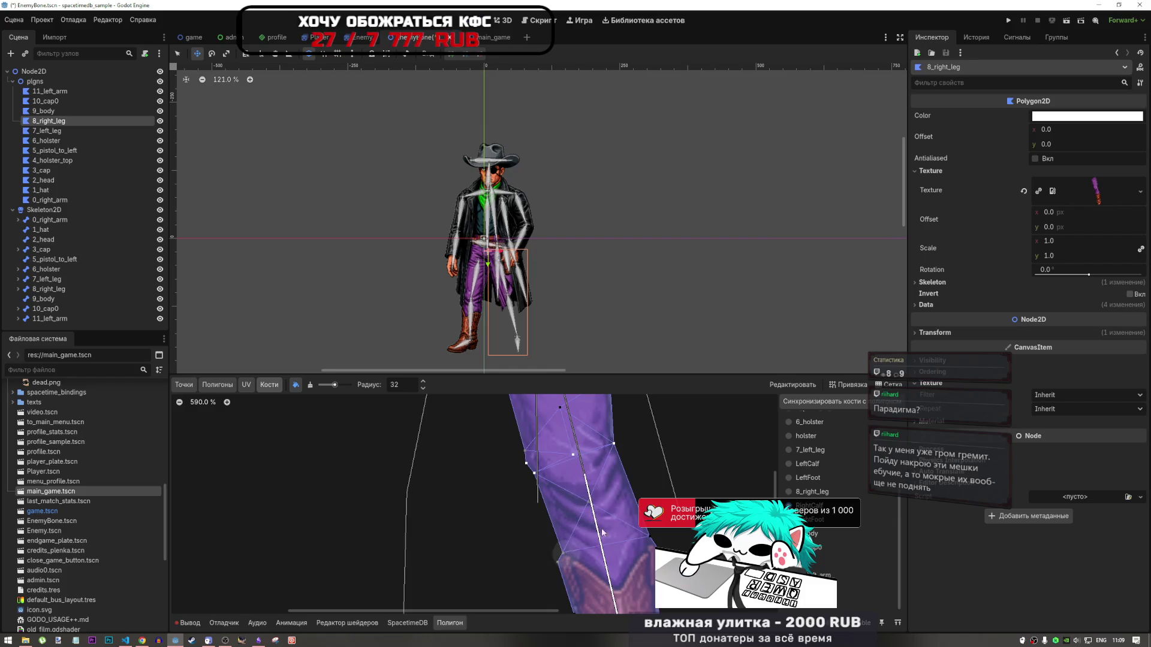
scroll(636, 461, down, 3)
scroll(635, 470, up, 1)
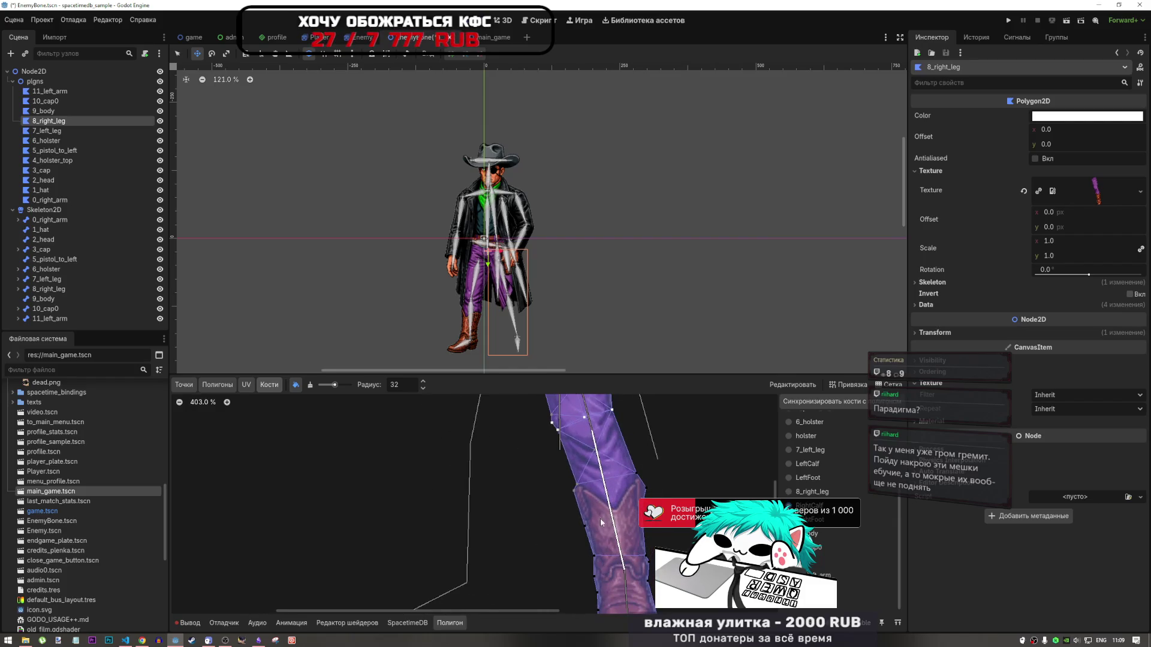
mouse_move(585, 534)
mouse_down()
mouse_move(602, 548)
mouse_move(657, 538)
mouse_move(650, 563)
mouse_up()
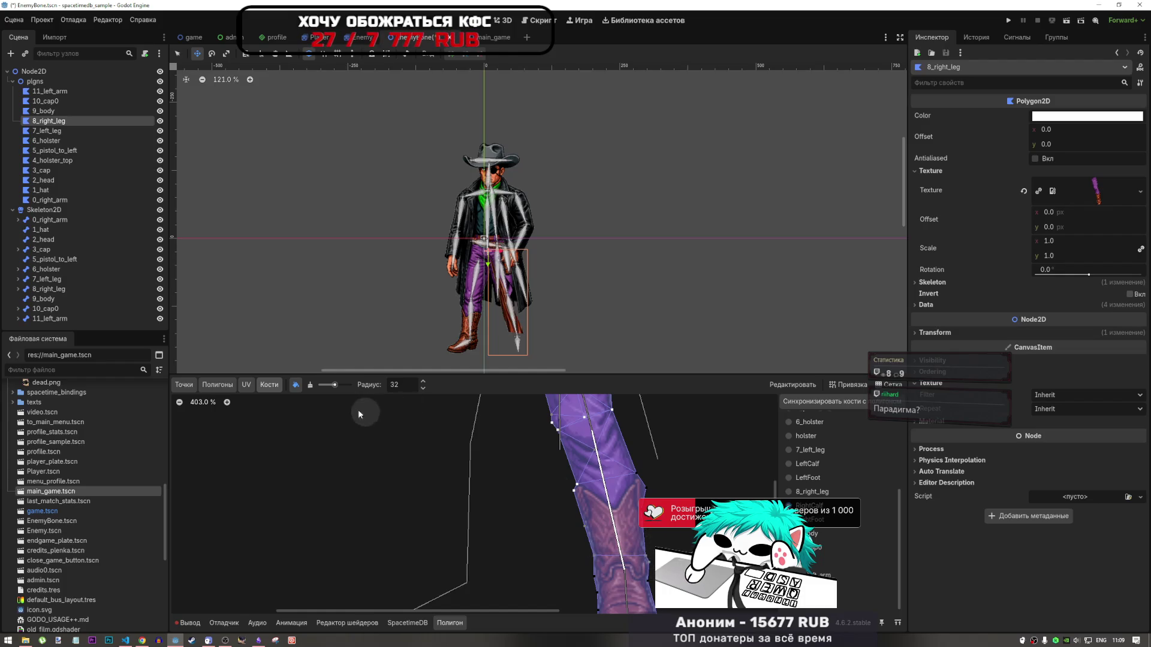
Select the RightFoot bone and paint its weight over the lower boot down to the sole
click(310, 385)
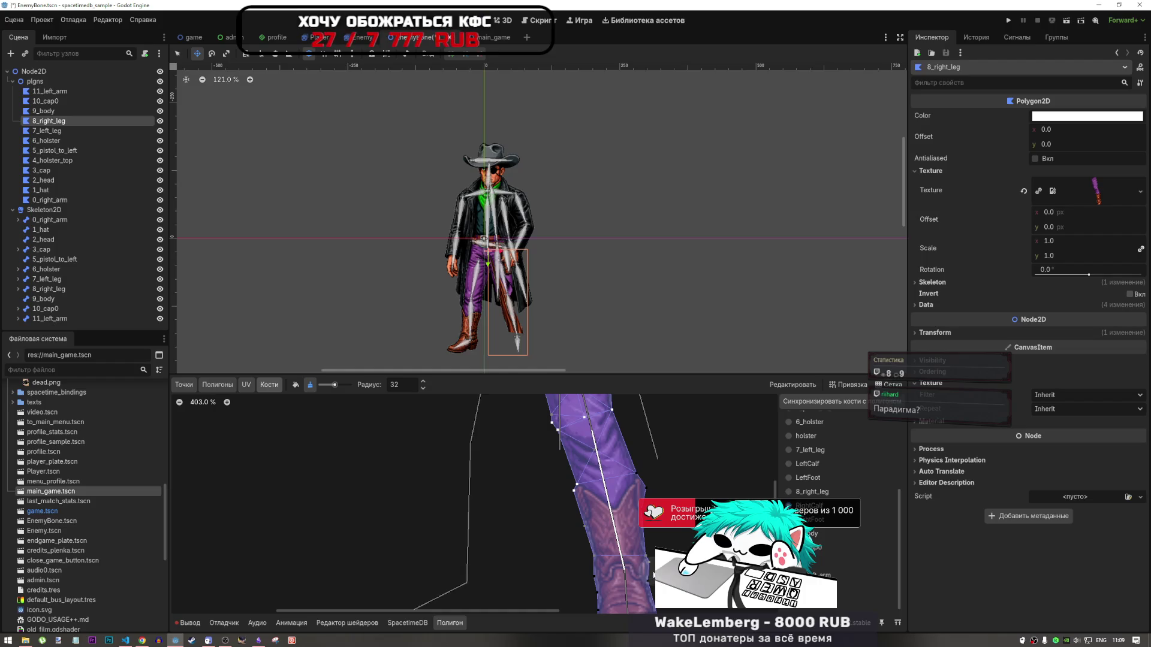
click(296, 385)
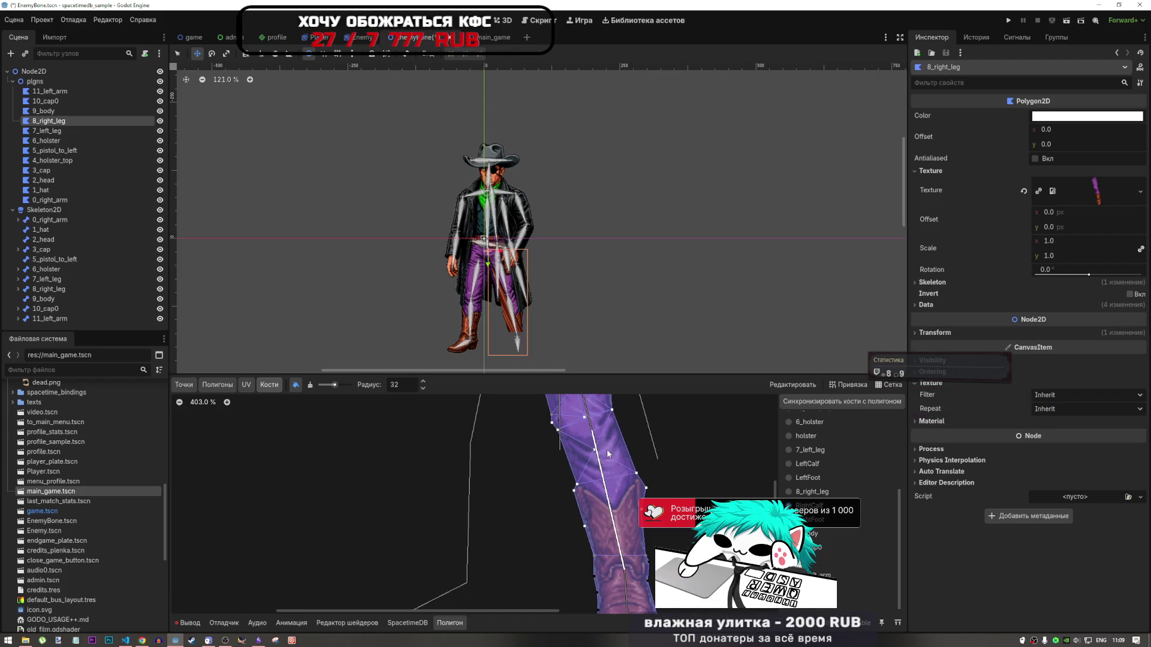
scroll(640, 465, down, 5)
scroll(640, 465, up, 5)
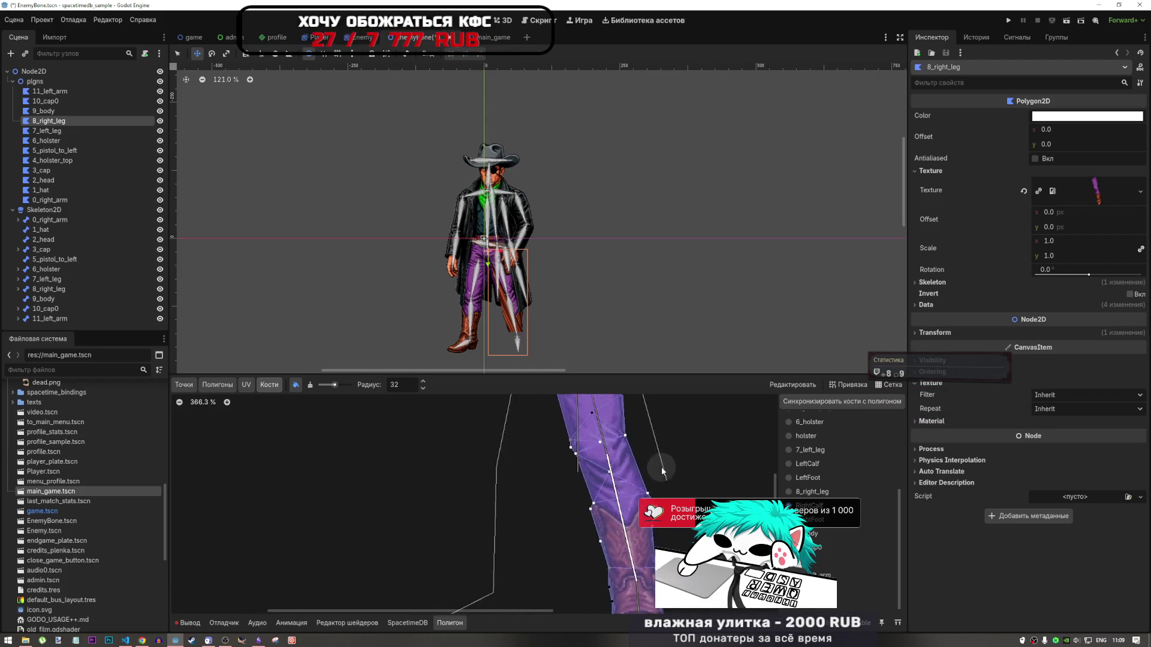
scroll(610, 499, down, 2)
scroll(623, 503, down, 9)
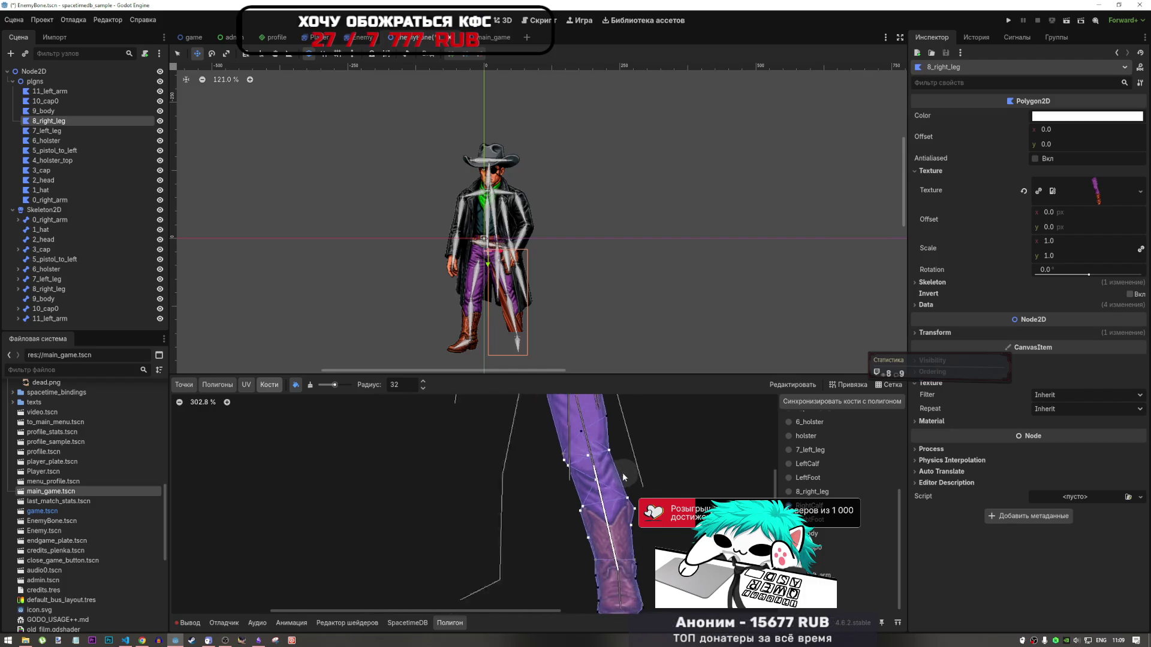
scroll(628, 504, up, 6)
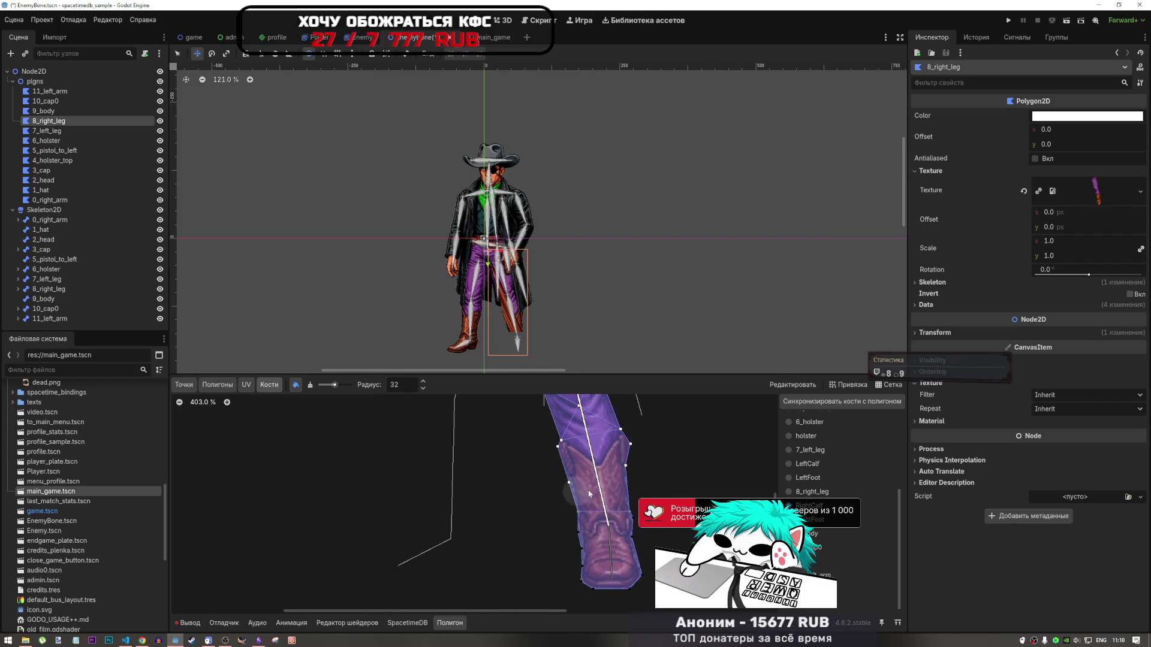
scroll(645, 510, up, 5)
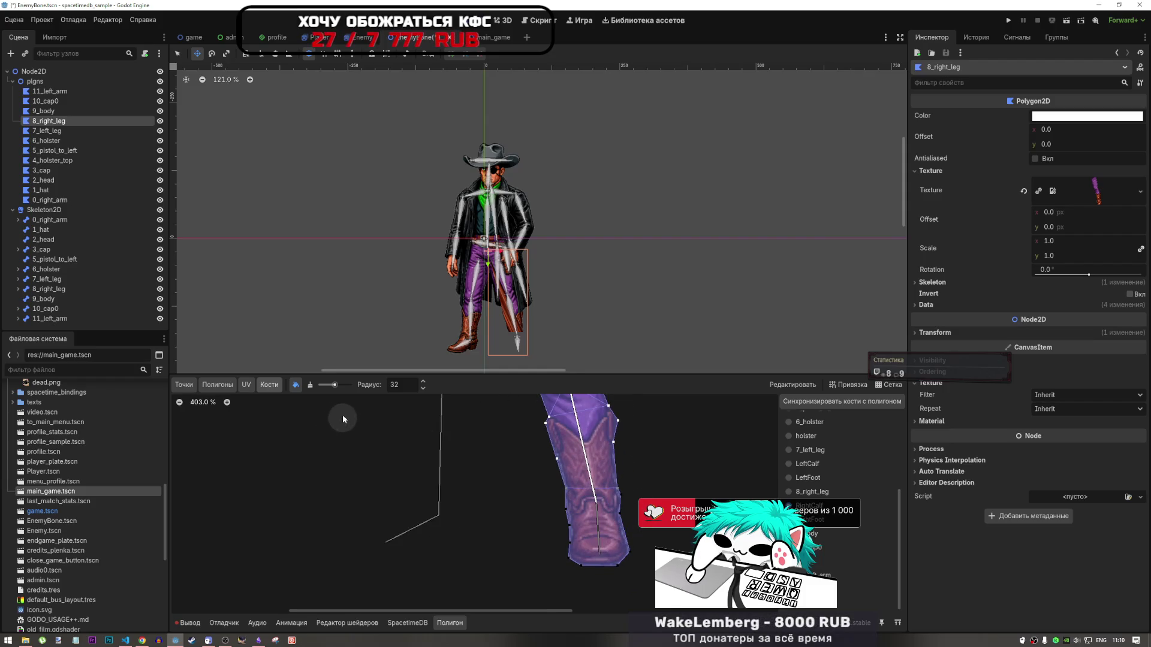
click(815, 521)
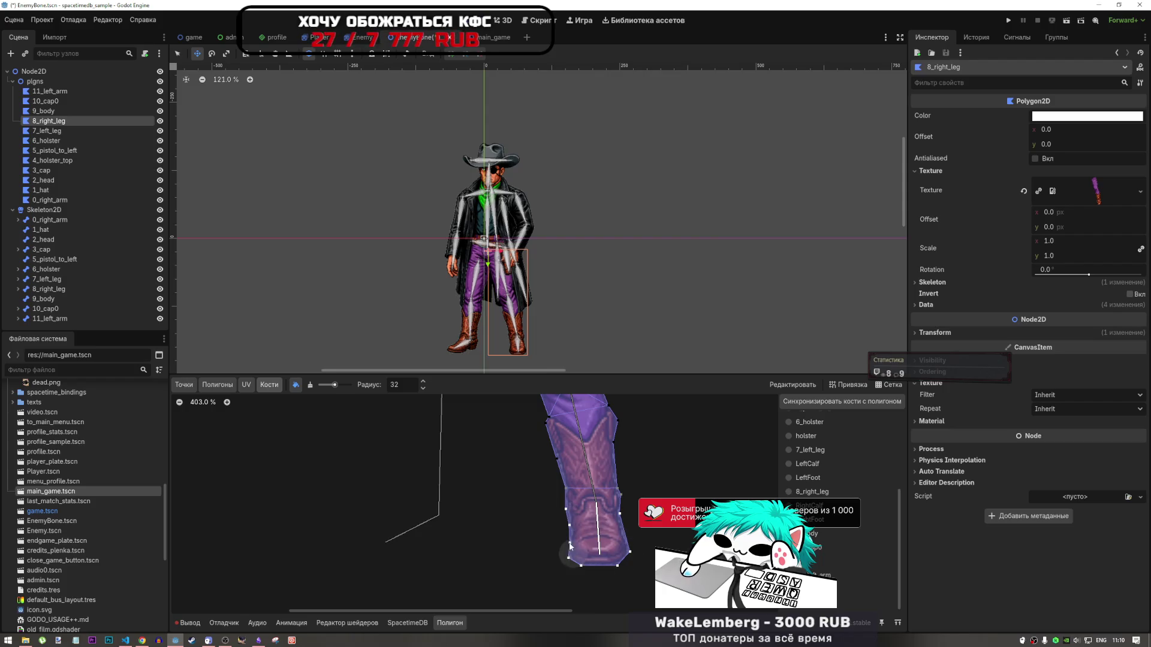
drag(564, 514, 580, 523)
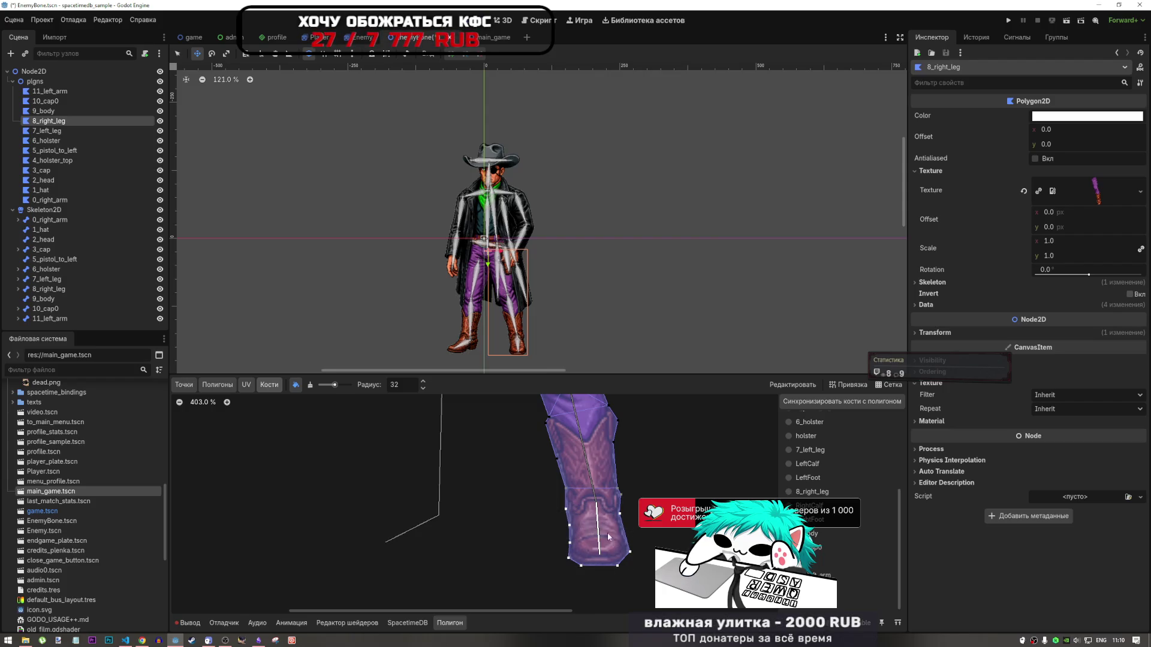
scroll(640, 564, down, 5)
scroll(641, 563, down, 4)
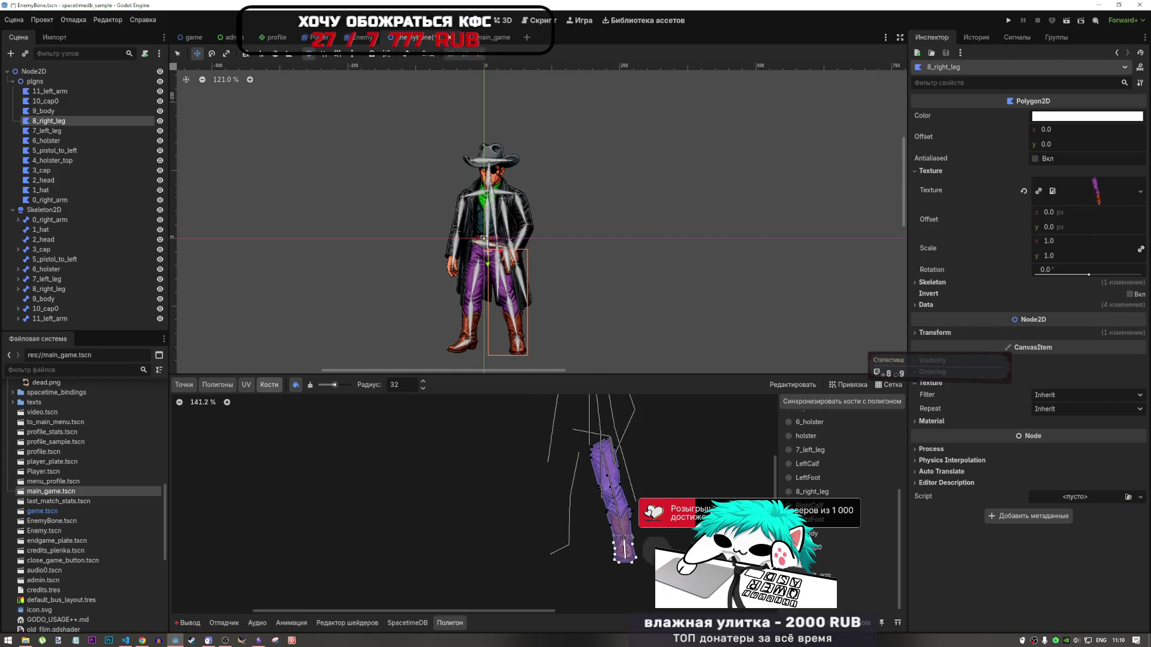
Compare the body, right leg and left leg polygons' meshes
click(40, 113)
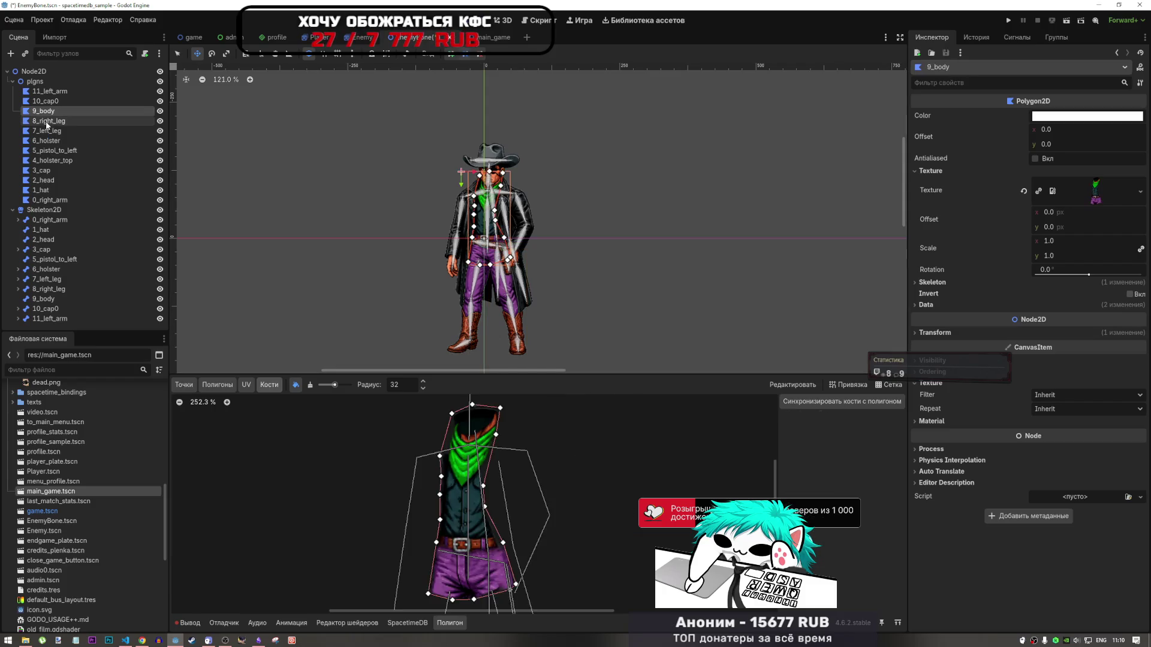
click(48, 123)
click(49, 129)
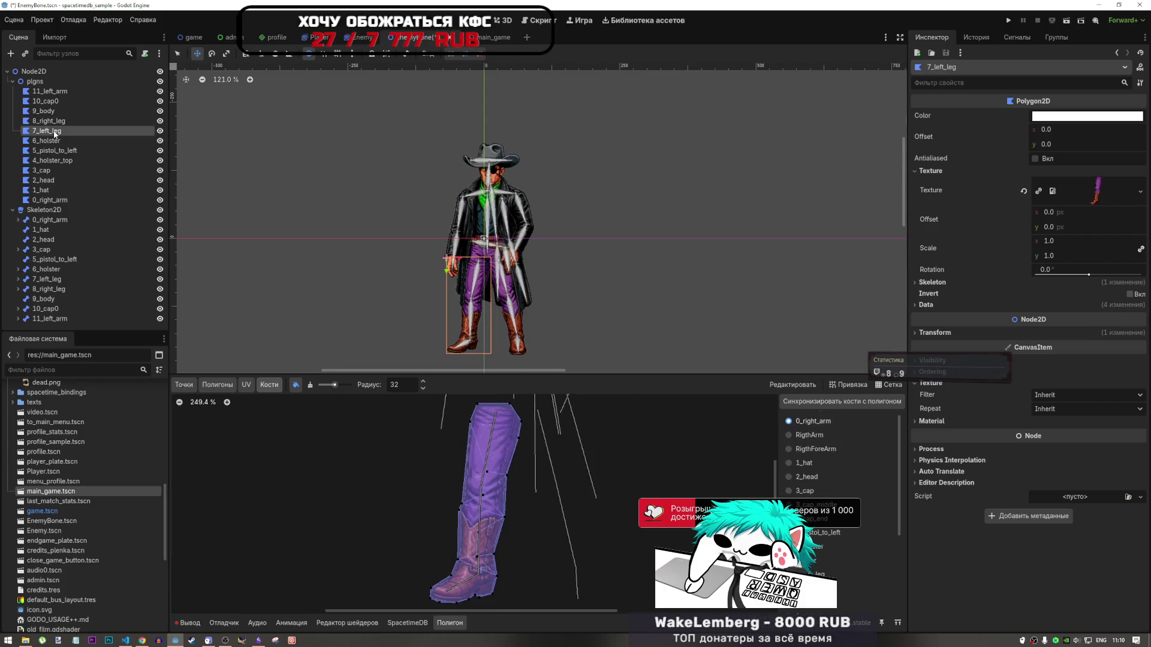
click(55, 121)
click(53, 130)
click(60, 122)
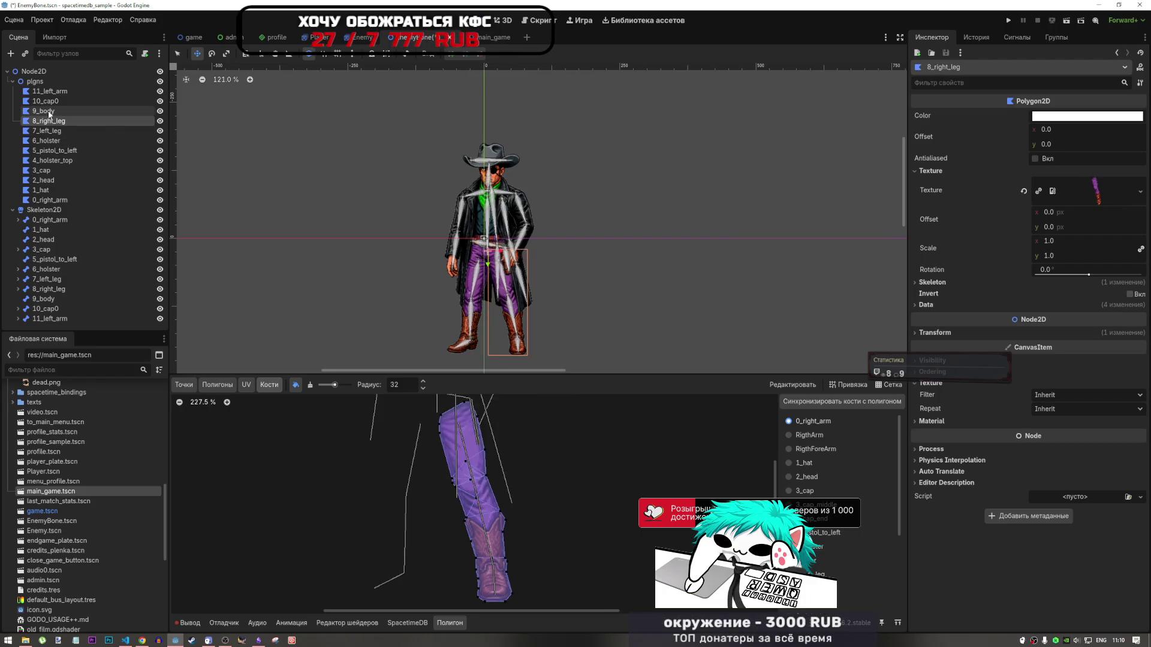
Sync the skeleton's bones into 9_body and paint weight from head to belt
click(50, 113)
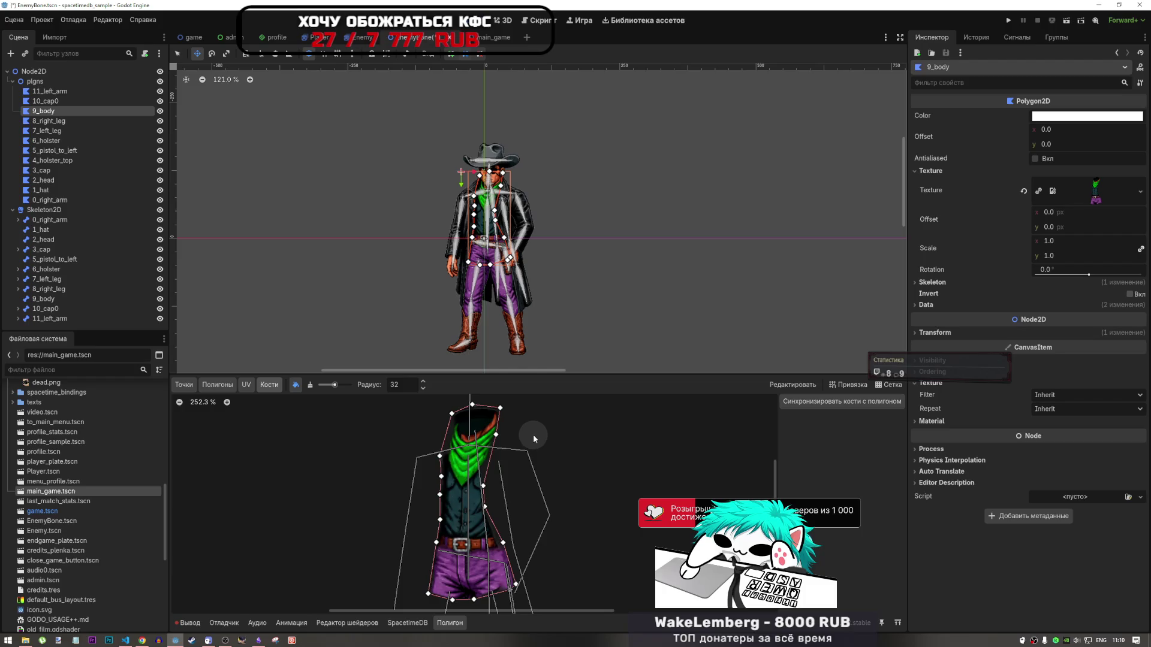
click(855, 403)
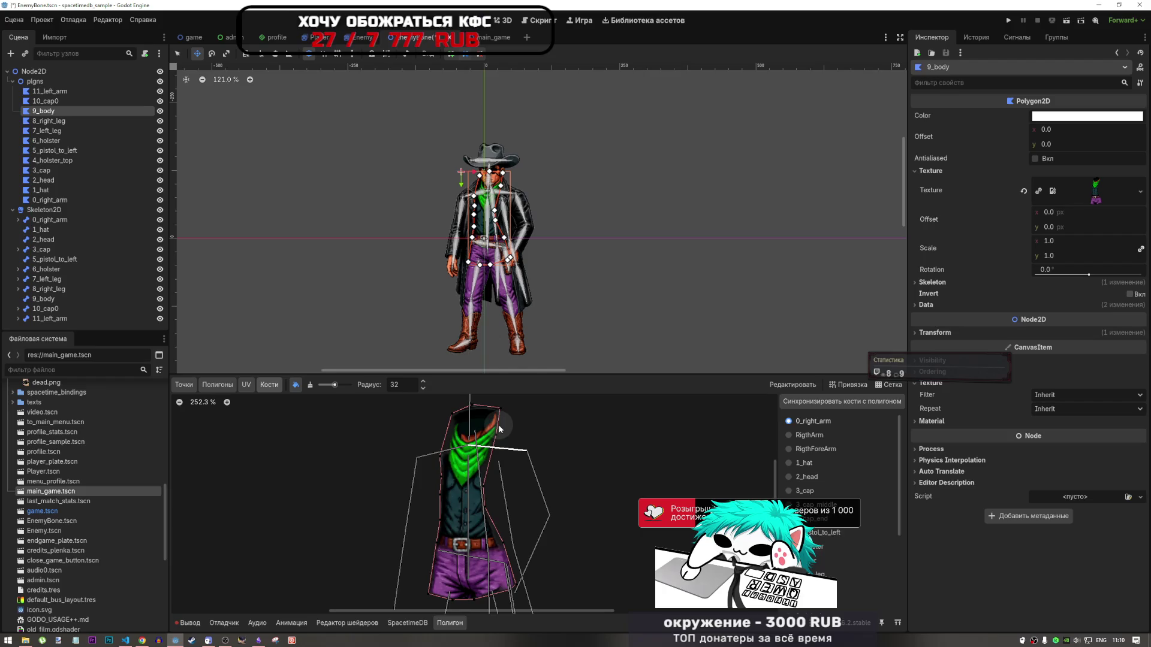
mouse_move(498, 443)
mouse_down()
mouse_move(496, 423)
mouse_move(459, 414)
mouse_move(444, 446)
mouse_move(430, 590)
mouse_move(511, 592)
mouse_move(489, 479)
mouse_up()
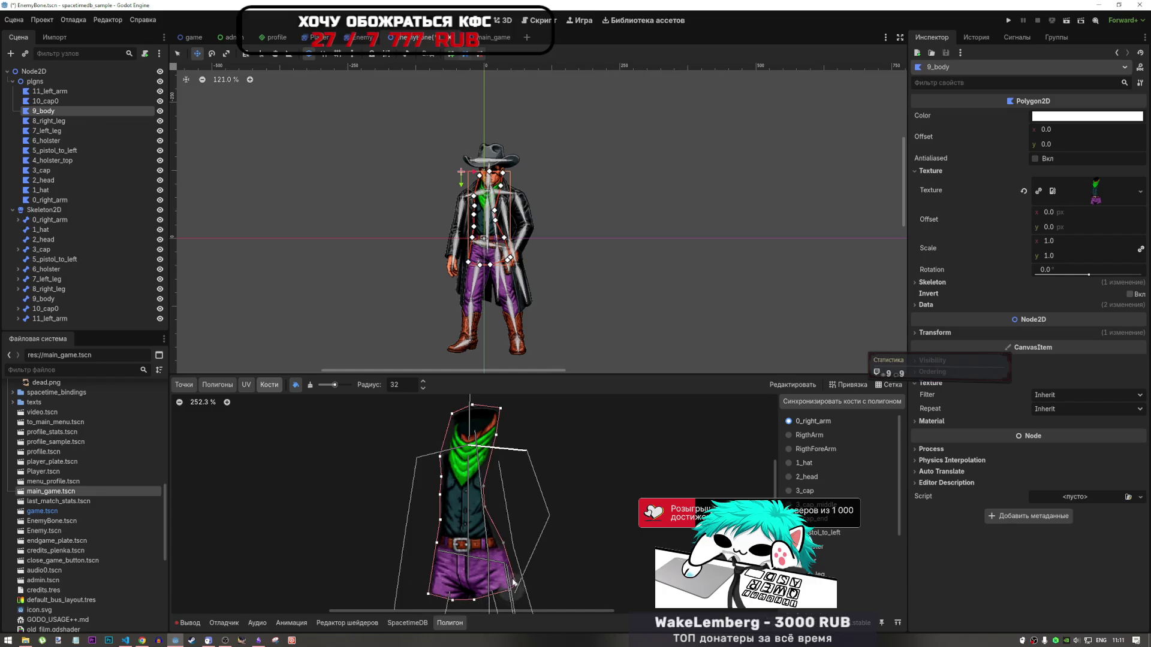
Select the 9_body bone and brush its weight down the cowboy's torso
scroll(608, 357, down, 4)
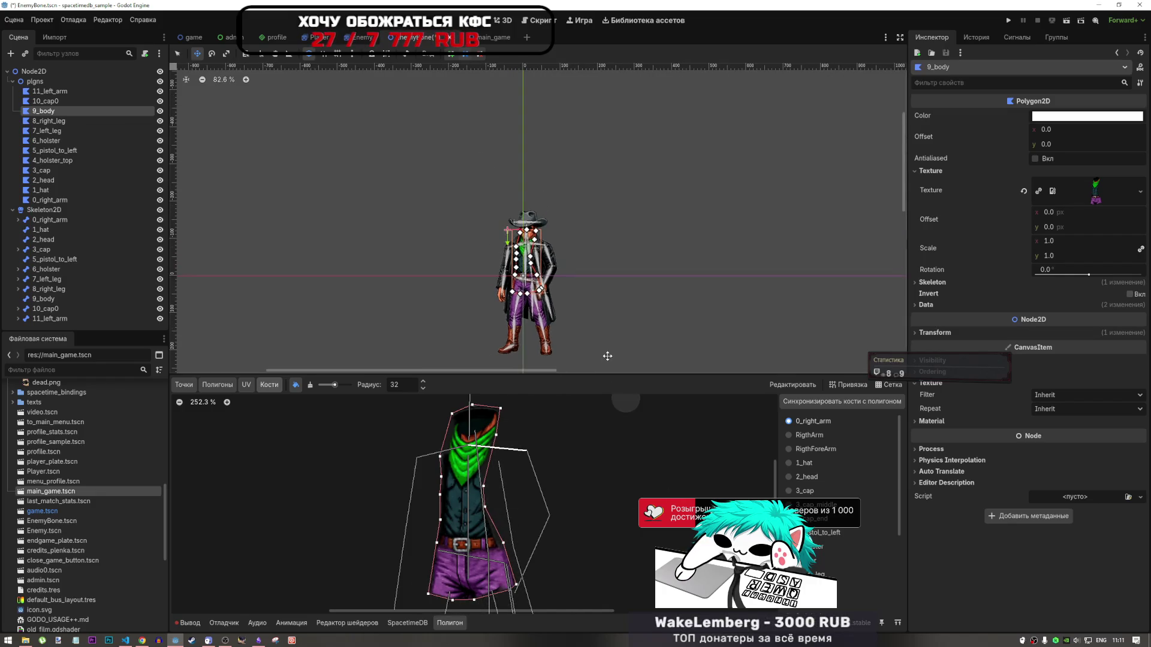
scroll(524, 255, up, 6)
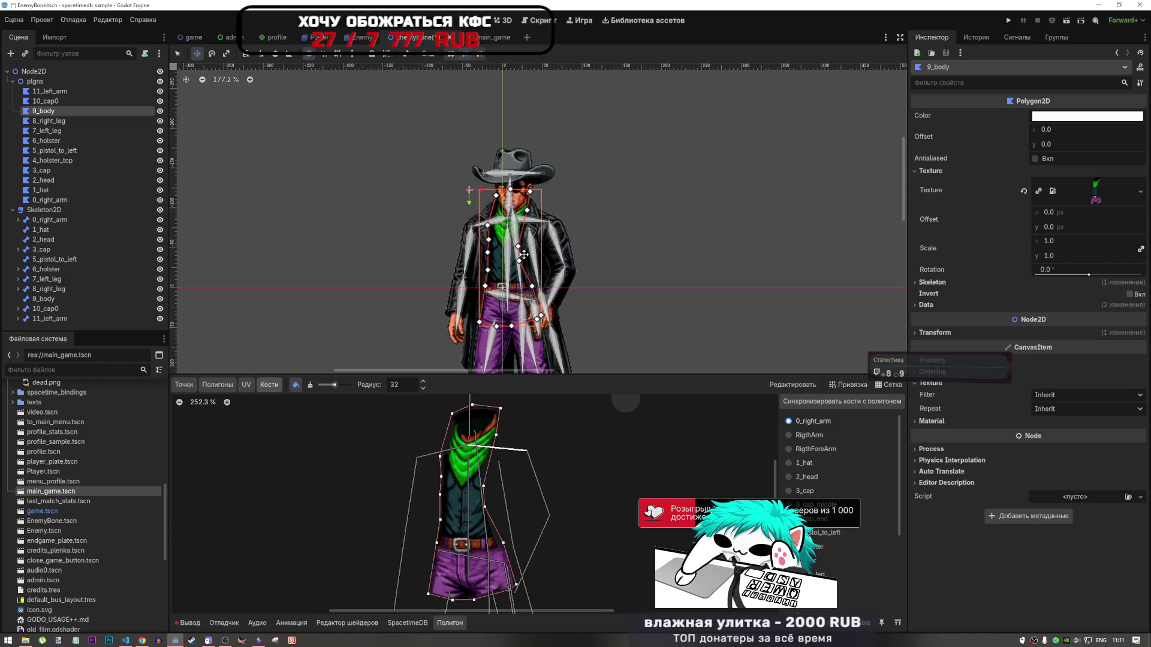
scroll(722, 488, down, 4)
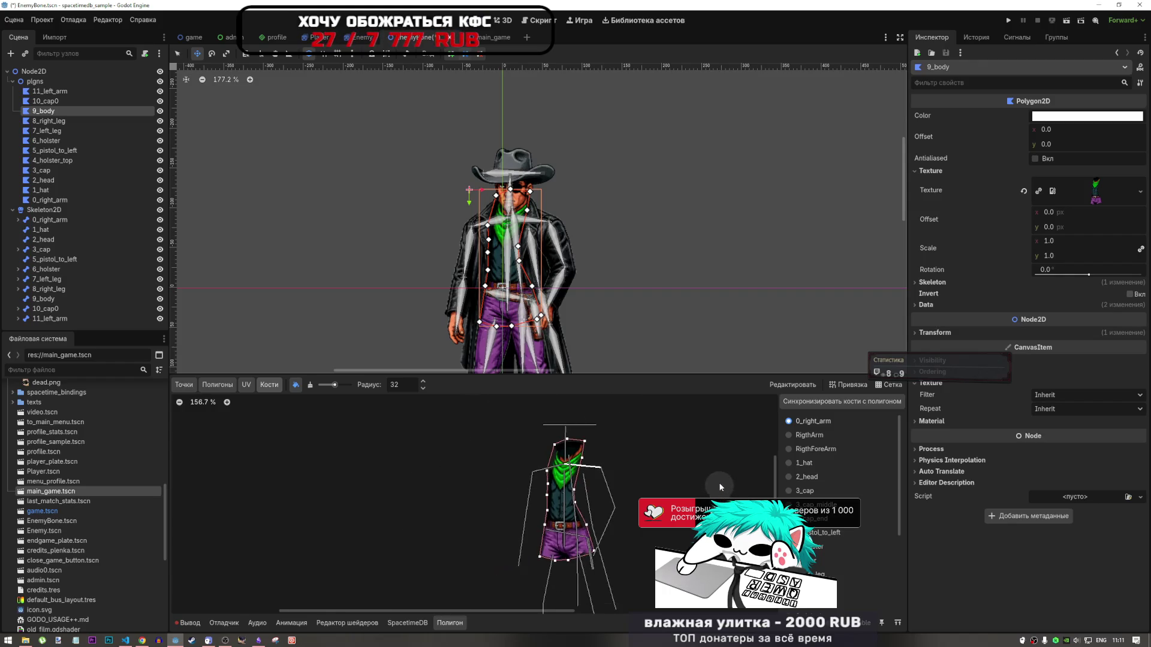
scroll(720, 462, up, 1)
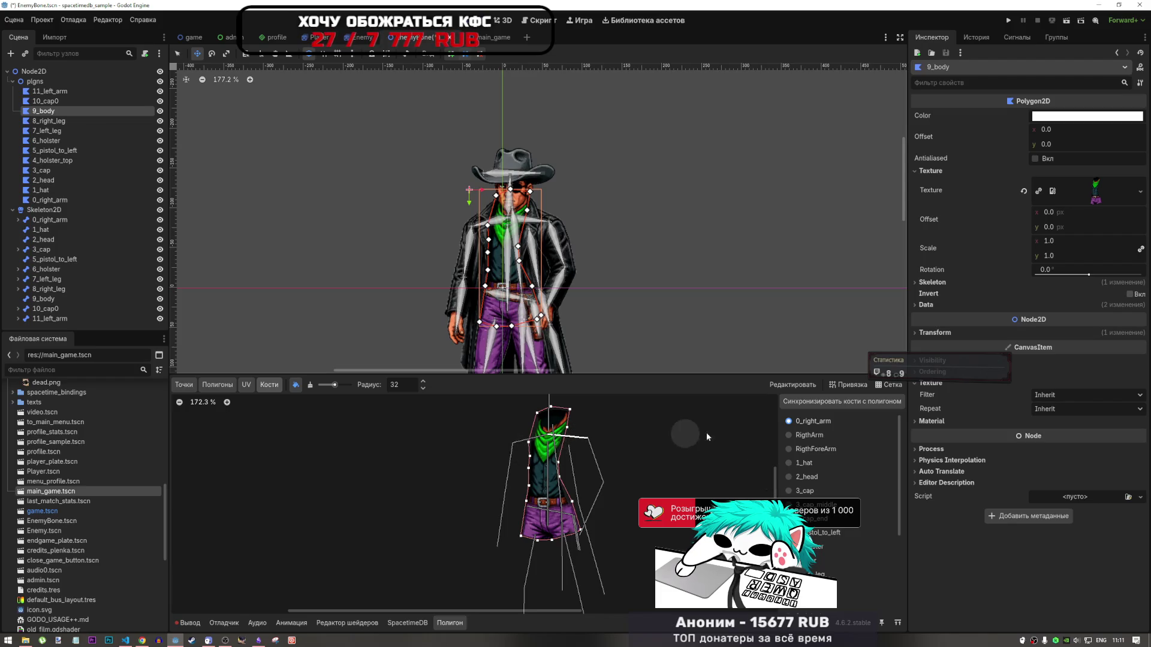
click(607, 458)
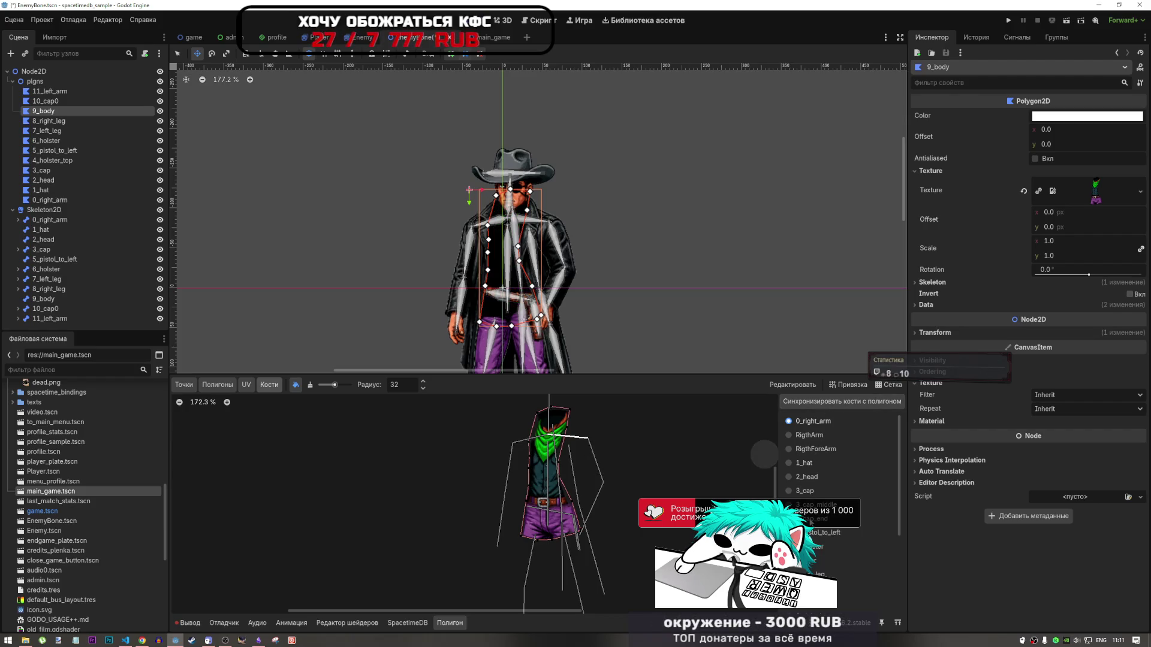
scroll(815, 528, down, 3)
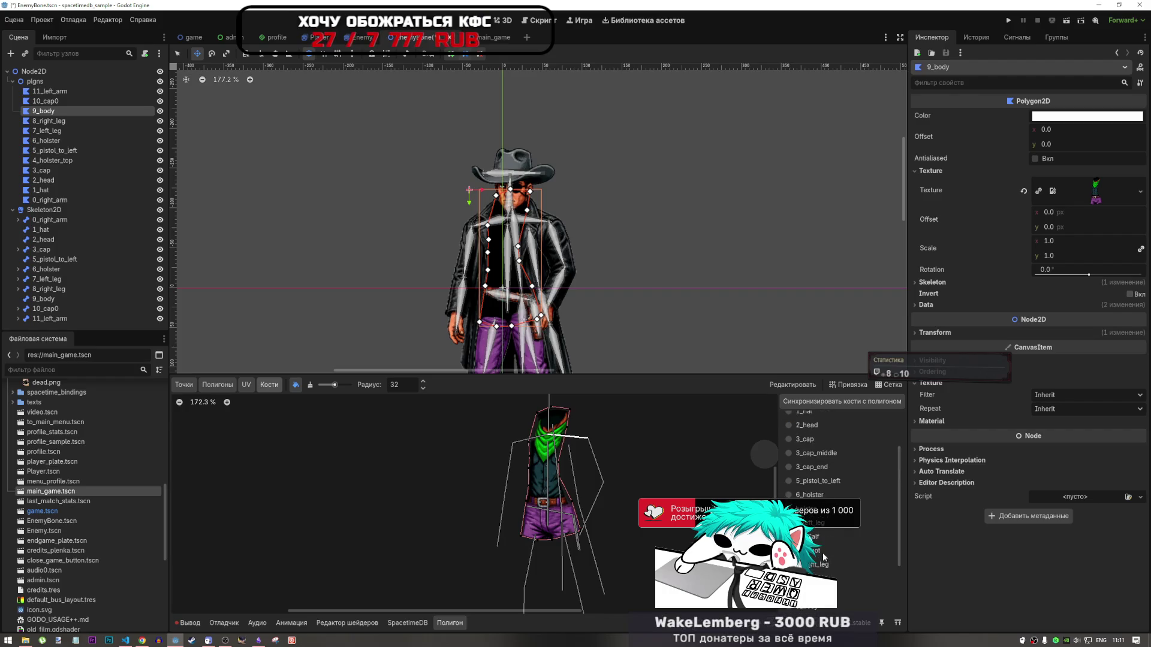
scroll(821, 557, up, 1)
scroll(816, 550, up, 2)
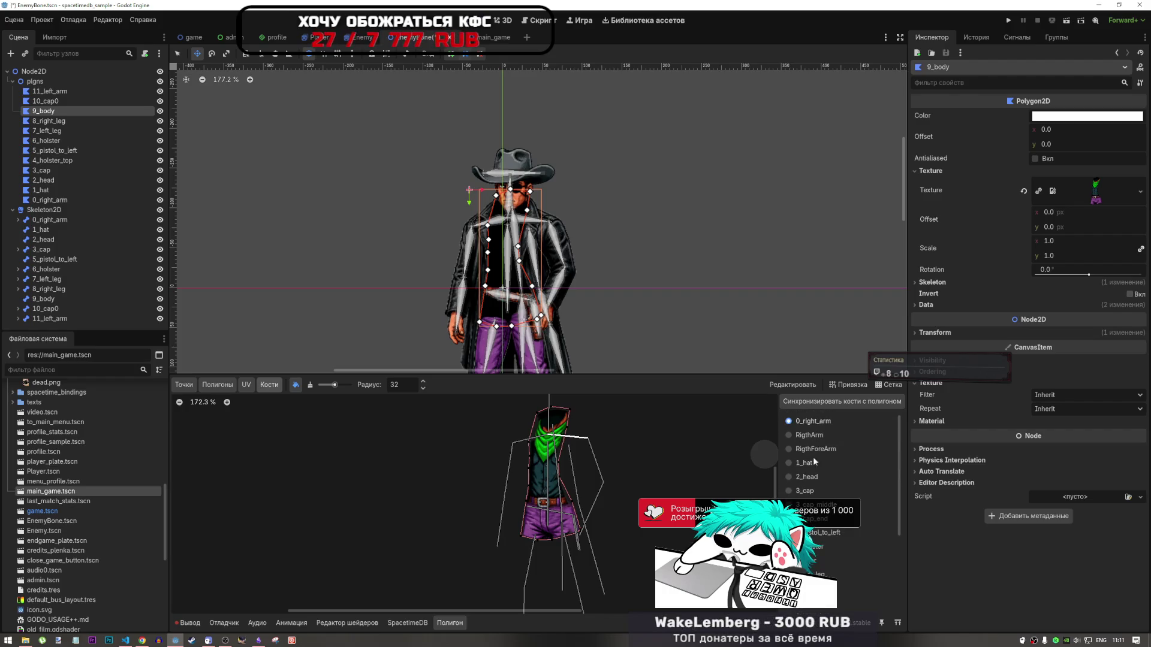
scroll(822, 451, down, 9)
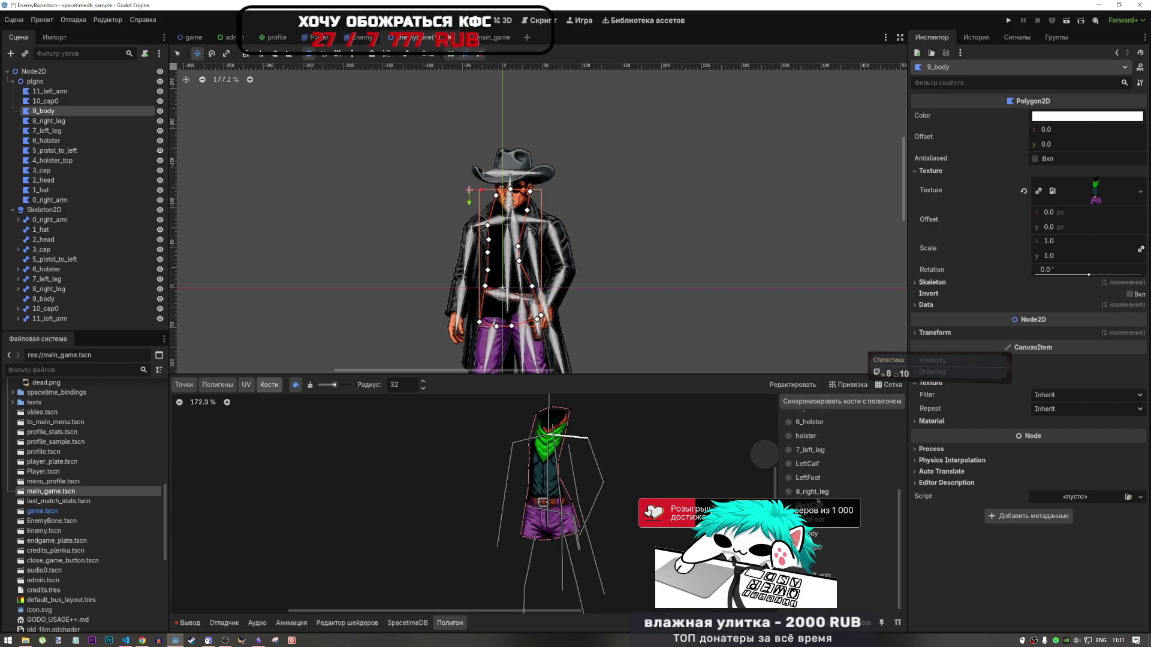
click(804, 533)
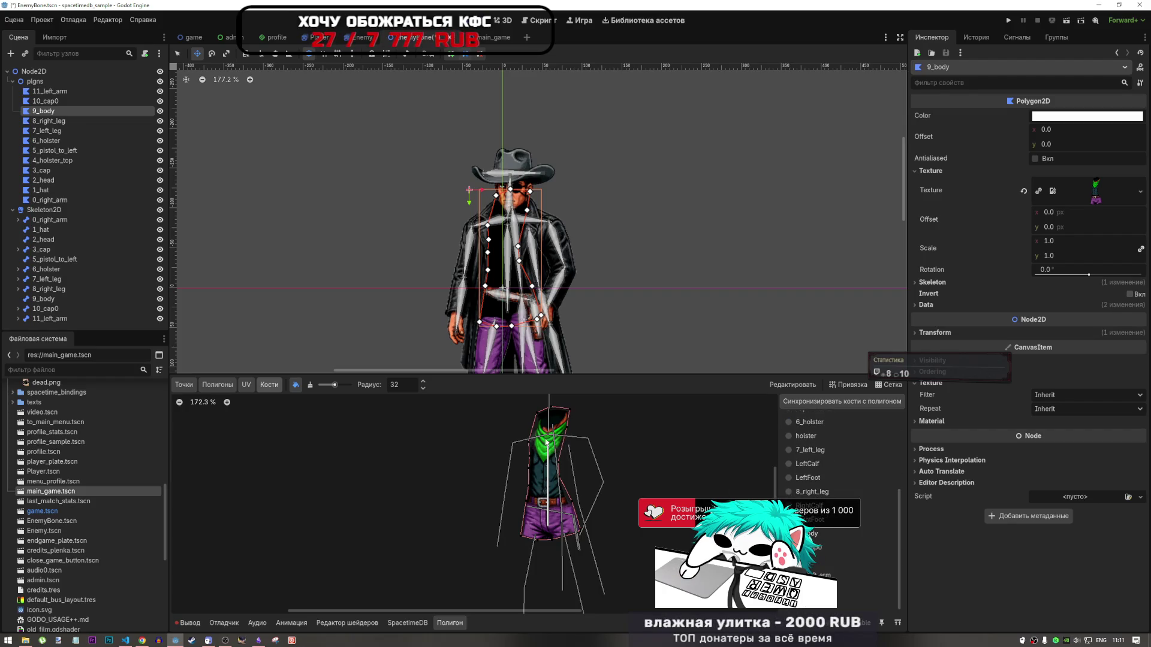
mouse_move(544, 416)
mouse_down()
mouse_move(522, 533)
mouse_move(563, 537)
mouse_move(562, 412)
mouse_up()
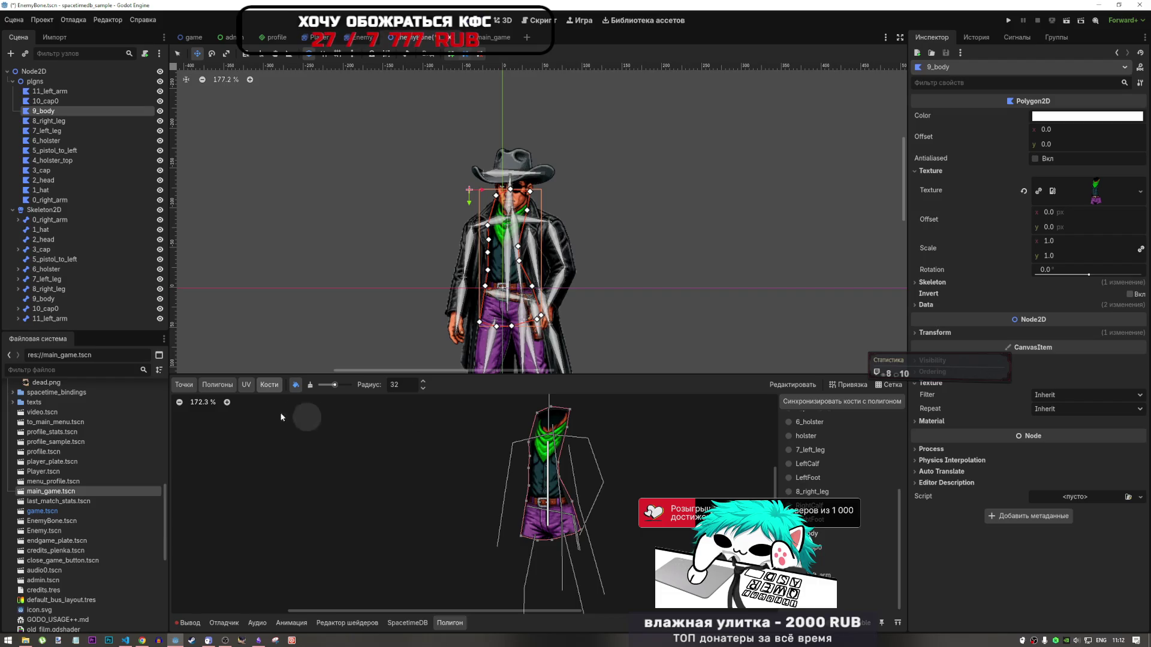
Open the 10_cap0 coat polygon, check its UV mapping, and go to its points
click(37, 102)
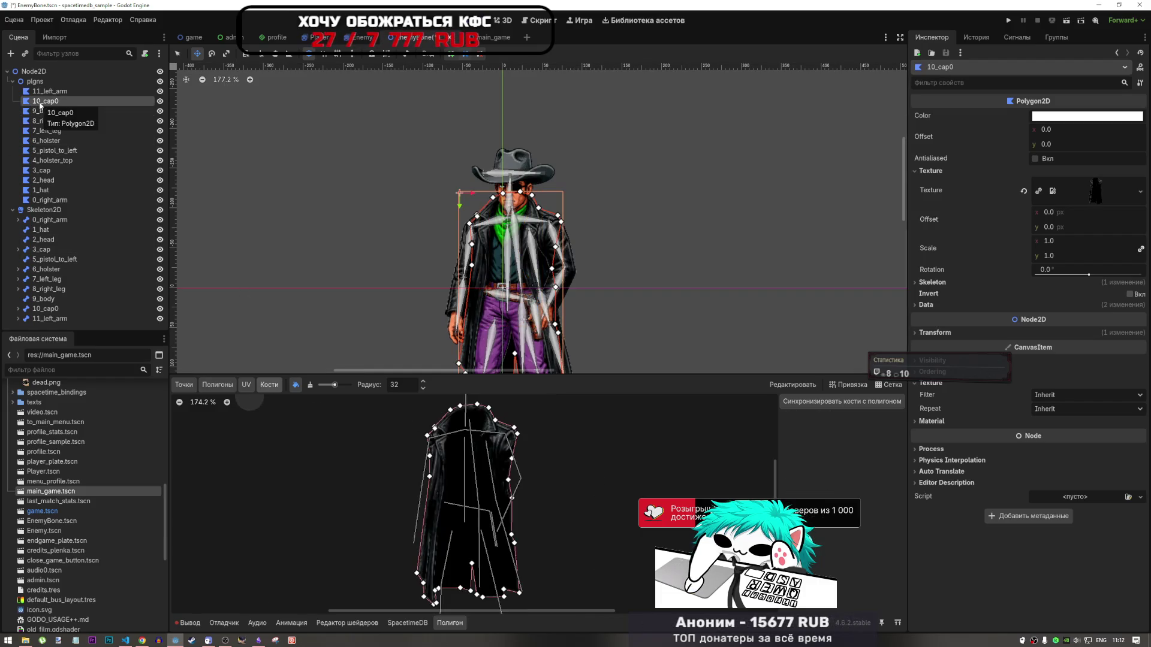
scroll(553, 578, up, 2)
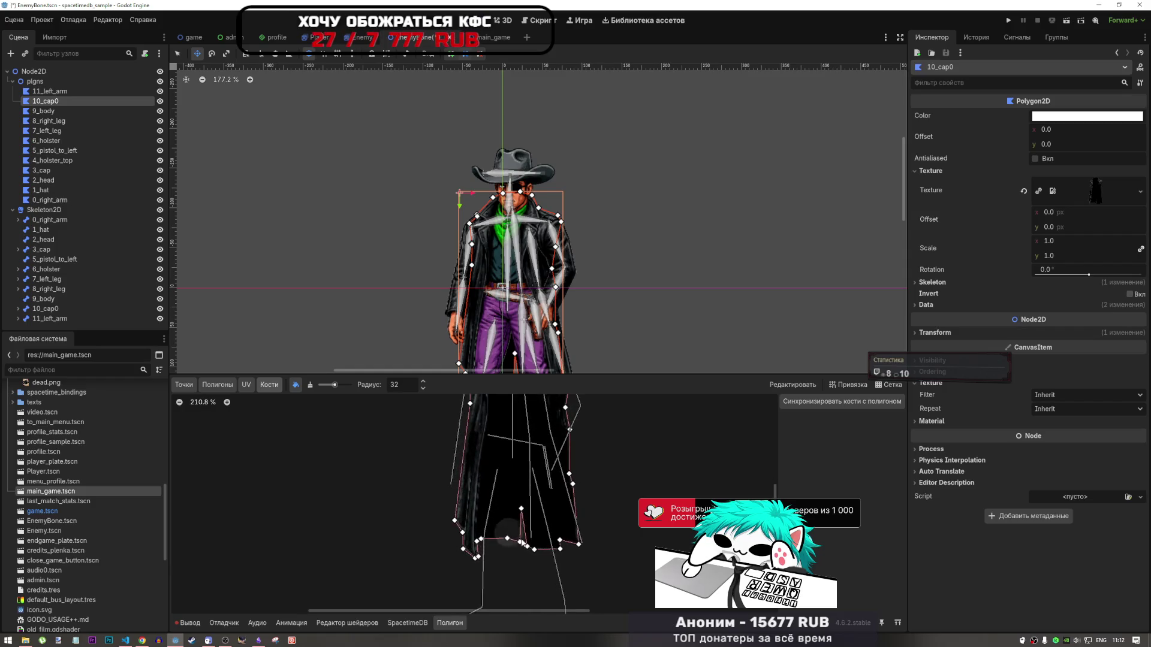
scroll(553, 578, up, 1)
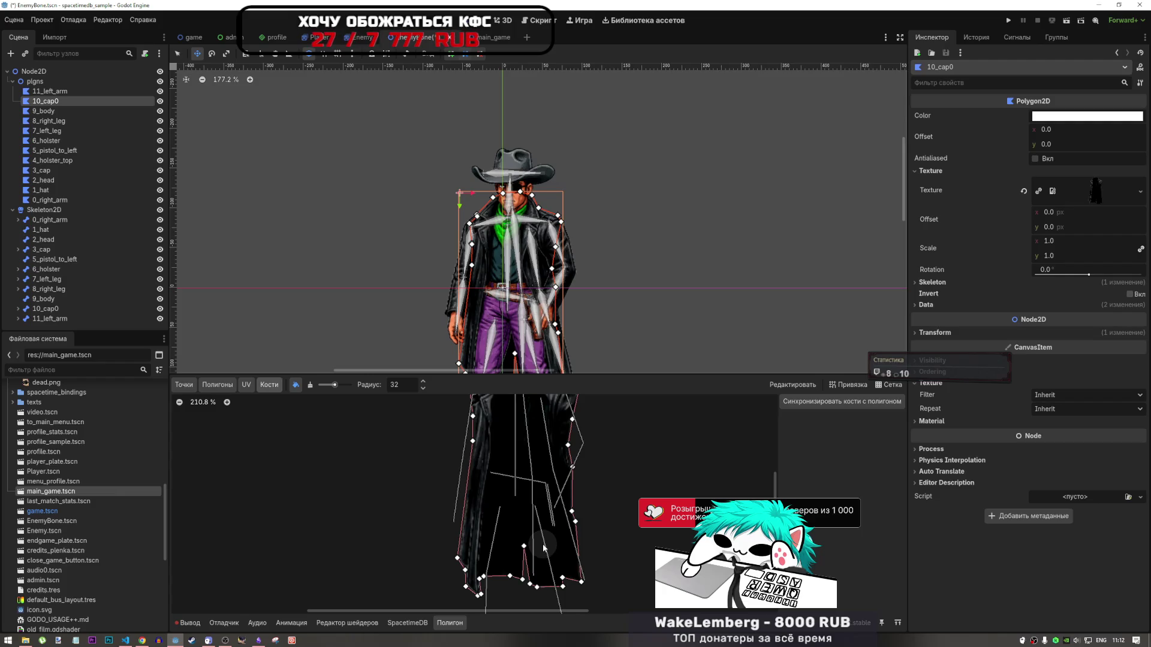
scroll(549, 548, down, 2)
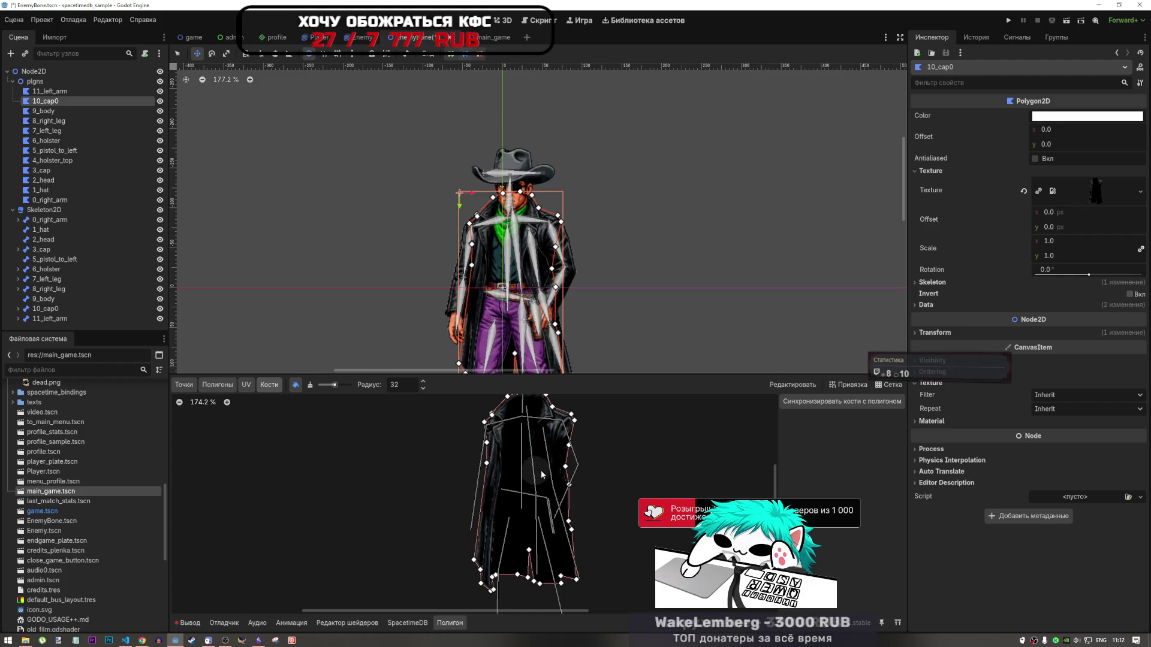
click(245, 385)
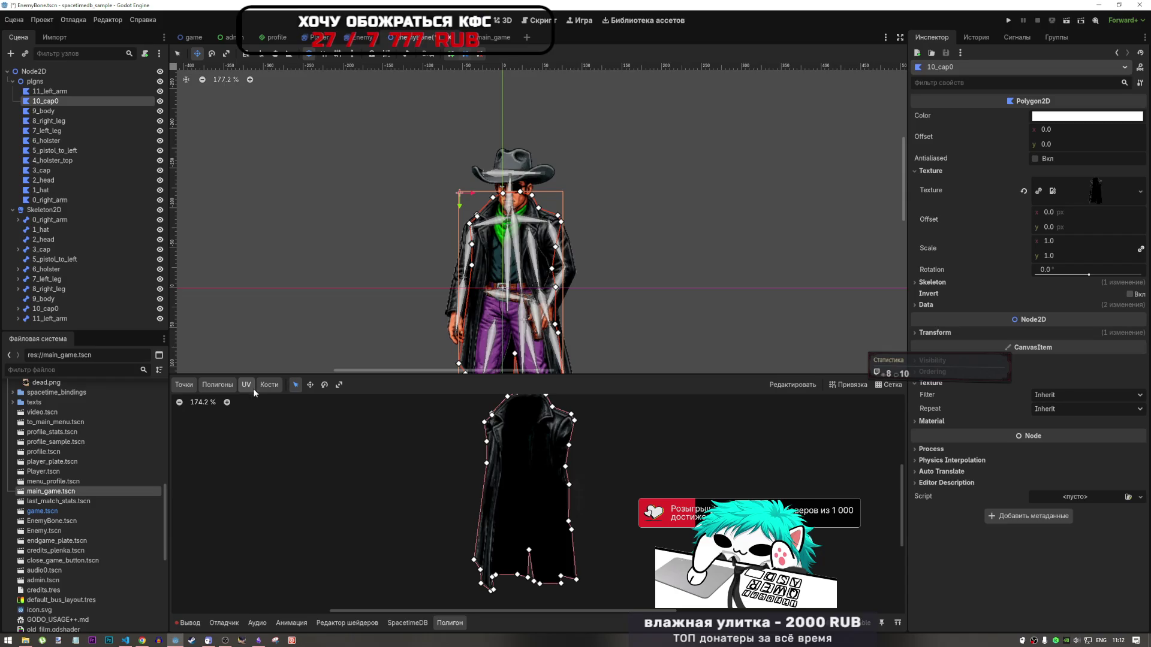
click(184, 385)
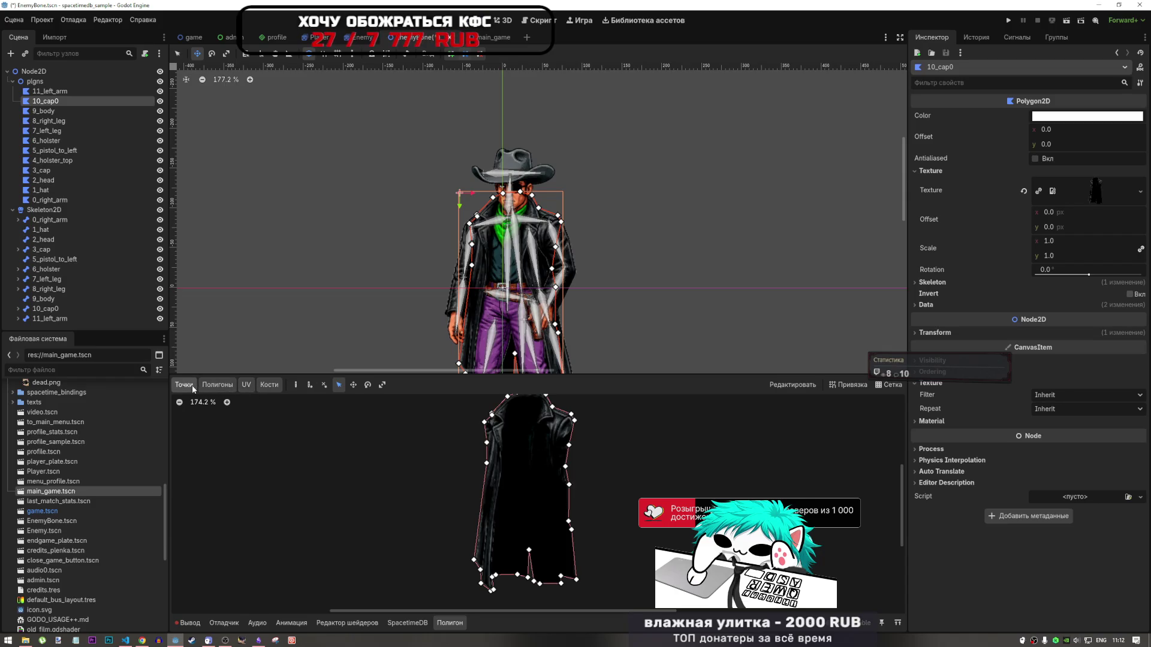
Add four internal vertices inside the coat: lower-left, lower-right, upper-left, upper-right
click(310, 387)
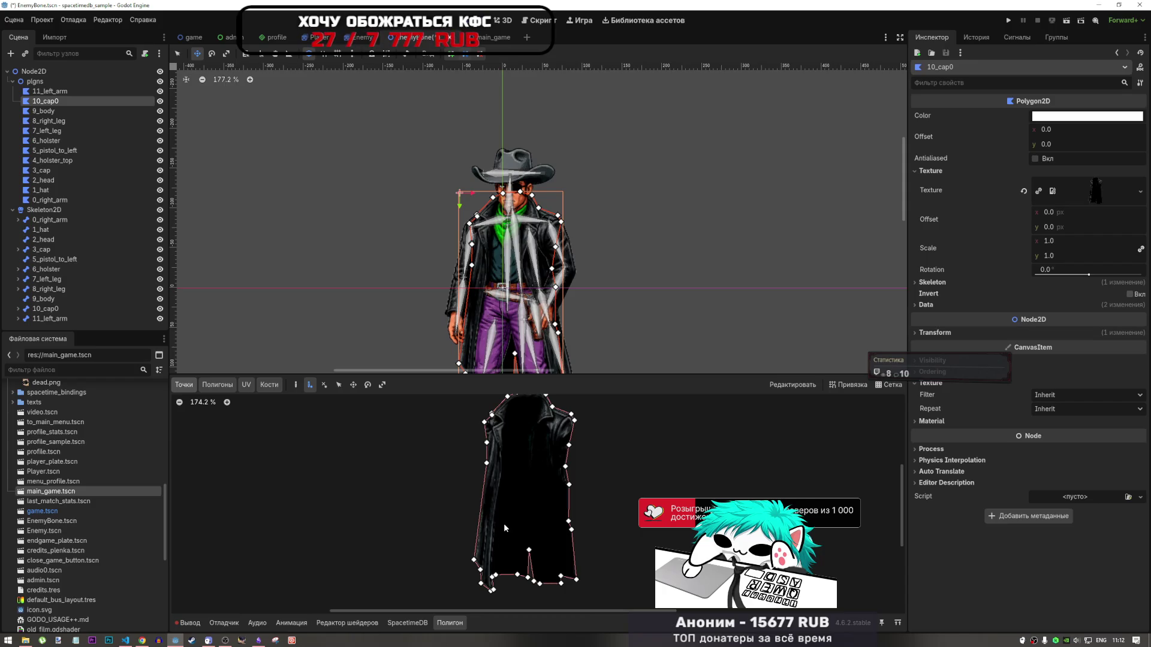
click(504, 528)
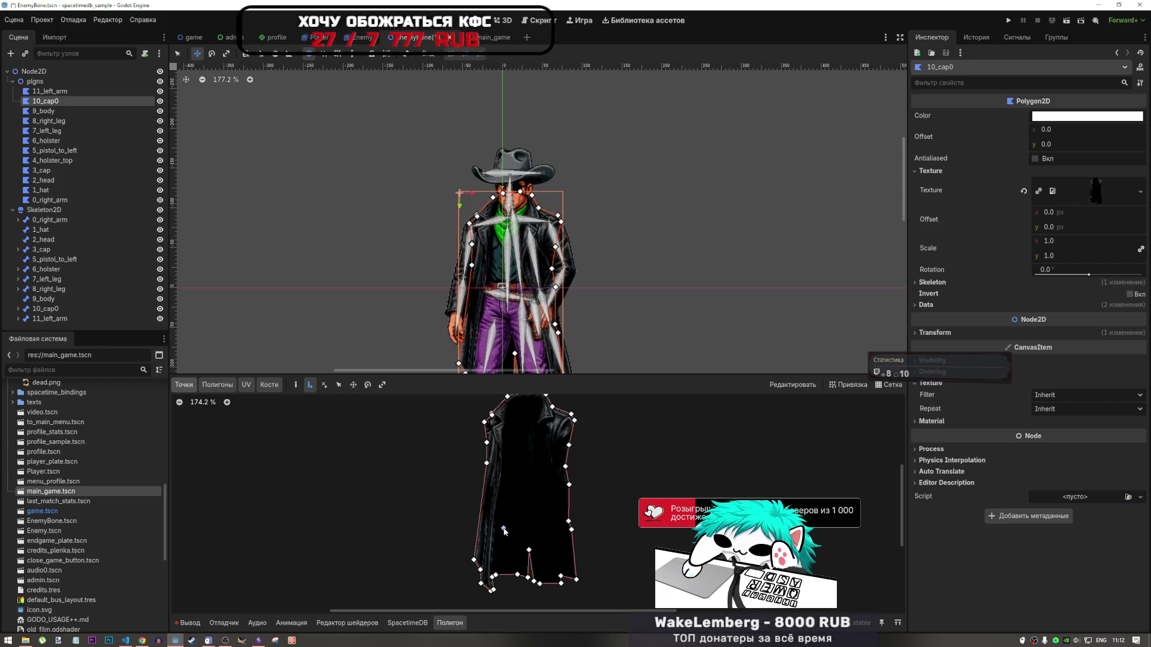
click(552, 531)
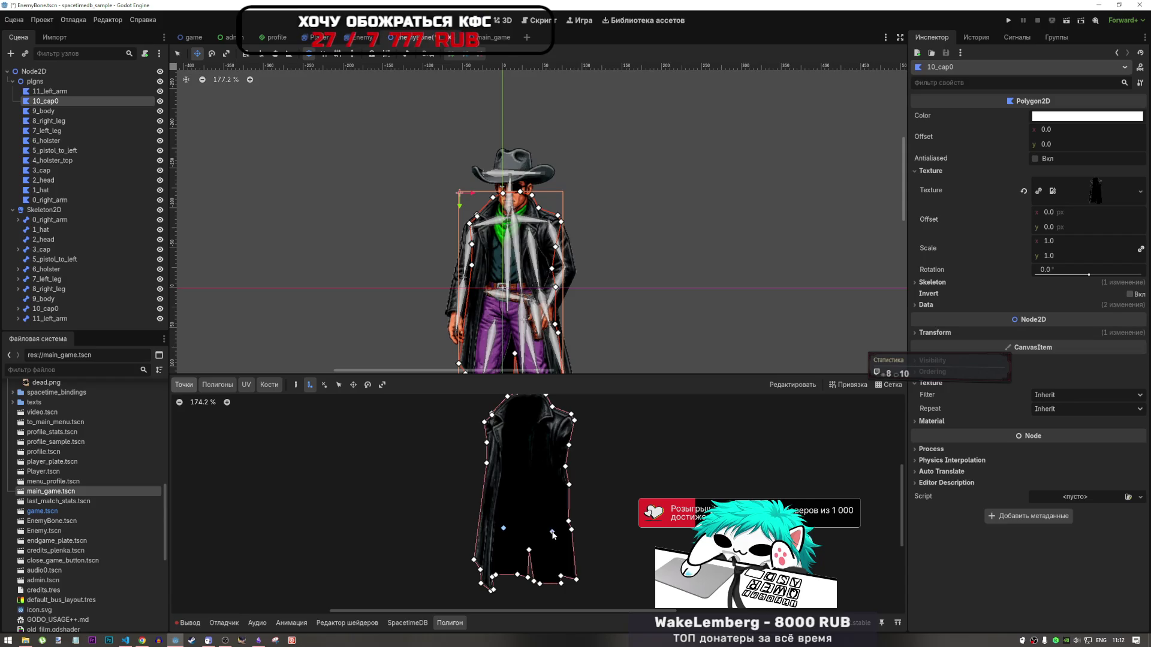
click(512, 468)
click(548, 466)
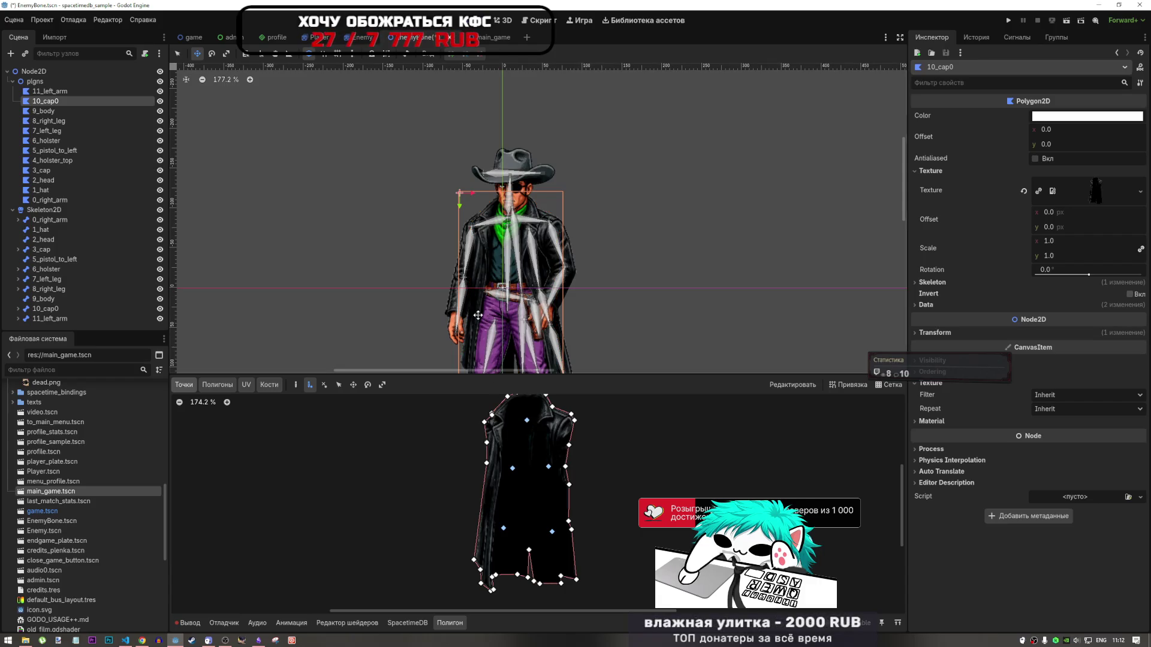
click(217, 384)
scroll(537, 488, up, 3)
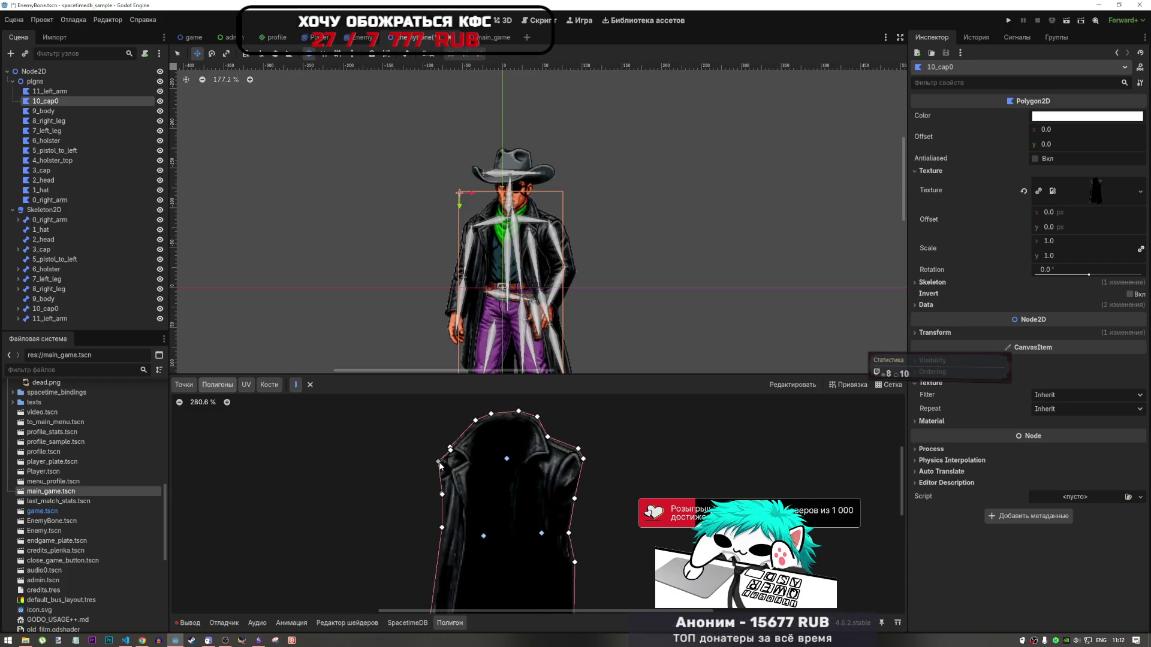
Draw the collar polygon from the left shoulder around the collar top and close it
click(438, 462)
click(507, 459)
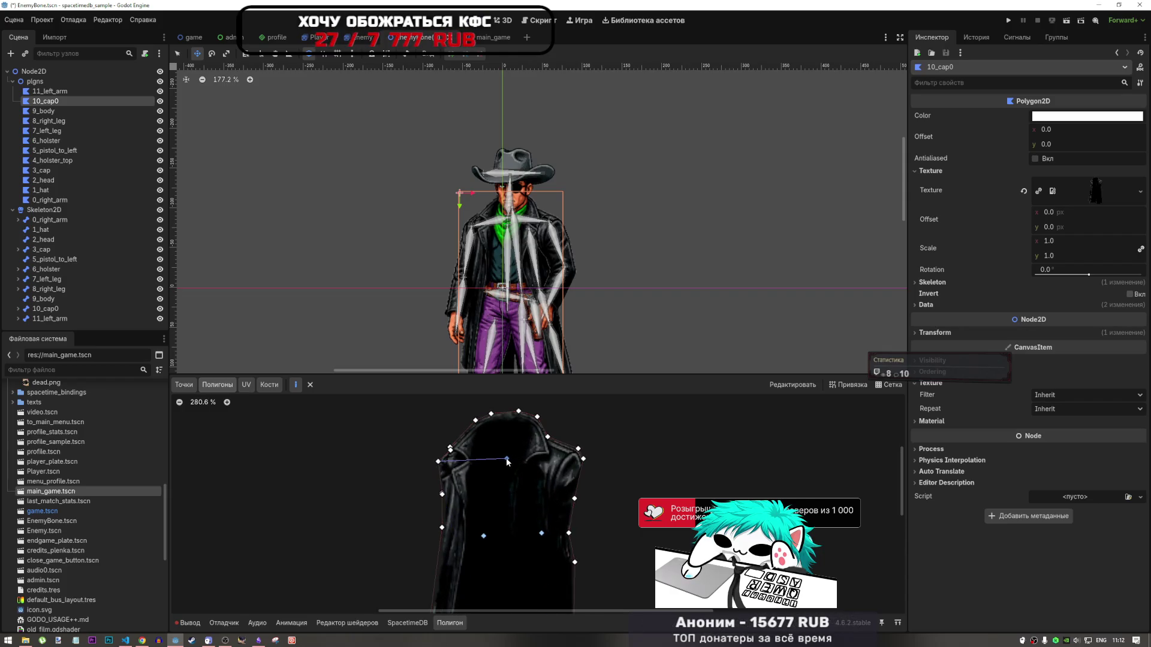
click(583, 459)
click(578, 448)
click(548, 436)
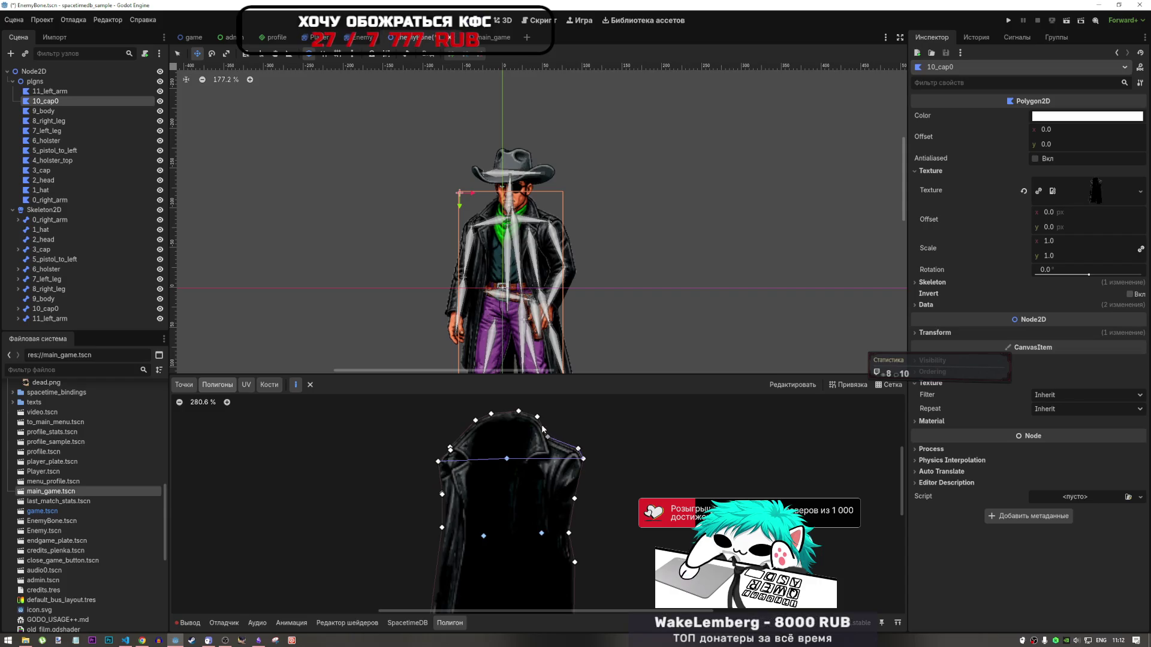
click(537, 417)
click(518, 412)
click(491, 414)
click(475, 420)
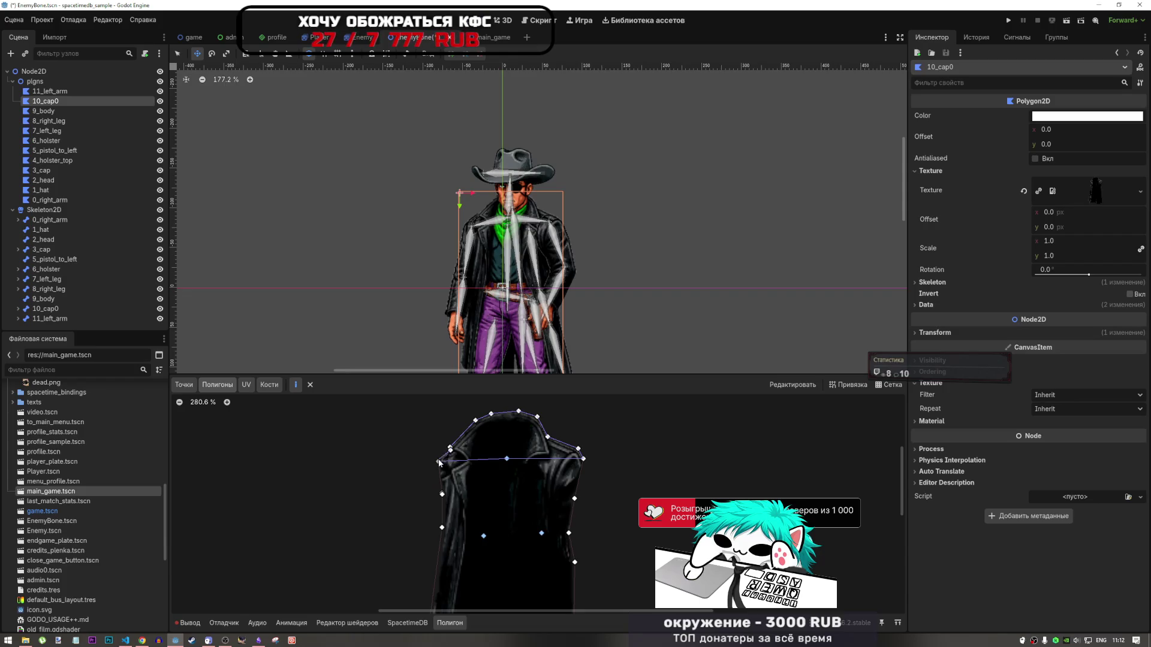
click(438, 461)
scroll(552, 526, down, 8)
scroll(553, 525, up, 5)
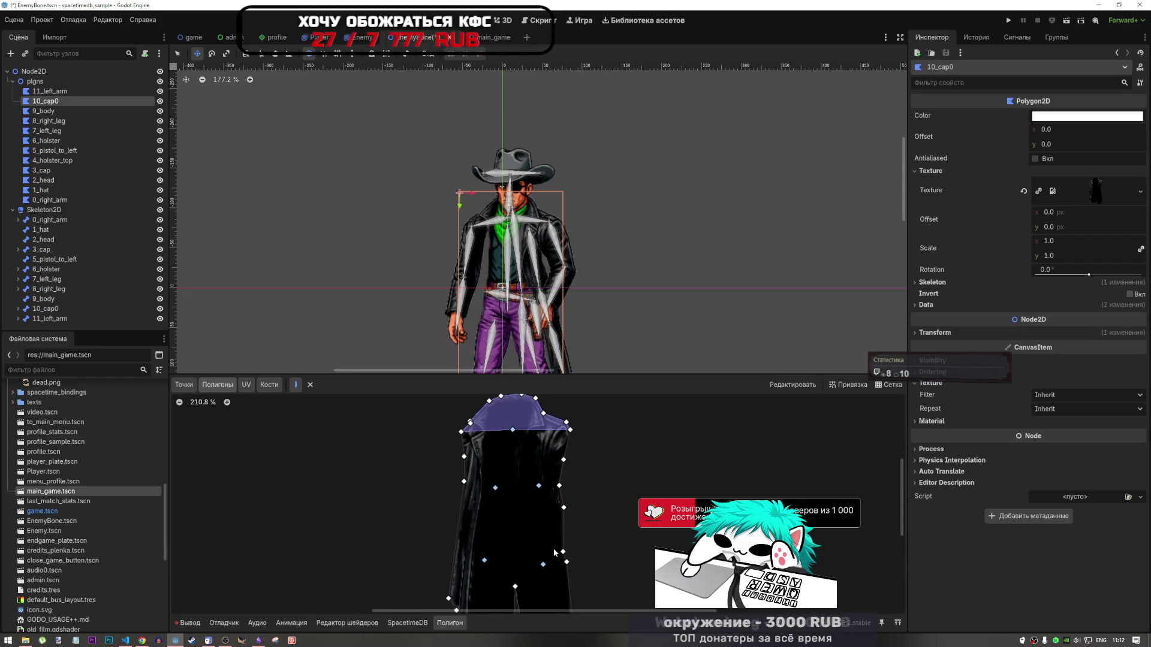
Add a triangle below the collar and the left chest polygon beside it
click(495, 487)
click(539, 486)
click(513, 430)
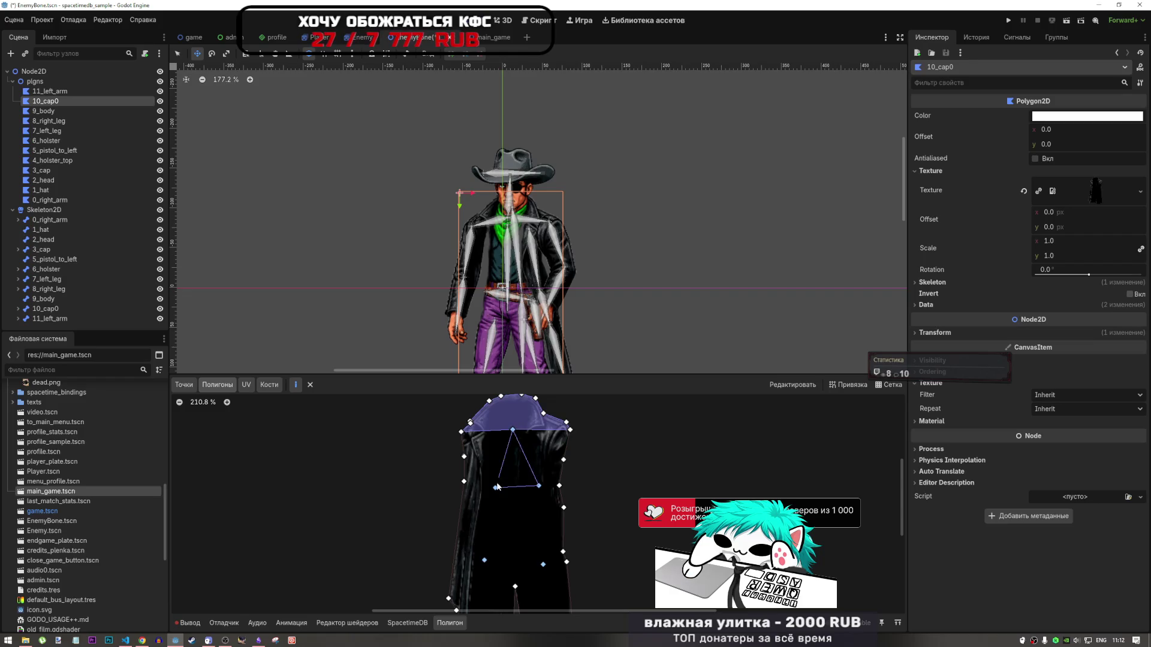
click(495, 488)
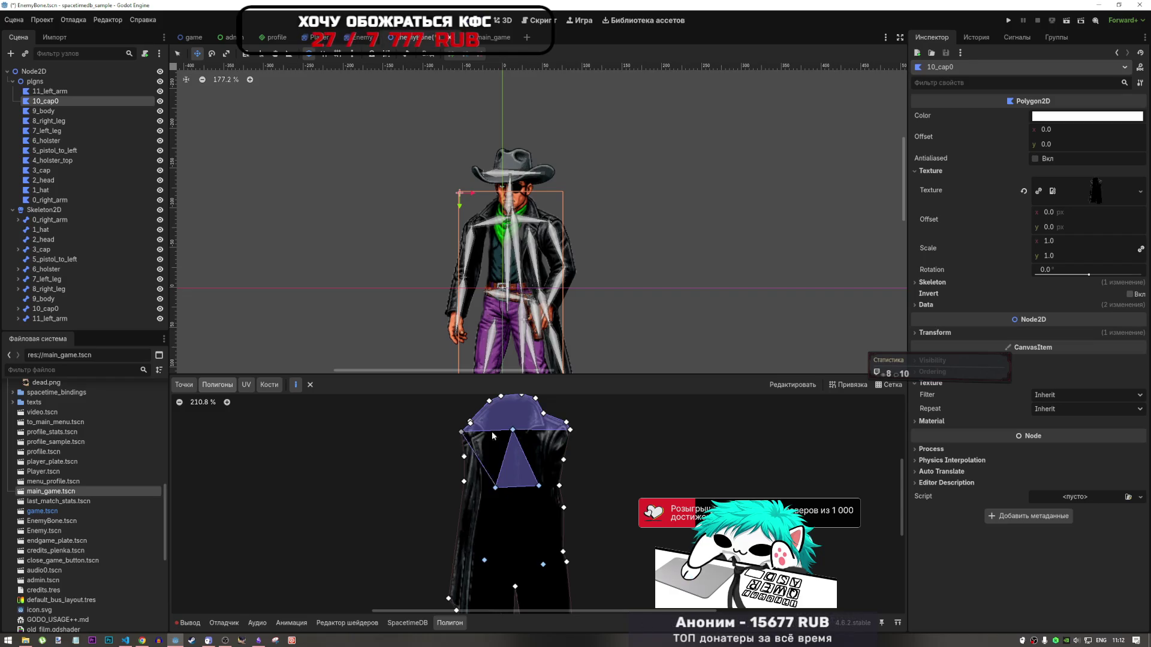
click(495, 487)
click(464, 481)
click(464, 457)
click(461, 431)
click(512, 430)
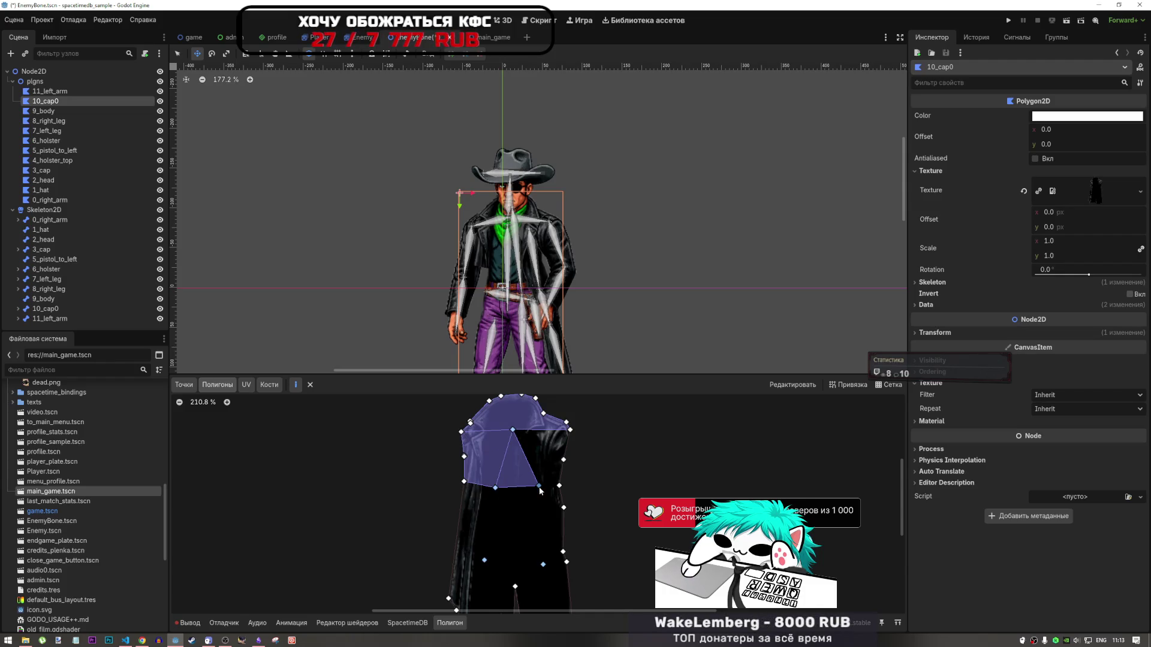
Add the right chest polygon between the triangle and the right edge
click(538, 486)
click(559, 485)
click(563, 460)
click(570, 430)
click(513, 431)
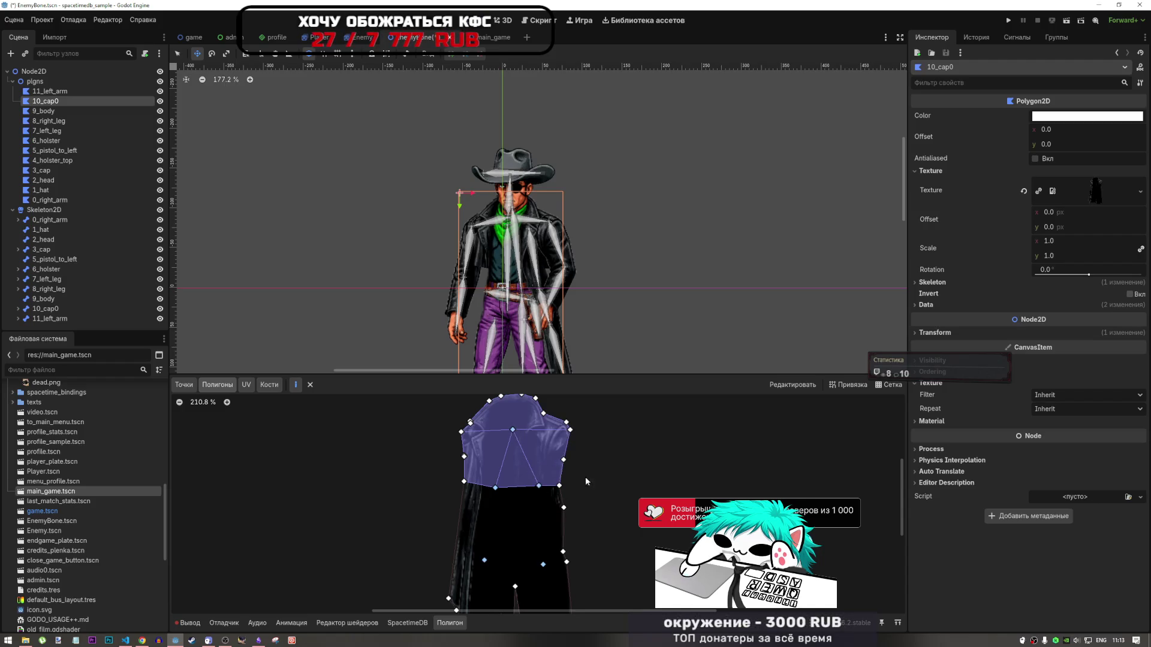
scroll(575, 462, down, 5)
scroll(557, 517, up, 11)
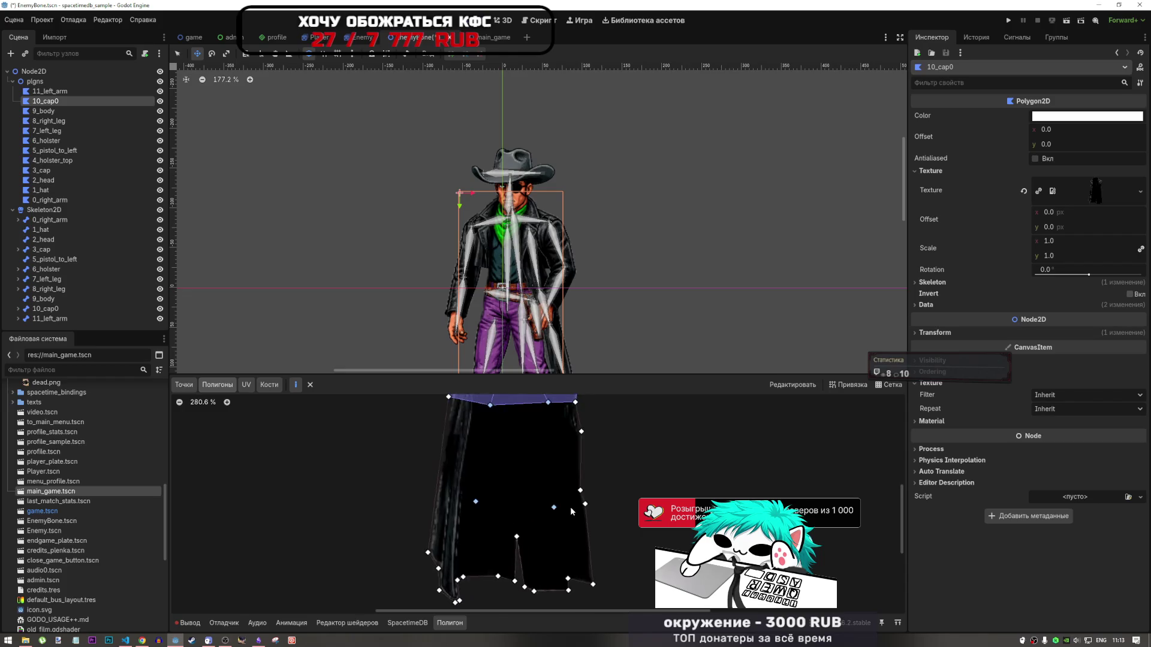
scroll(557, 511, down, 6)
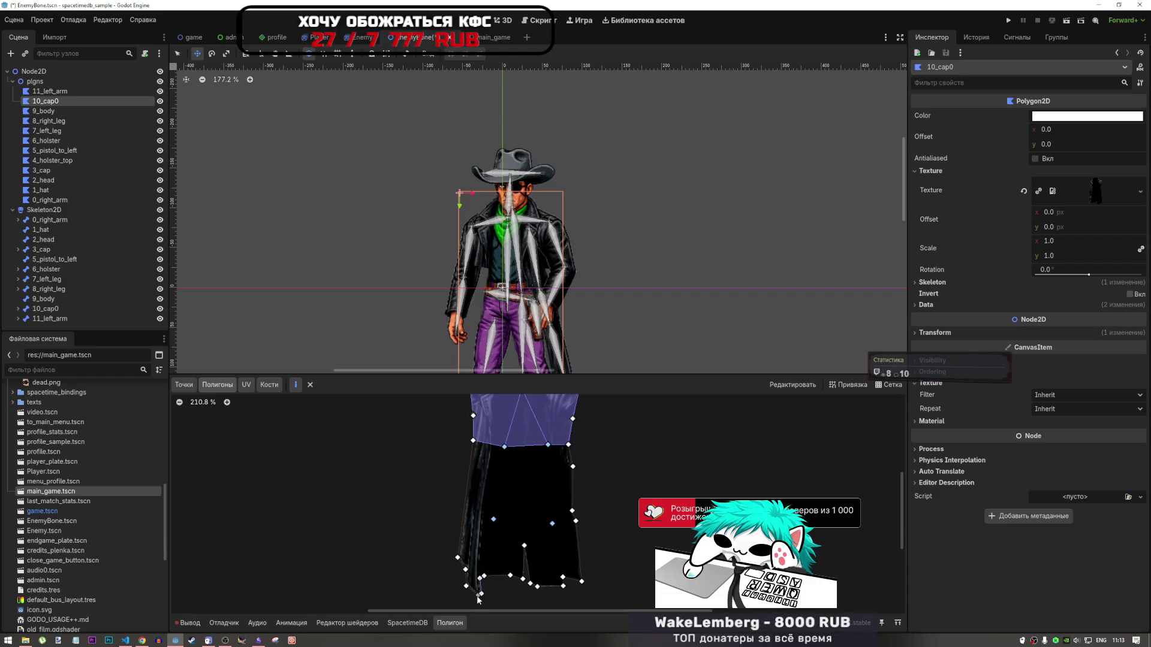
Draw the lower-left coat flap polygon and the polygon between the coat tails
click(480, 595)
click(466, 586)
click(465, 570)
click(458, 557)
click(493, 519)
click(484, 576)
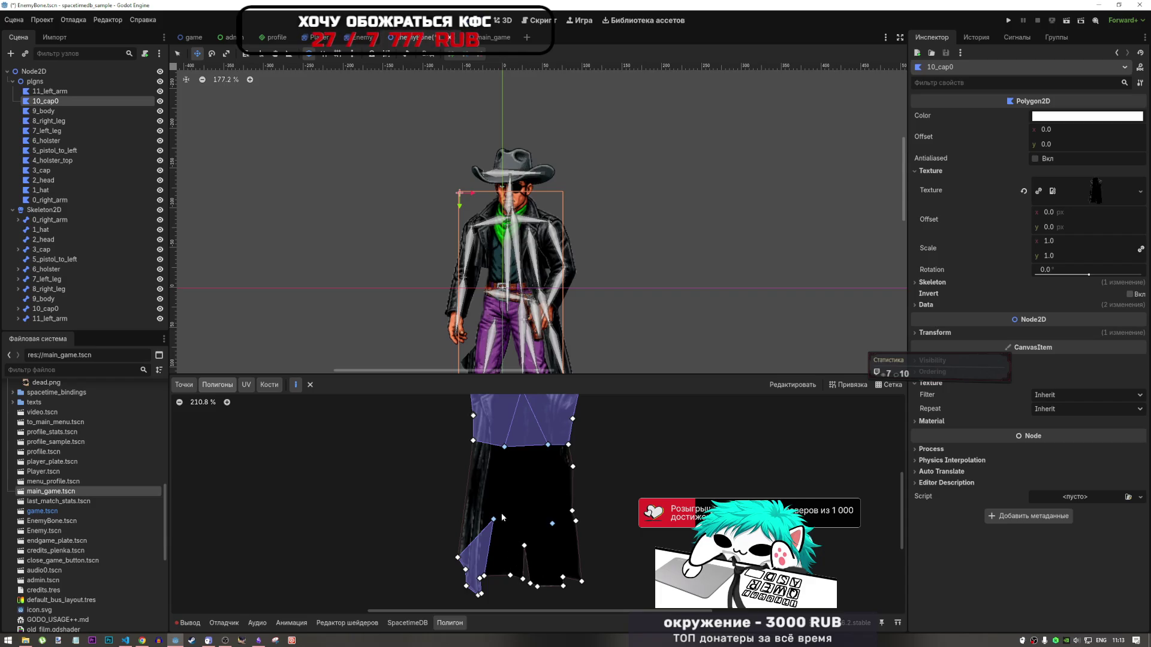
click(493, 519)
click(524, 546)
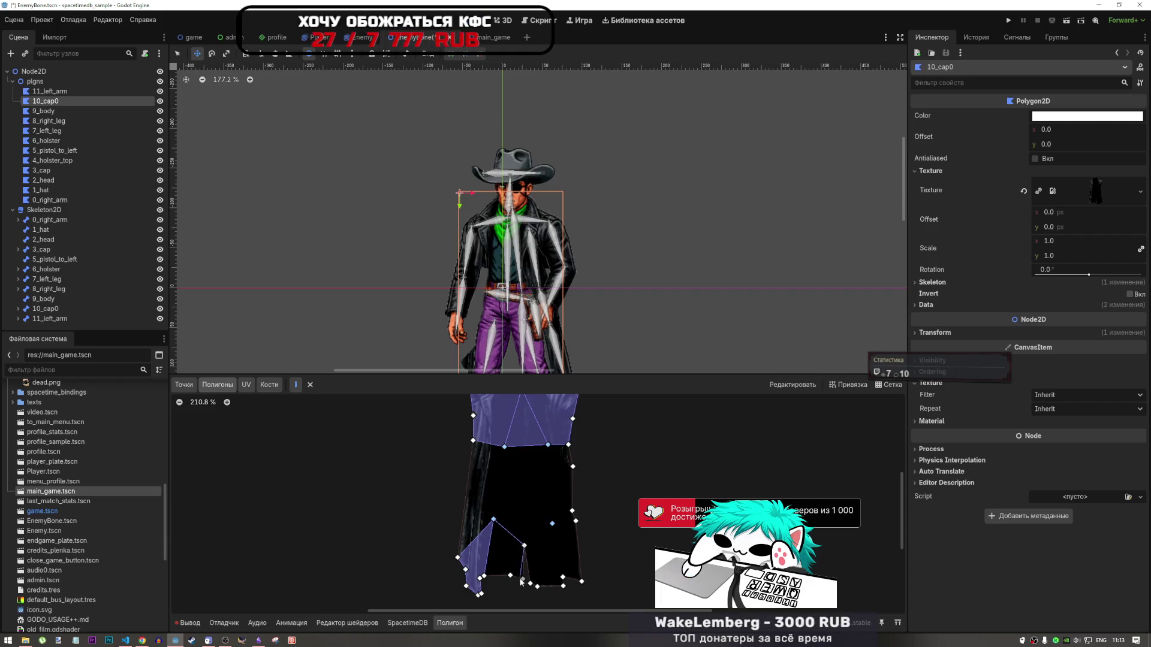
click(522, 578)
click(510, 576)
click(483, 576)
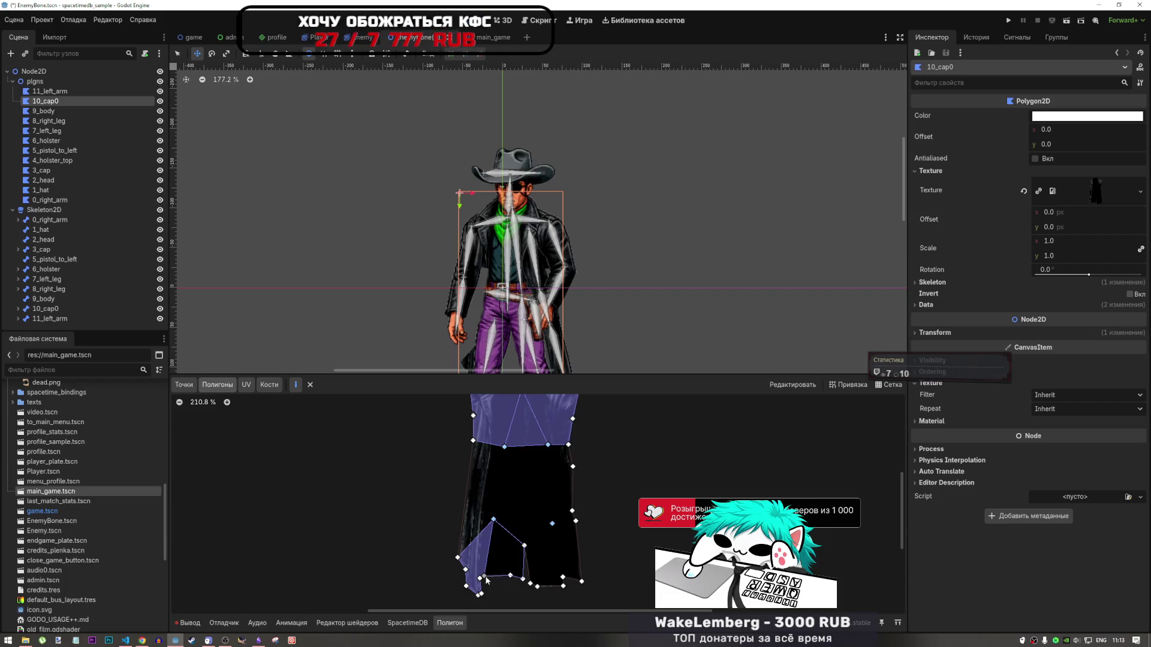
click(494, 519)
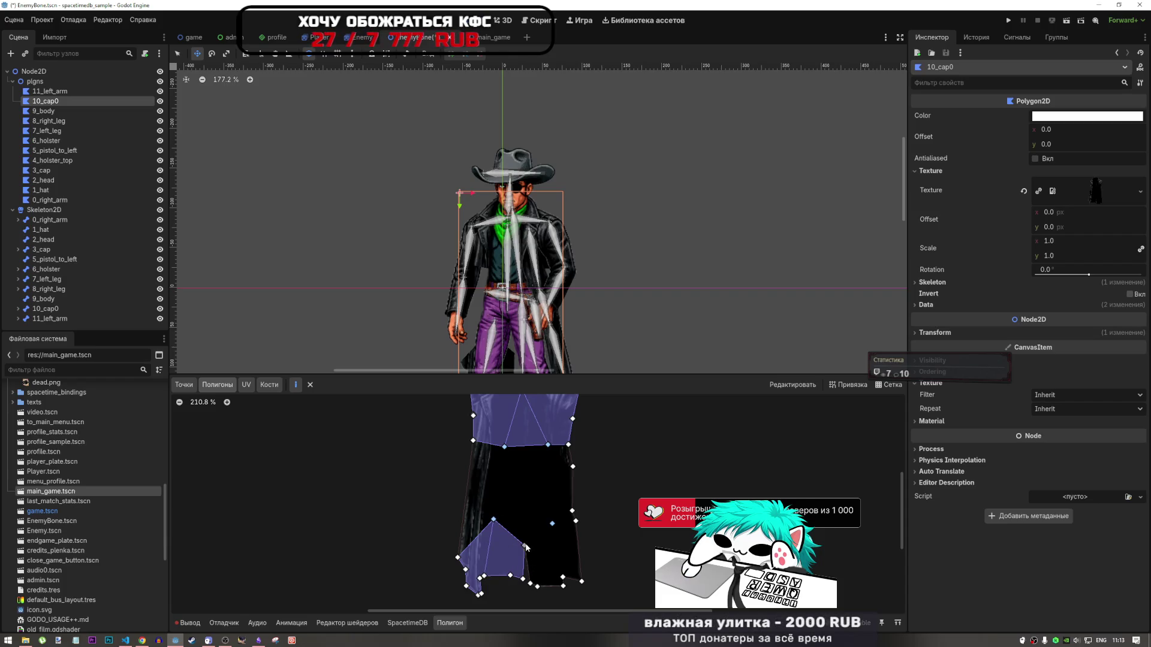
Draw the lower-right coat polygon, delete the misshapen result, and redraw it
click(524, 546)
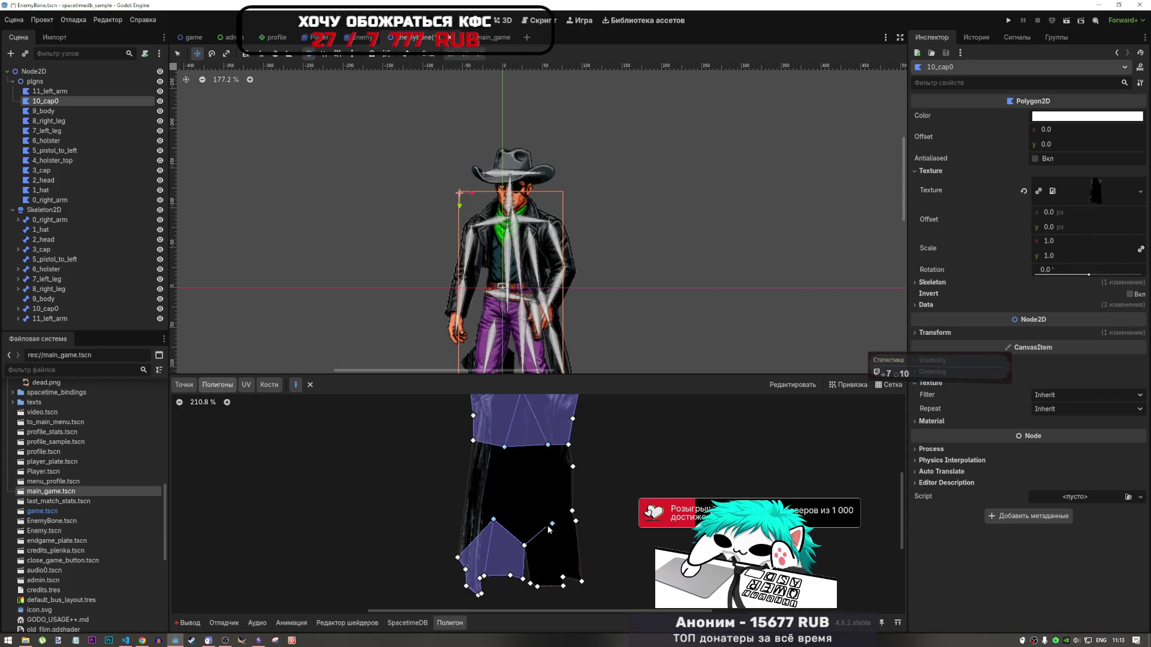
click(572, 511)
click(582, 581)
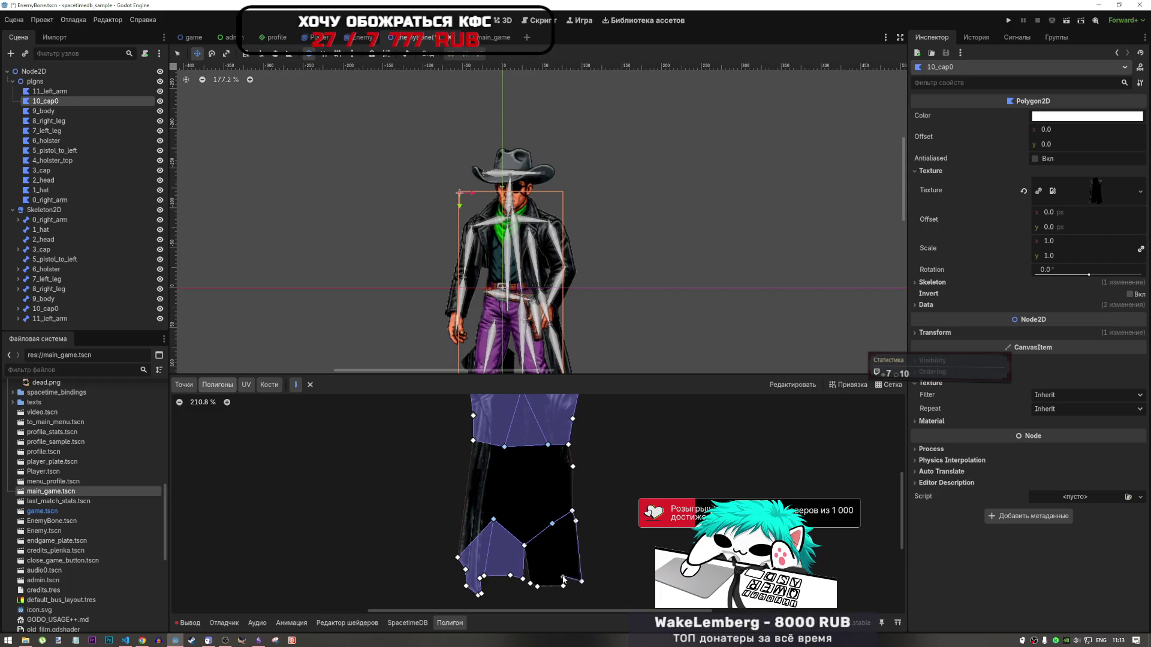
click(539, 587)
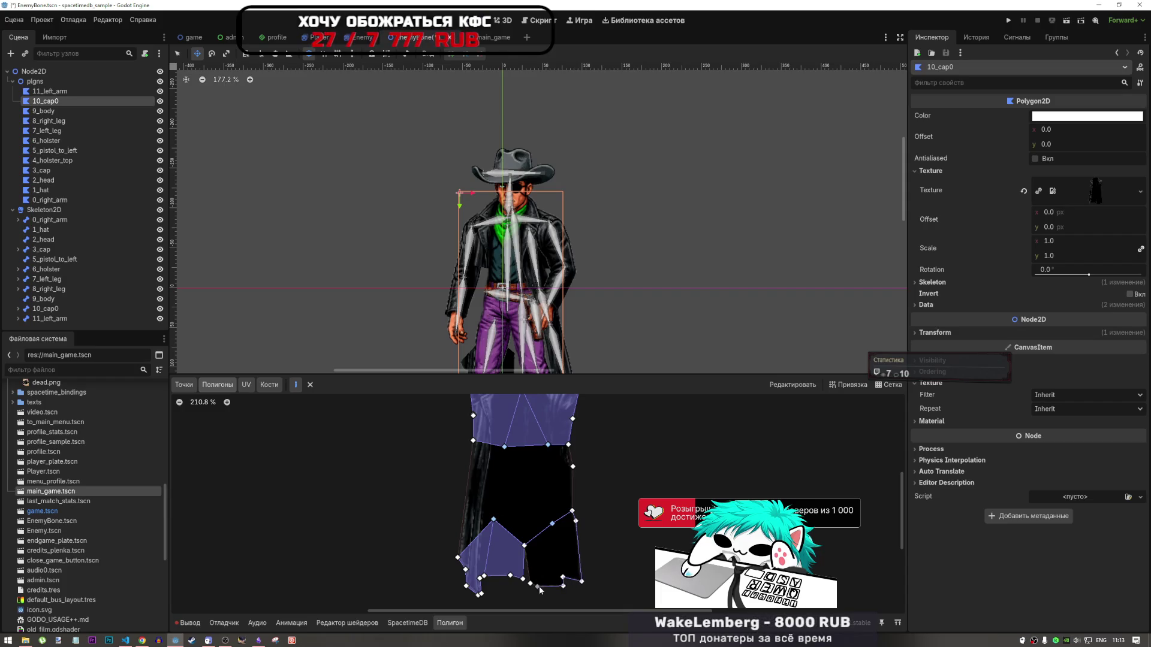
click(524, 545)
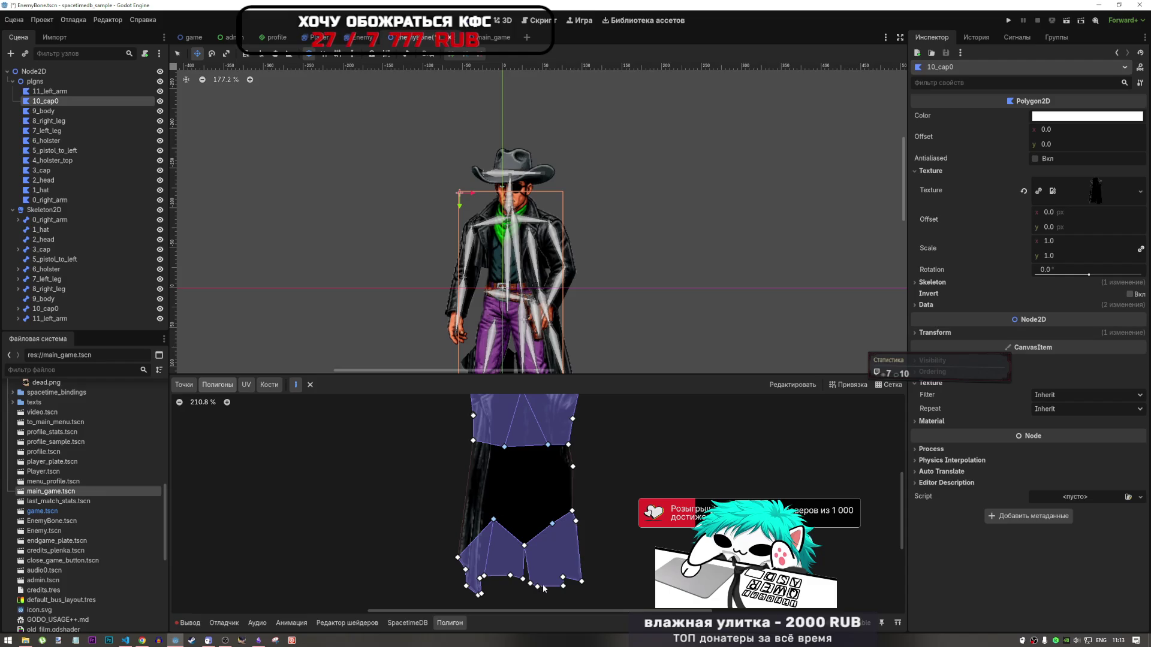
right_click(562, 577)
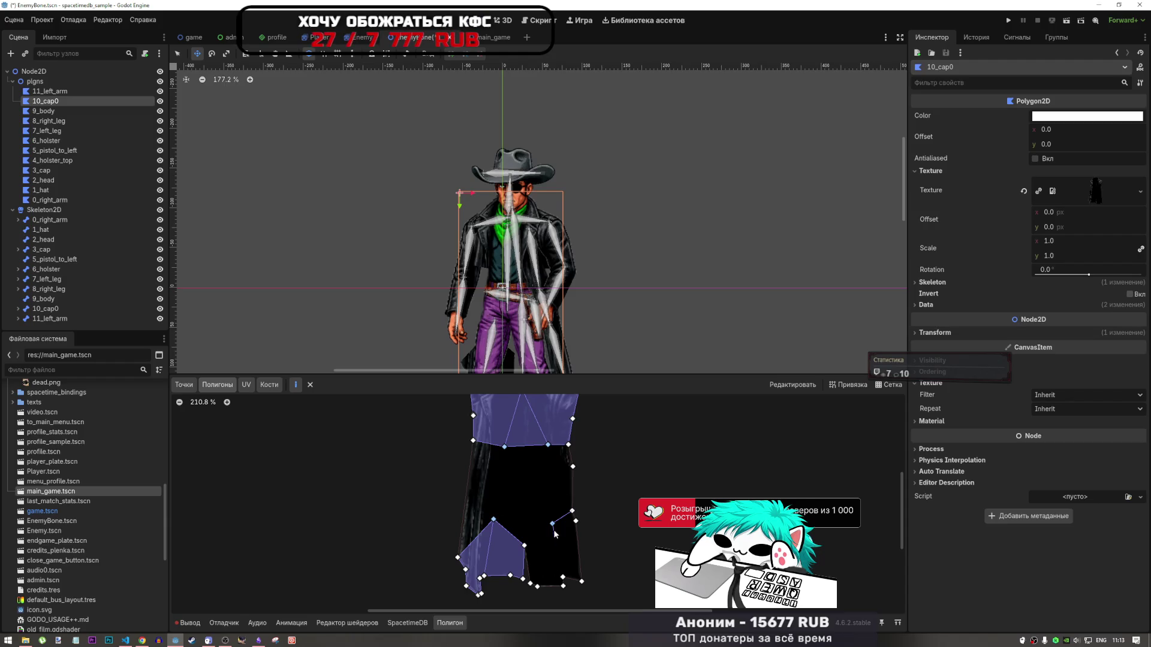
click(581, 582)
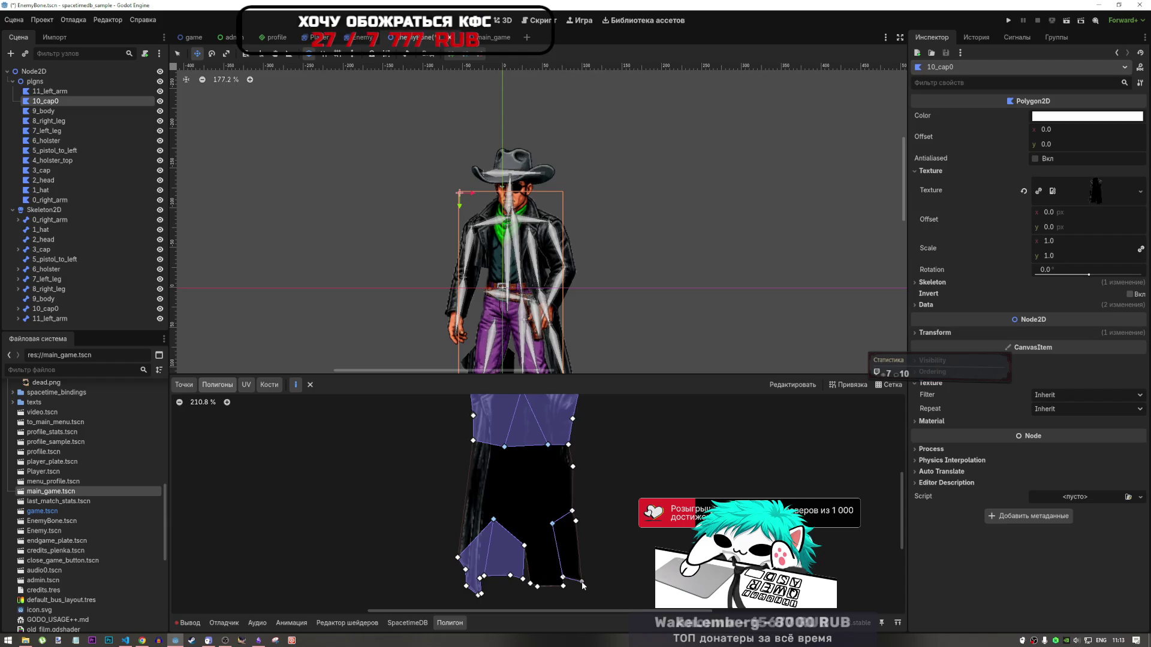
click(572, 511)
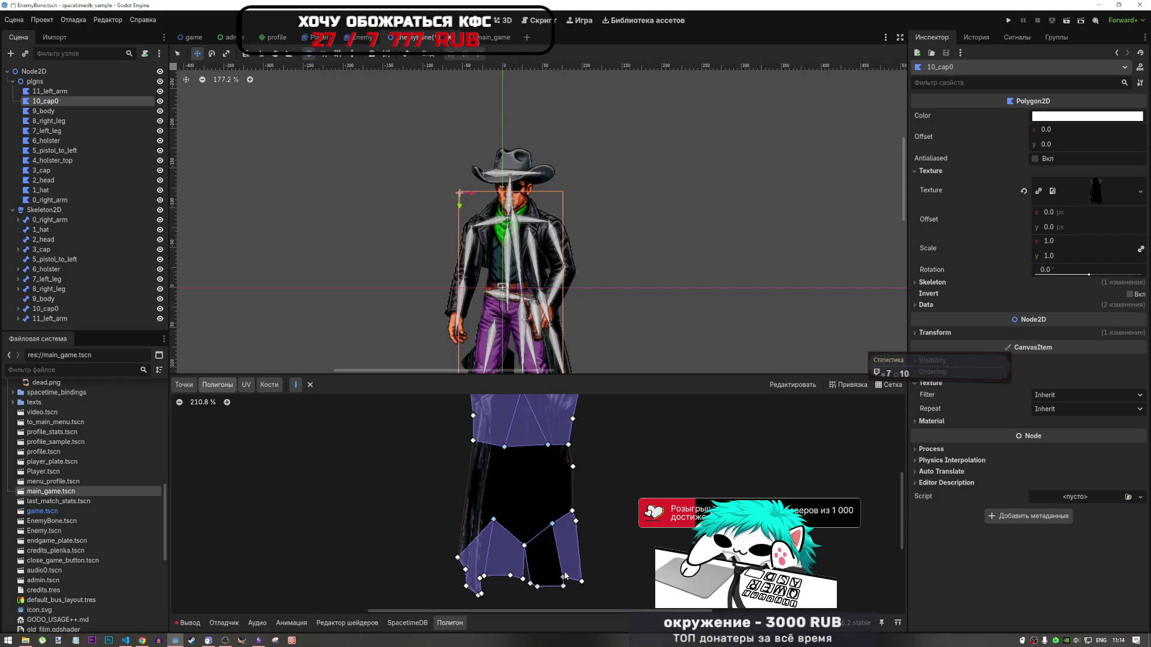
scroll(557, 527, down, 3)
scroll(591, 510, up, 6)
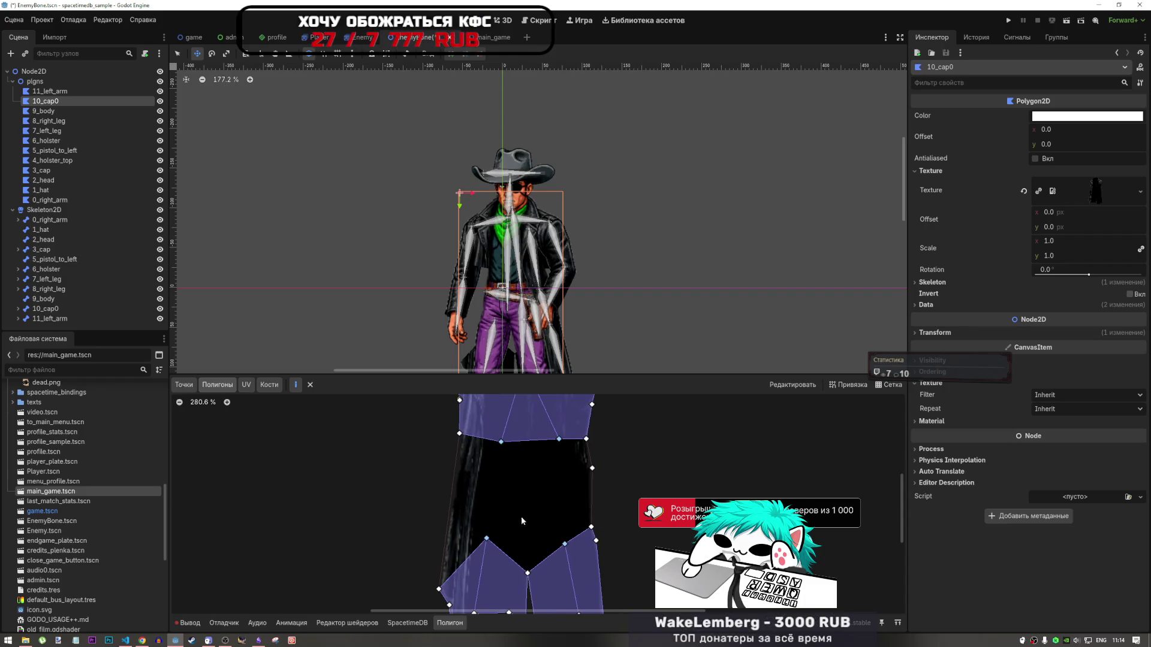
Fill the remaining holes with a left-flap polygon and a middle-gap polygon
click(487, 538)
click(501, 442)
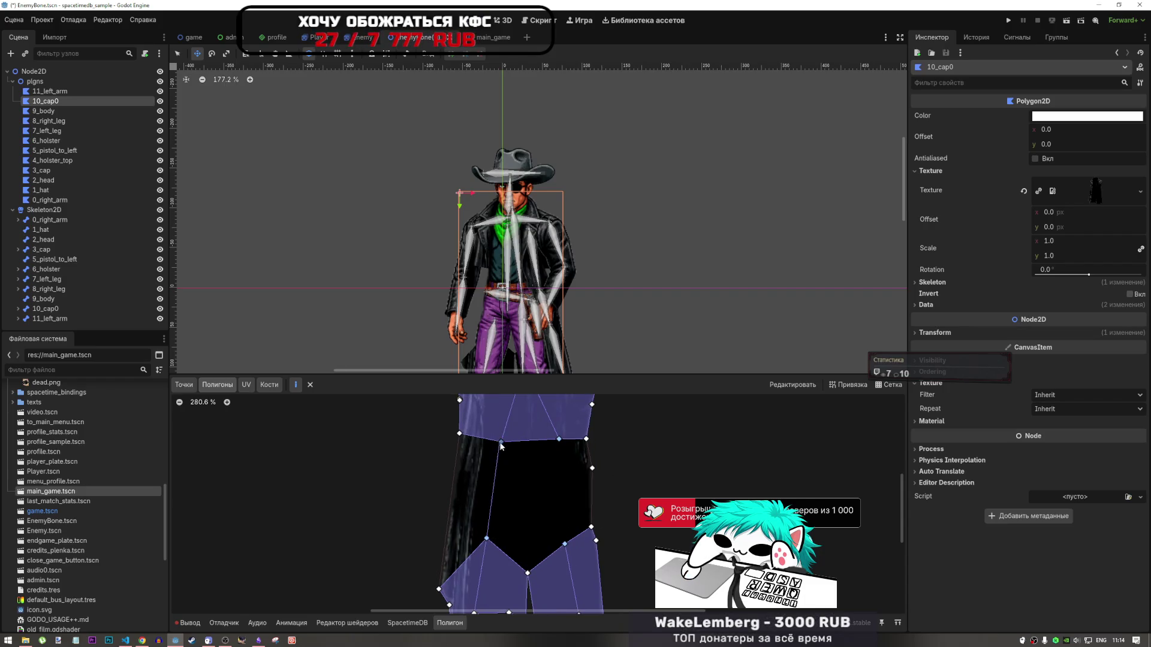
click(460, 434)
click(439, 589)
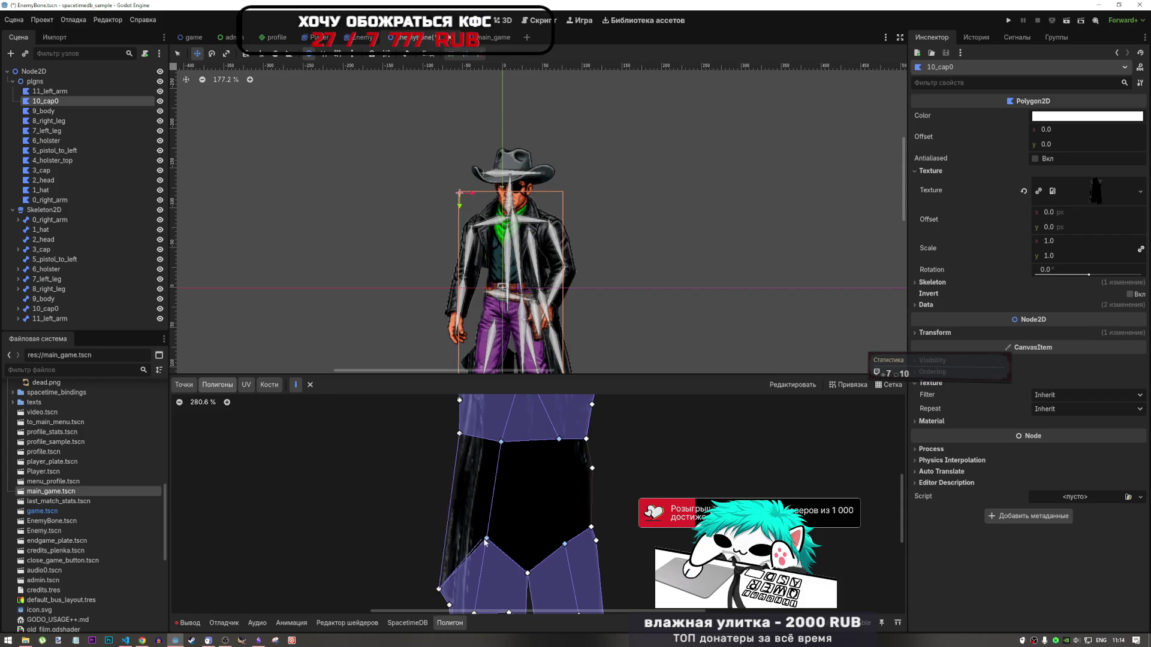
click(486, 538)
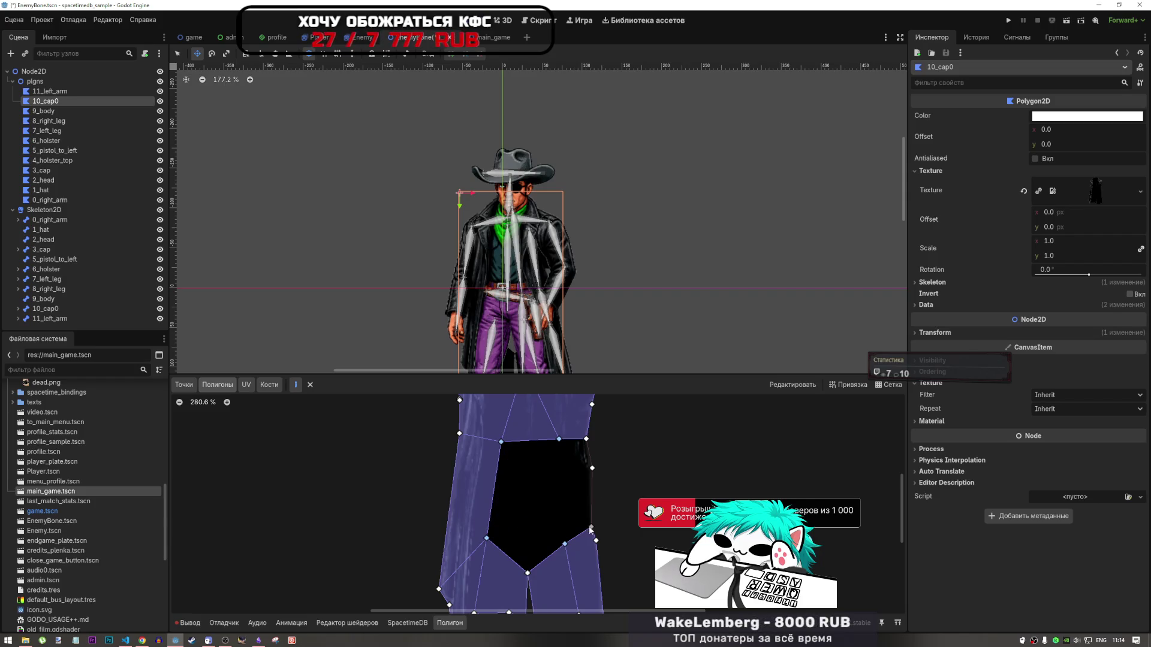
click(528, 573)
click(559, 439)
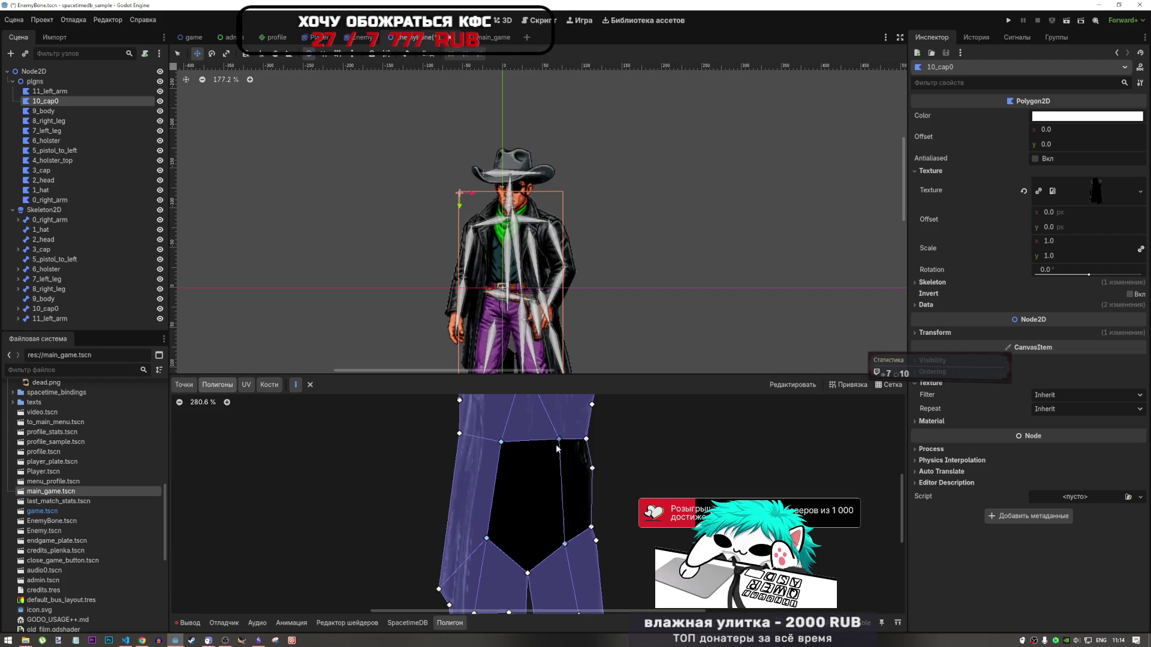
click(585, 439)
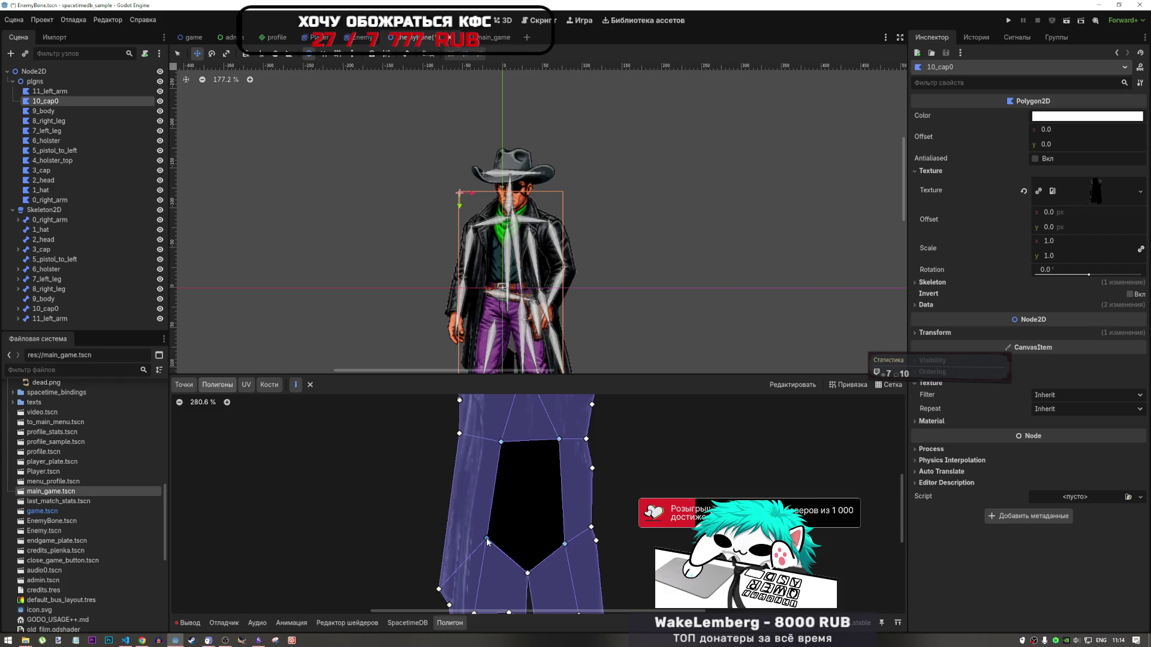
click(501, 442)
scroll(533, 466, down, 10)
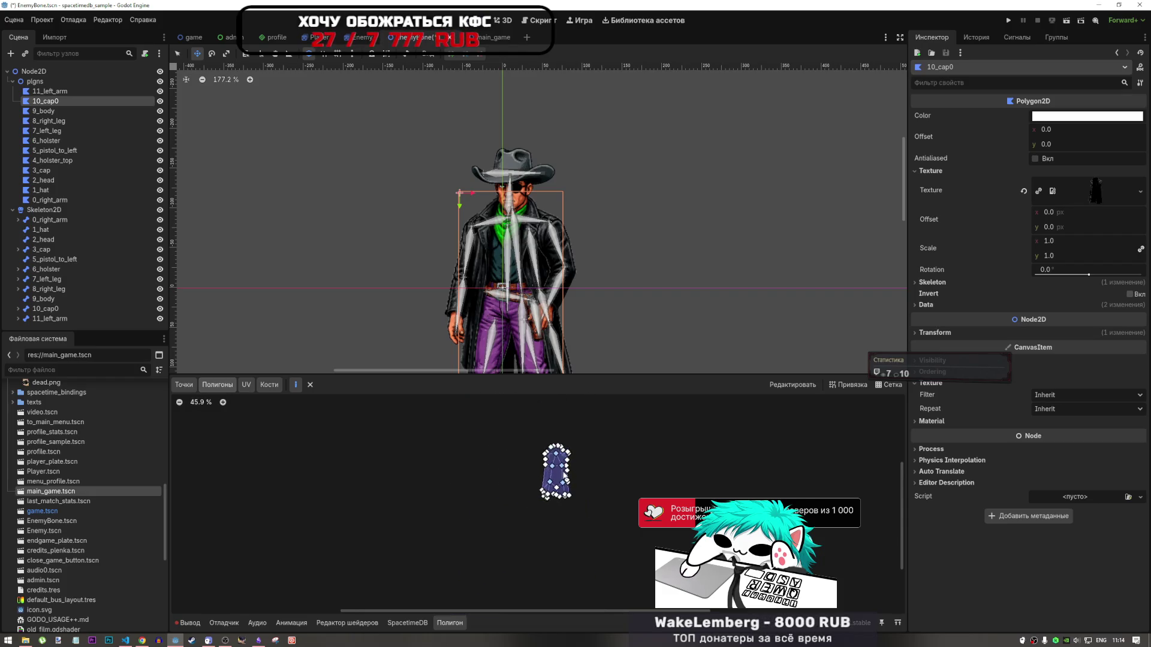
Save the enemy scene
scroll(564, 479, up, 5)
scroll(563, 465, up, 2)
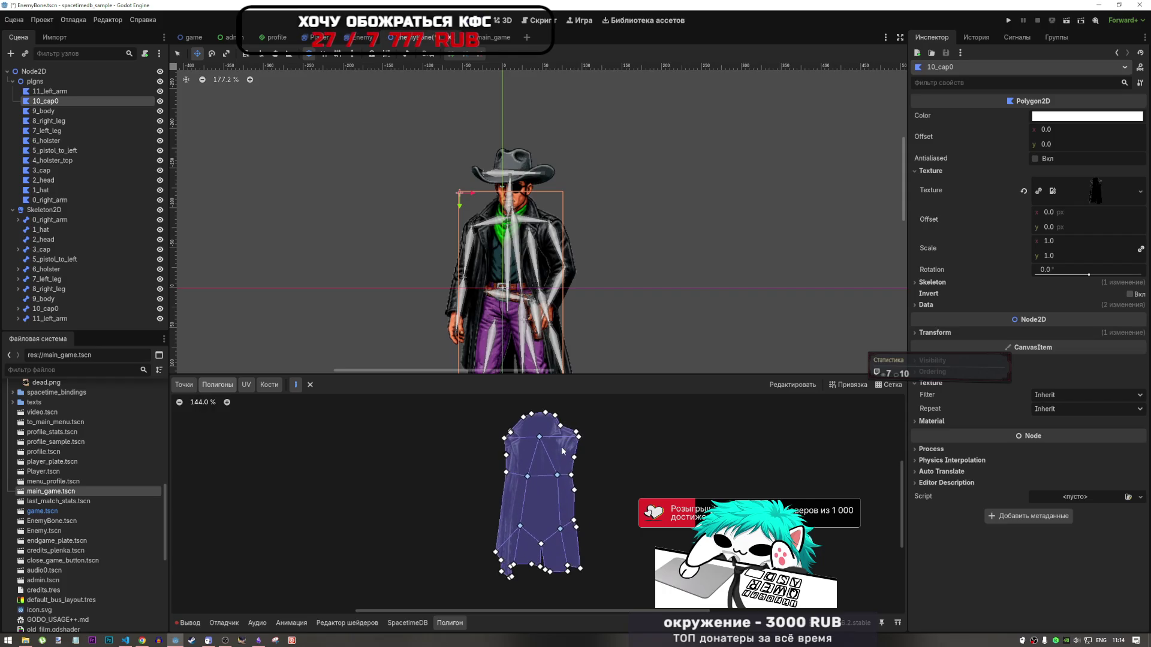
key(ctrl+s)
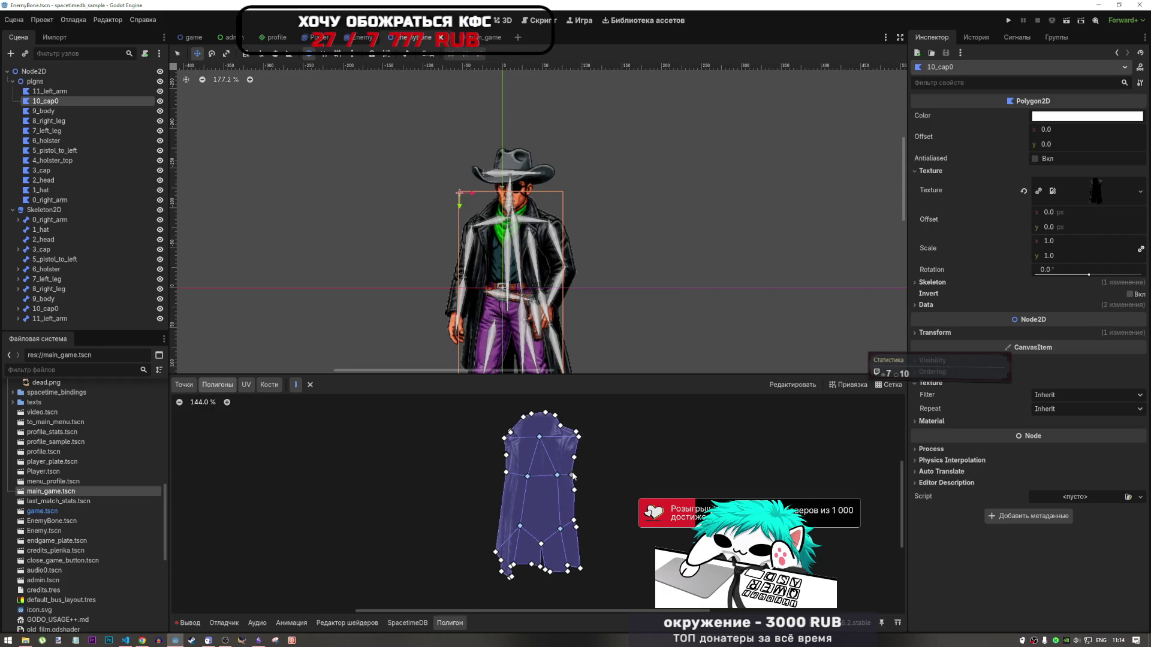
Inspect the subdivided coat mesh, then switch the Polygon2D editor to Bones weight painting
scroll(597, 450, down, 5)
scroll(593, 459, up, 9)
scroll(591, 462, down, 6)
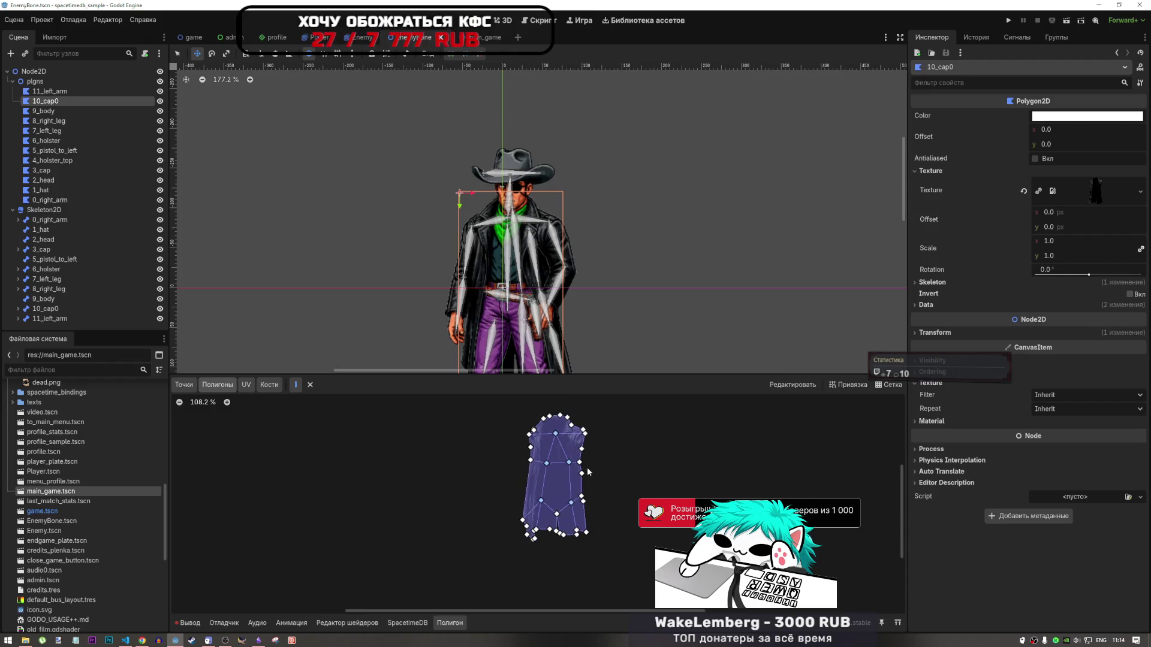
scroll(569, 485, up, 6)
scroll(563, 499, down, 6)
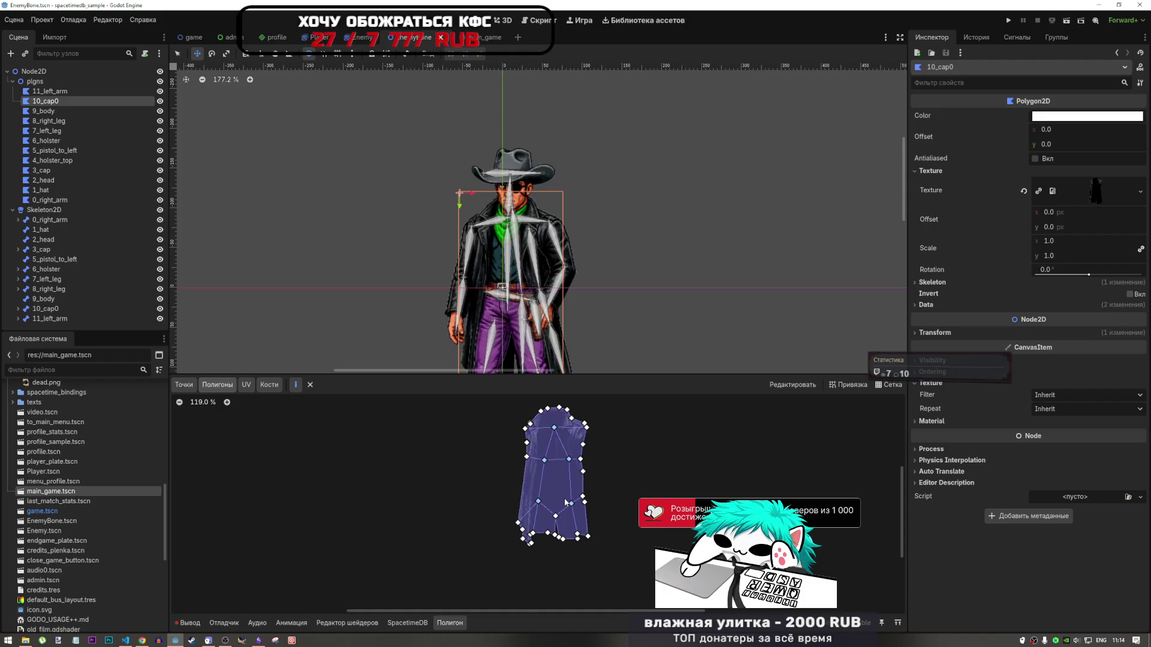
scroll(564, 502, down, 7)
scroll(514, 295, down, 4)
scroll(518, 324, up, 6)
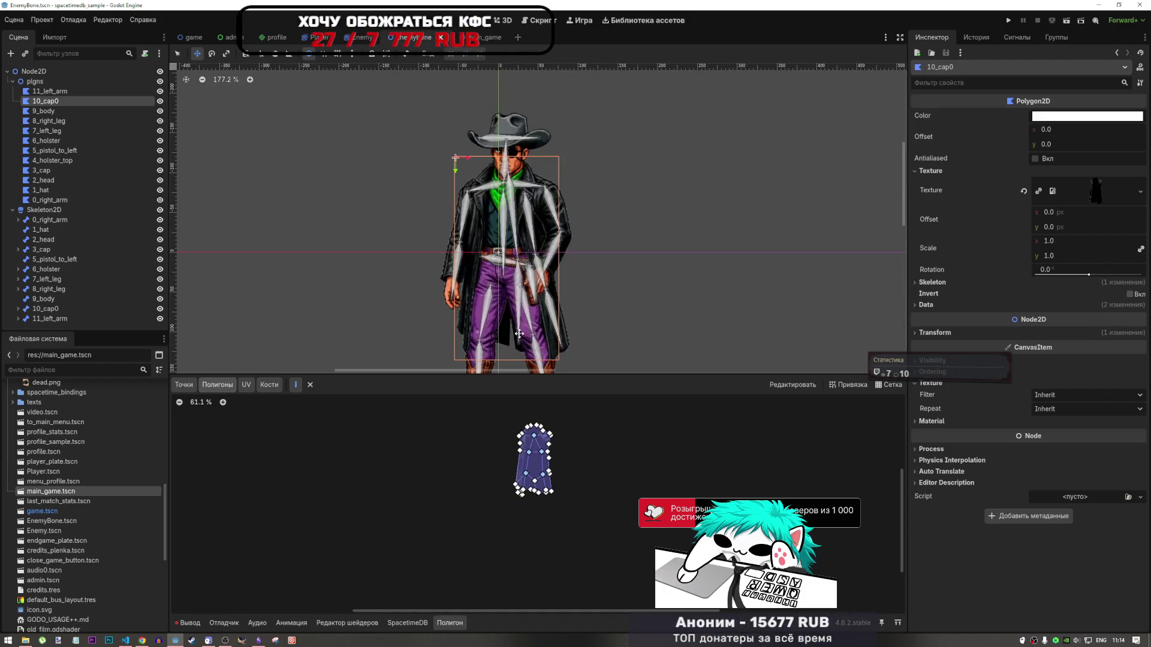
scroll(525, 347, down, 3)
scroll(554, 501, up, 18)
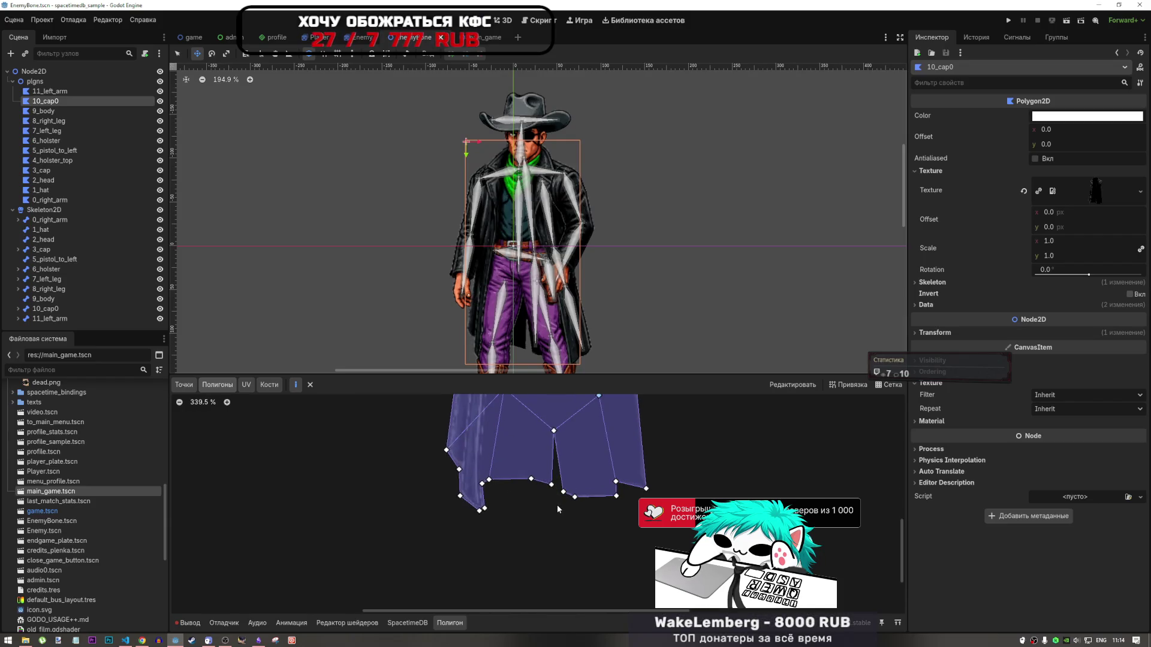
scroll(557, 505, down, 13)
scroll(588, 478, down, 5)
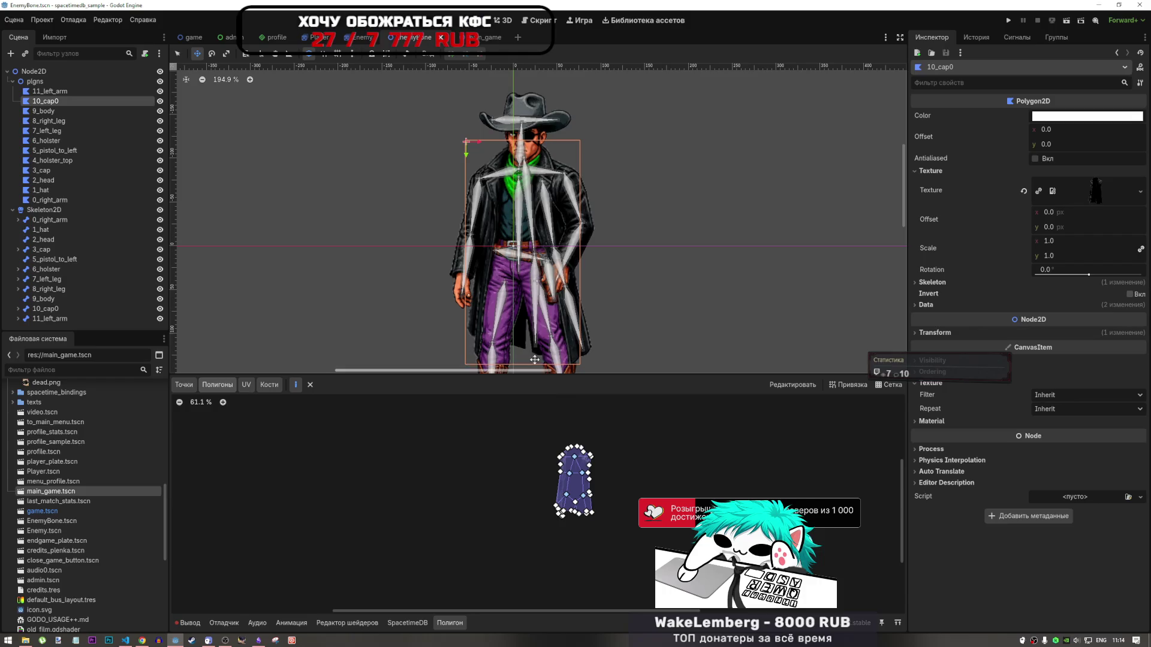
scroll(570, 504, up, 5)
scroll(572, 520, up, 13)
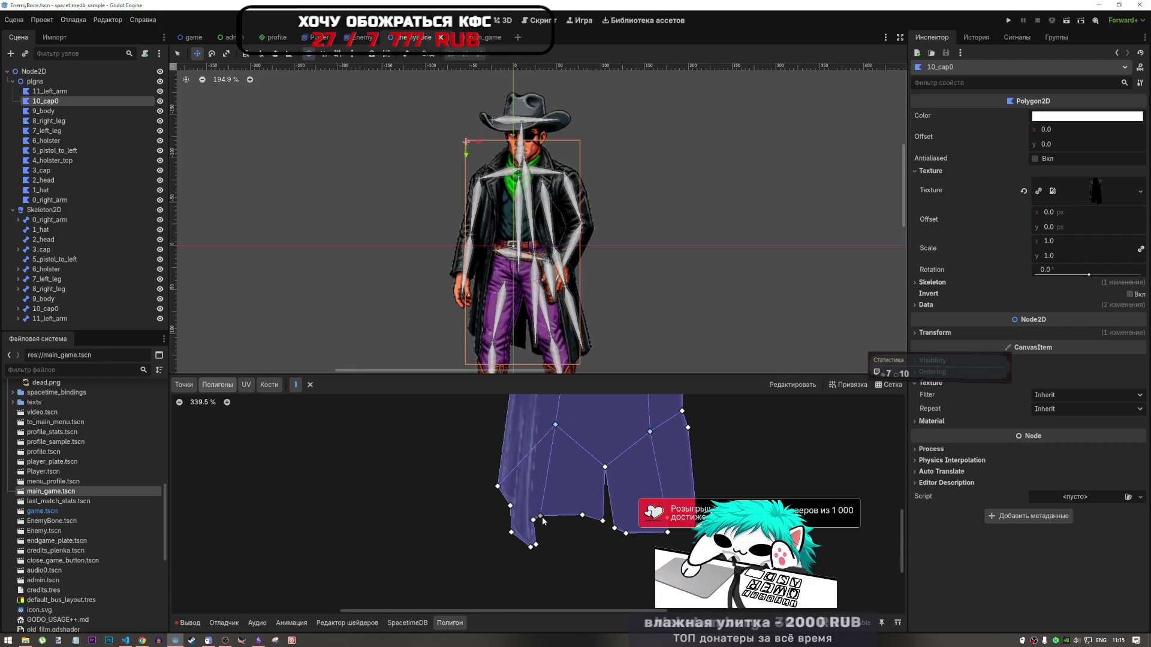
scroll(619, 452, down, 3)
scroll(619, 456, down, 2)
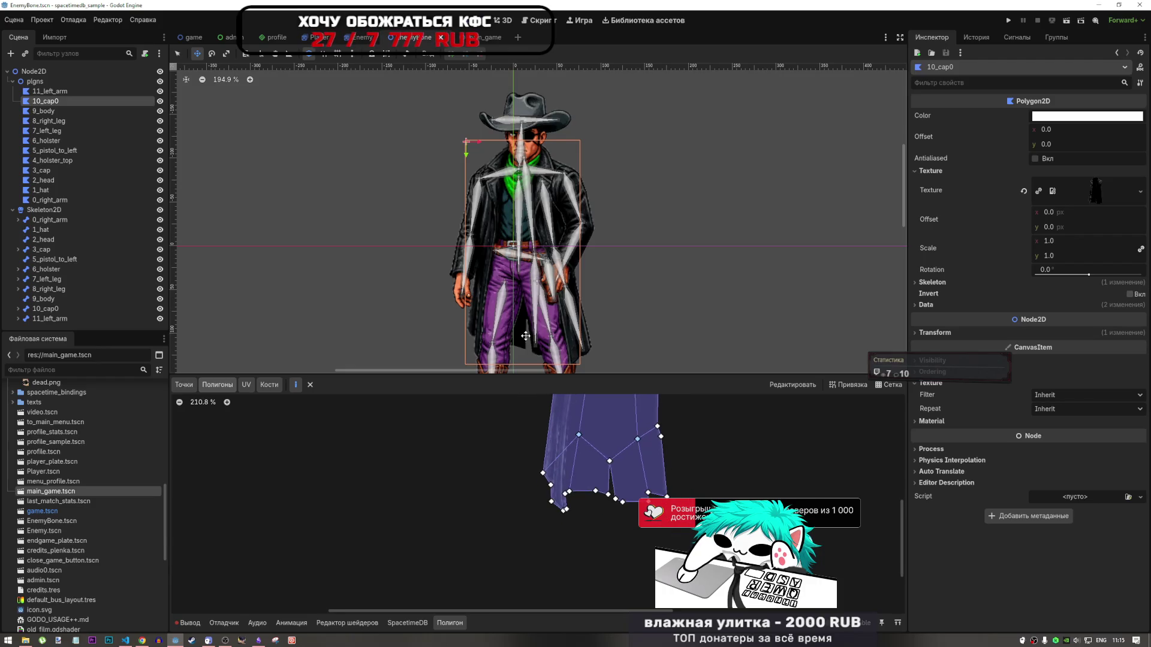
scroll(525, 334, down, 5)
scroll(528, 333, up, 9)
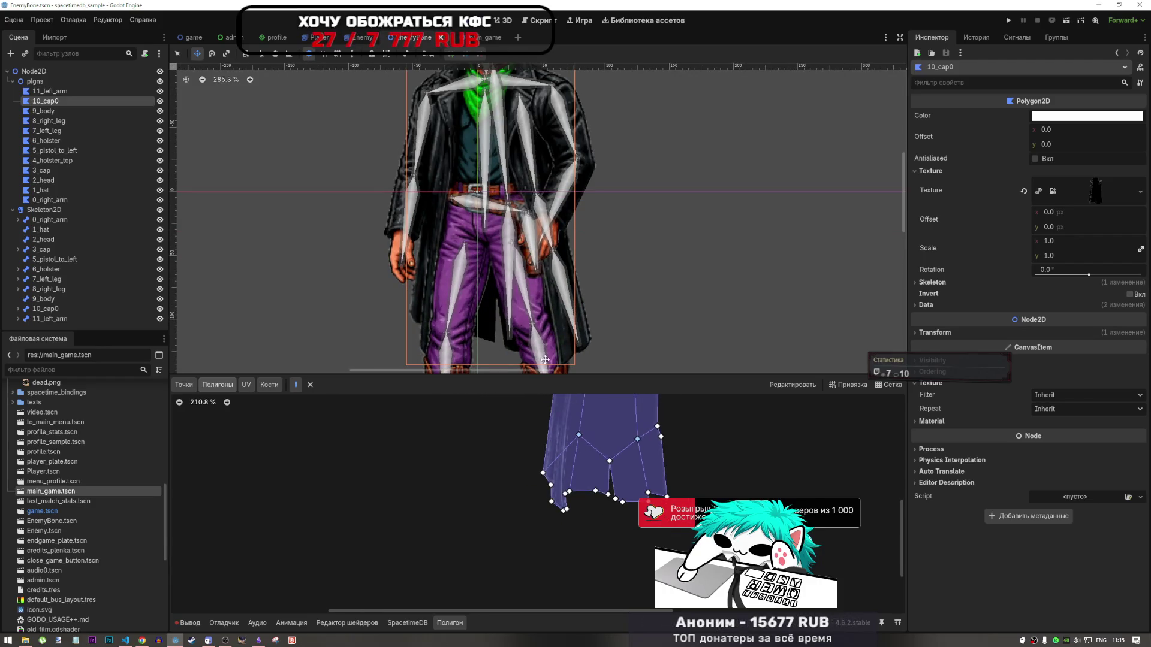
scroll(635, 532, up, 10)
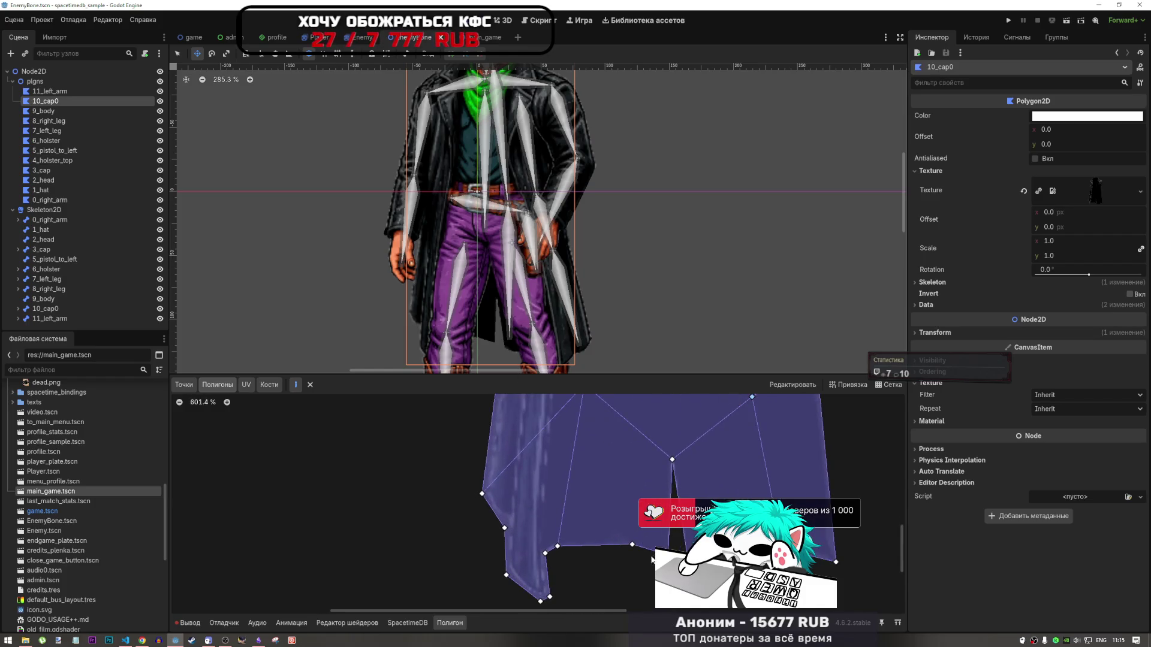
scroll(647, 312, down, 10)
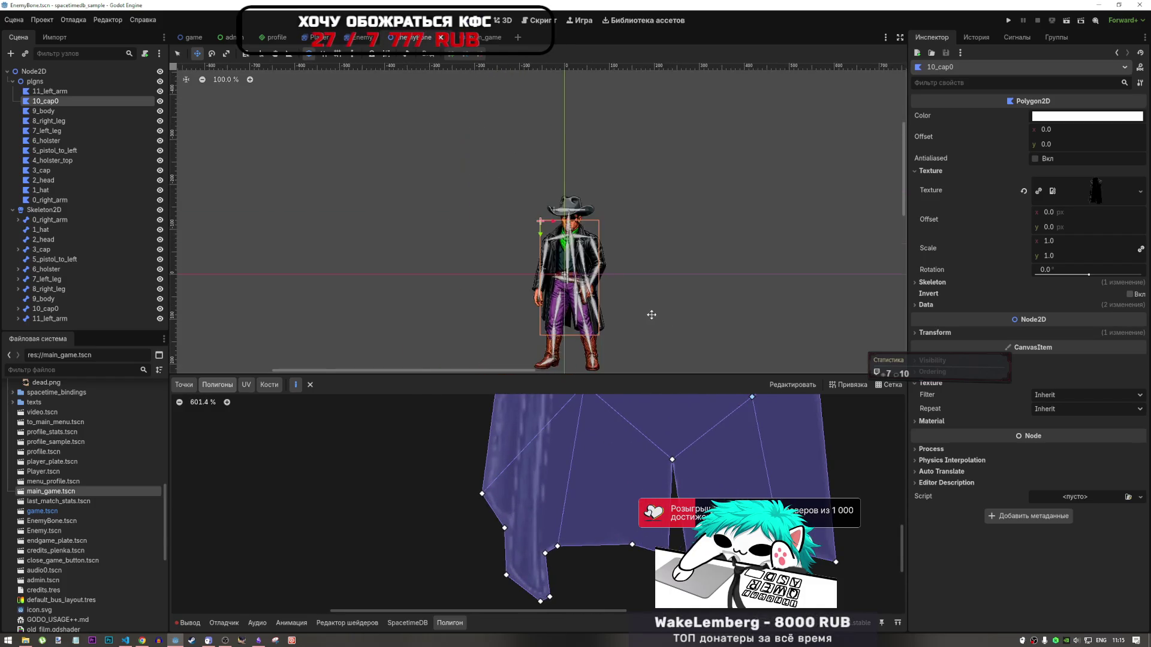
scroll(632, 297, up, 5)
scroll(638, 434, down, 20)
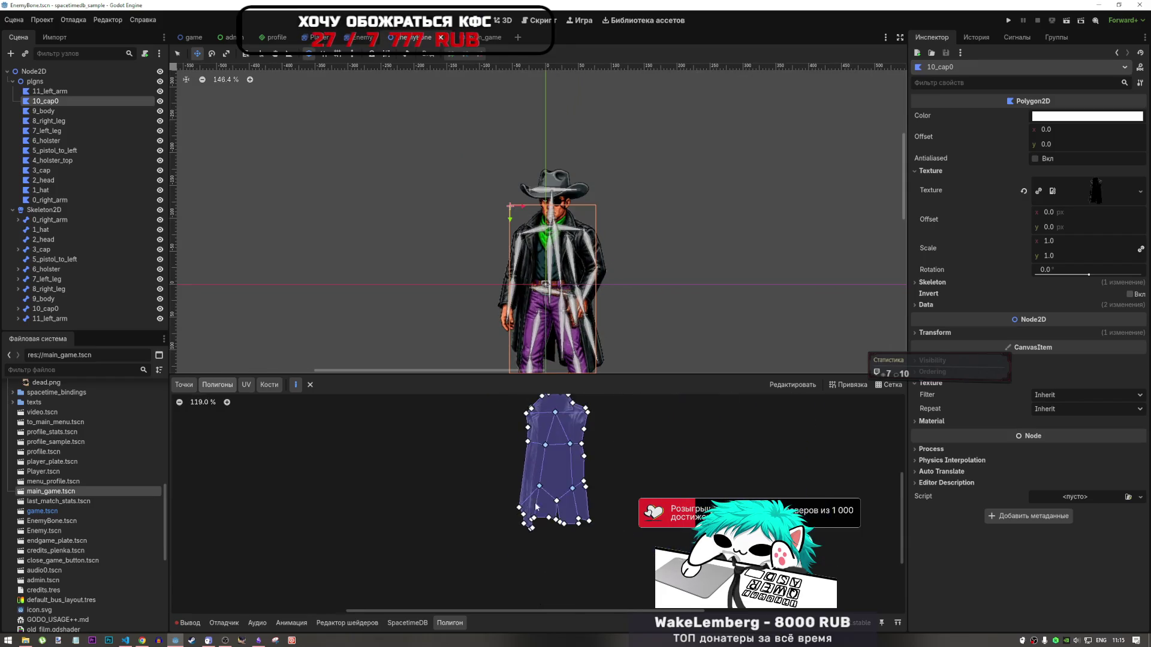
click(264, 387)
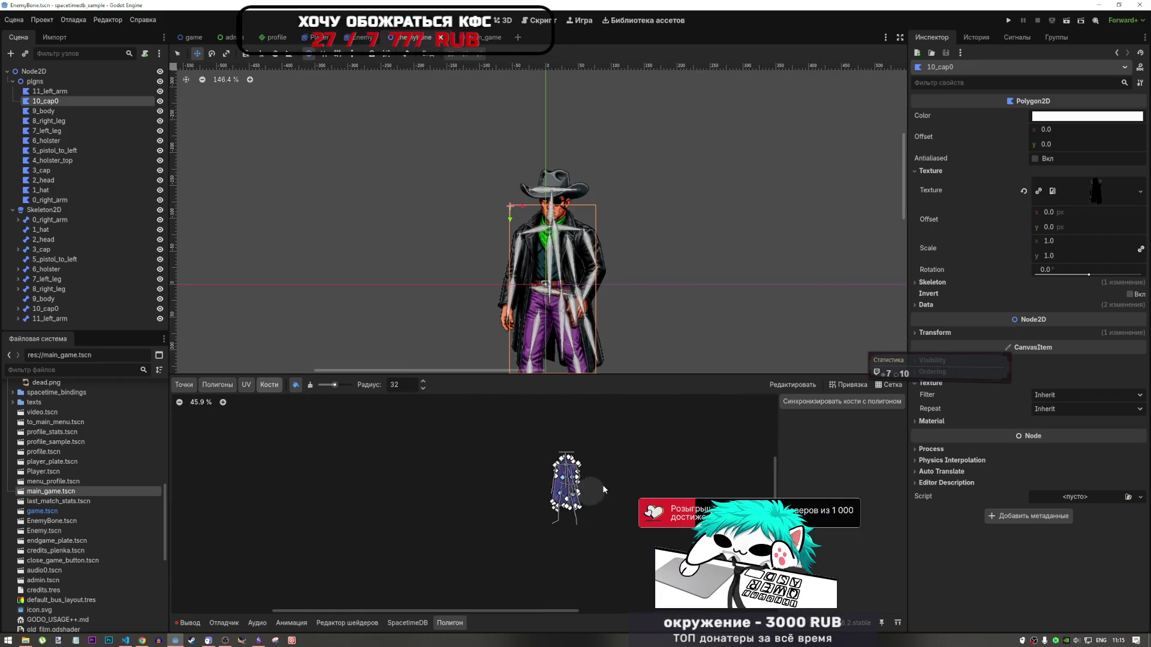
Sync the skeleton's bones into the 10_cap0 coat polygon's bone list
scroll(610, 462, up, 4)
click(842, 402)
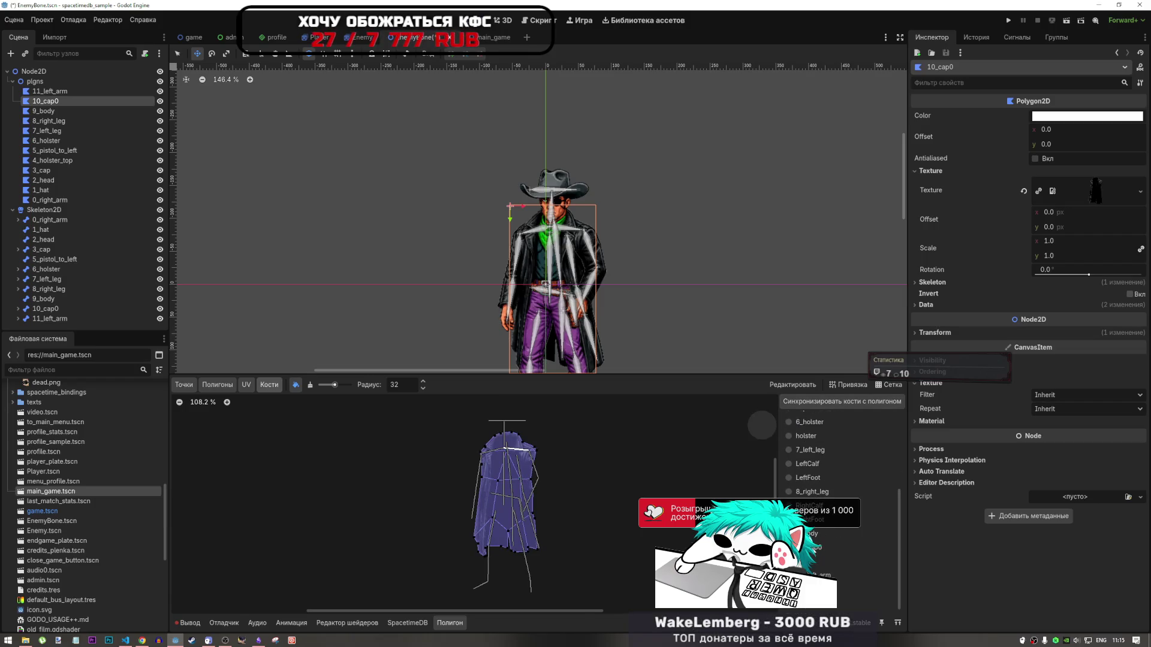
scroll(507, 509, up, 7)
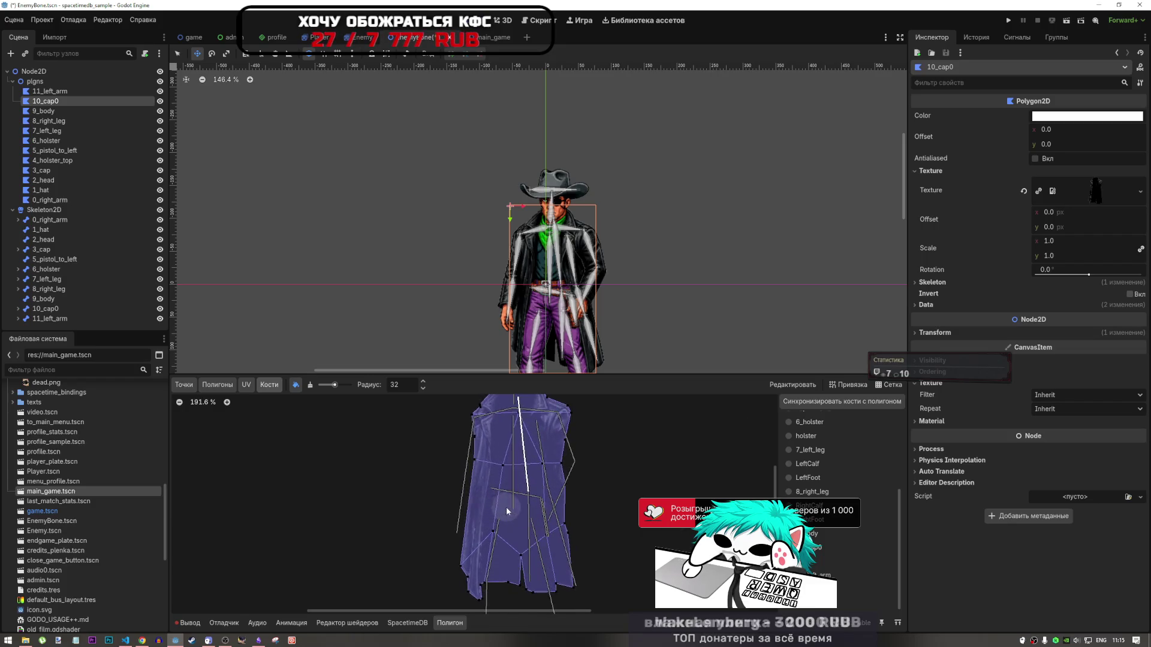
scroll(515, 510, down, 8)
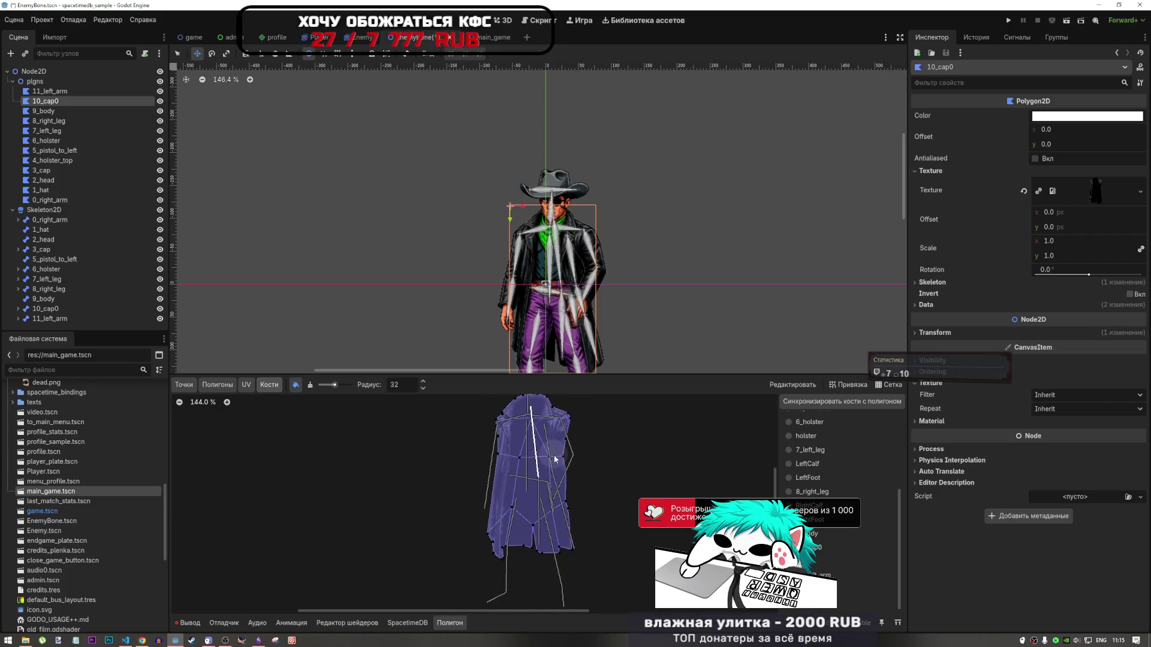
scroll(567, 431, up, 5)
scroll(555, 445, up, 4)
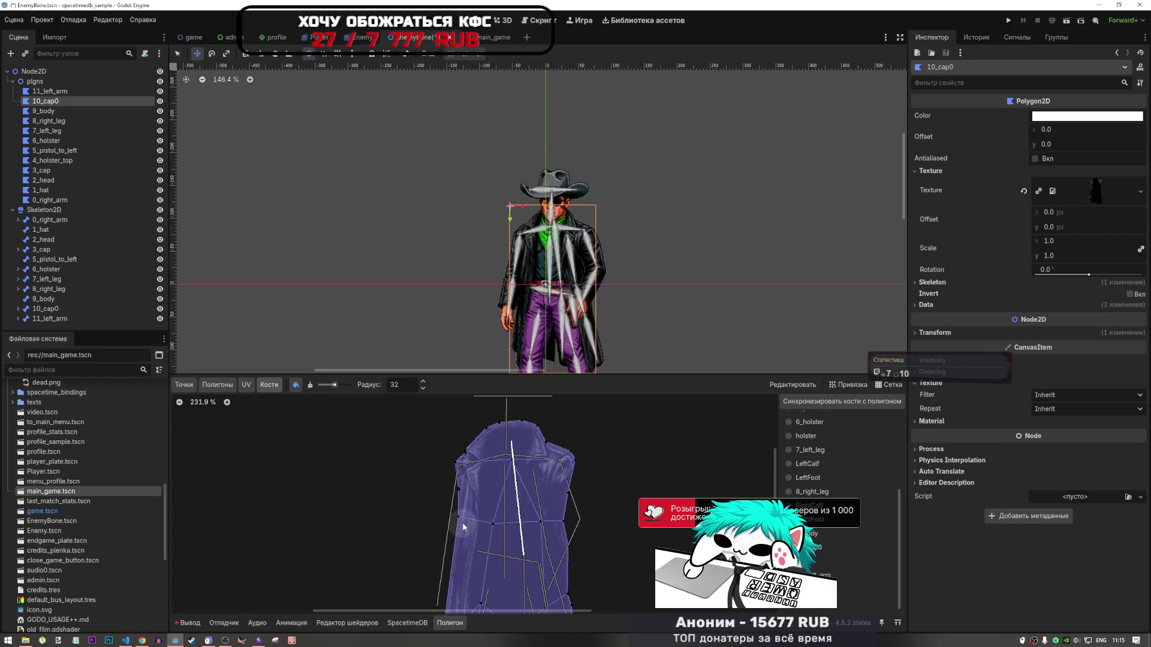
Paint bone weights across the coat's upper body and lower-left section
mouse_move(462, 523)
mouse_down()
mouse_move(528, 527)
mouse_move(563, 501)
mouse_move(547, 445)
mouse_up()
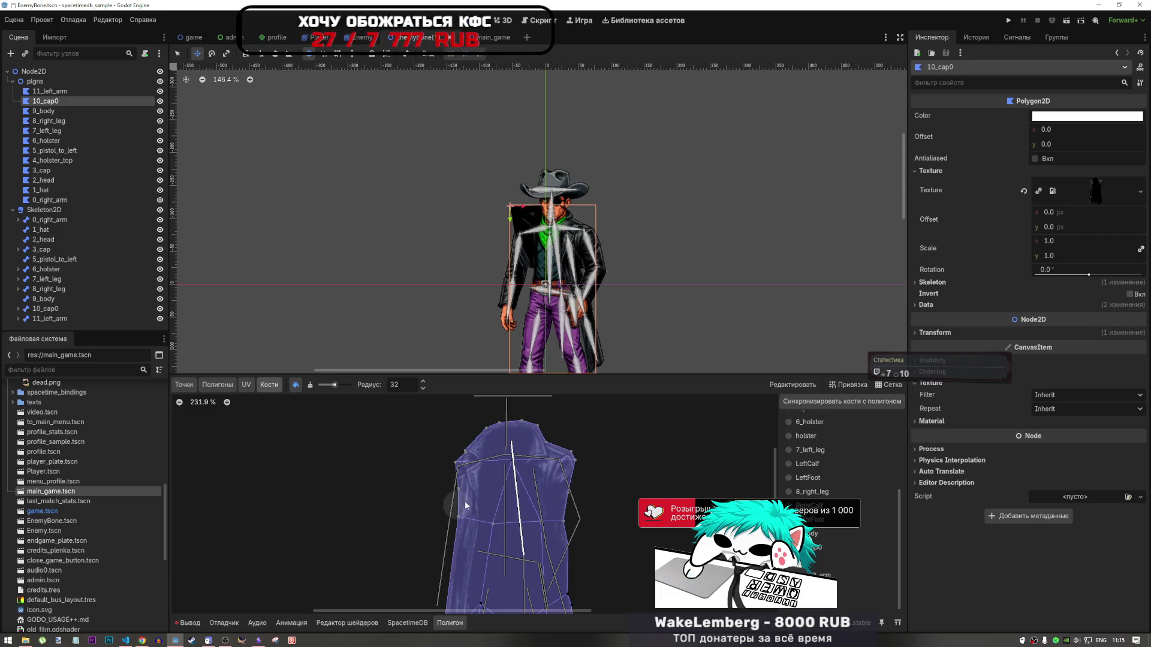
scroll(522, 509, down, 3)
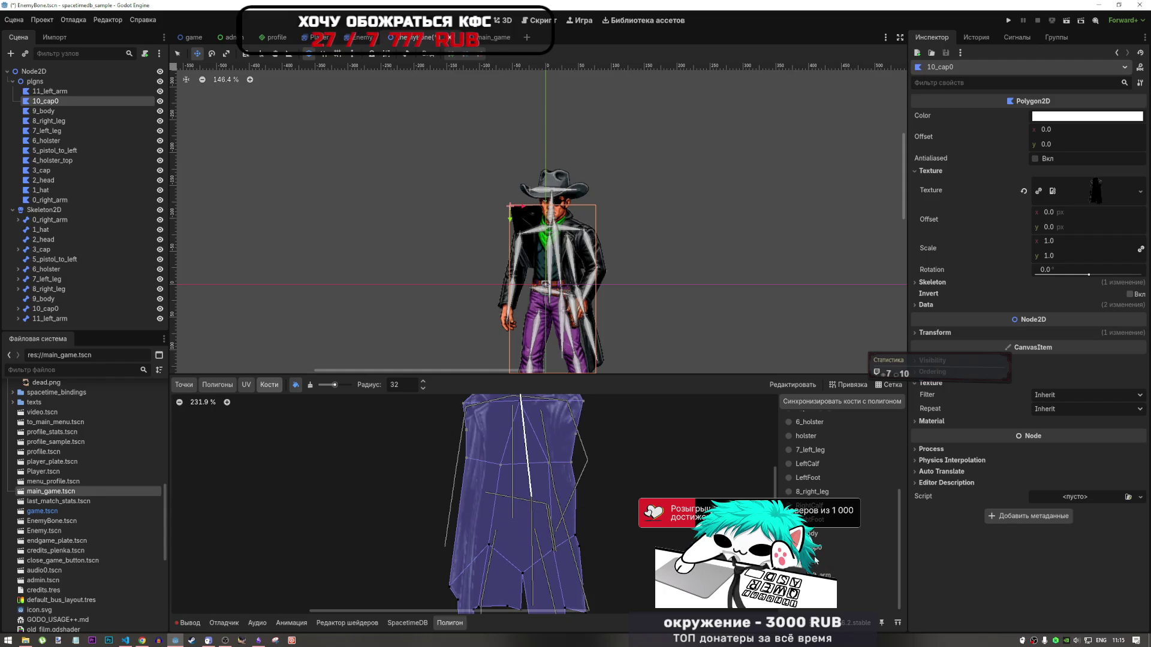
scroll(617, 445, down, 5)
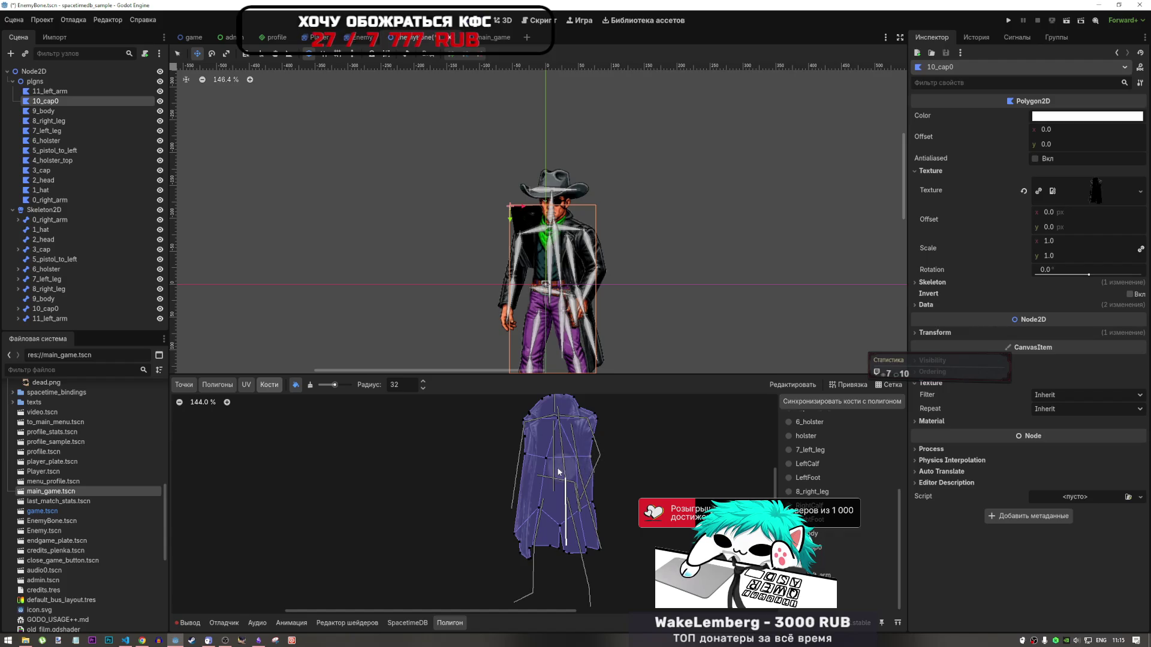
mouse_move(510, 536)
mouse_down()
mouse_move(518, 552)
mouse_move(567, 554)
mouse_move(593, 537)
mouse_move(585, 507)
mouse_up()
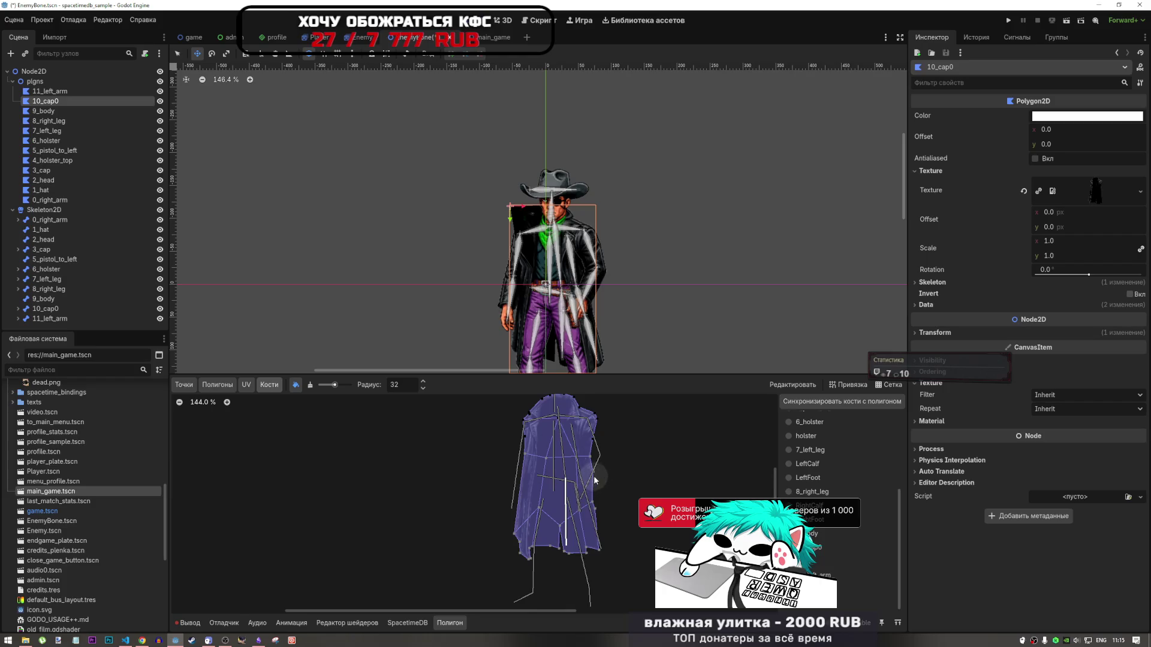
scroll(647, 488, down, 4)
scroll(638, 493, up, 7)
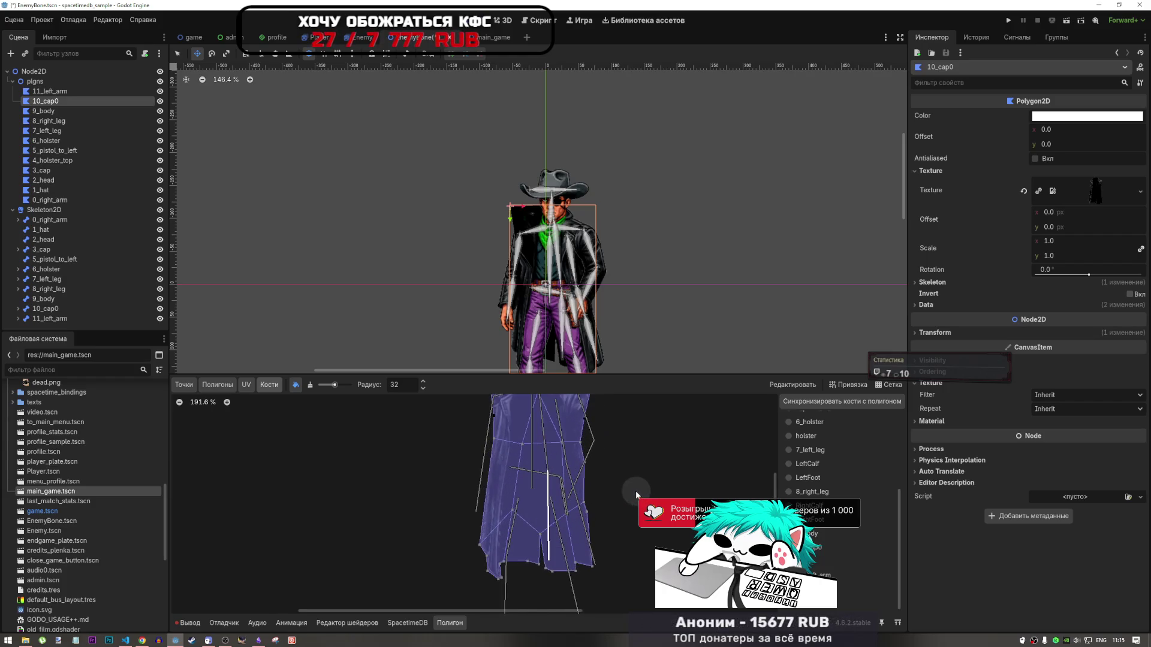
scroll(578, 474, down, 3)
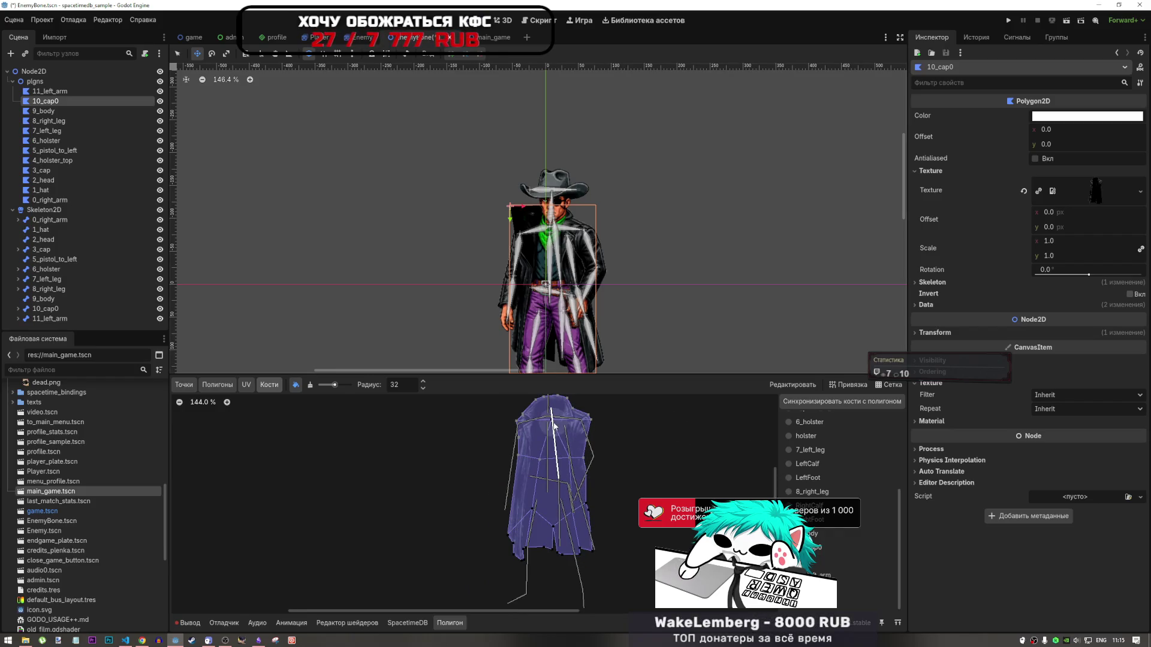
scroll(563, 460, down, 2)
scroll(564, 460, up, 3)
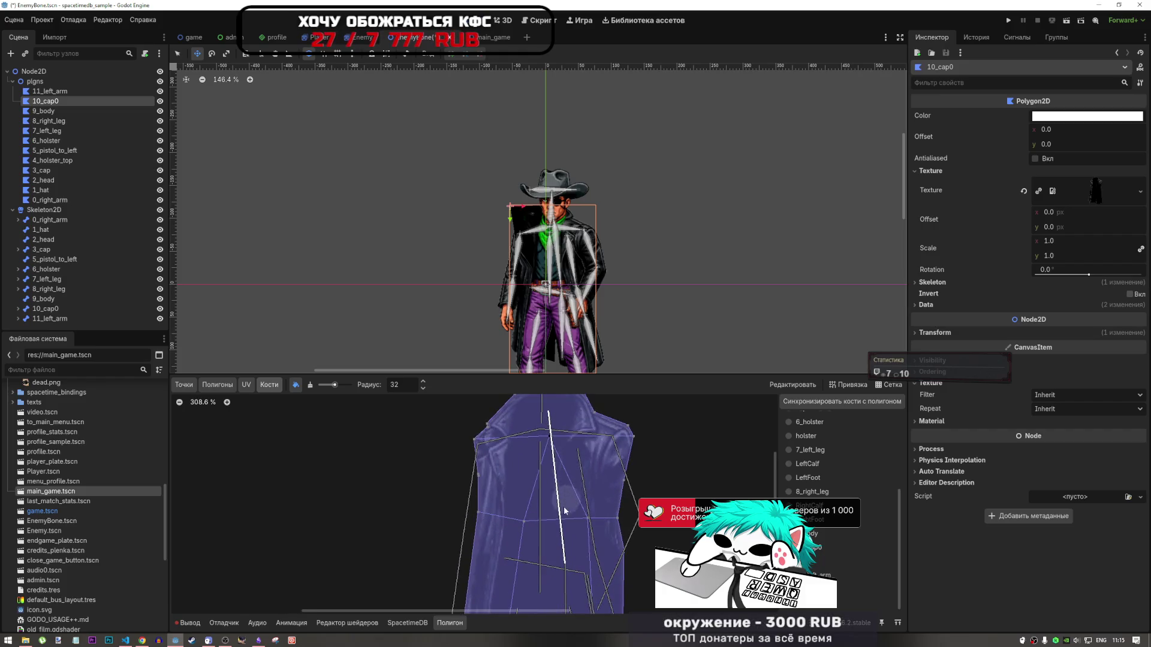
scroll(576, 474, down, 2)
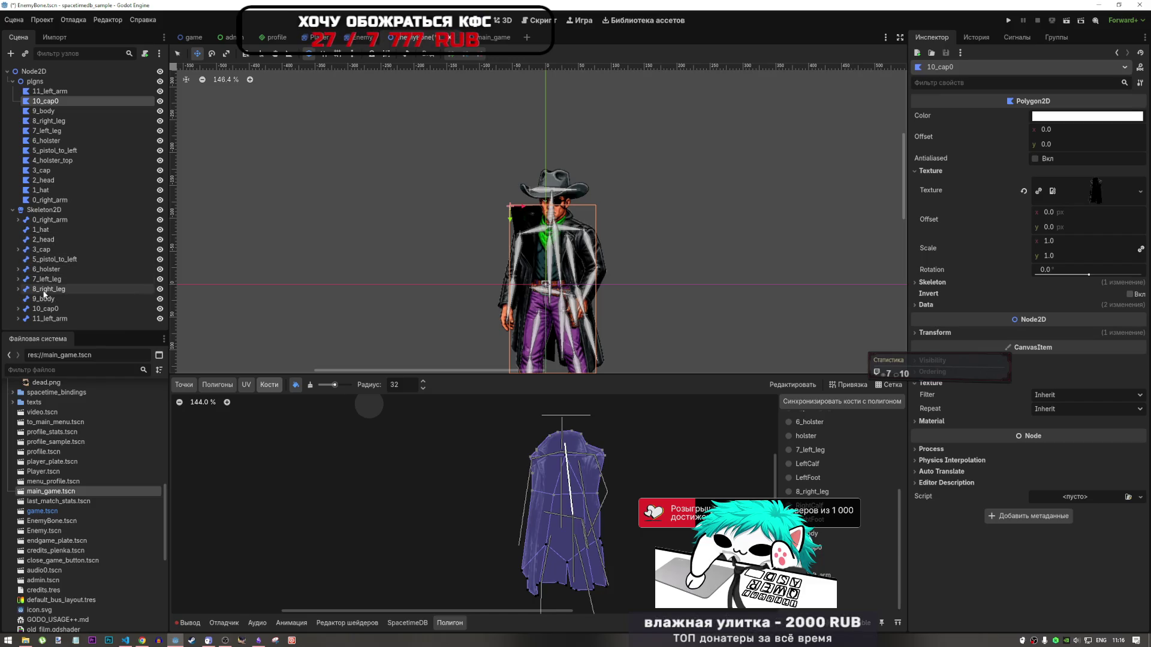
Add a child bone cap0 under 10_cap0 and place it on the coat
click(49, 249)
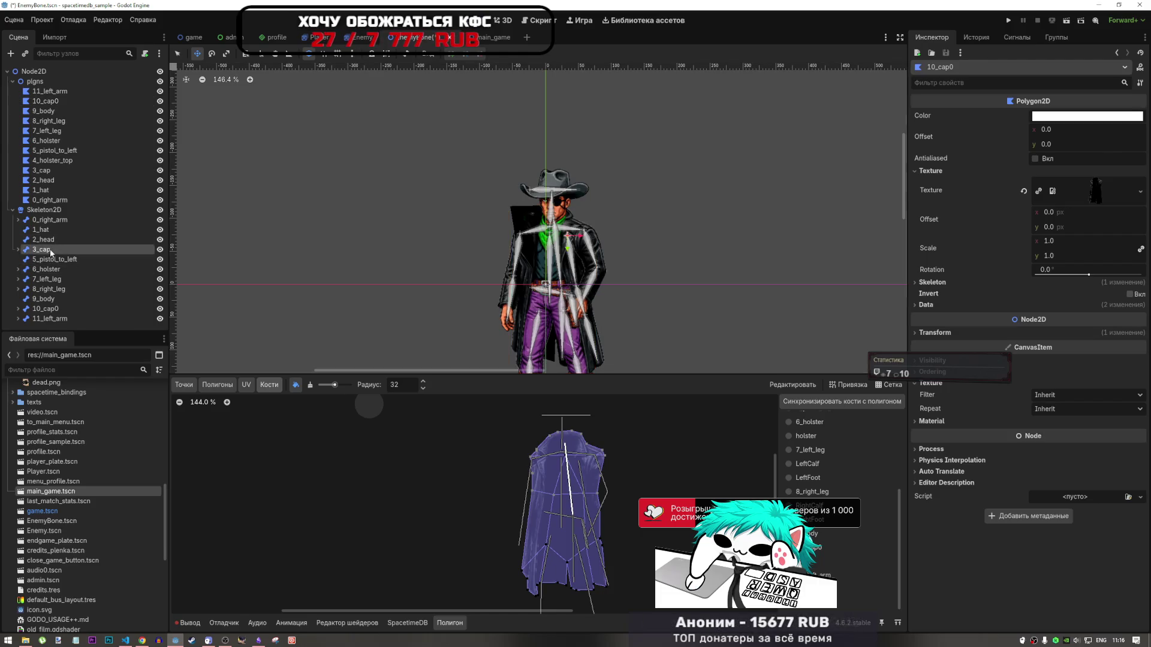
click(47, 308)
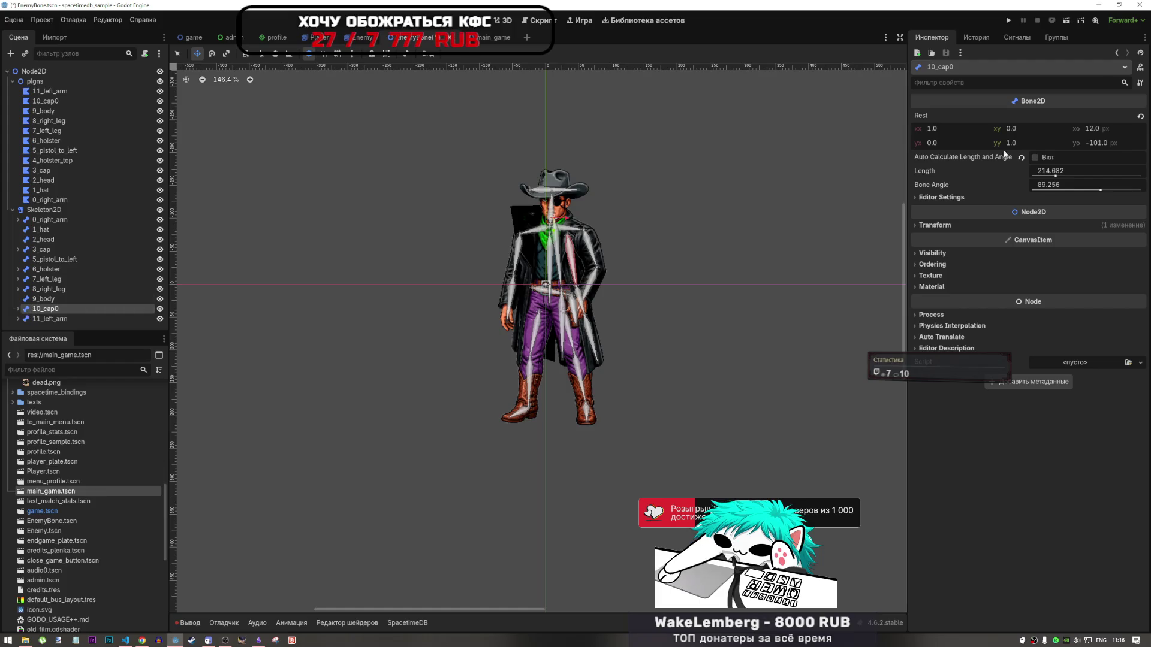
key(ctrl+v)
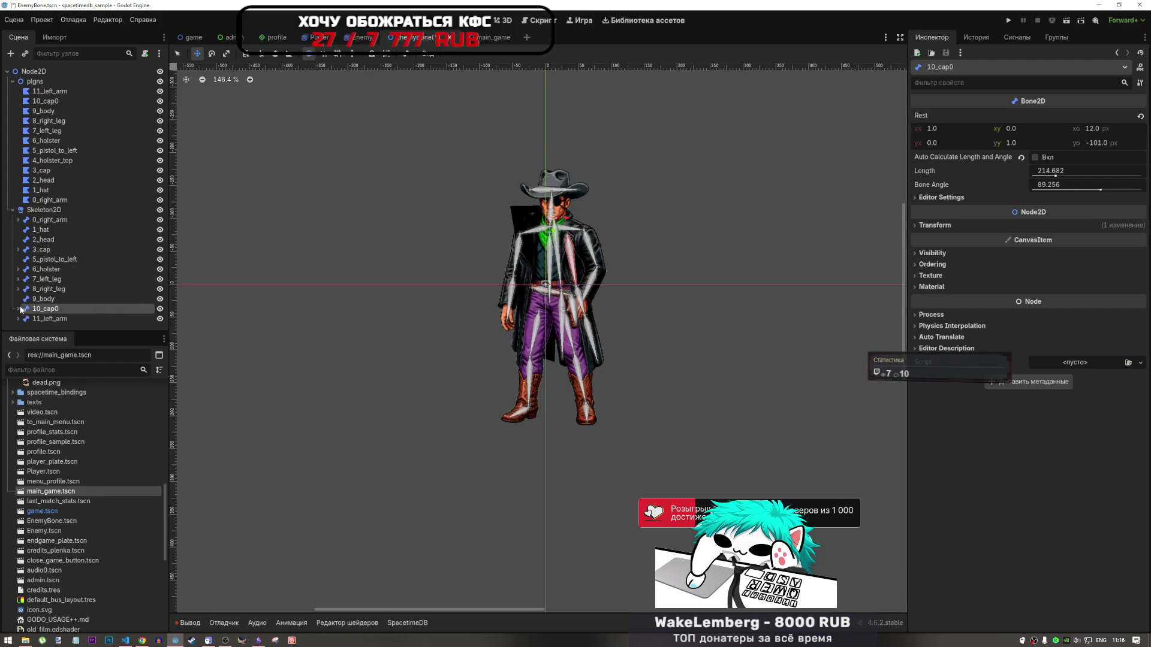
scroll(551, 292, up, 3)
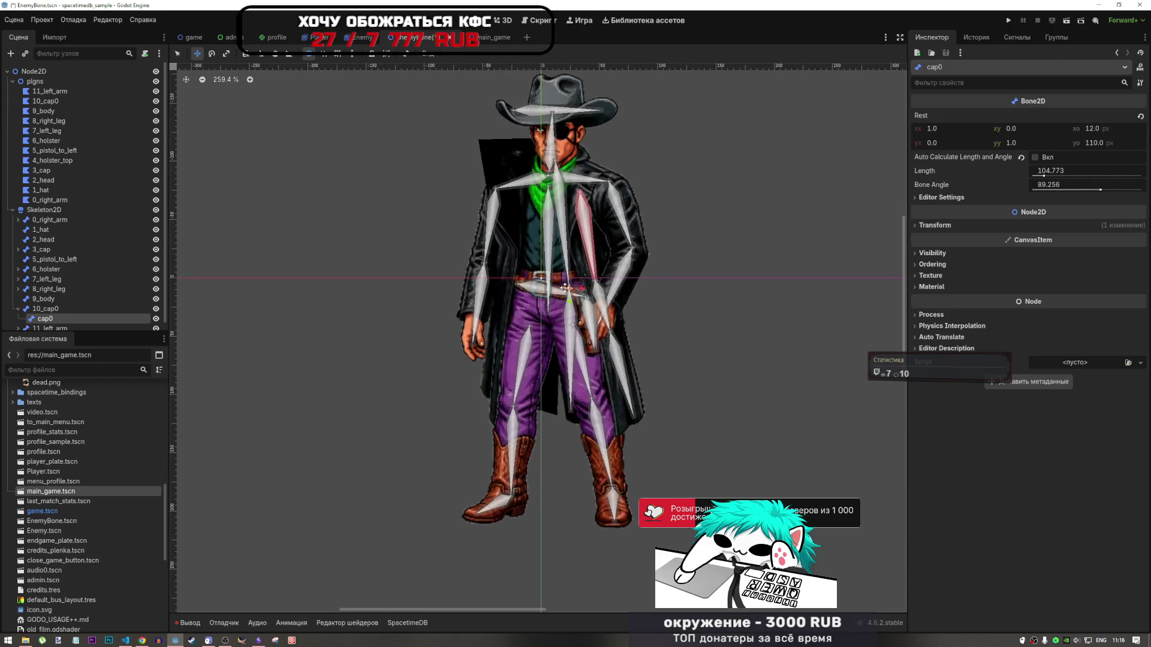
mouse_move(575, 291)
mouse_down()
mouse_move(557, 282)
mouse_move(563, 299)
mouse_move(545, 299)
mouse_up()
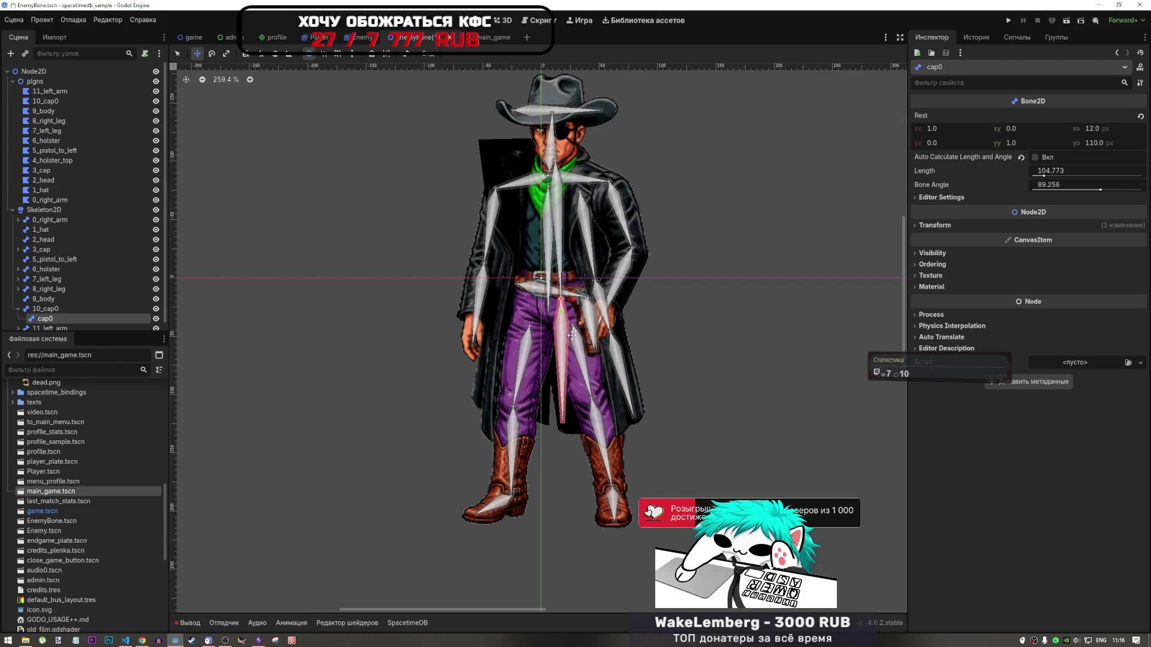
key(ctrl+z)
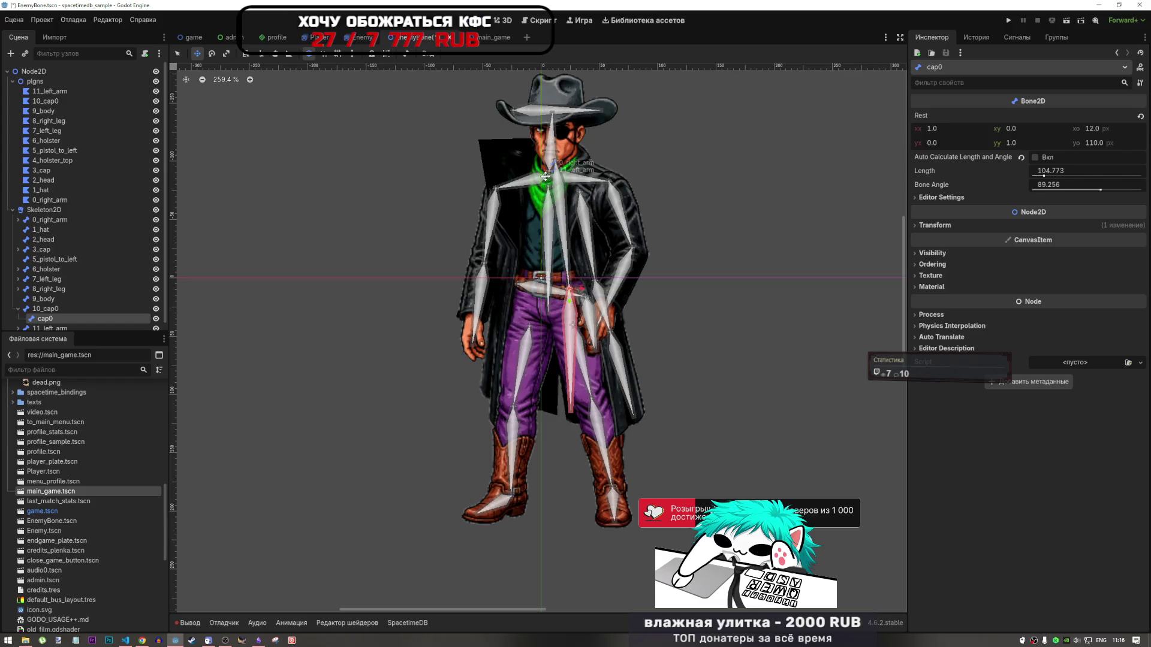
Try moving the 10_cap0 bone, undo it, and reselect the 10_cap0 coat polygon
click(53, 309)
mouse_move(545, 197)
mouse_down()
mouse_move(416, 138)
mouse_move(560, 176)
mouse_move(623, 180)
mouse_move(606, 183)
mouse_up()
key(ctrl+z)
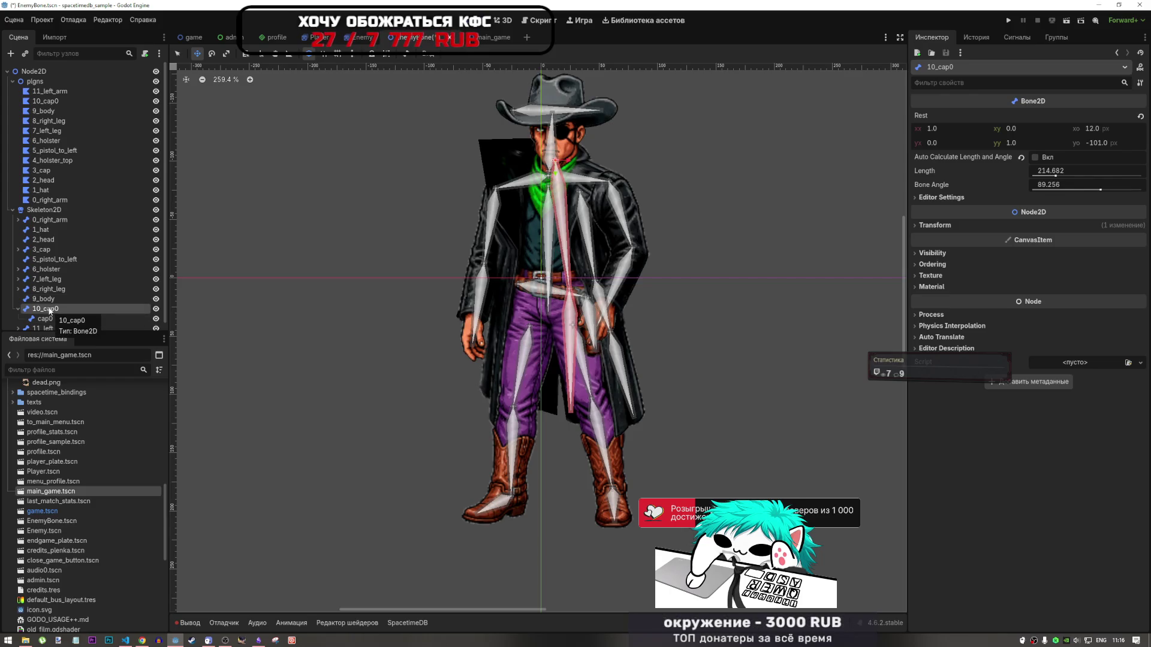
click(54, 102)
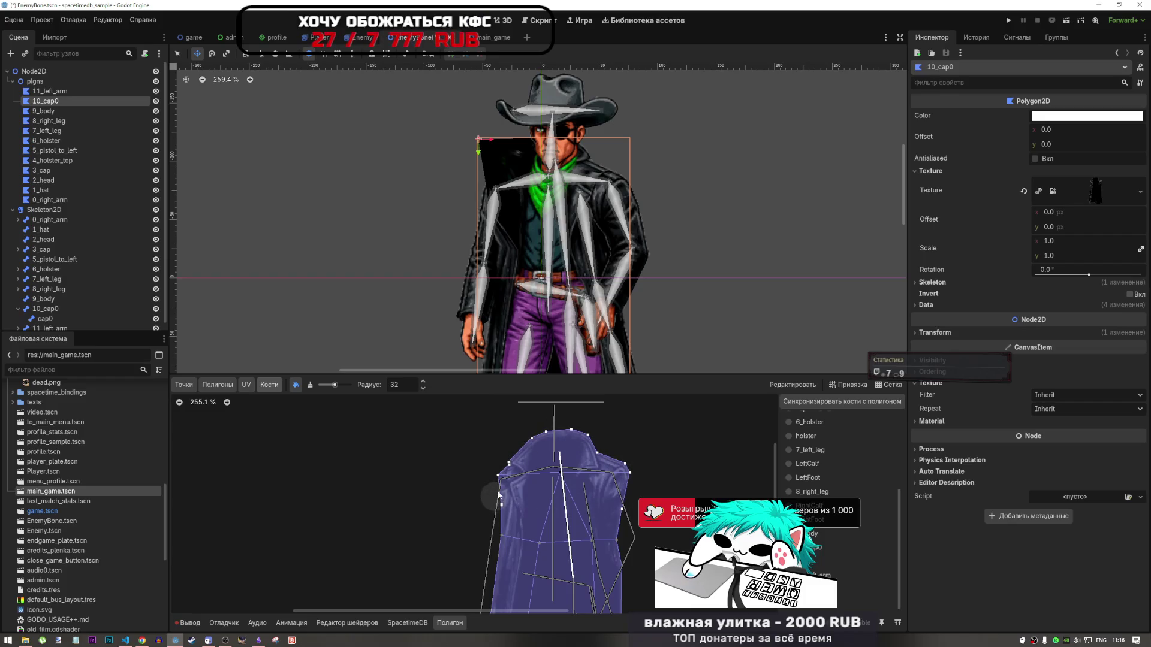
Repaint weights on the coat's top-left until the black block disappears
scroll(660, 460, down, 5)
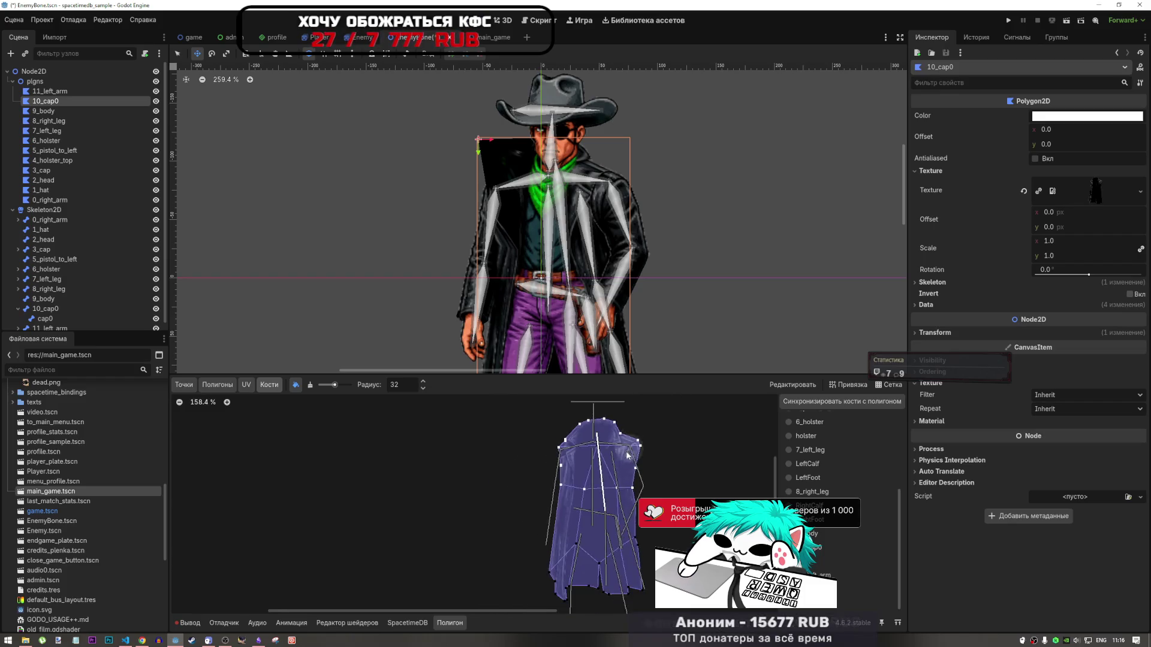
scroll(623, 488, up, 3)
scroll(636, 484, down, 4)
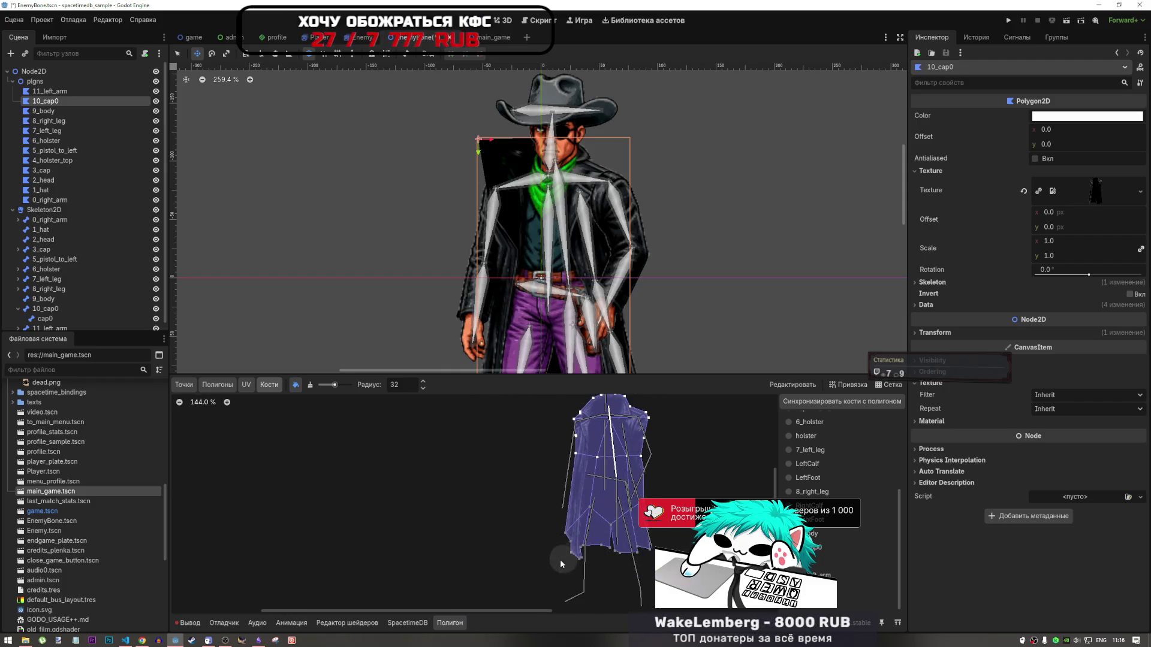
drag(589, 424, 635, 414)
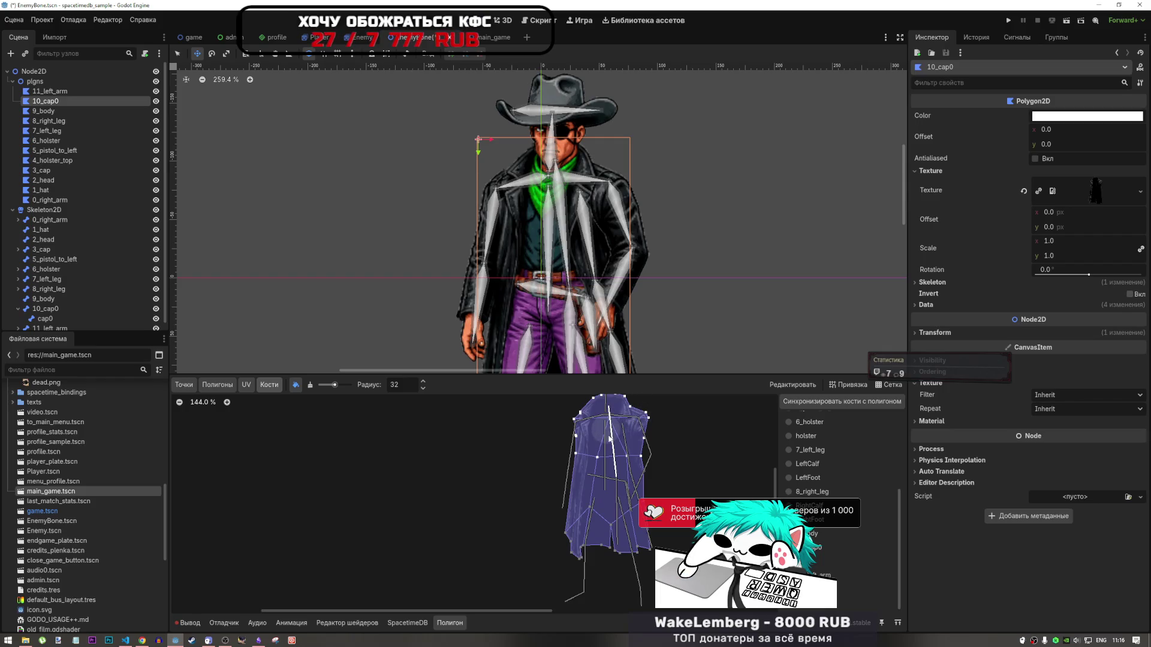
drag(610, 467, 619, 452)
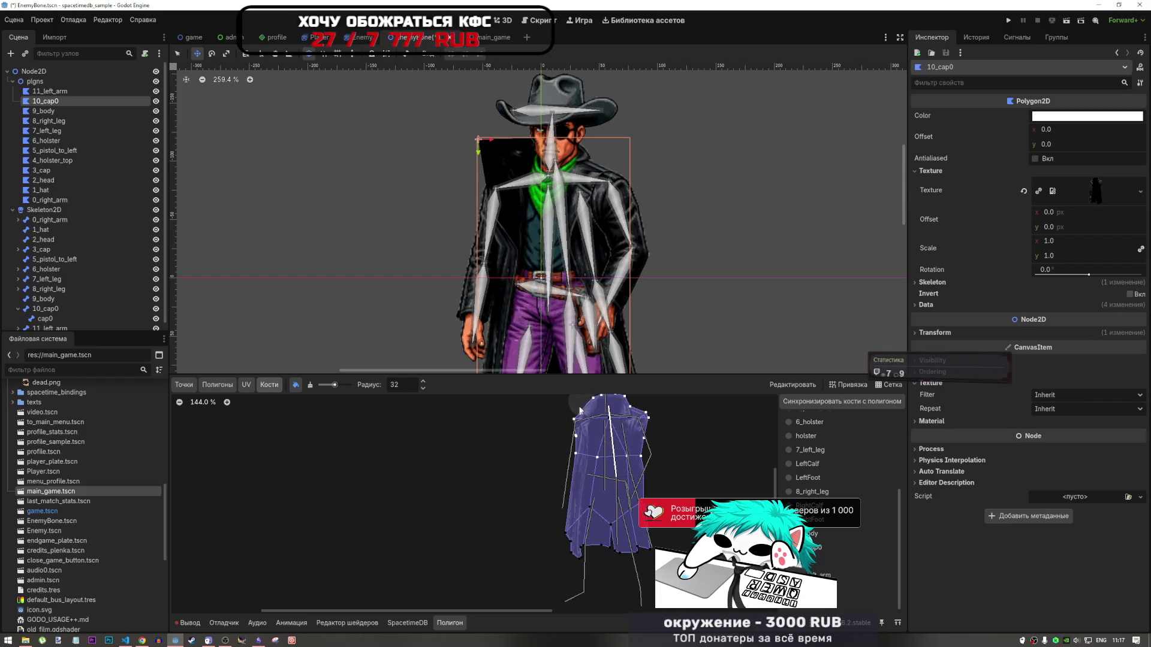
drag(568, 425, 607, 414)
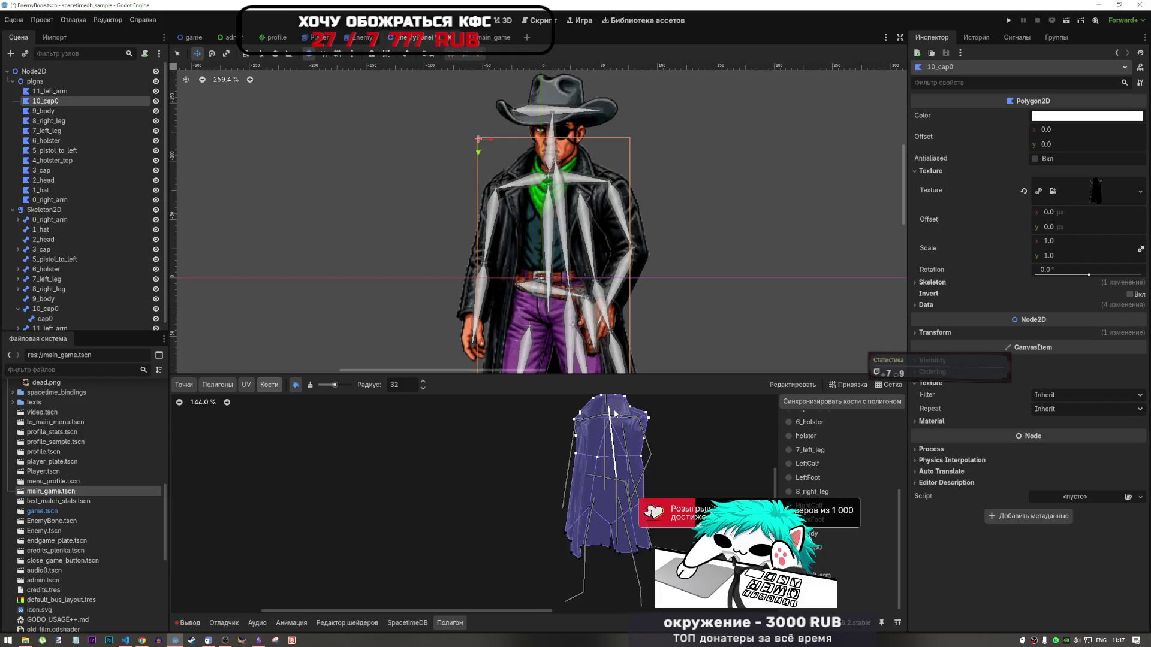
Check the repainted coat mesh and save the EnemyBone scene
scroll(600, 423, up, 5)
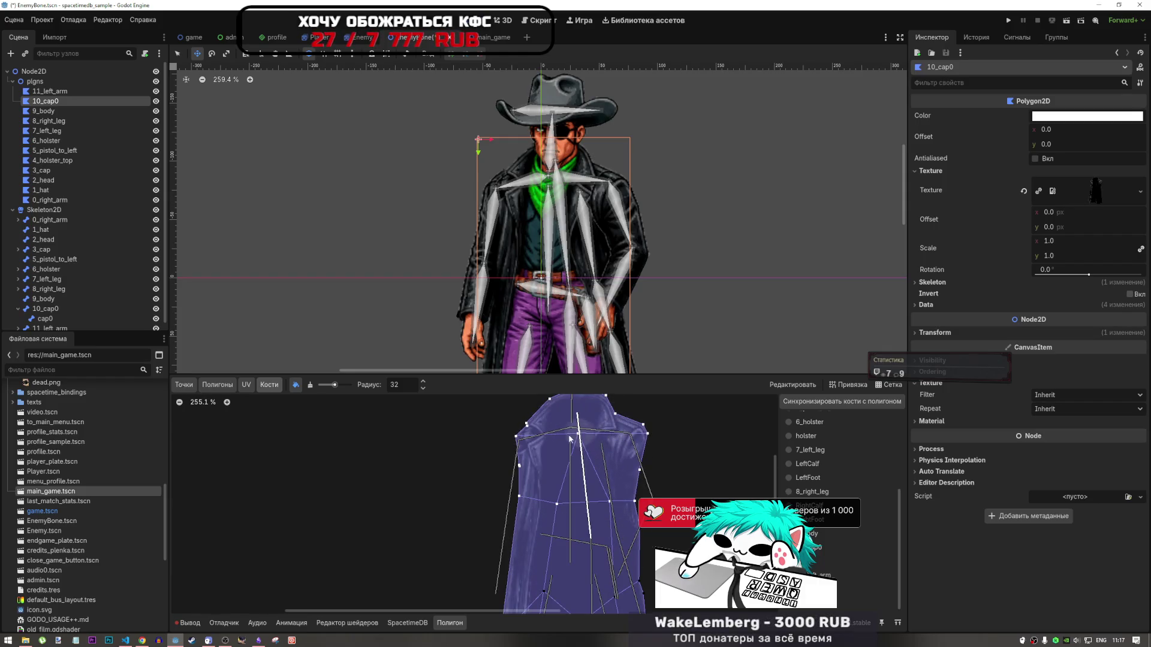
scroll(600, 457, down, 6)
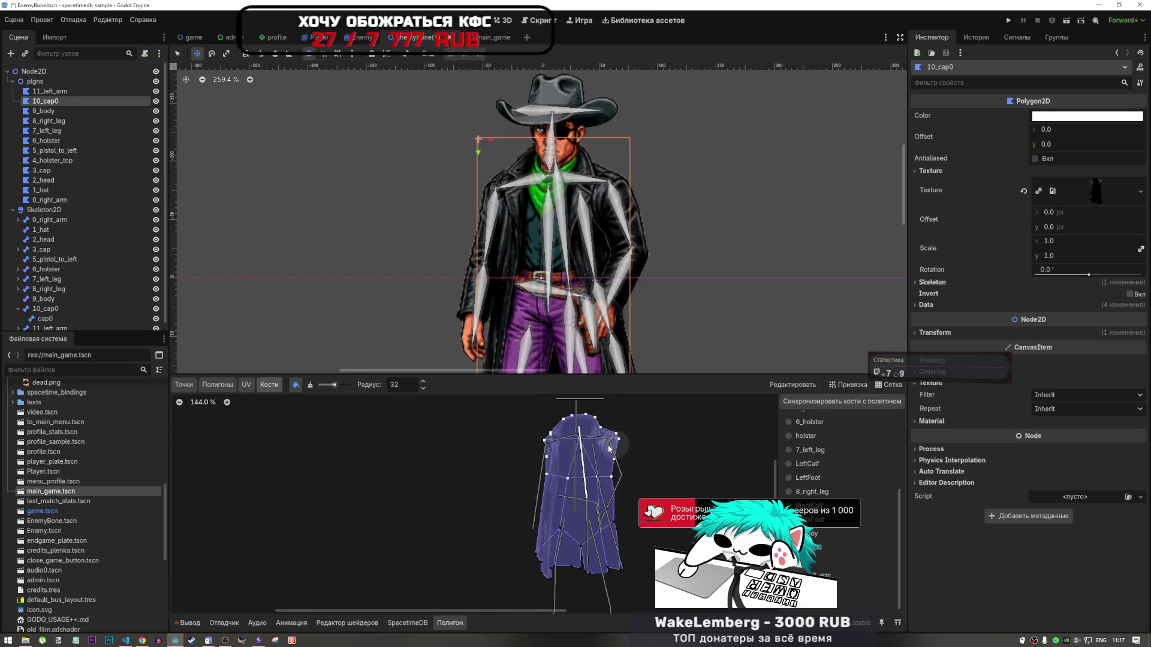
scroll(606, 453, up, 2)
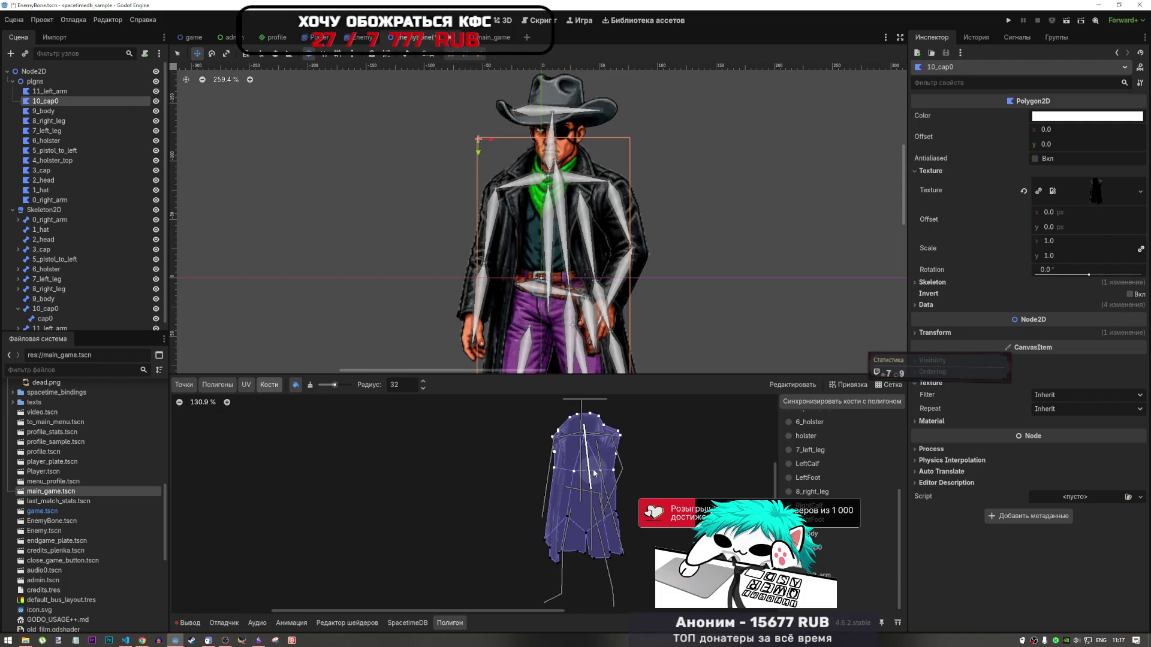
scroll(581, 503, up, 5)
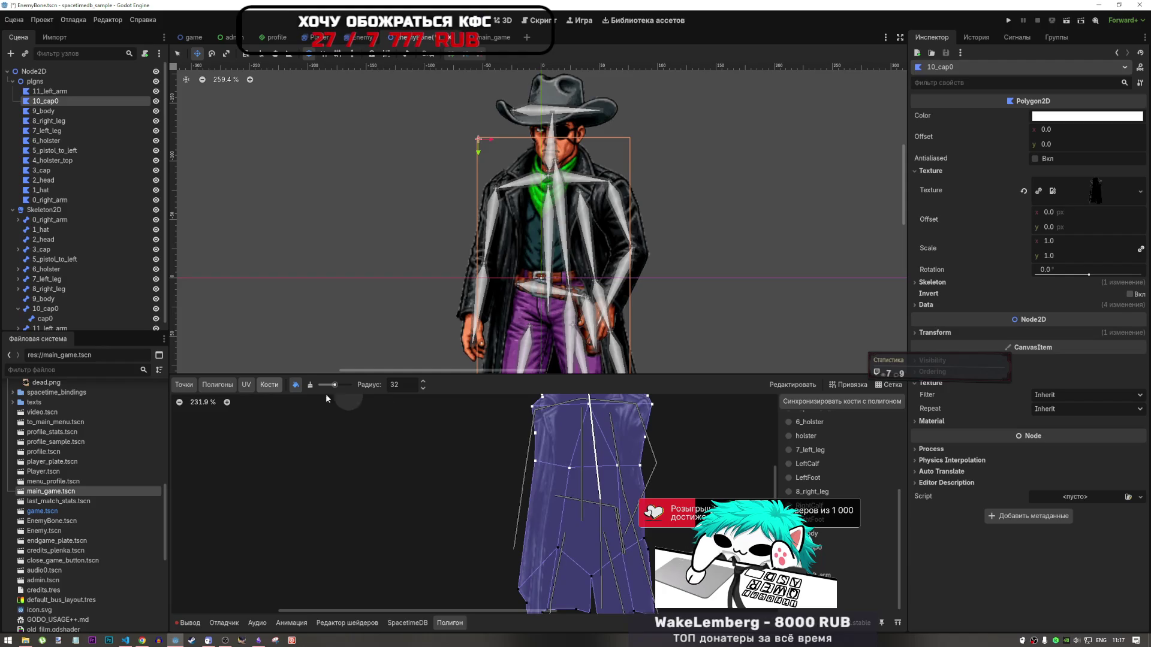
scroll(387, 464, down, 3)
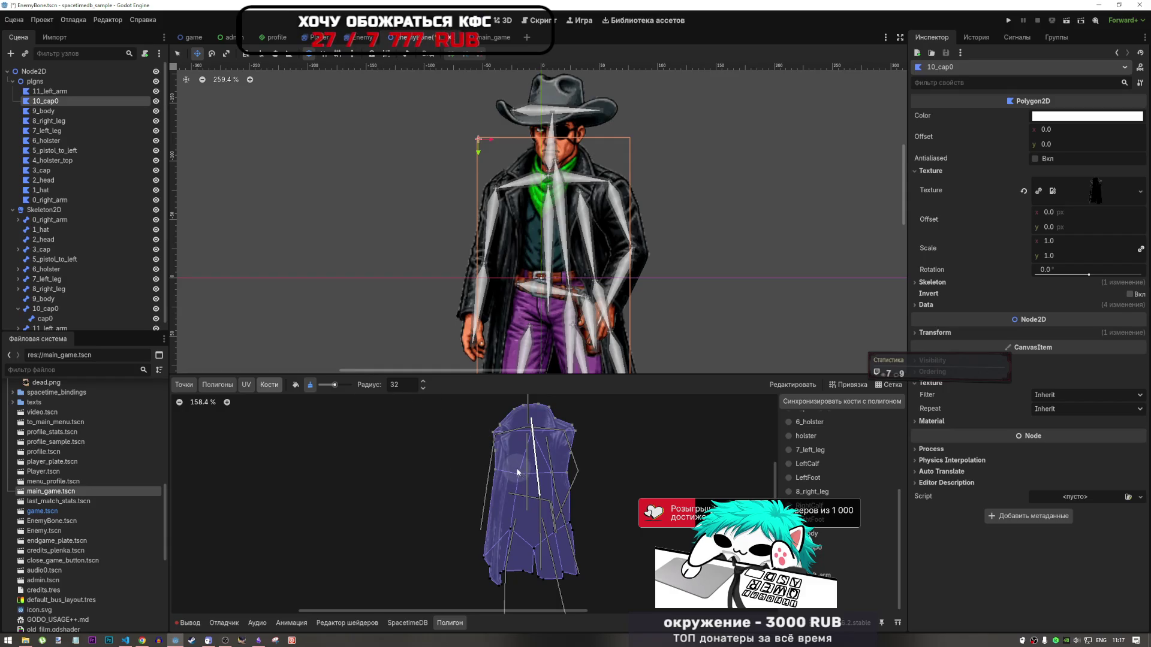
key(ctrl+s)
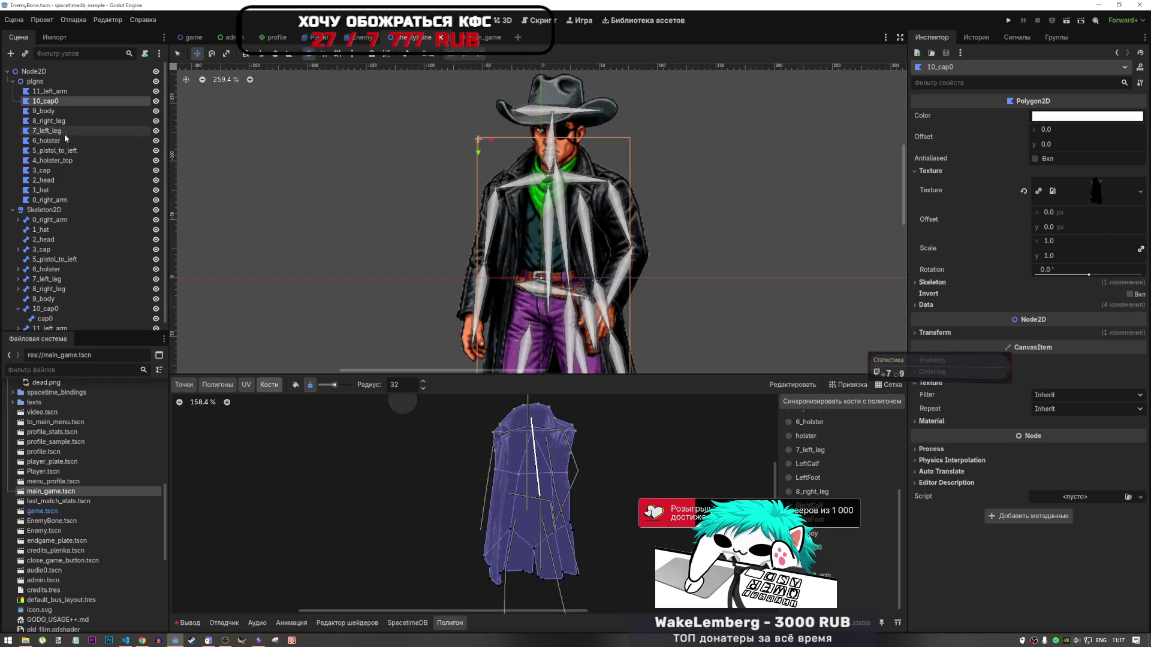
click(60, 92)
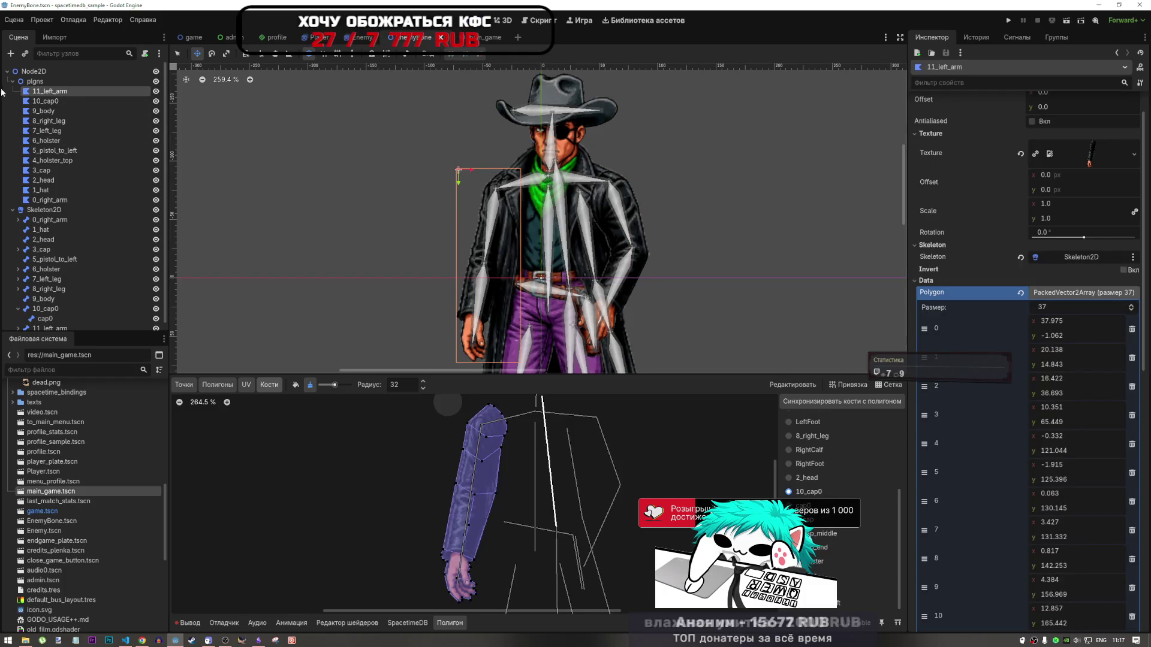
click(47, 111)
click(47, 132)
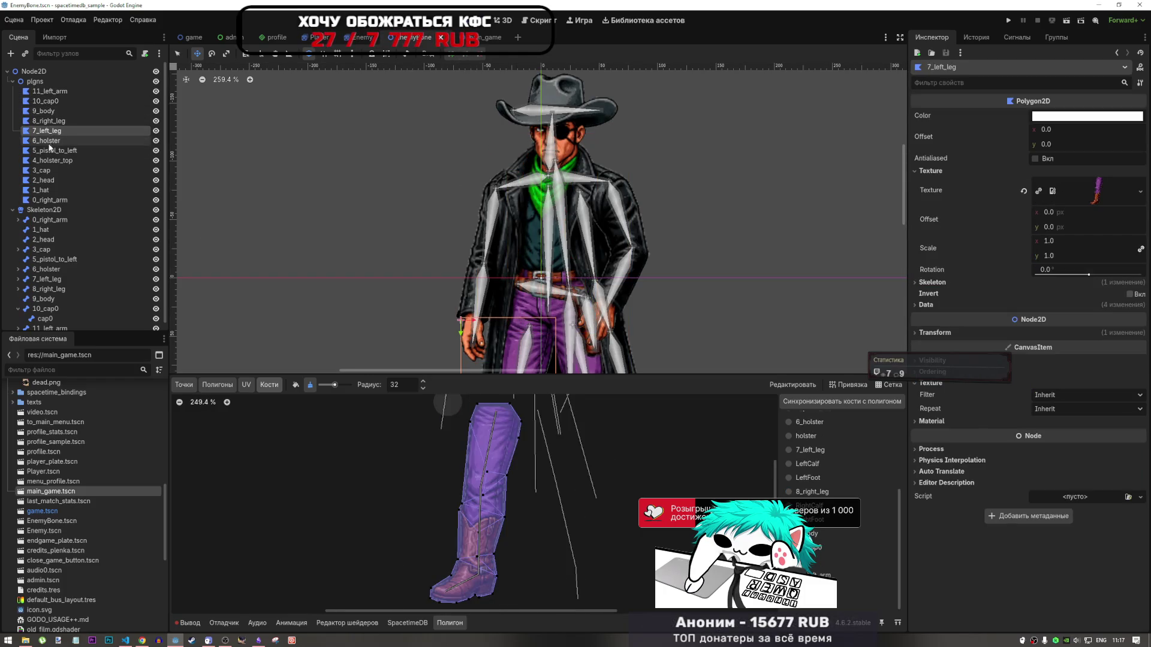
click(51, 151)
click(50, 171)
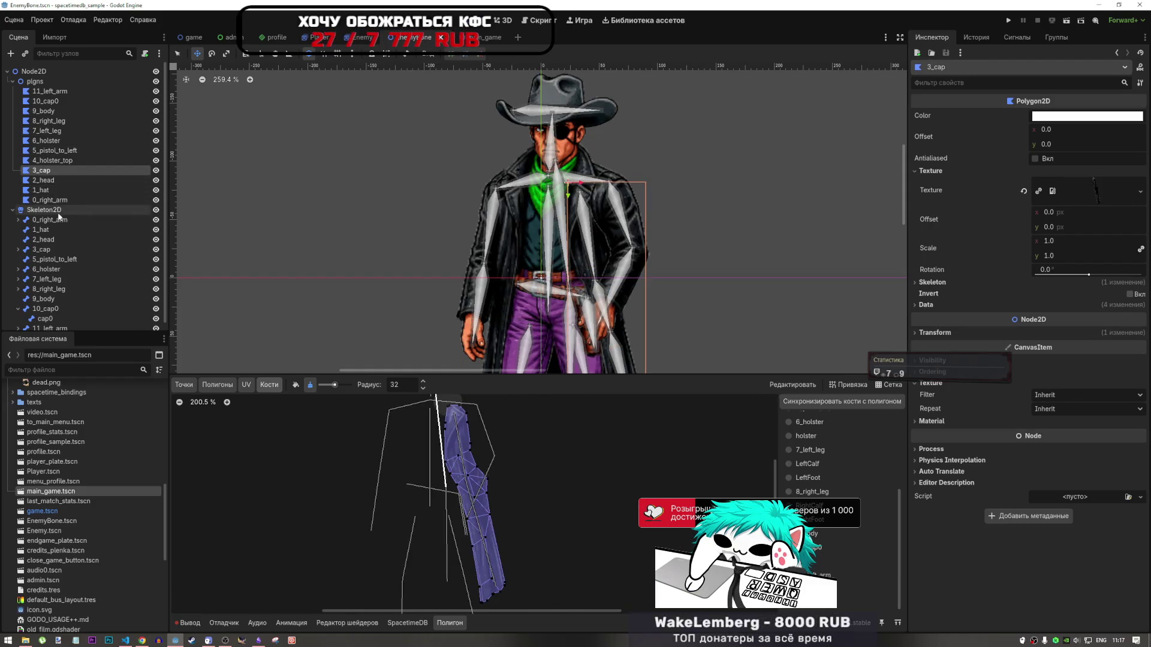
click(59, 200)
click(52, 190)
click(49, 181)
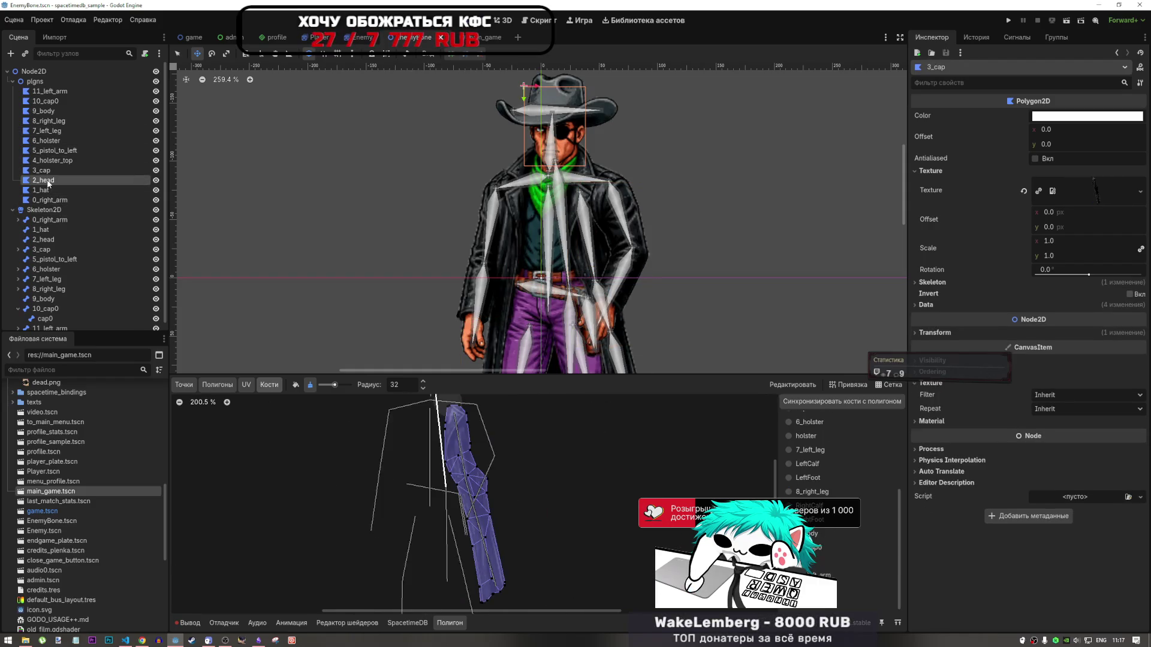
click(50, 190)
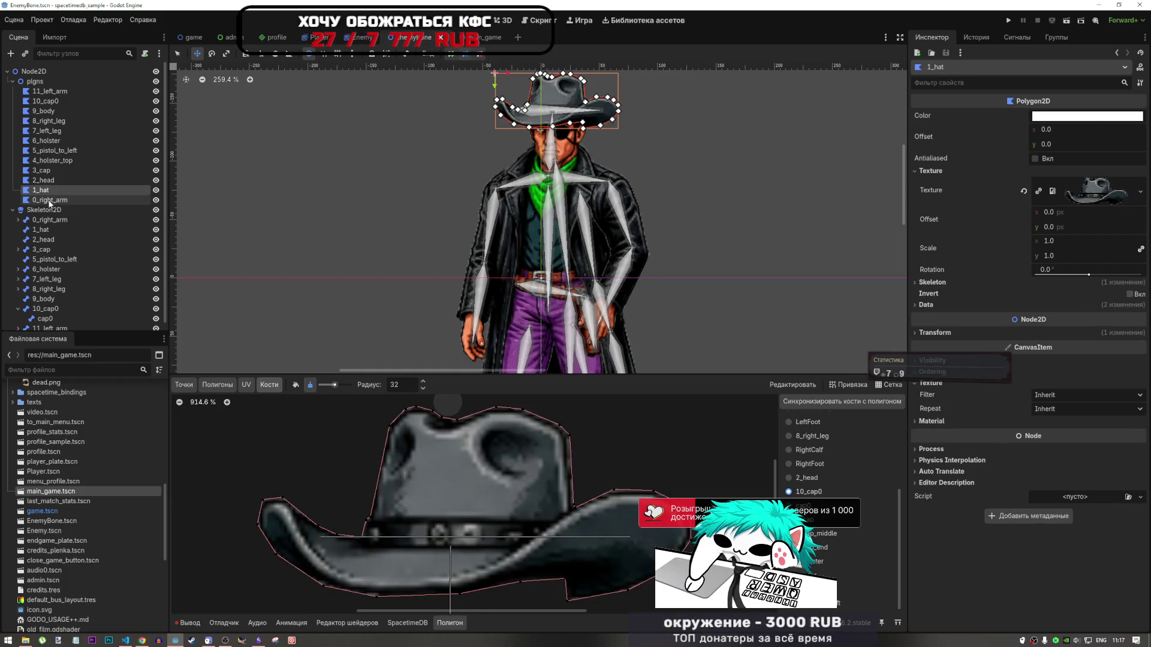
click(53, 201)
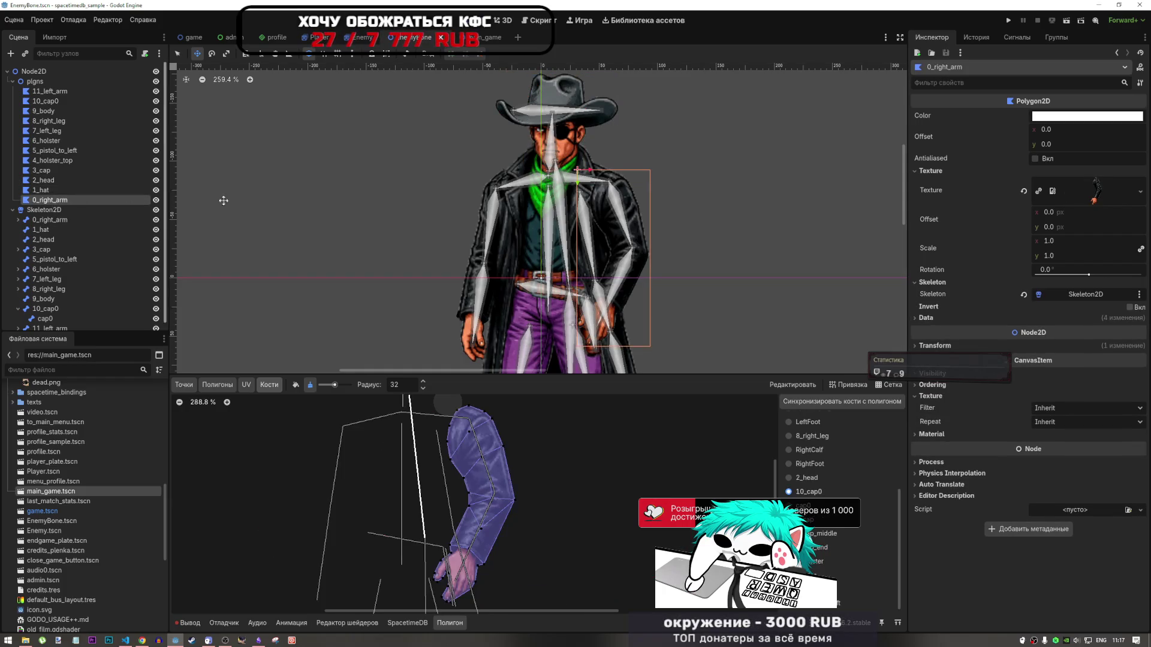
scroll(380, 234, down, 5)
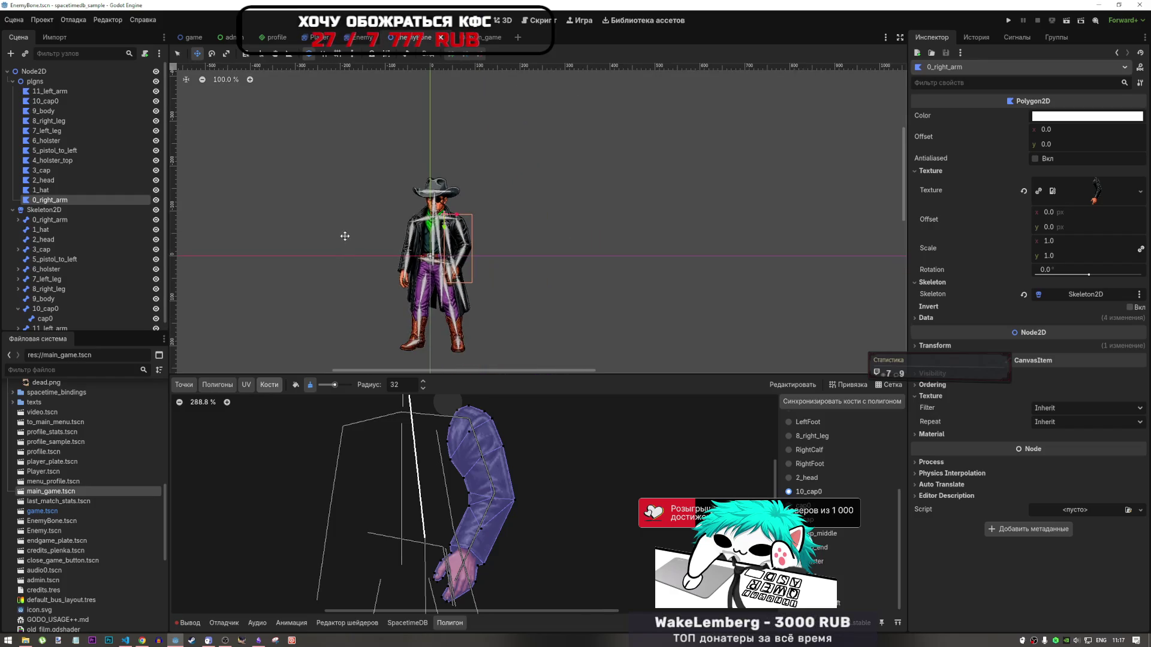
scroll(333, 226, up, 2)
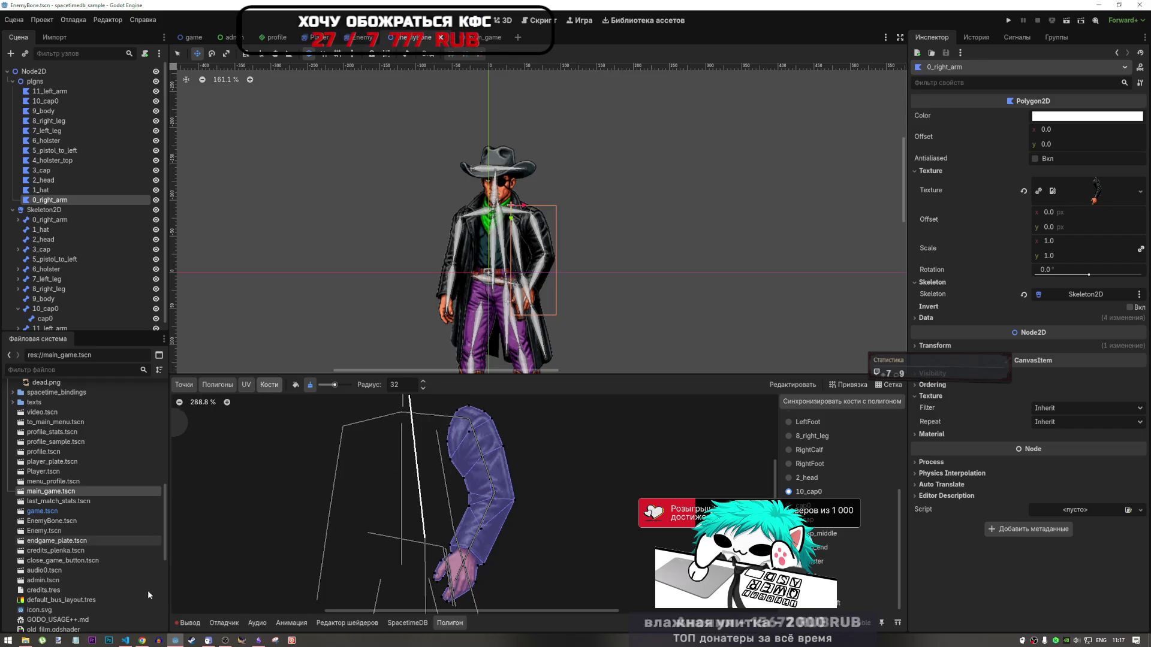
click(142, 640)
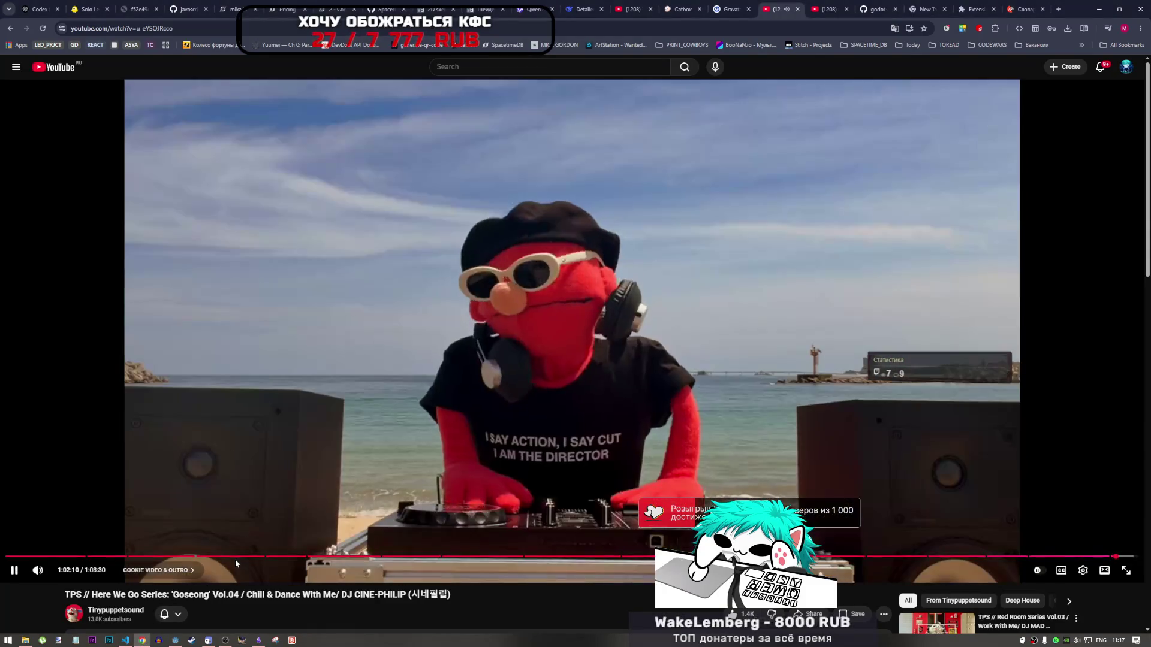
Skip to another moment in the current YouTube video and browse the page
click(235, 559)
scroll(601, 600, down, 1)
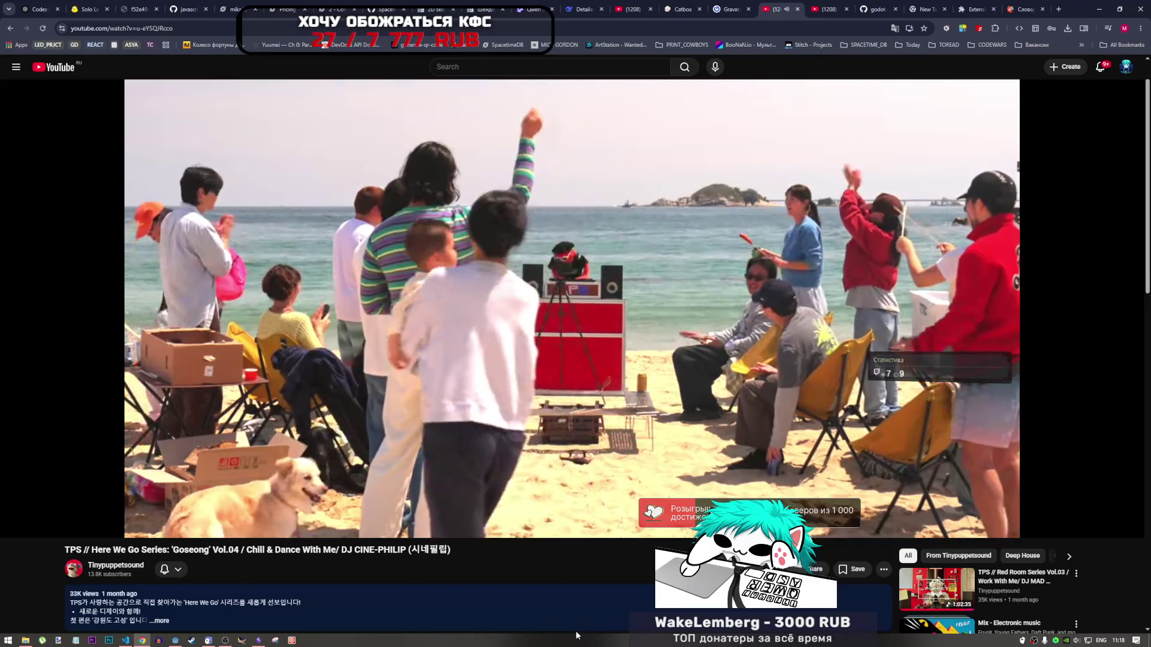
scroll(566, 624, up, 1)
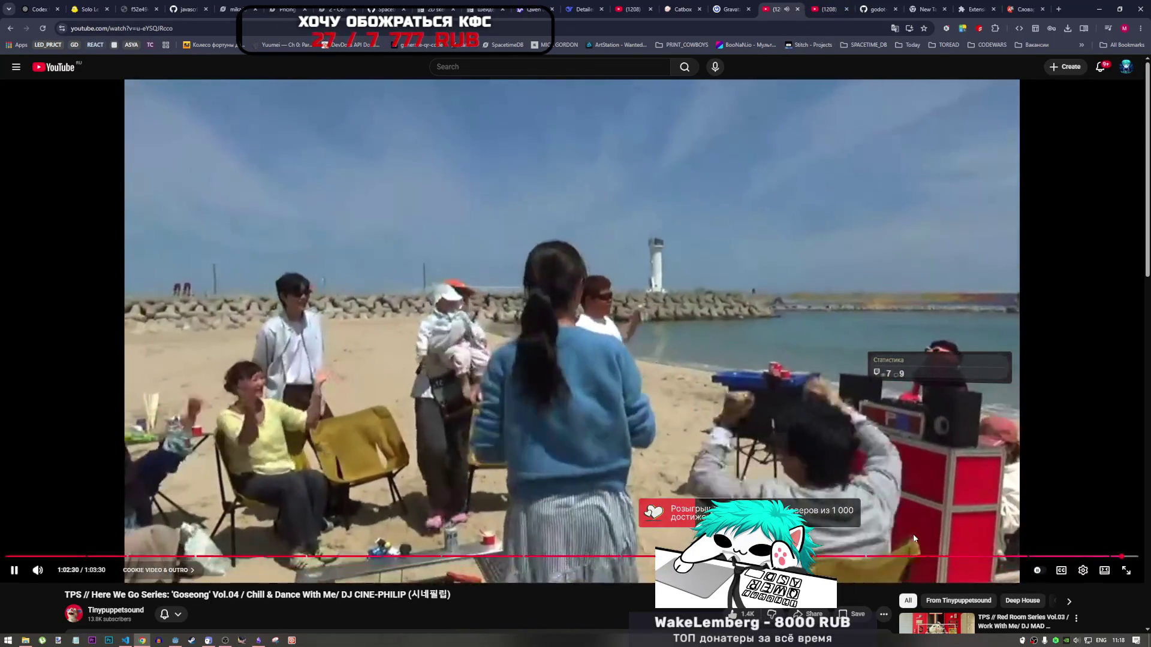
scroll(810, 451, down, 3)
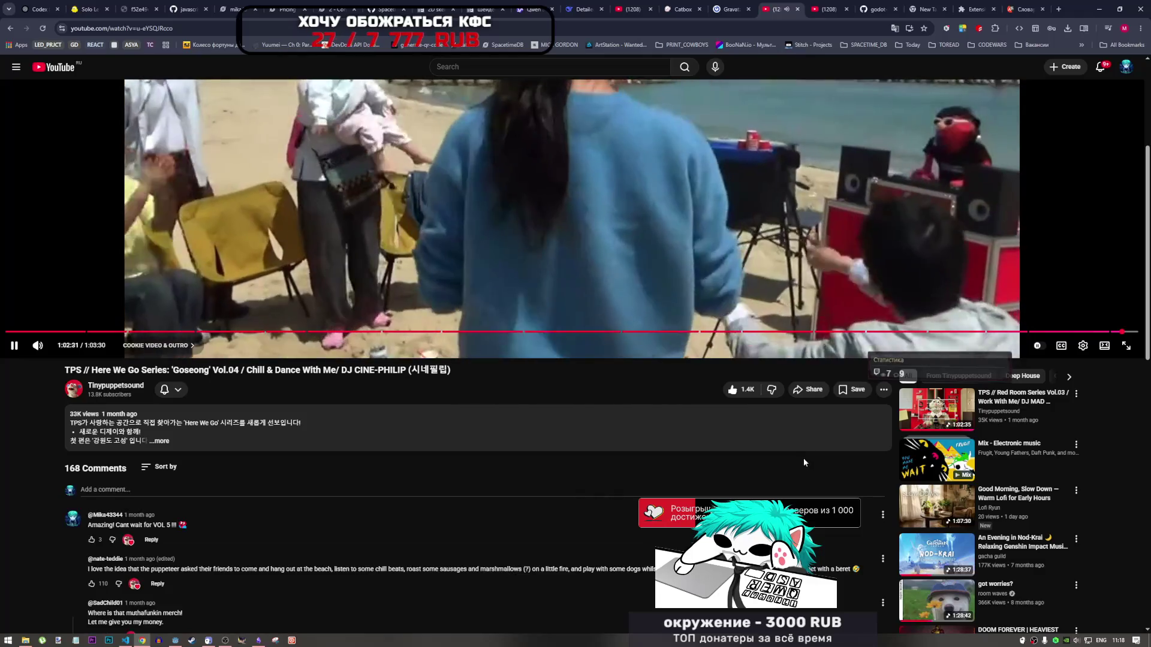
scroll(804, 458, up, 3)
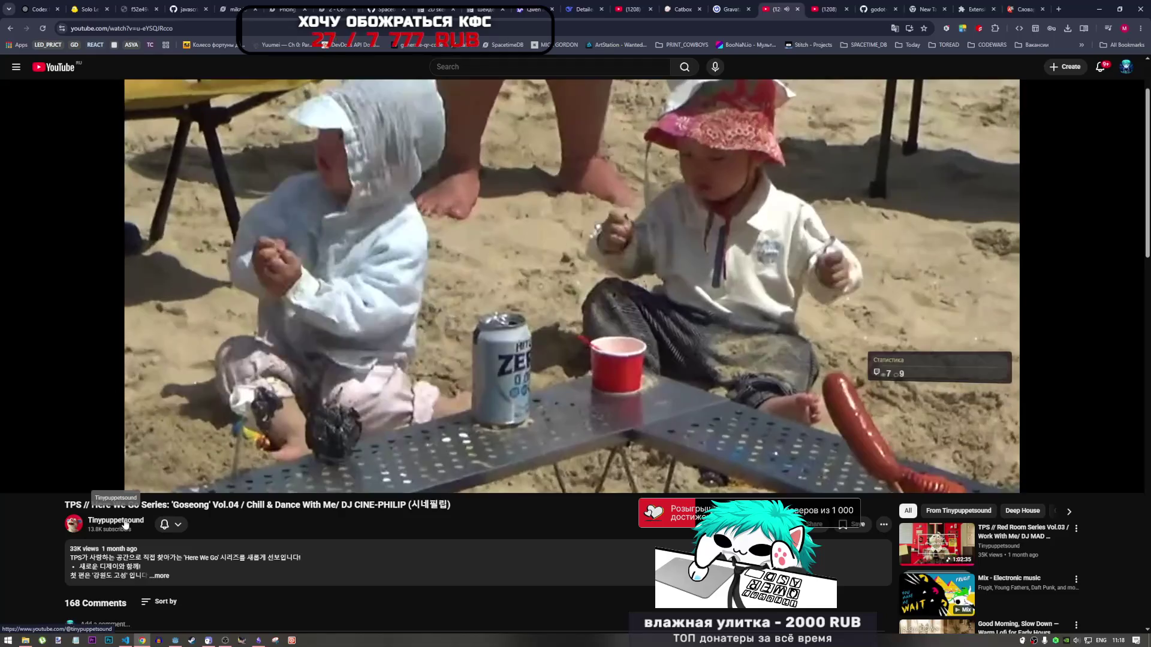
Play Tinypuppetsound's Red Room Series Vol.02 mix from 0:00, then return to Godot
click(125, 521)
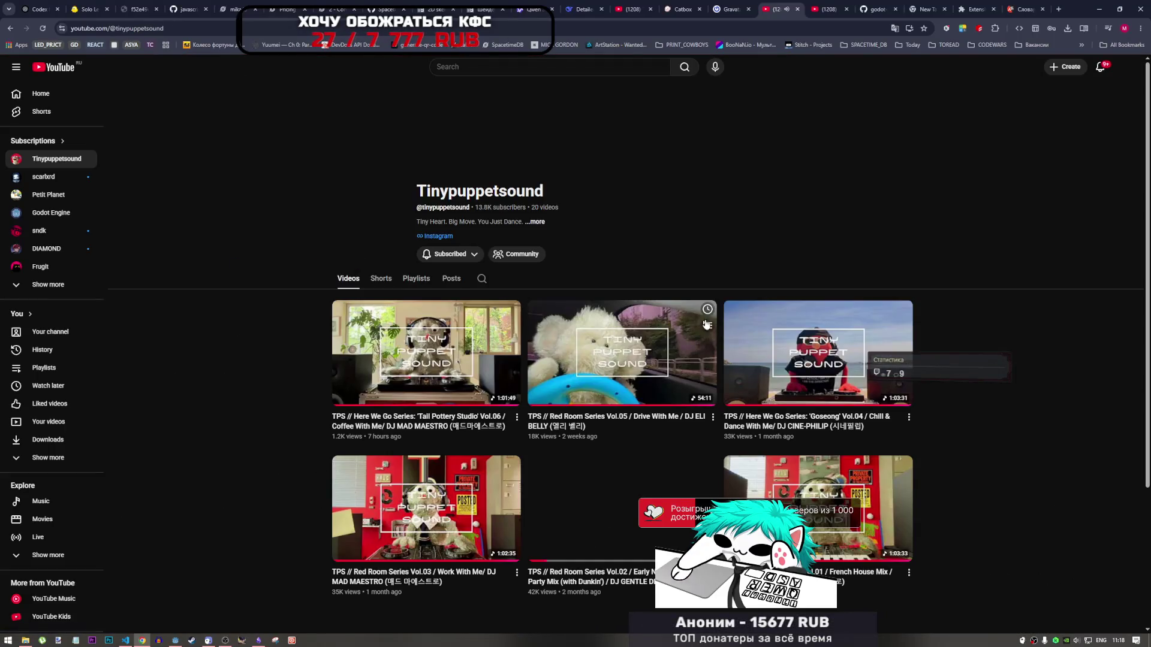
scroll(675, 450, down, 2)
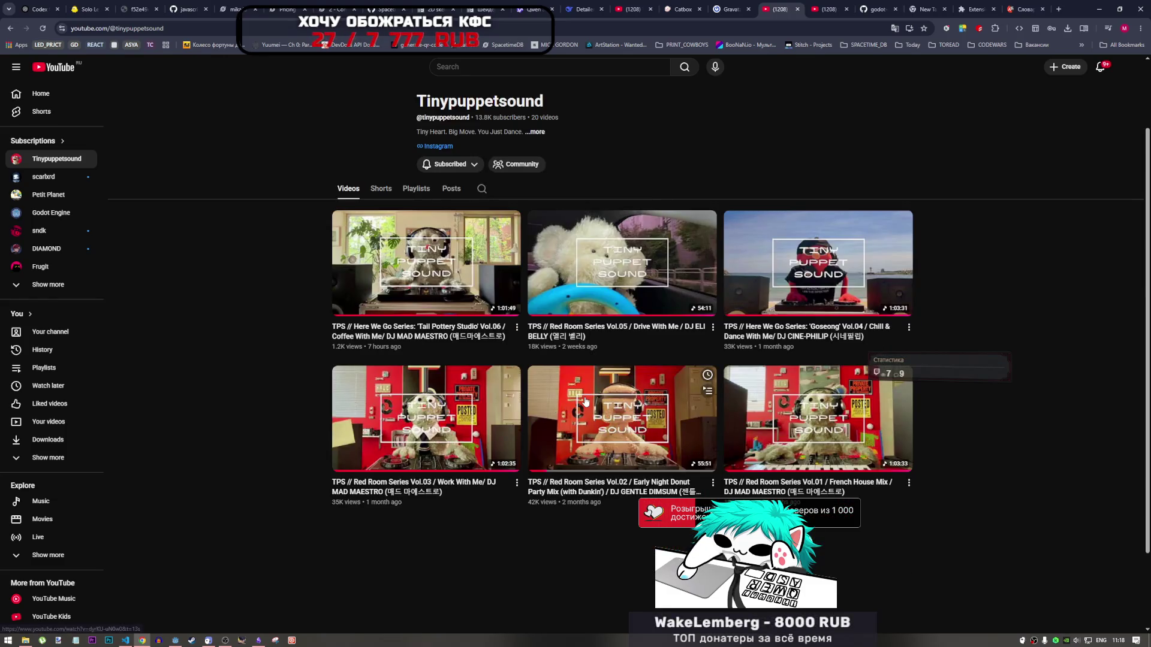
click(564, 412)
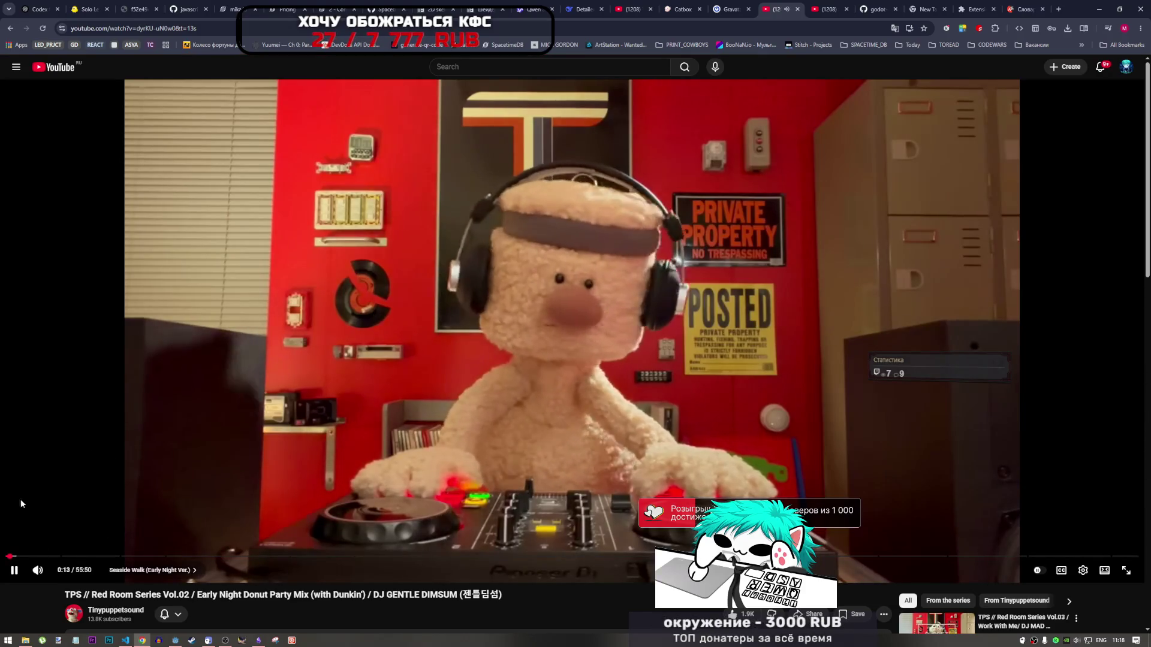
click(3, 556)
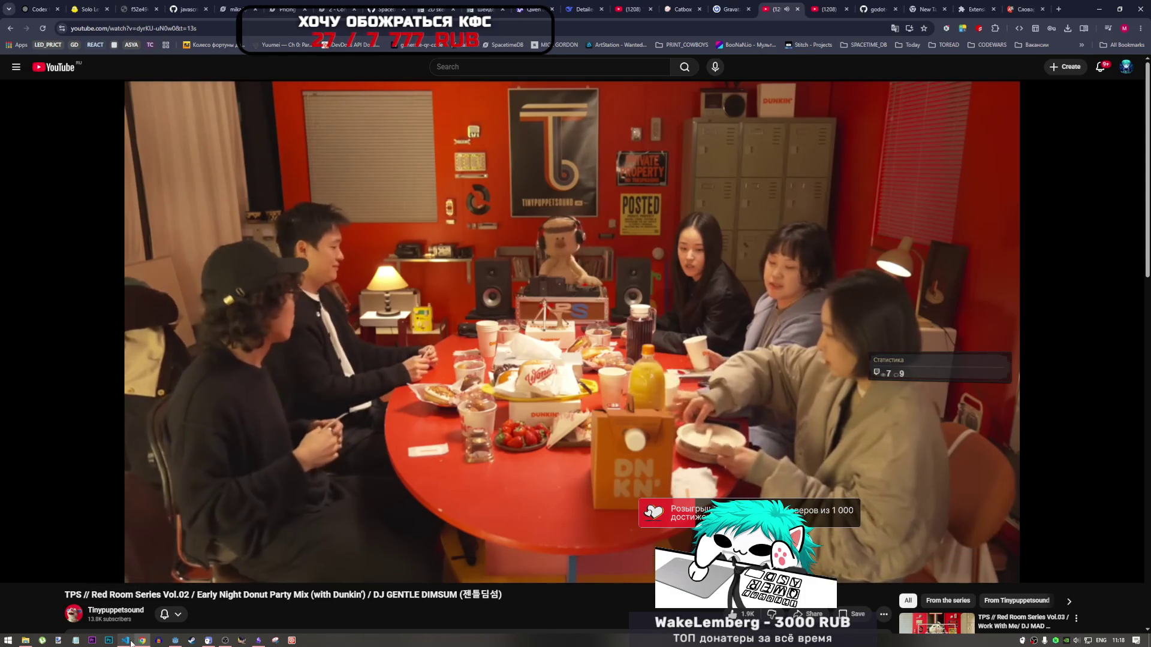
click(175, 640)
Click through the hat, pistol and plgns polygons, then select the Node2D scene root
scroll(486, 193, down, 6)
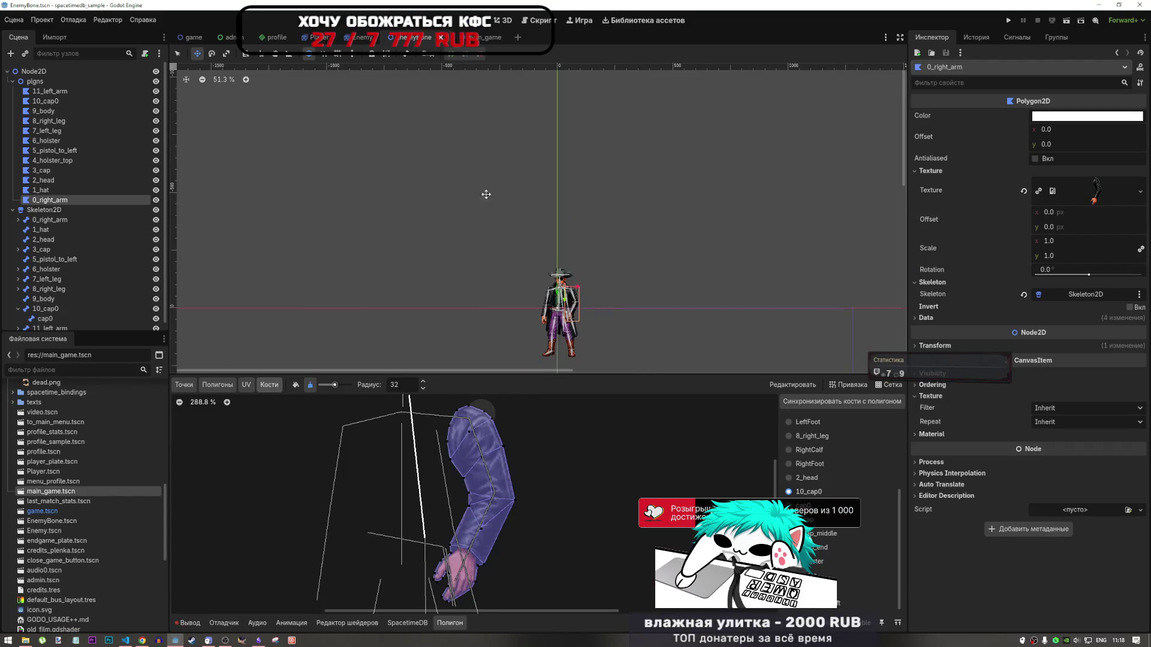
click(41, 190)
click(47, 150)
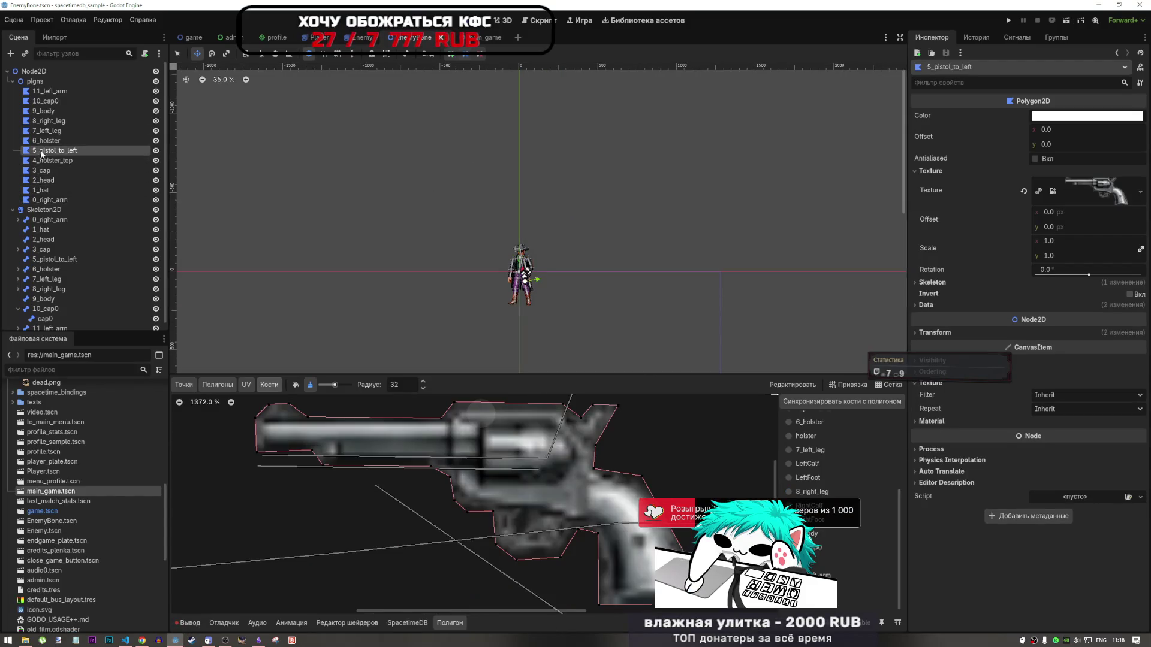
click(51, 82)
click(33, 72)
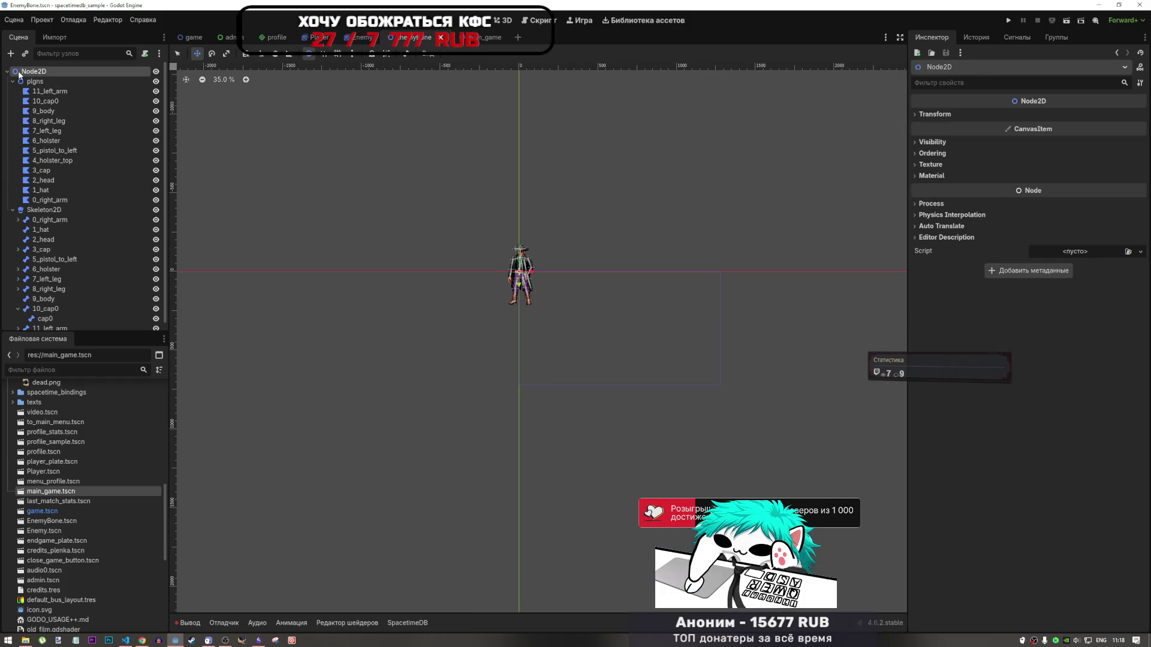
Add an AnimationPlayer child under Node2D, found by searching 'anima' in the node list
right_click(30, 72)
click(60, 77)
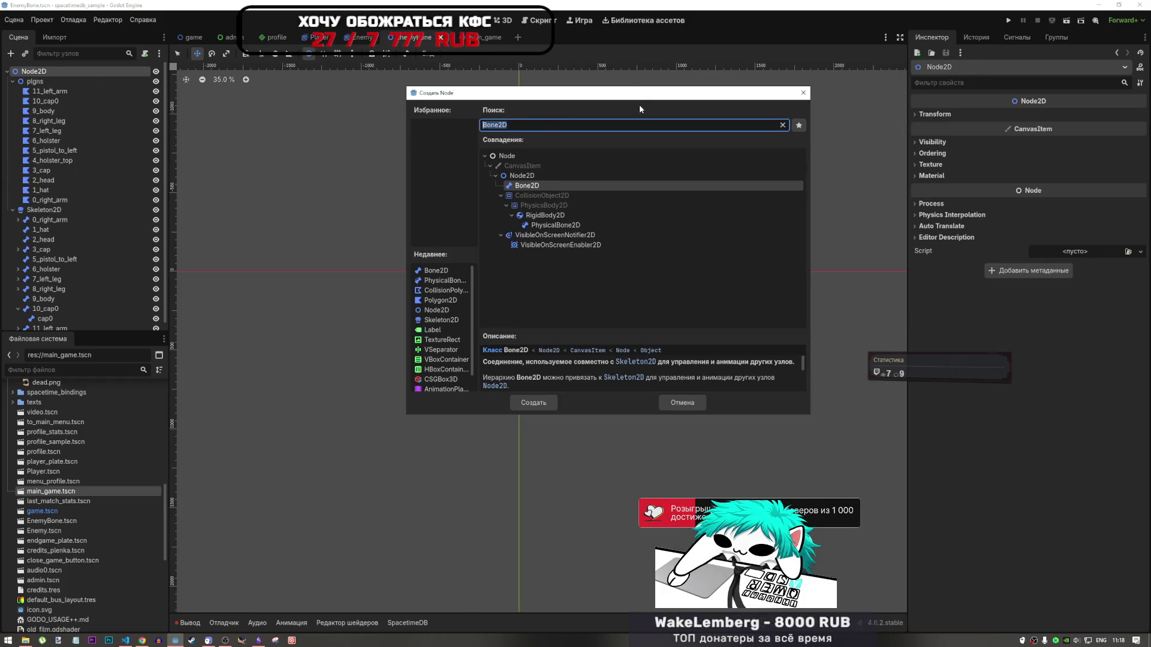
text(anima)
click(535, 312)
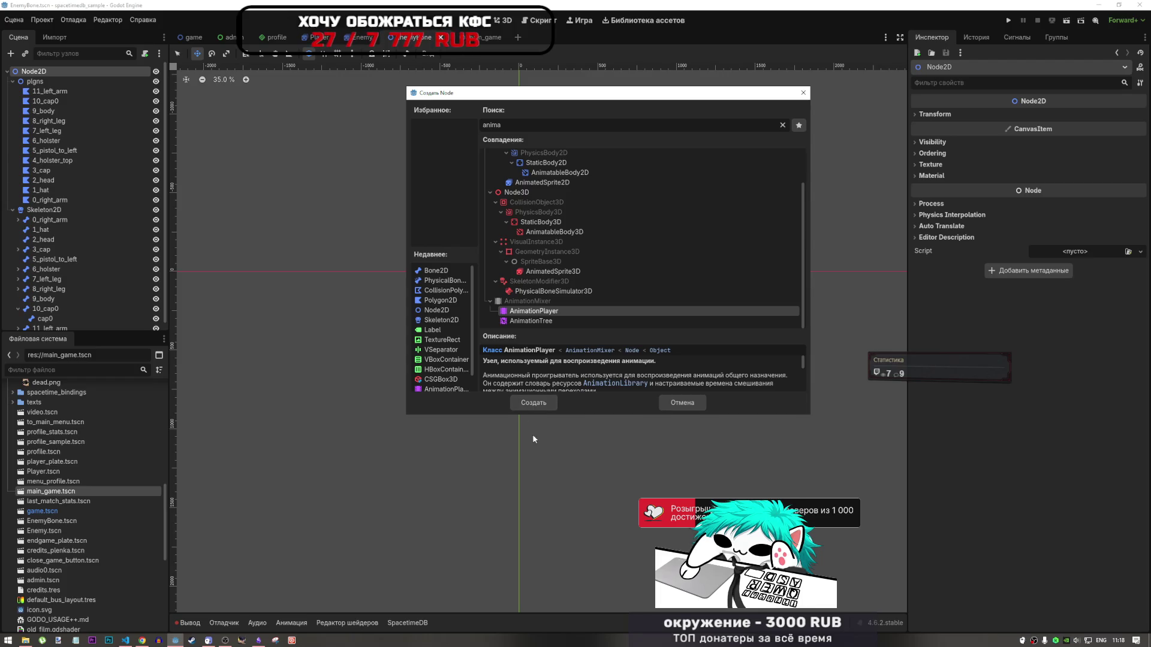
click(539, 320)
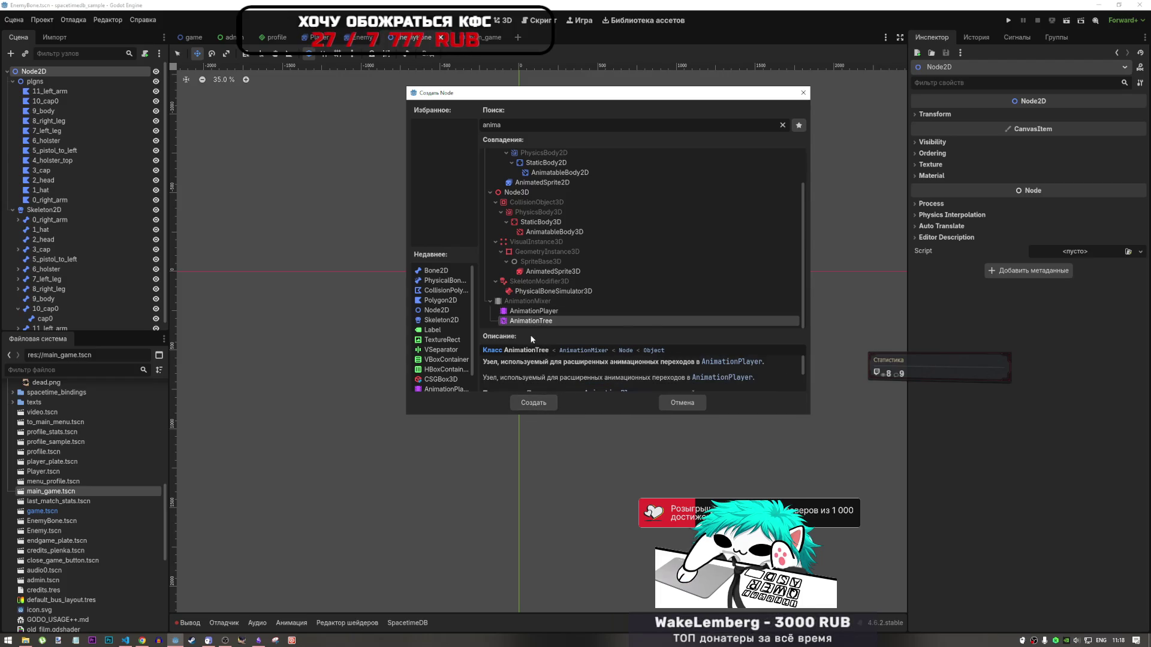
scroll(564, 362, down, 1)
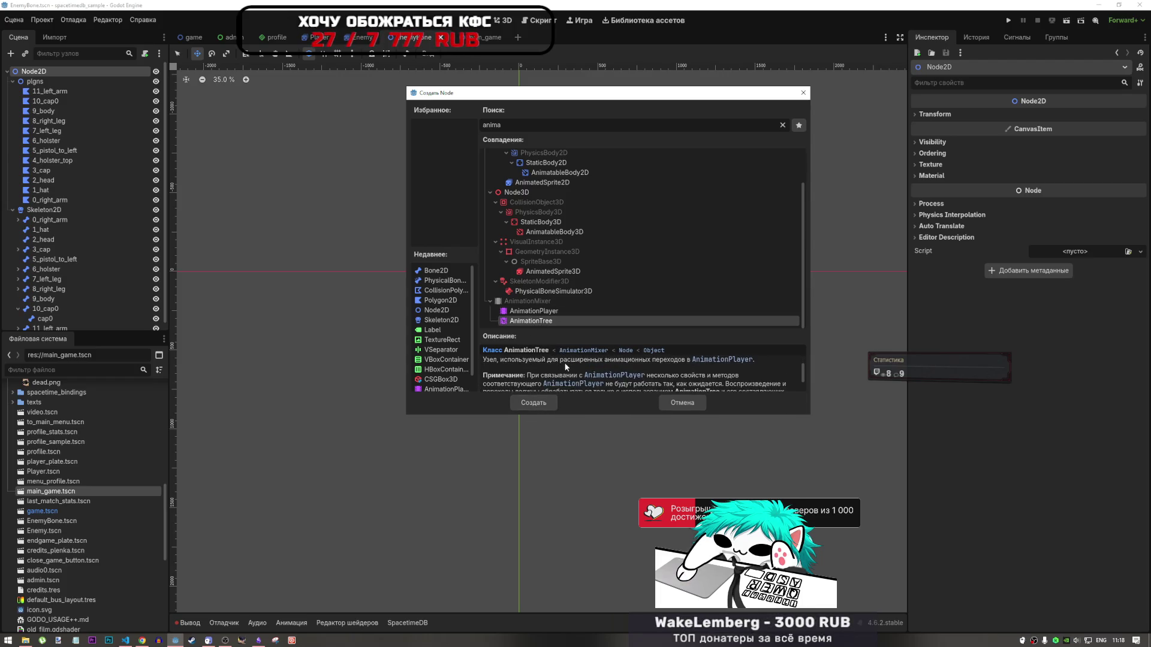
click(538, 313)
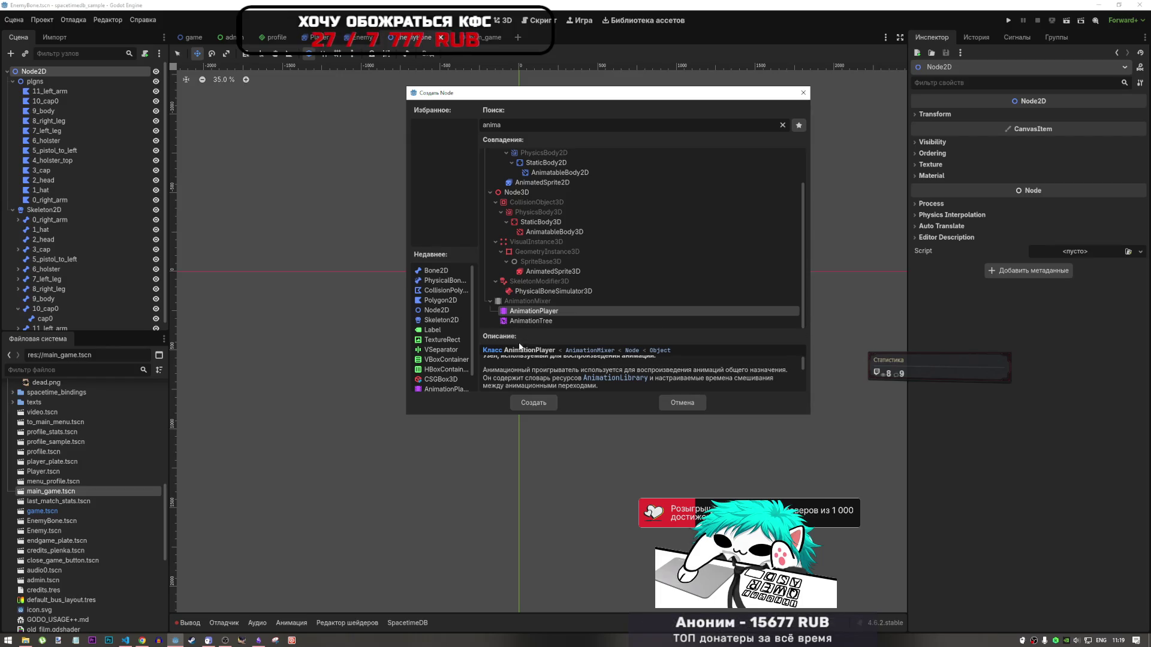
click(528, 404)
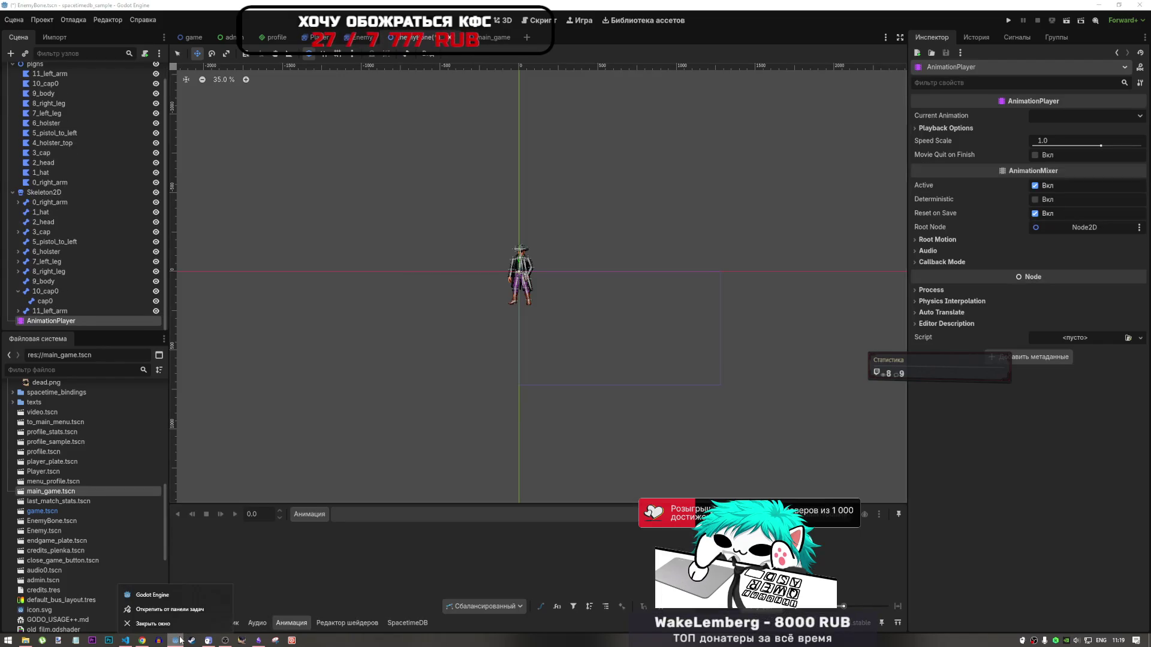
Launch a second Godot window and open the Skeleton2D Demo project from the Project Manager
click(359, 396)
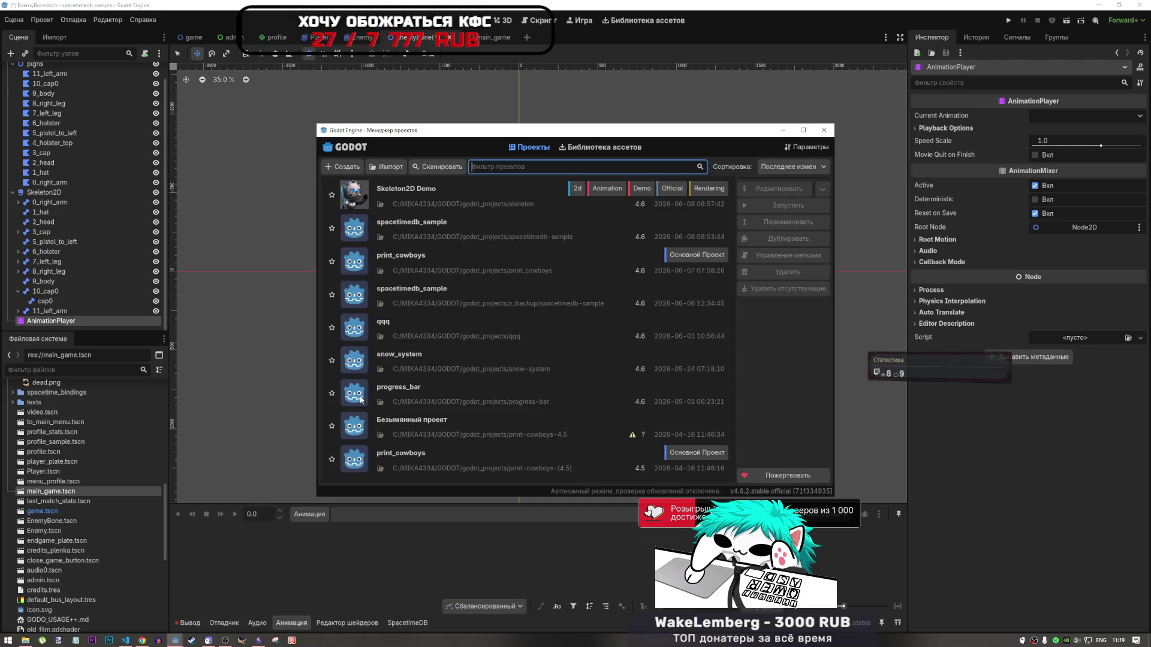
click(420, 193)
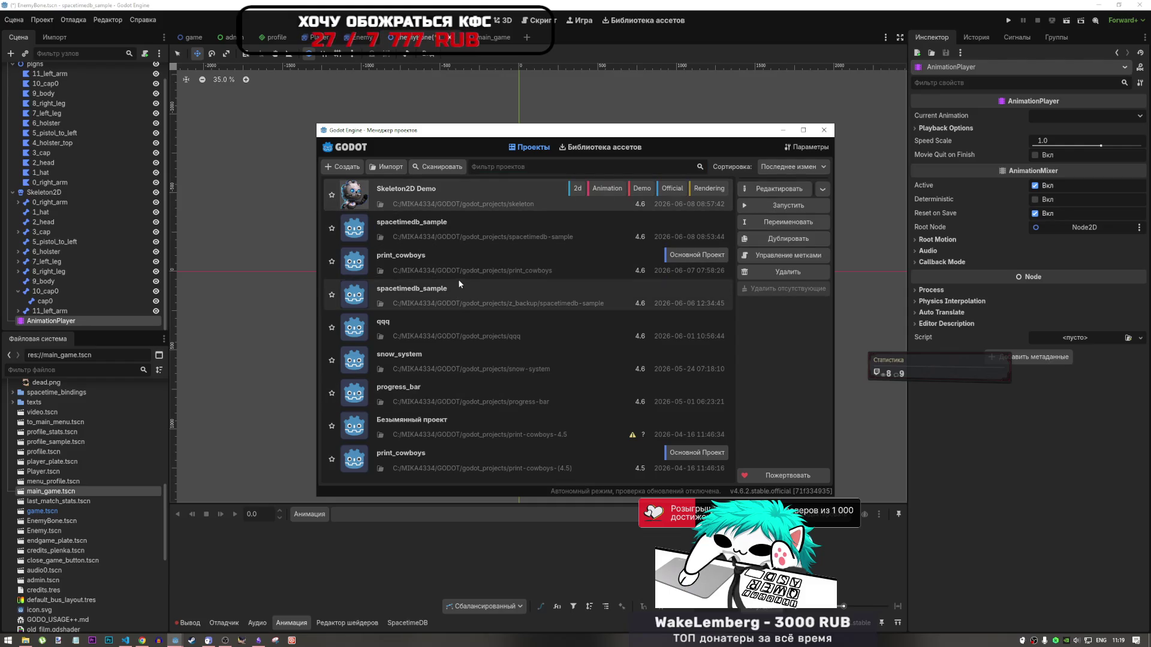
double_click(470, 211)
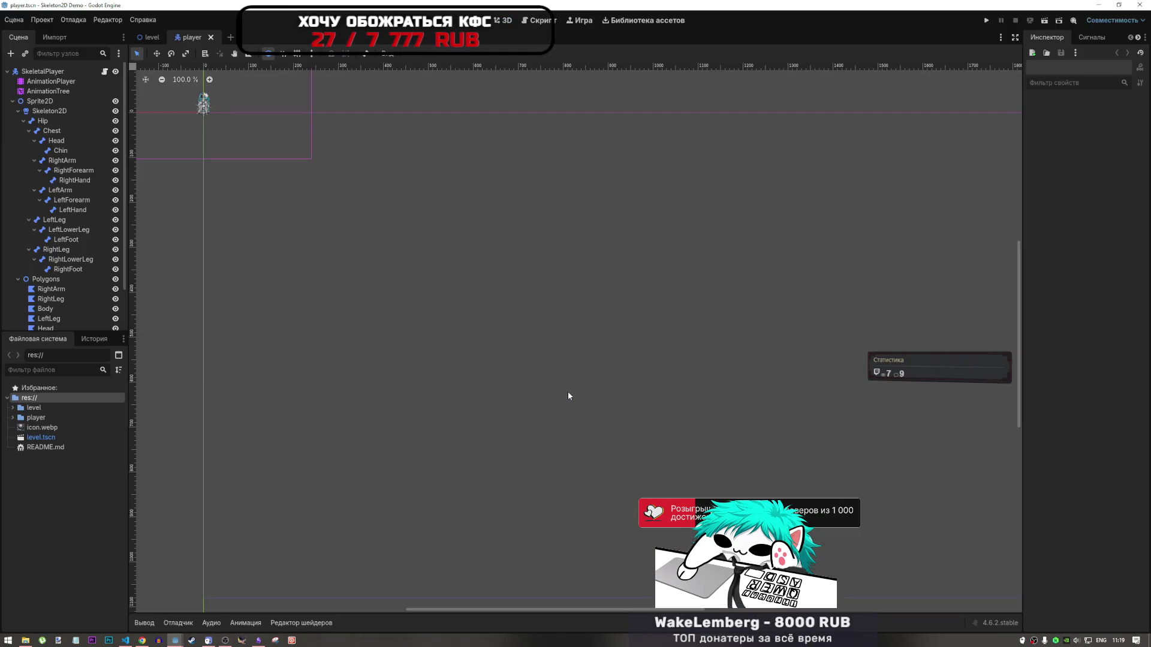
Select the demo's AnimationPlayer and enlarge the animation panel to view its tracks
click(51, 81)
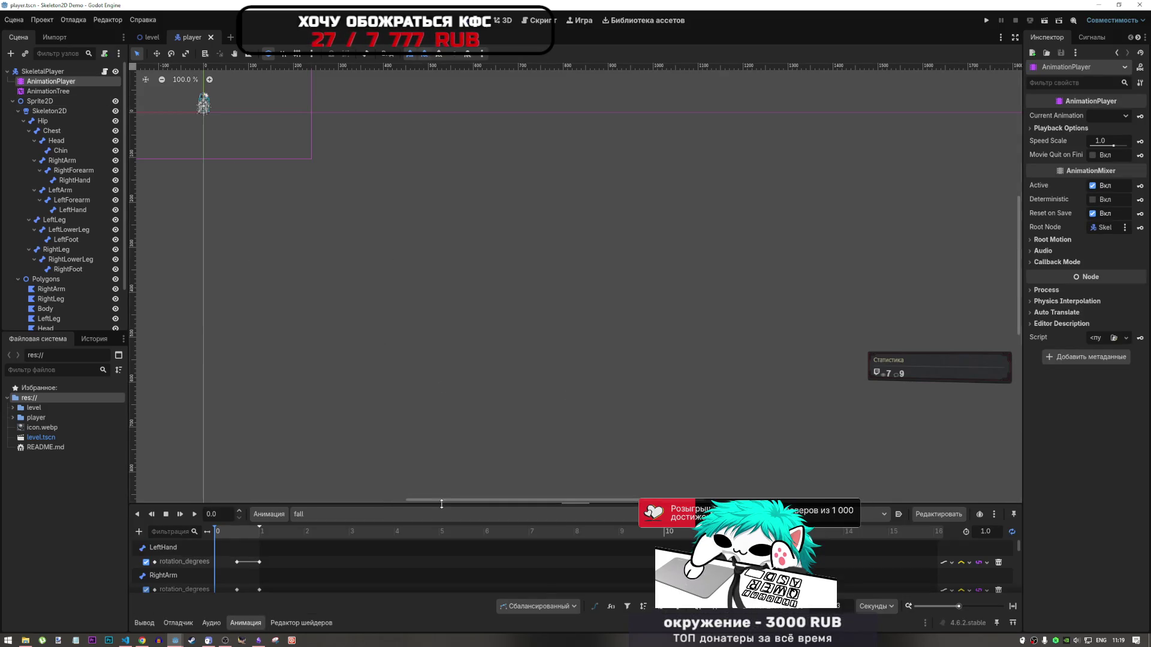
drag(441, 504, 450, 304)
scroll(420, 450, down, 1)
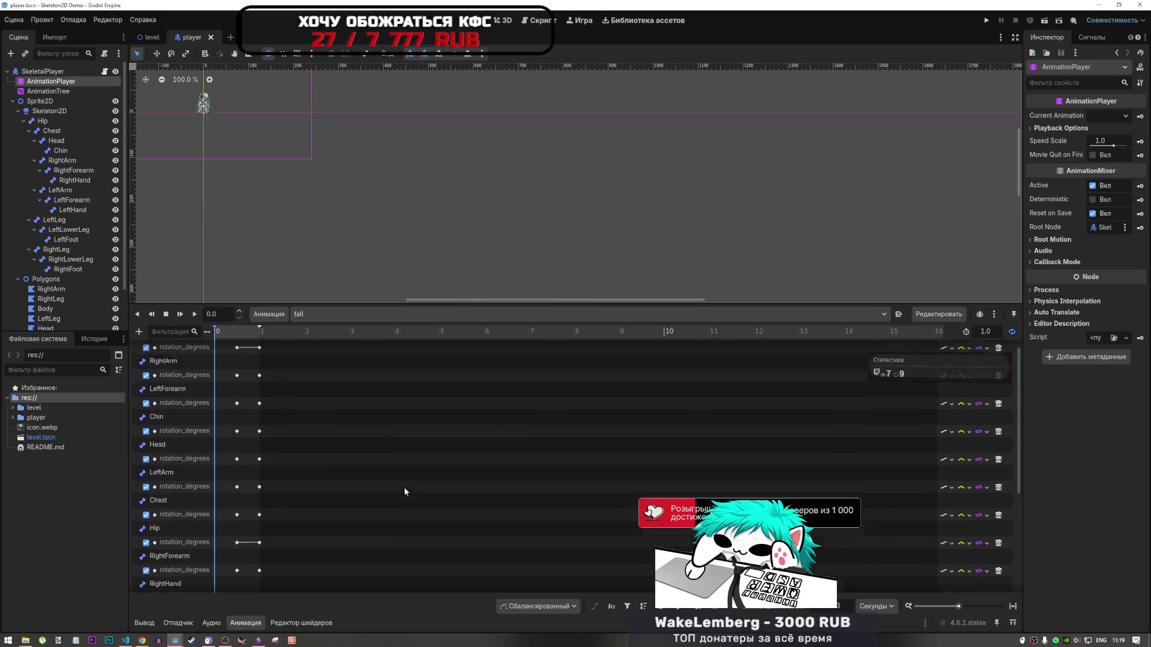
scroll(411, 463, up, 1)
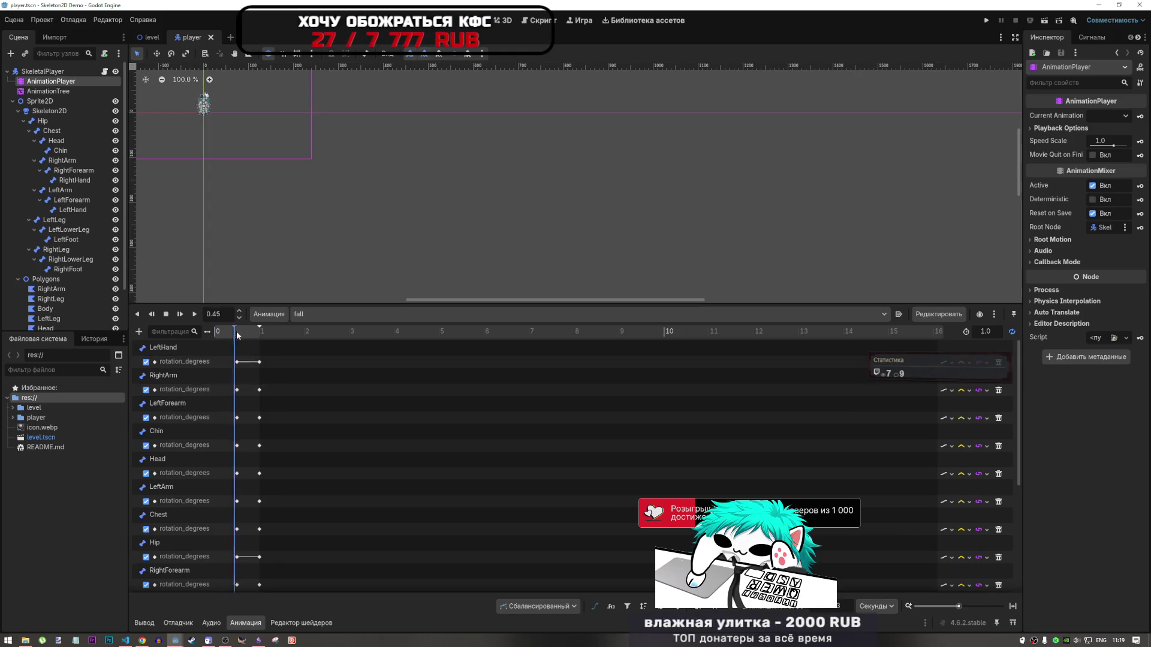
Switch to the jump animation, hide the Skeleton2D bone gizmos, and scrub through its poses
click(322, 314)
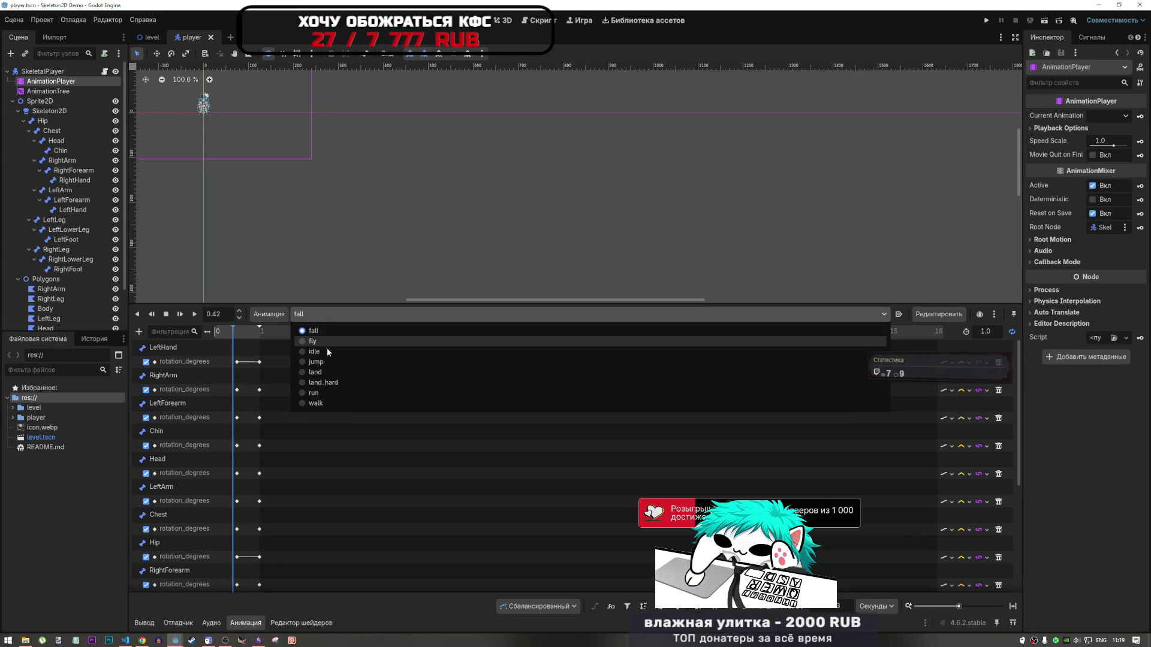
click(323, 362)
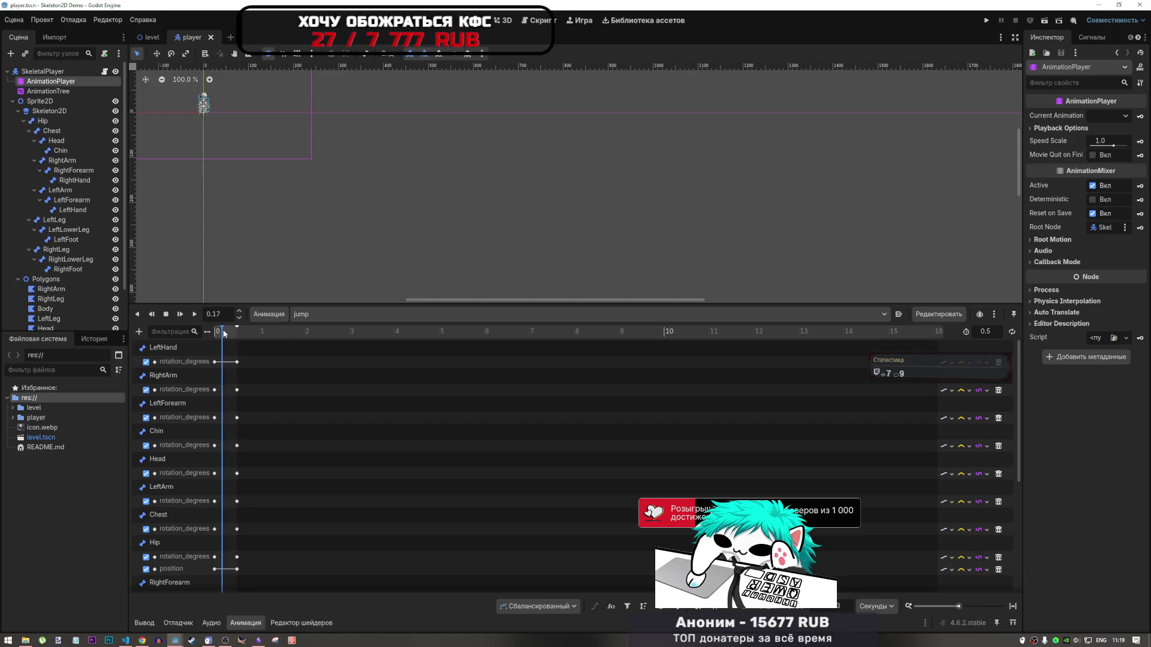
scroll(292, 209, down, 1)
scroll(276, 160, up, 8)
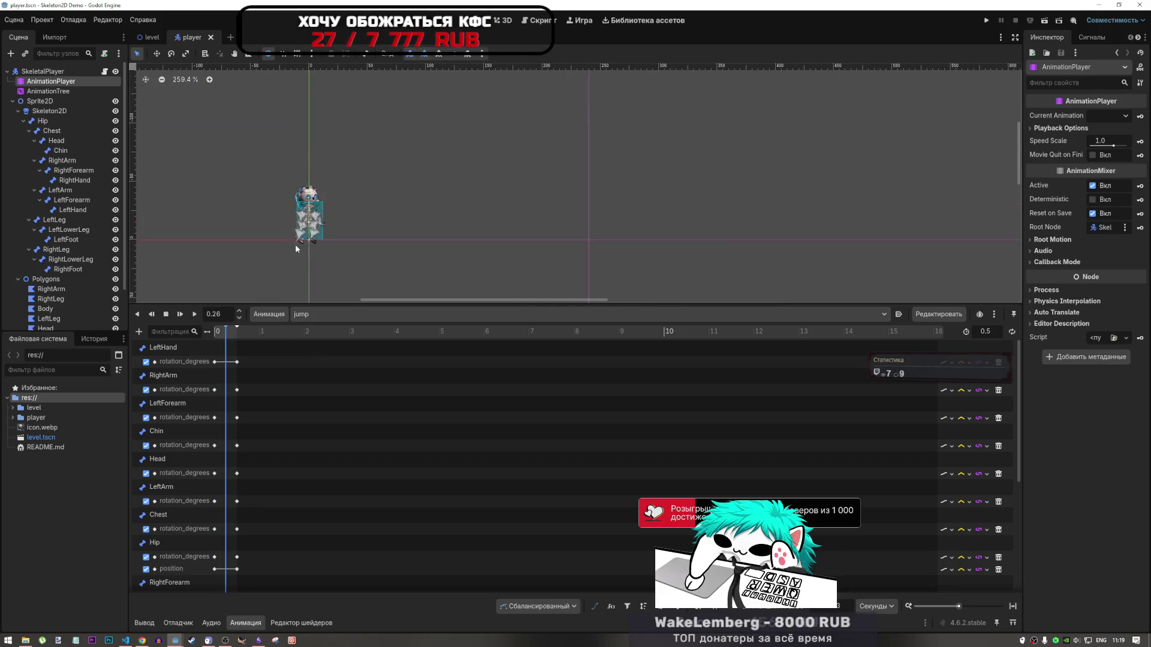
scroll(303, 243, up, 2)
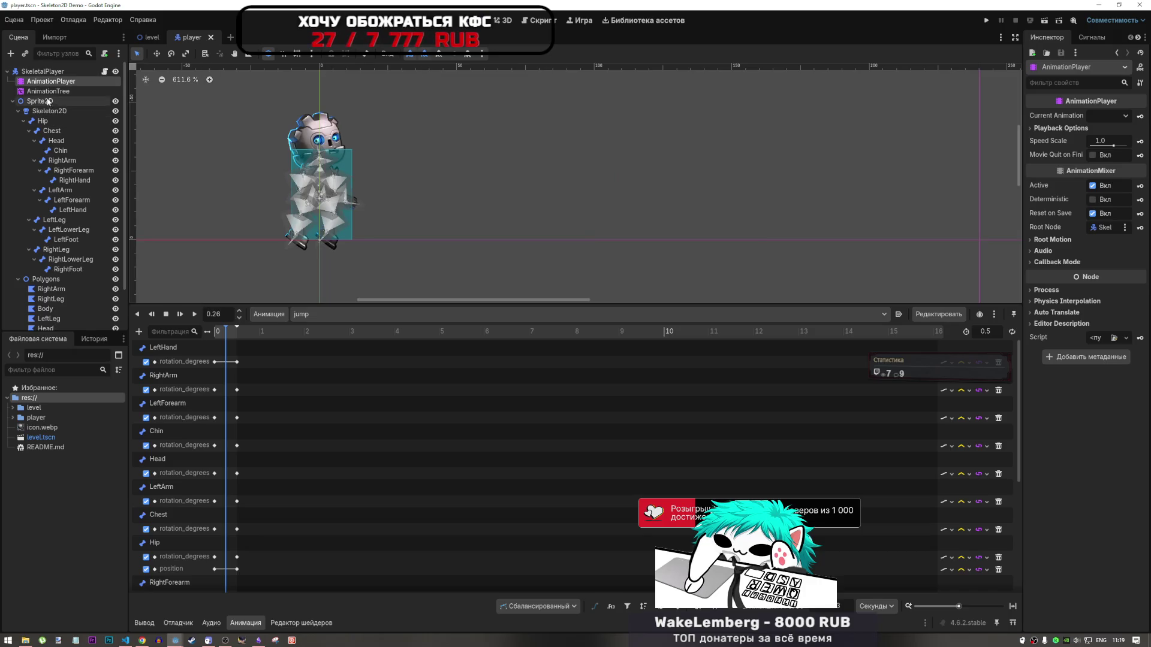
click(116, 101)
click(115, 102)
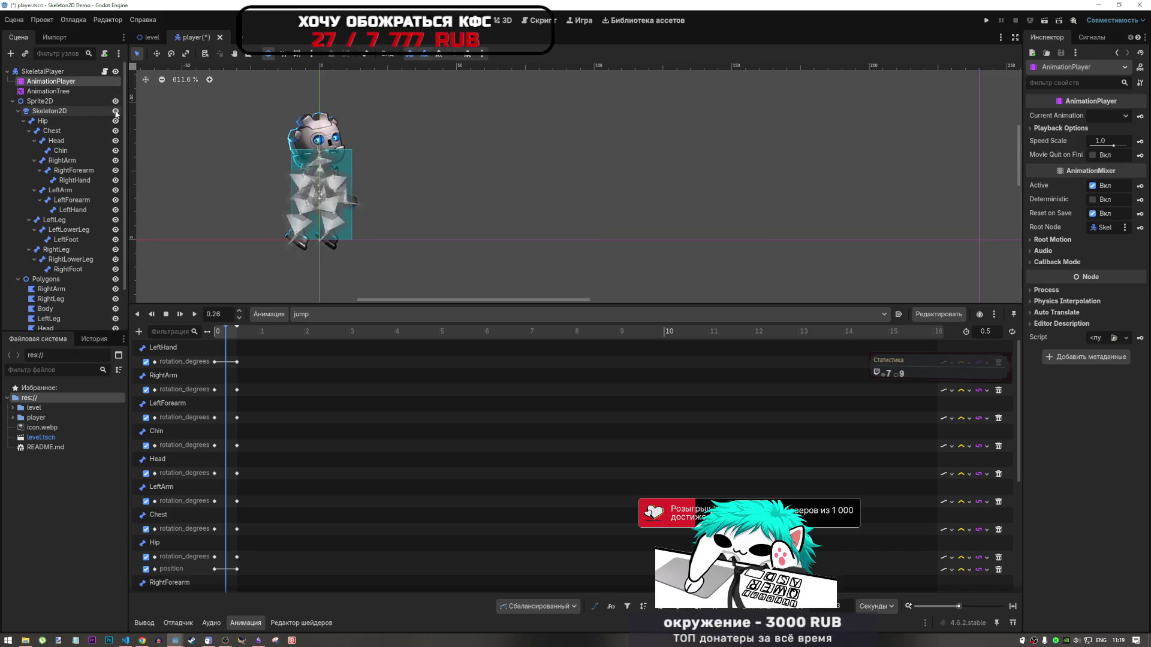
click(116, 111)
mouse_move(219, 334)
mouse_down()
mouse_move(234, 335)
mouse_move(221, 335)
mouse_up()
Preview the land, land_hard and run animations by scrubbing the timeline
click(317, 314)
click(320, 354)
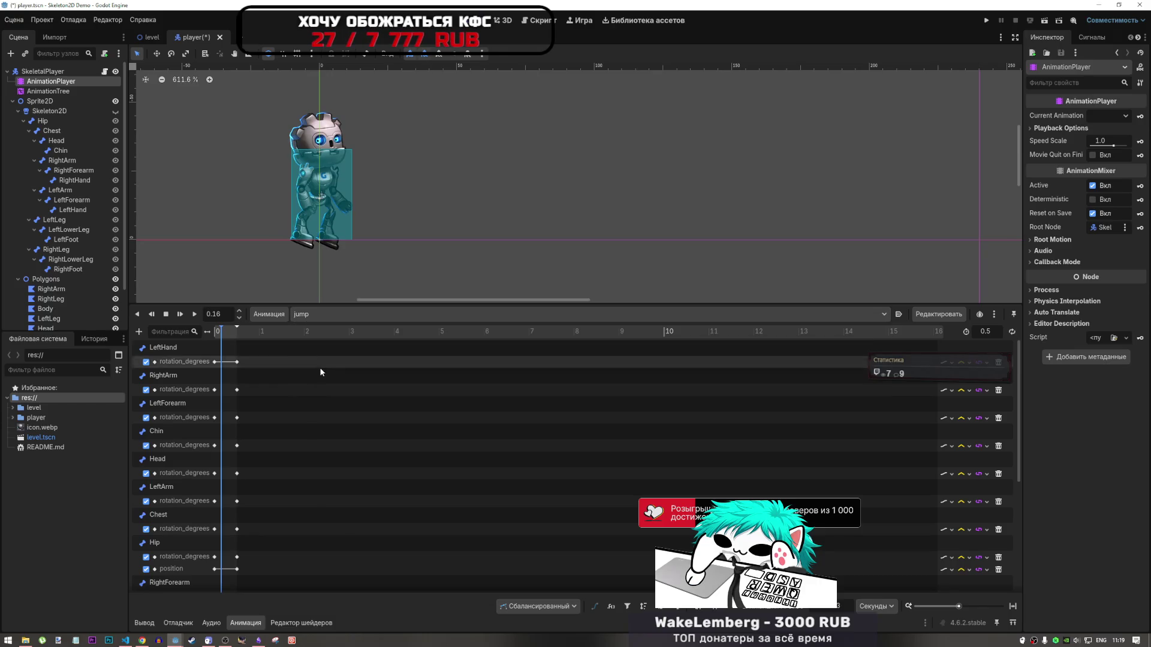
click(318, 314)
click(315, 372)
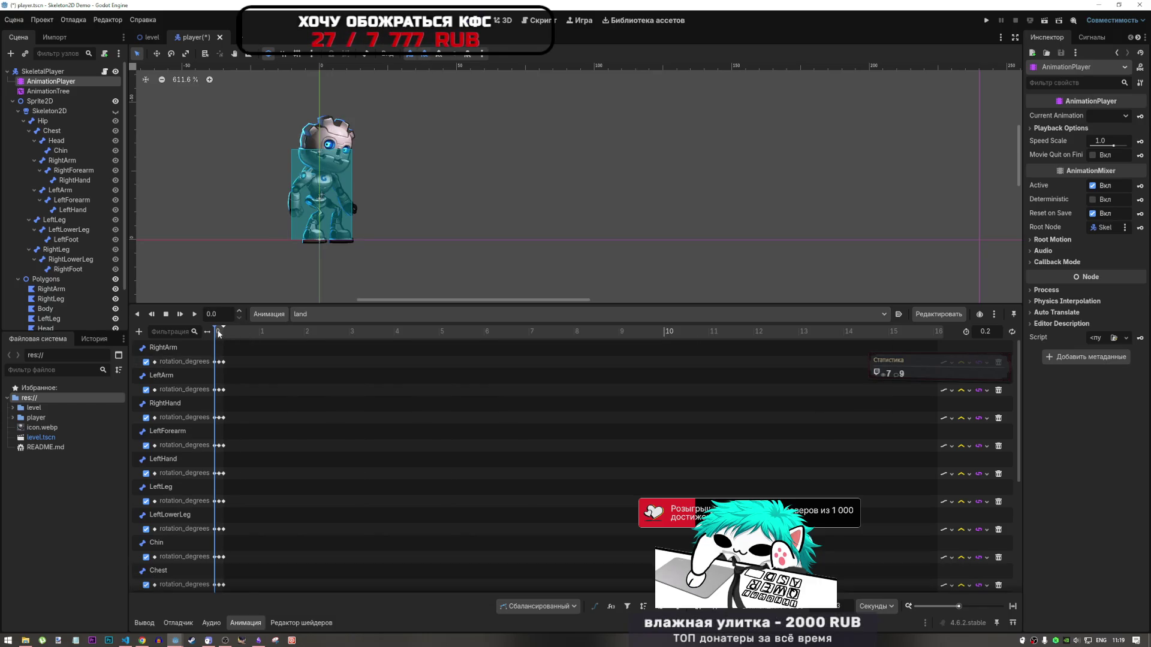
drag(218, 333, 224, 334)
click(345, 313)
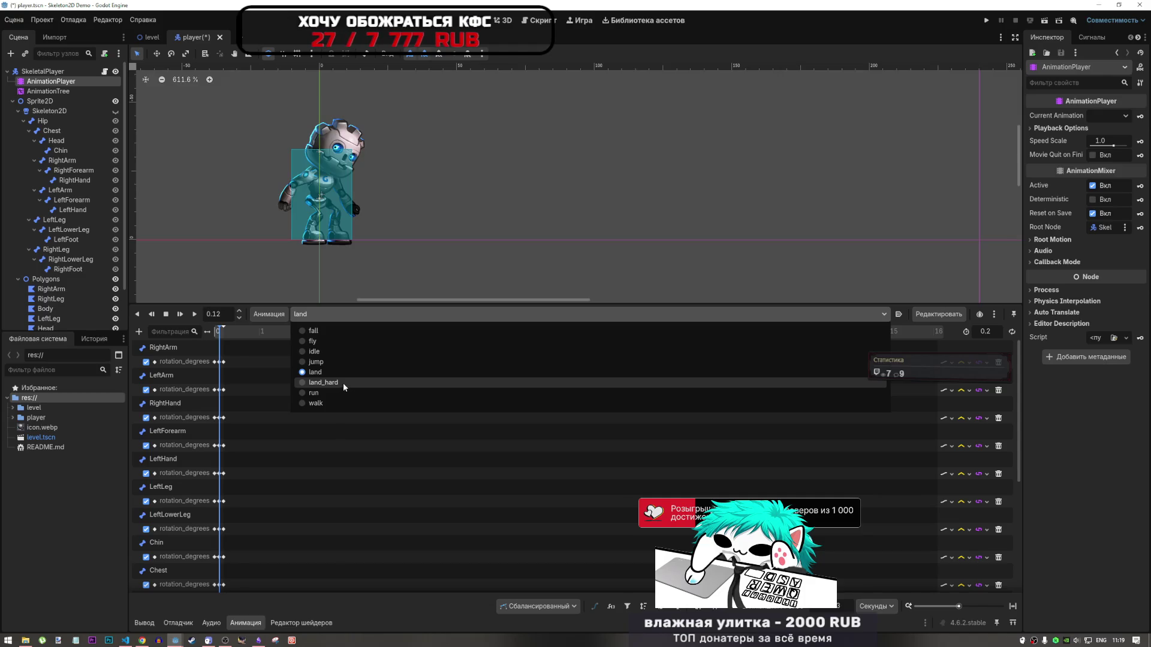
click(345, 384)
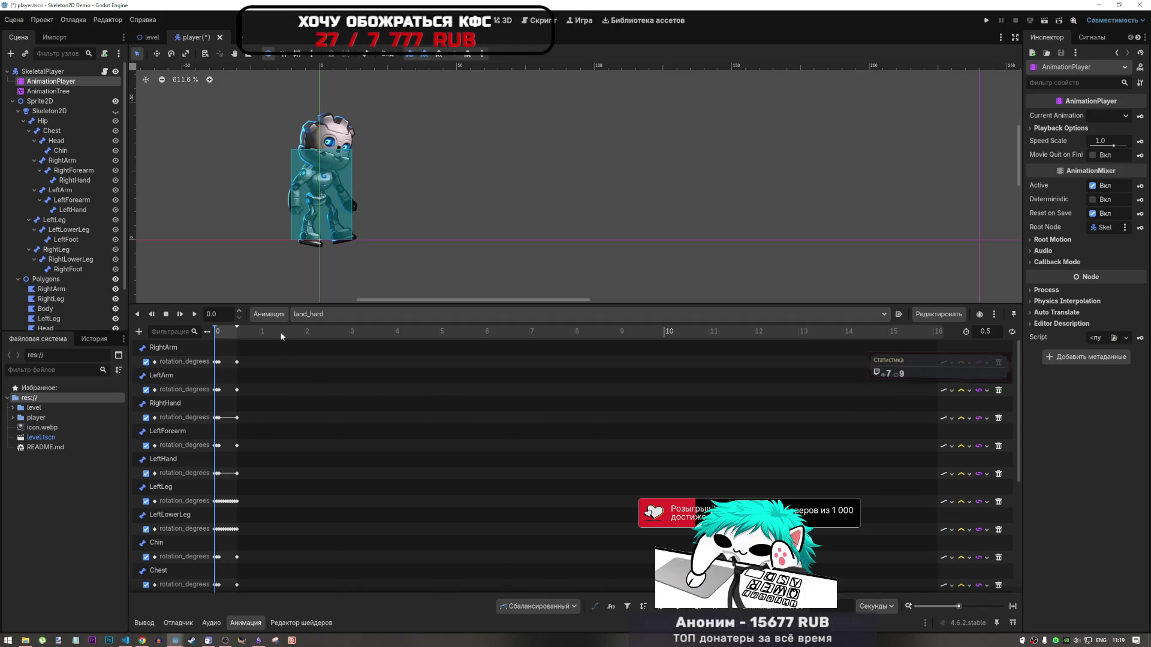
click(337, 314)
click(328, 390)
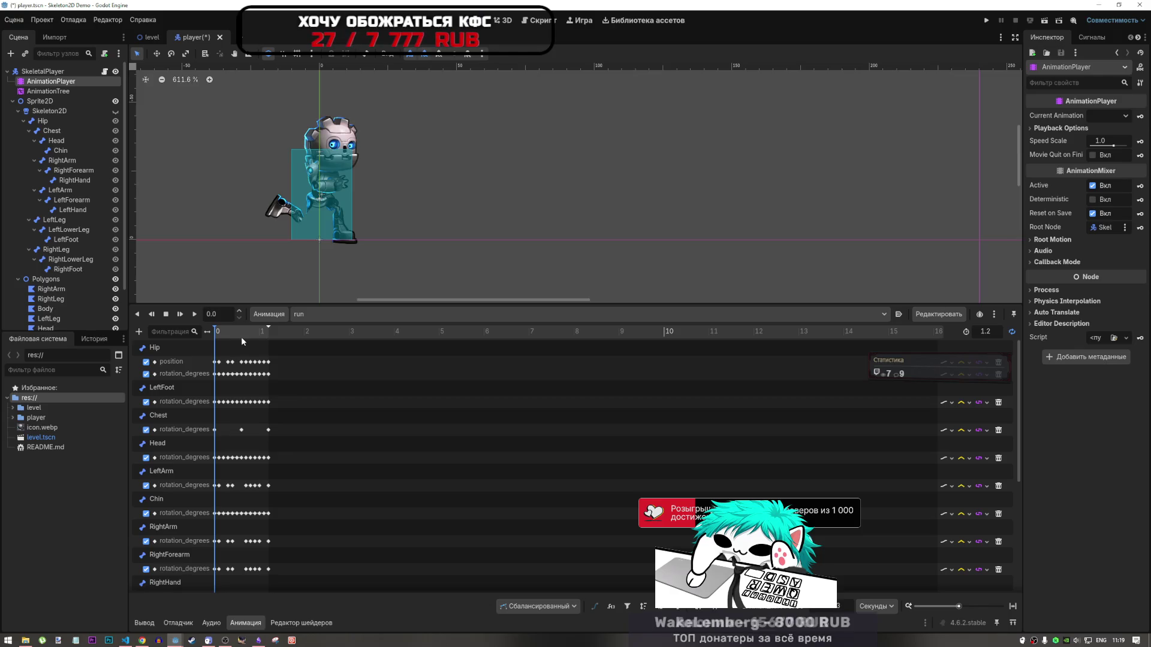
mouse_move(220, 333)
mouse_down()
mouse_move(247, 338)
mouse_move(229, 346)
mouse_move(240, 333)
mouse_move(215, 333)
mouse_up()
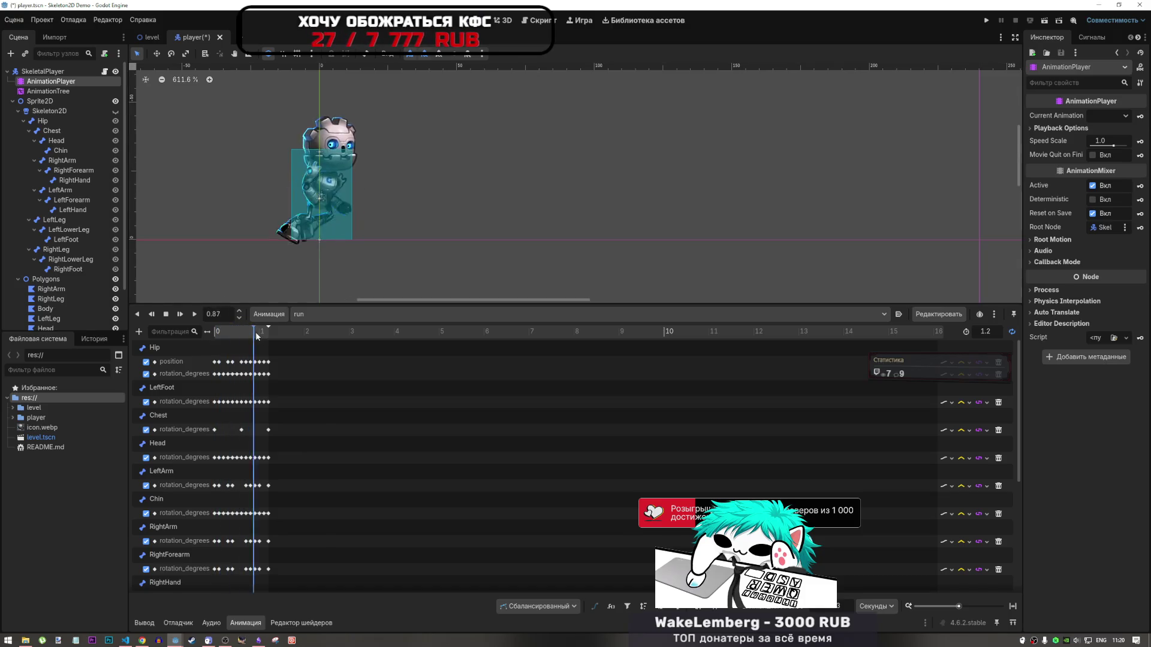
Scrub through the walk cycle, then the idle animation starting from 0.37
click(299, 314)
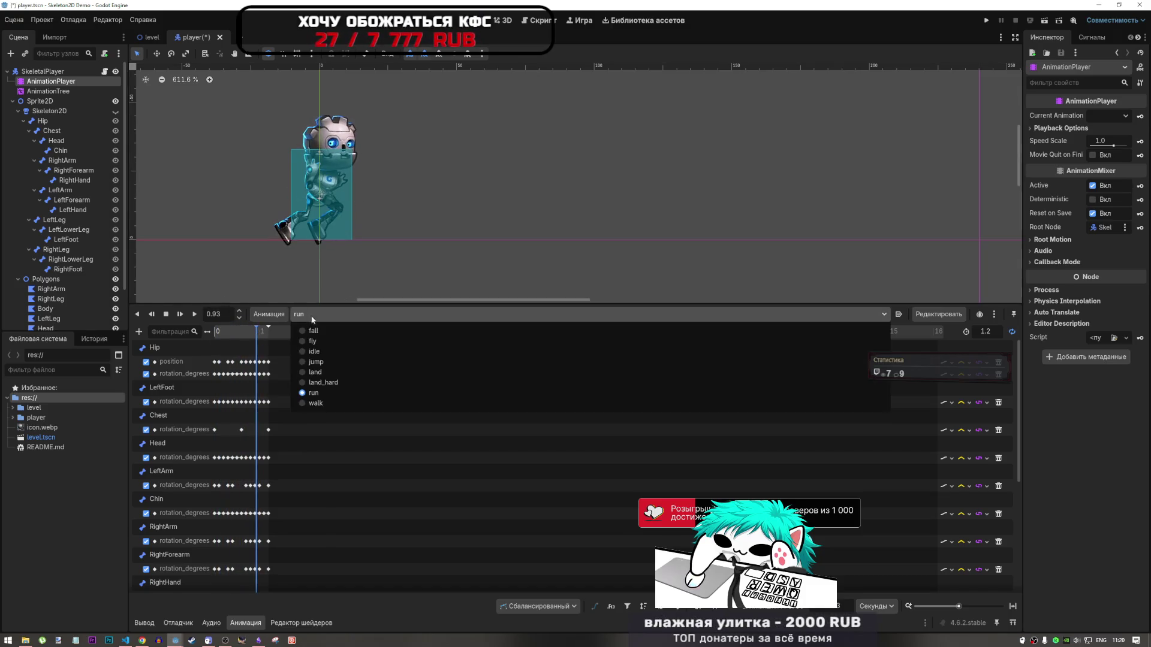
click(306, 403)
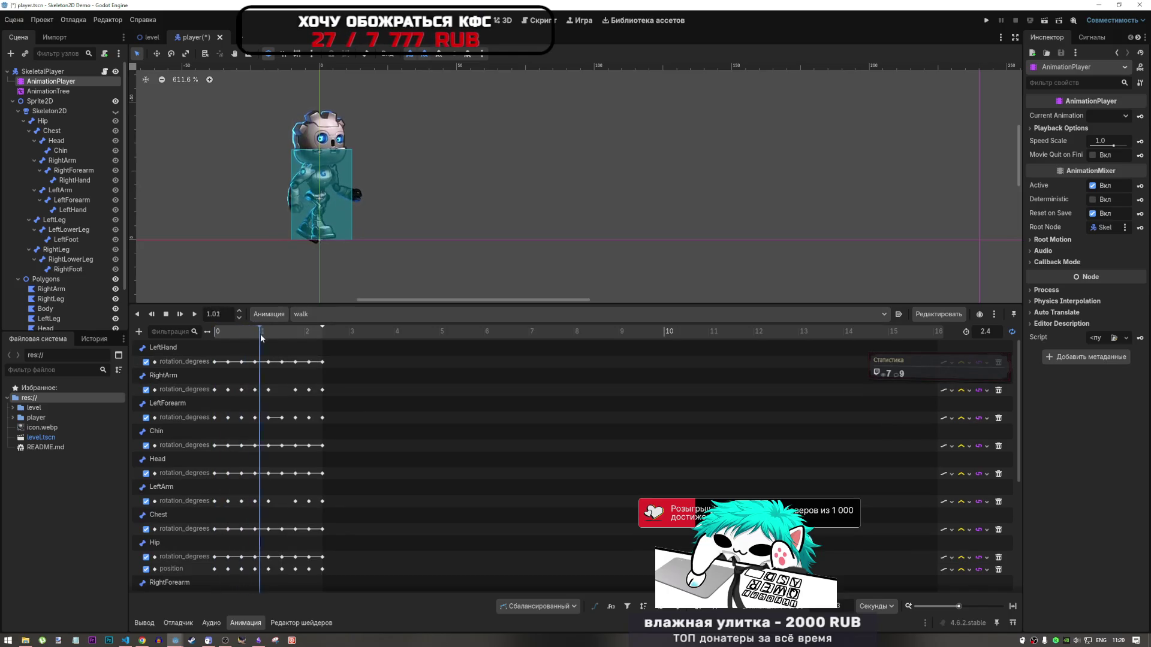
drag(261, 337, 288, 342)
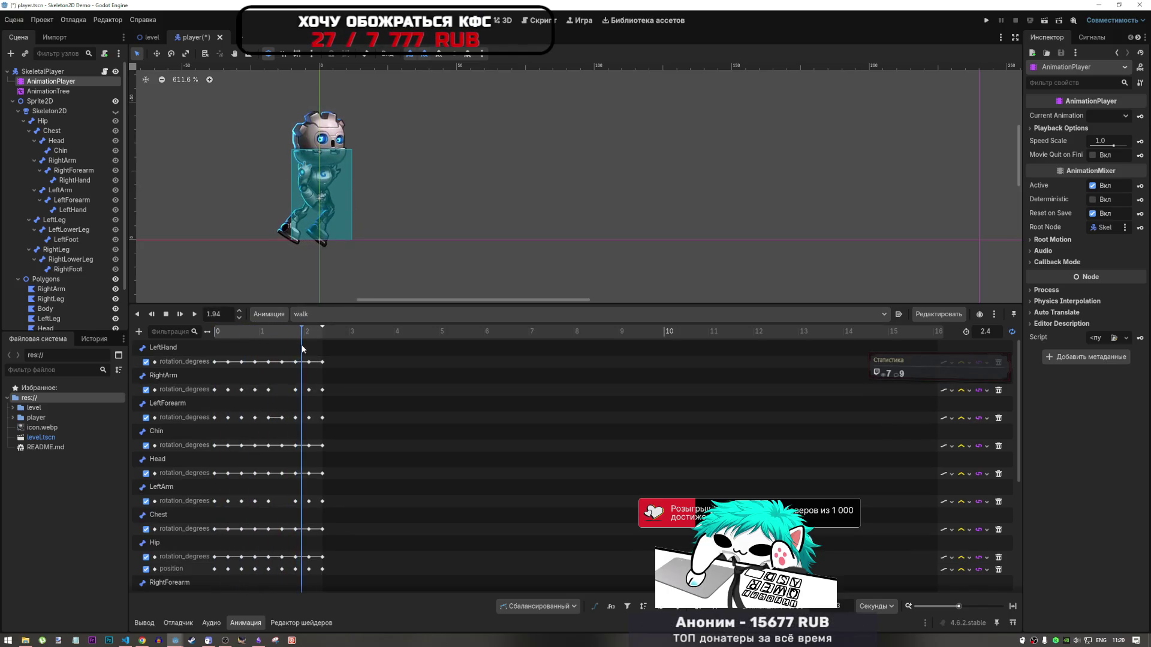
drag(219, 343, 290, 346)
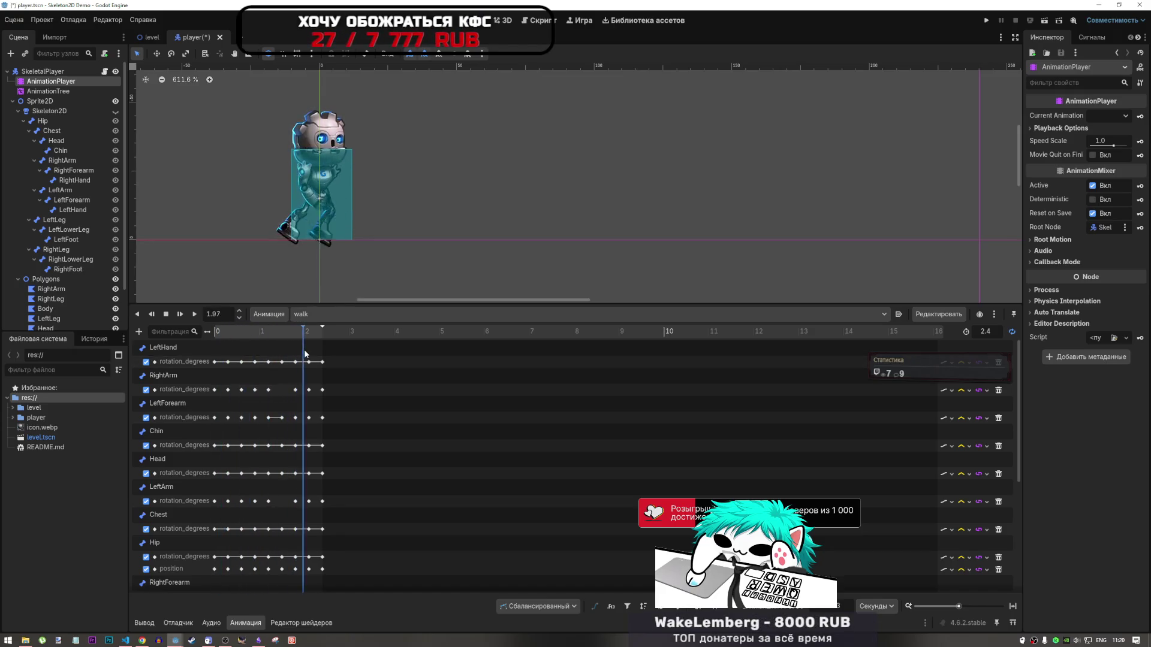
drag(249, 343, 287, 347)
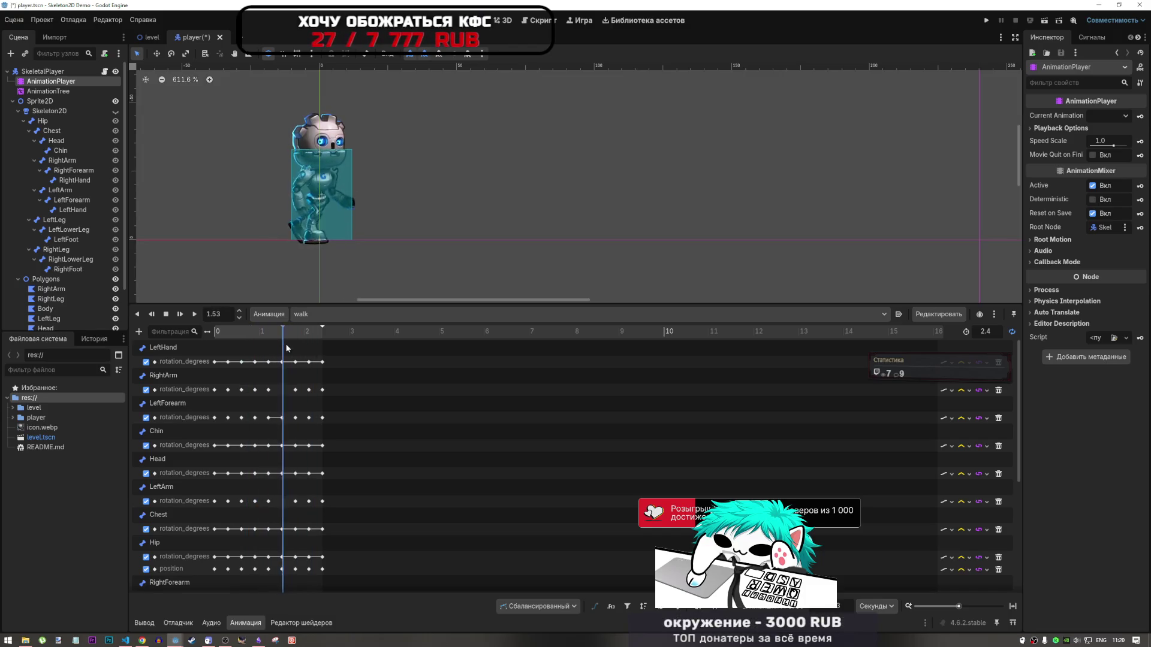
click(302, 314)
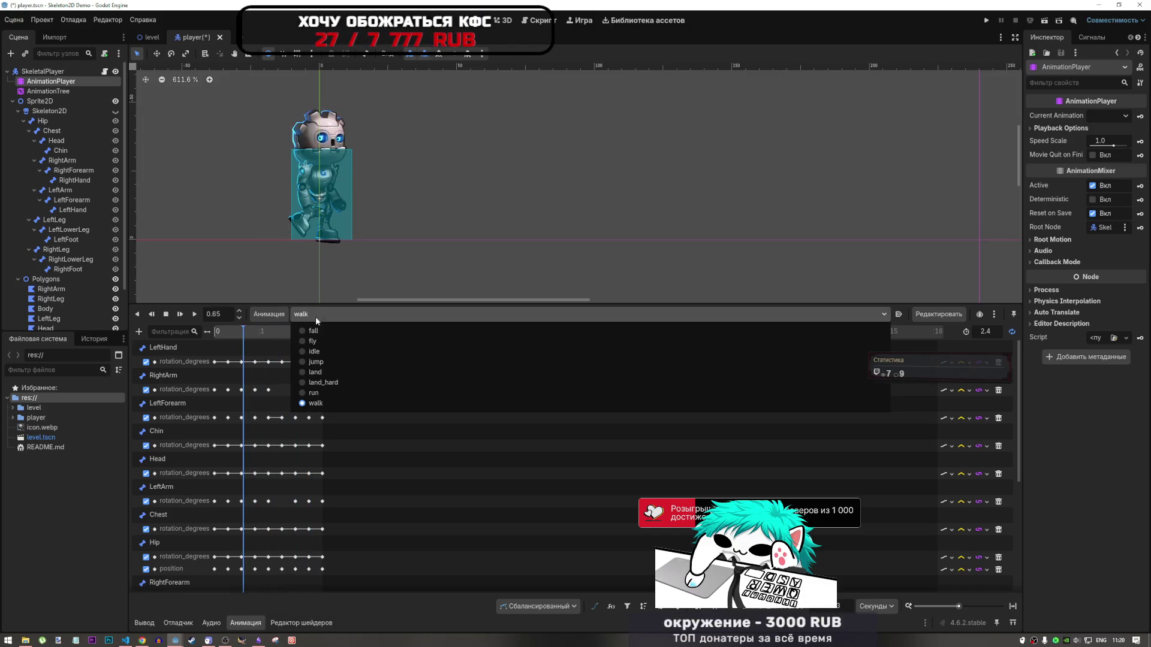
click(314, 355)
click(233, 336)
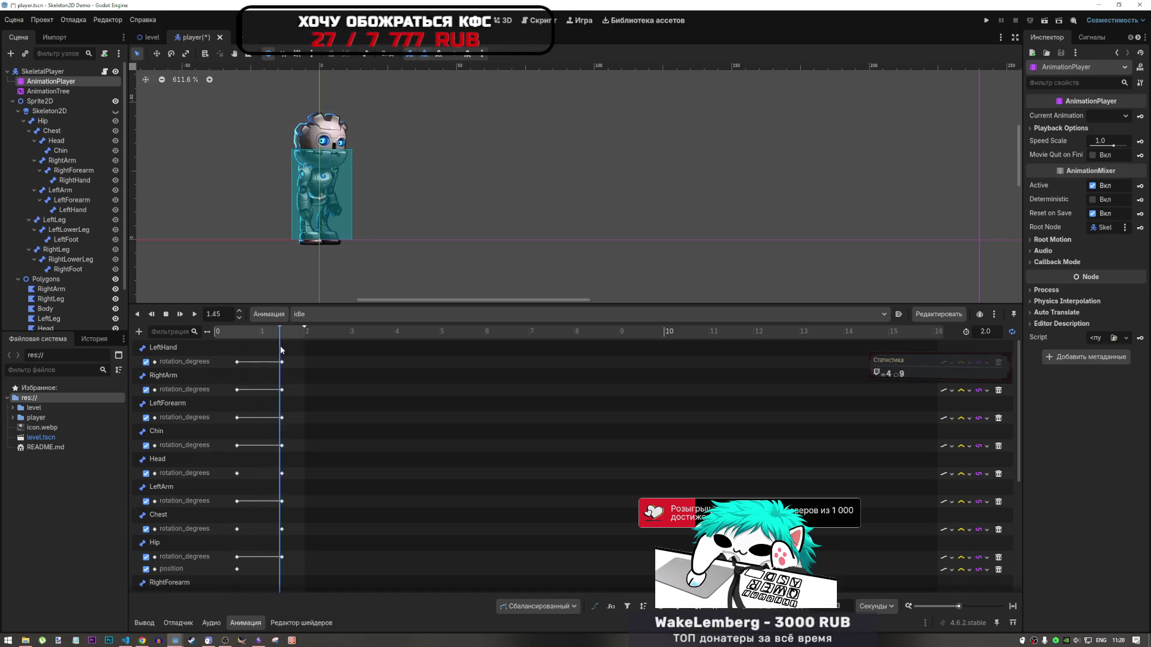
drag(235, 350, 285, 356)
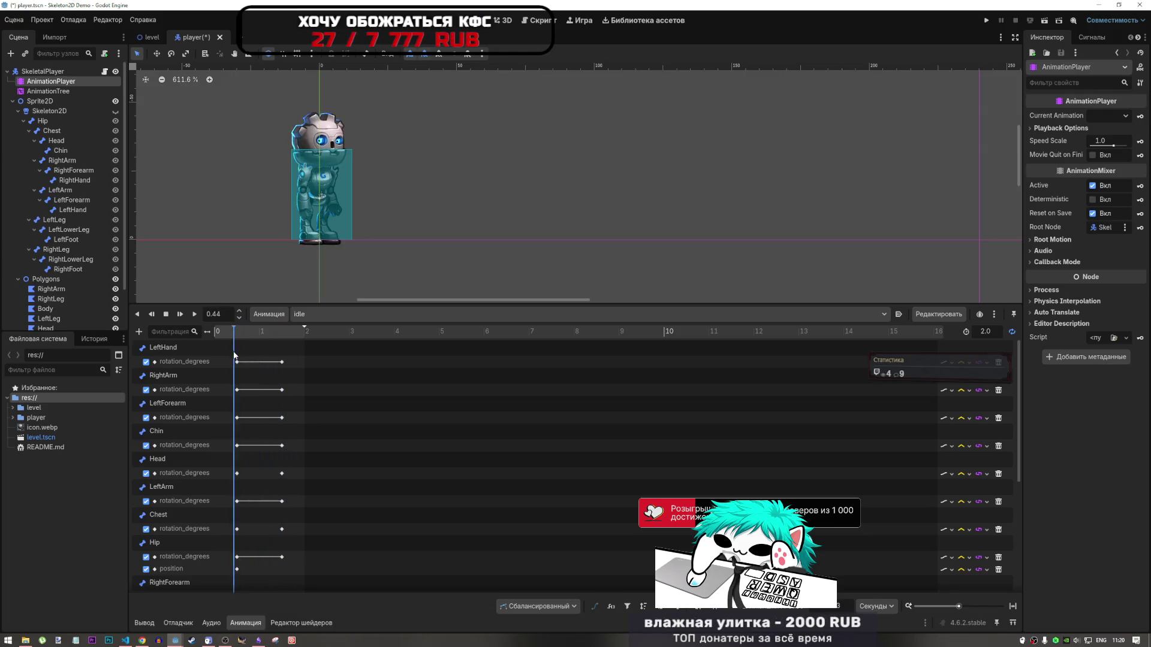
Switch to the fly animation, then to the fall animation
click(303, 315)
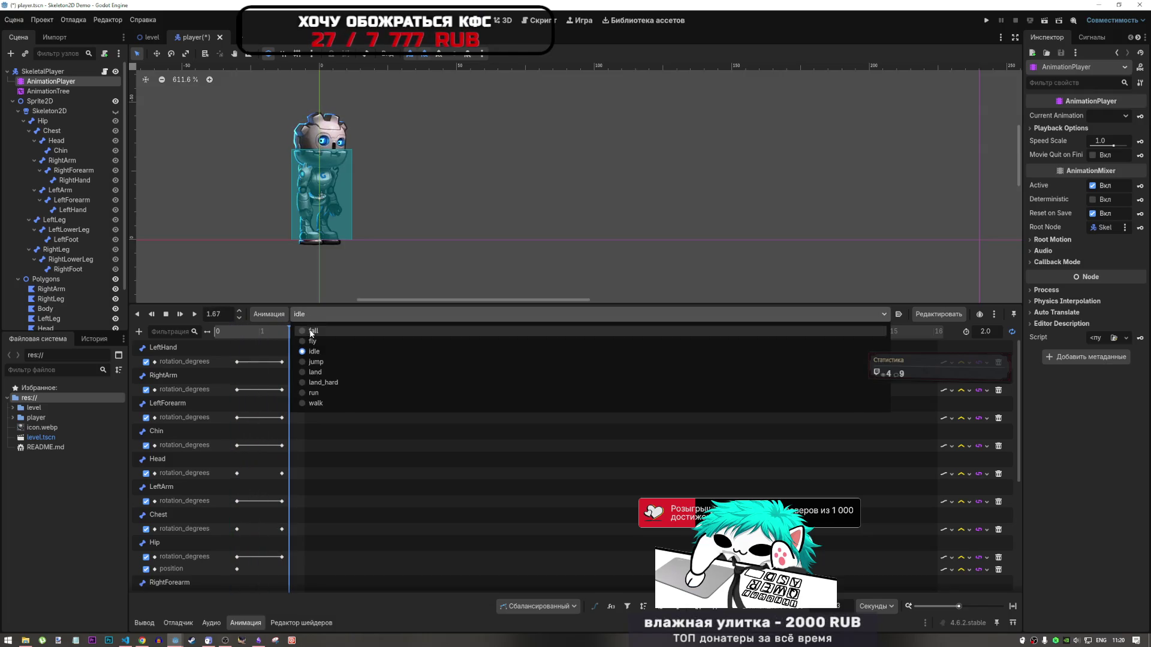
click(303, 341)
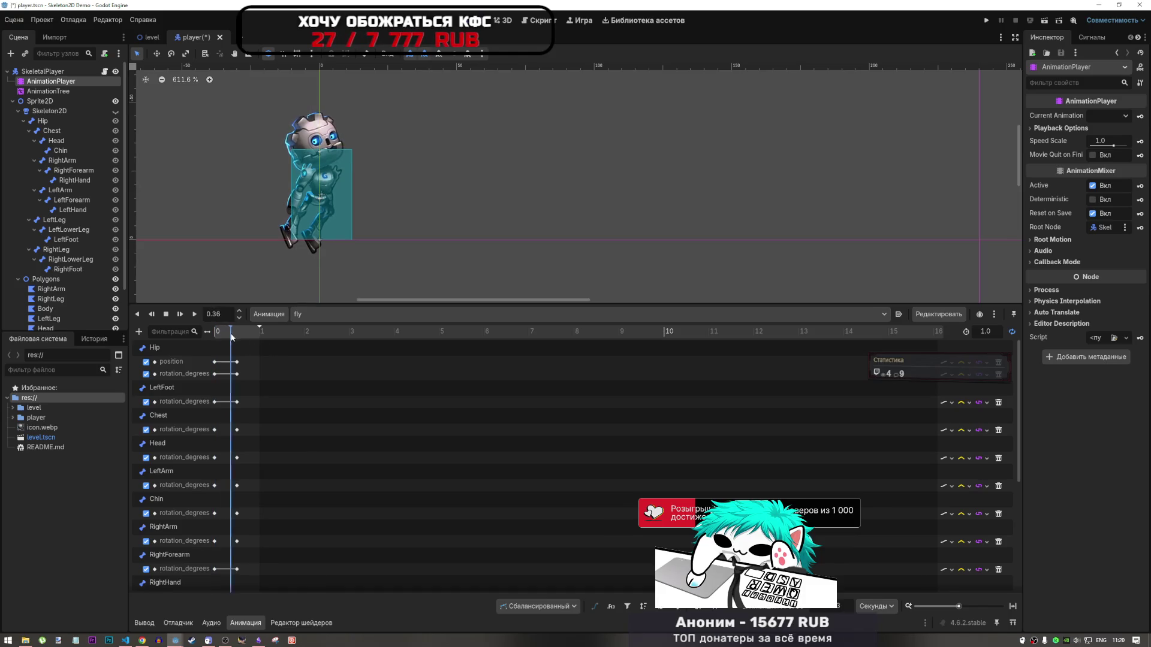
click(311, 314)
click(314, 331)
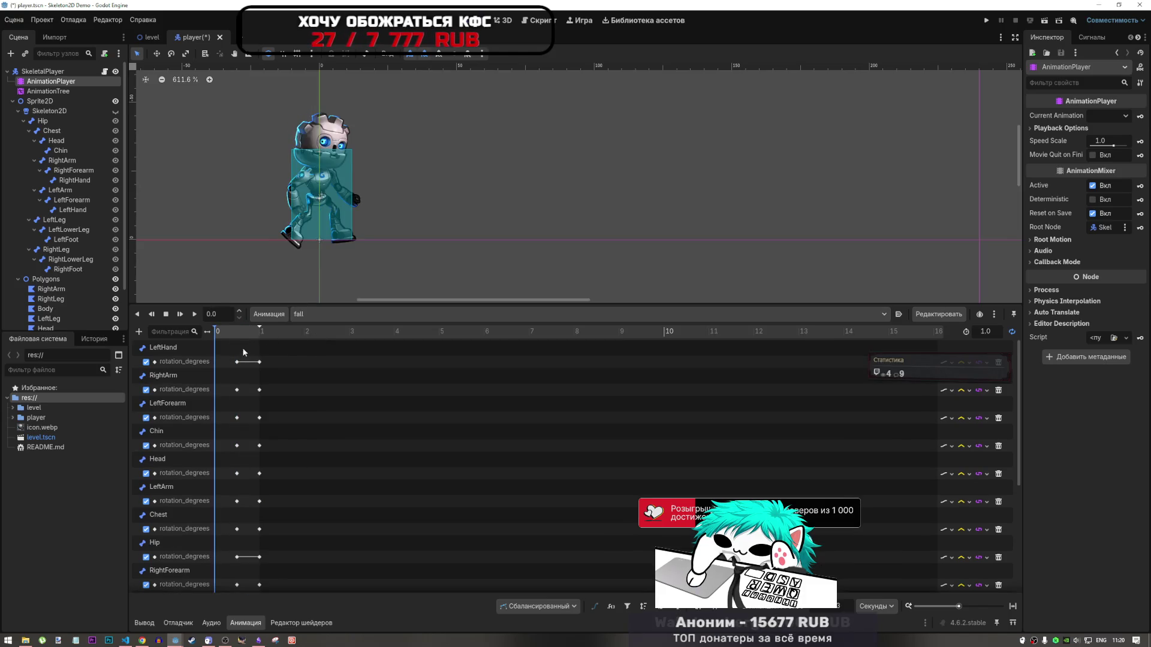
click(298, 315)
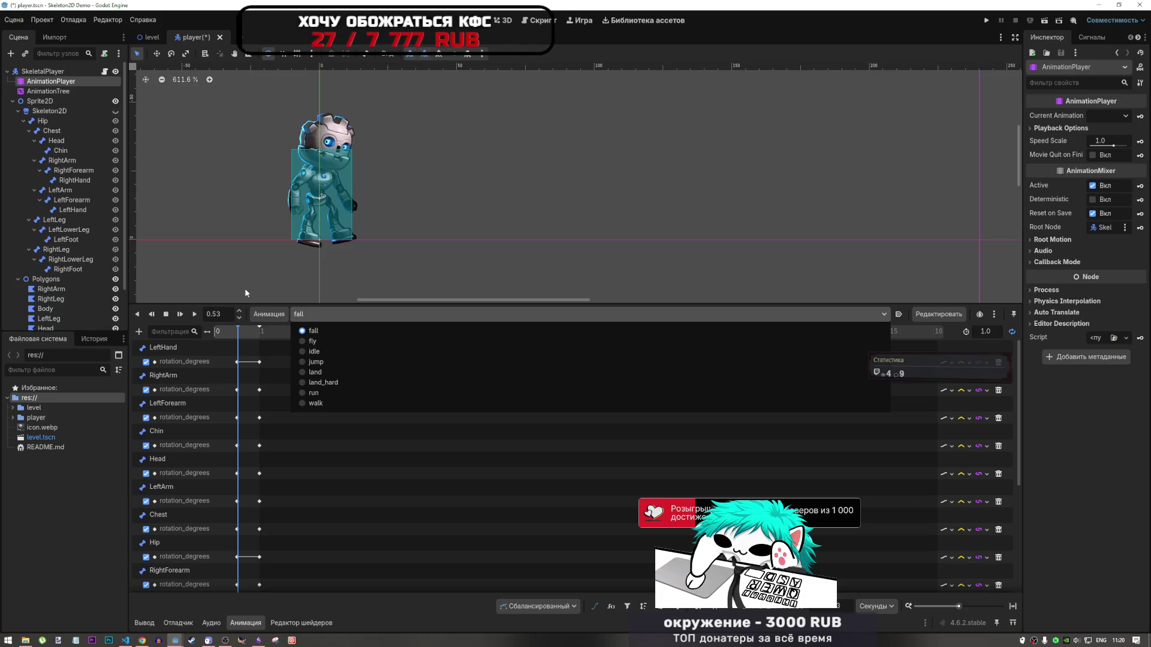
click(68, 89)
Inspect the demo's AnimationTree blend tree and select its Transition node
click(67, 92)
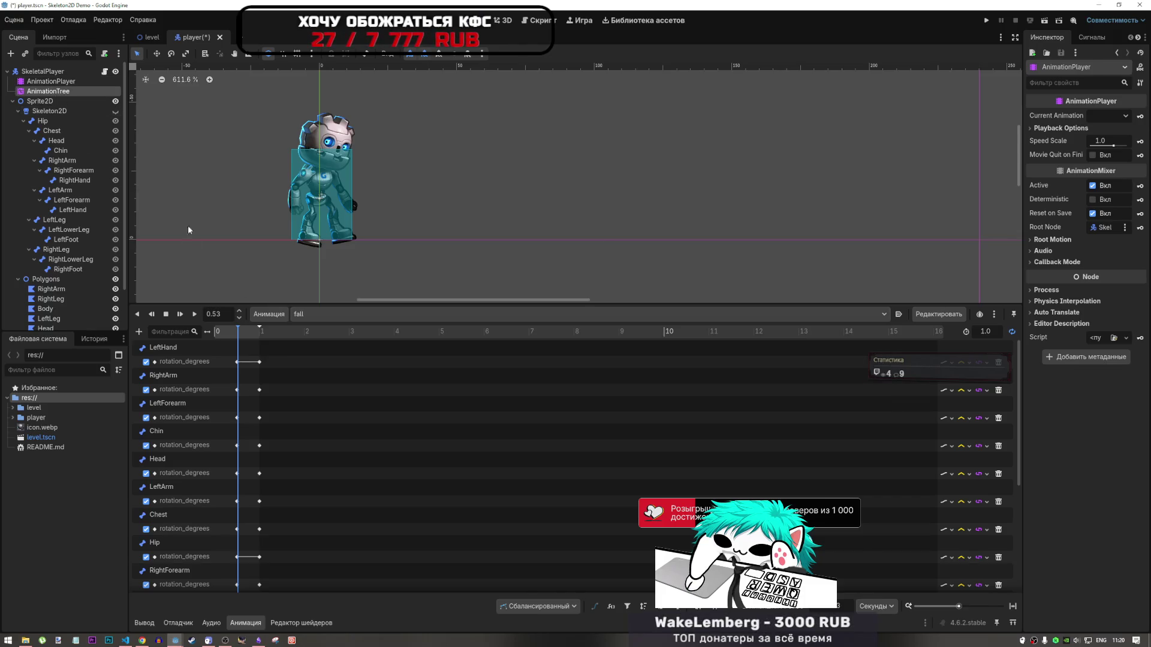
scroll(386, 449, down, 5)
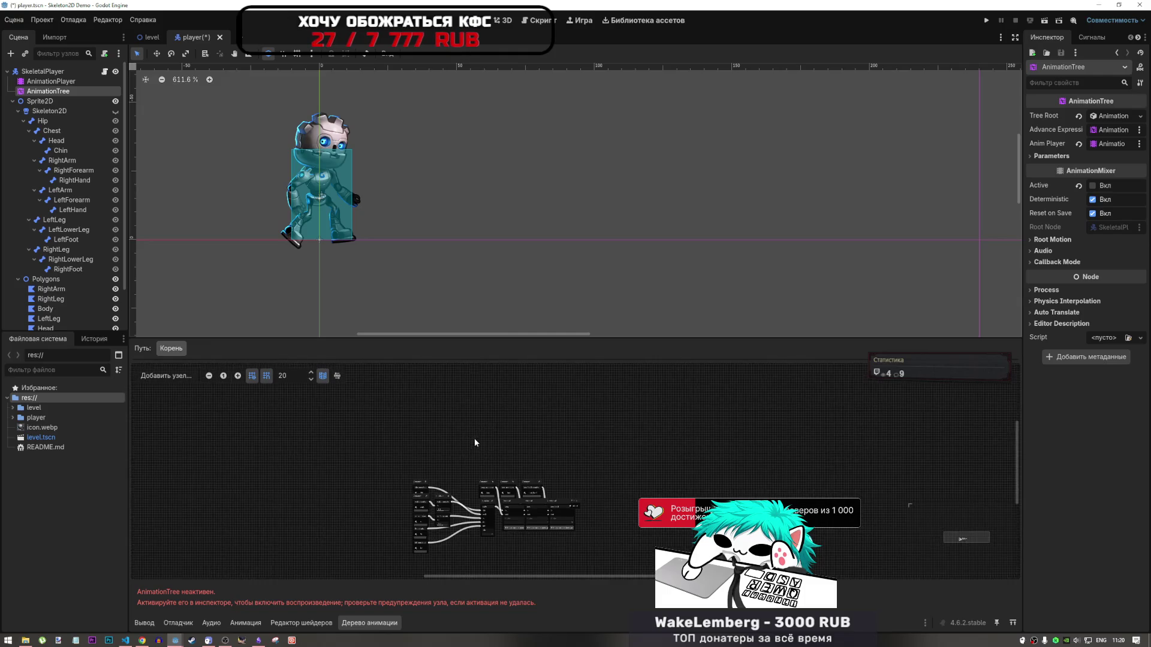
scroll(428, 472, down, 4)
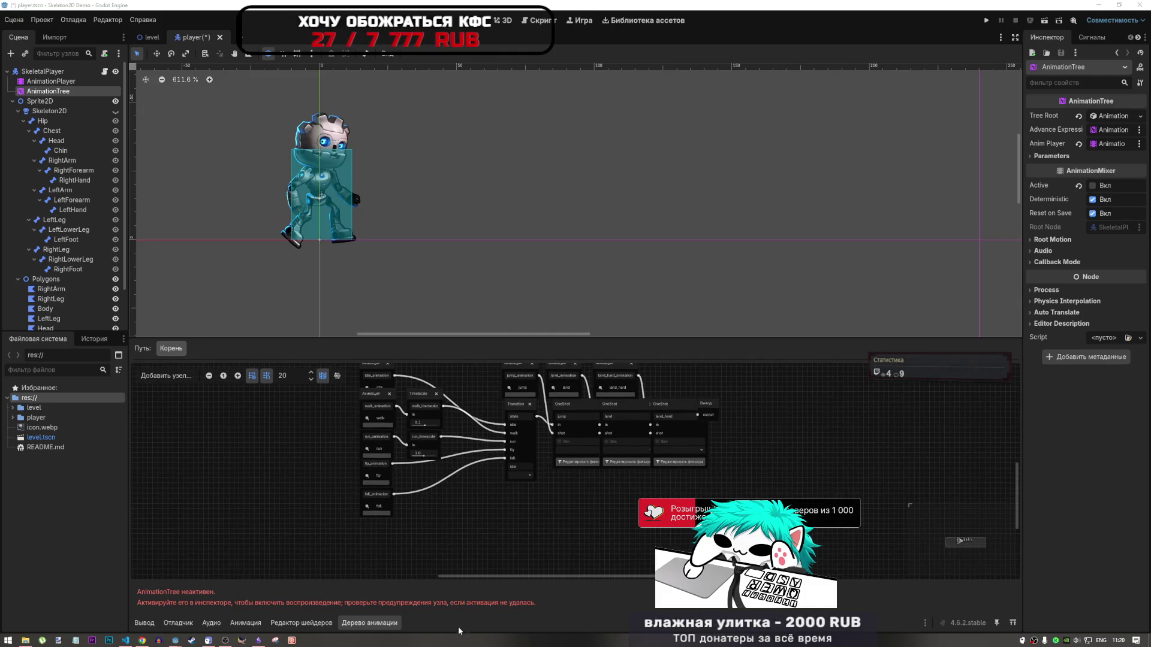
scroll(469, 535, up, 2)
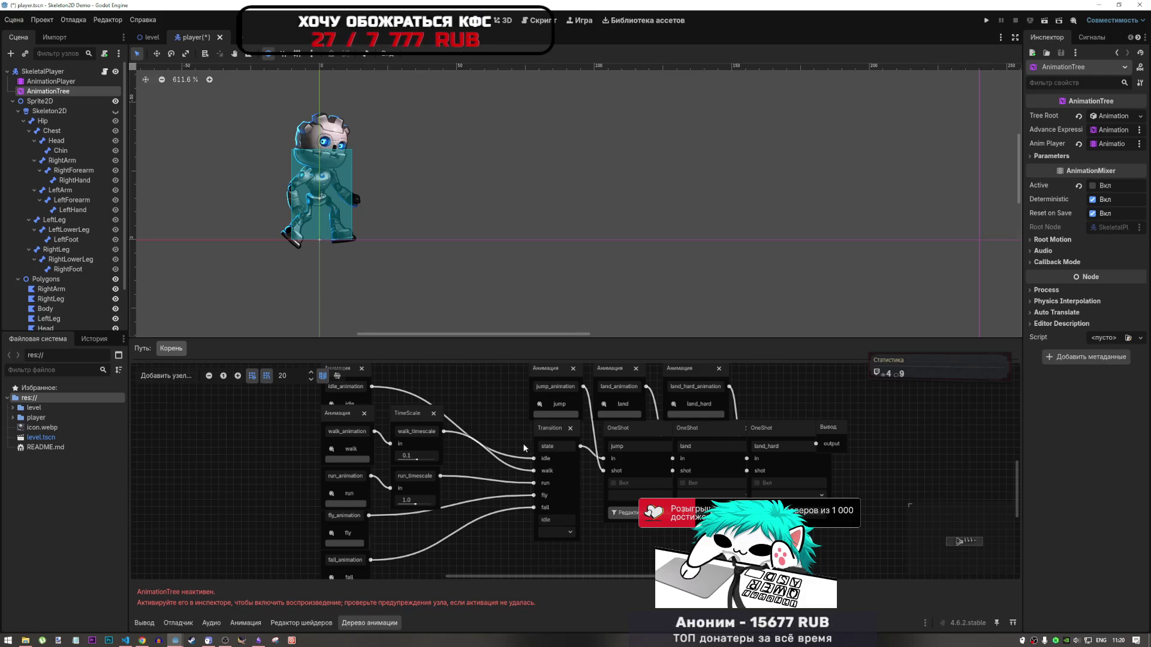
drag(541, 434, 532, 446)
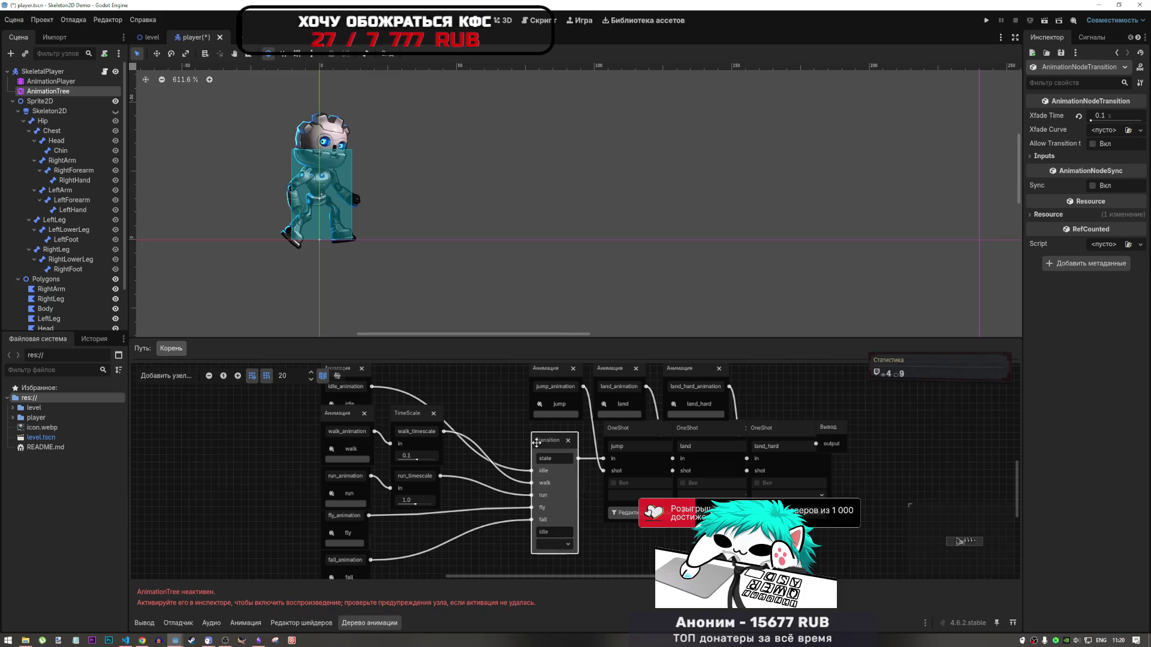
scroll(522, 430, down, 2)
scroll(502, 441, up, 1)
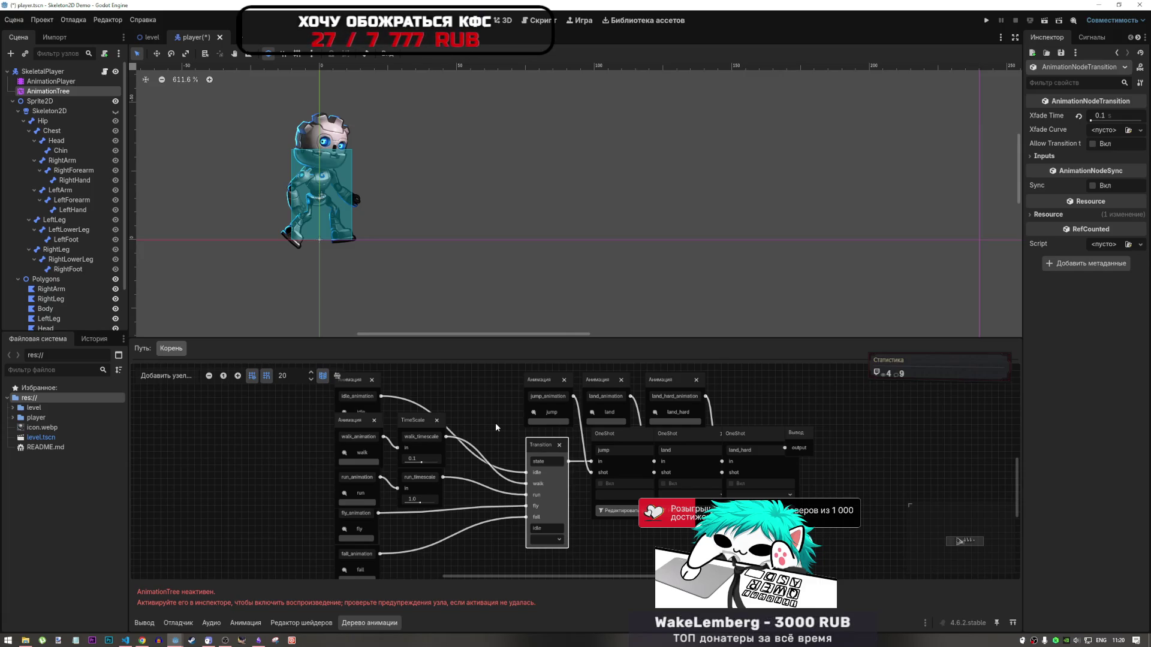
Set the Transition node's state to walk, then close the demo project with Don't Save
click(549, 541)
click(550, 555)
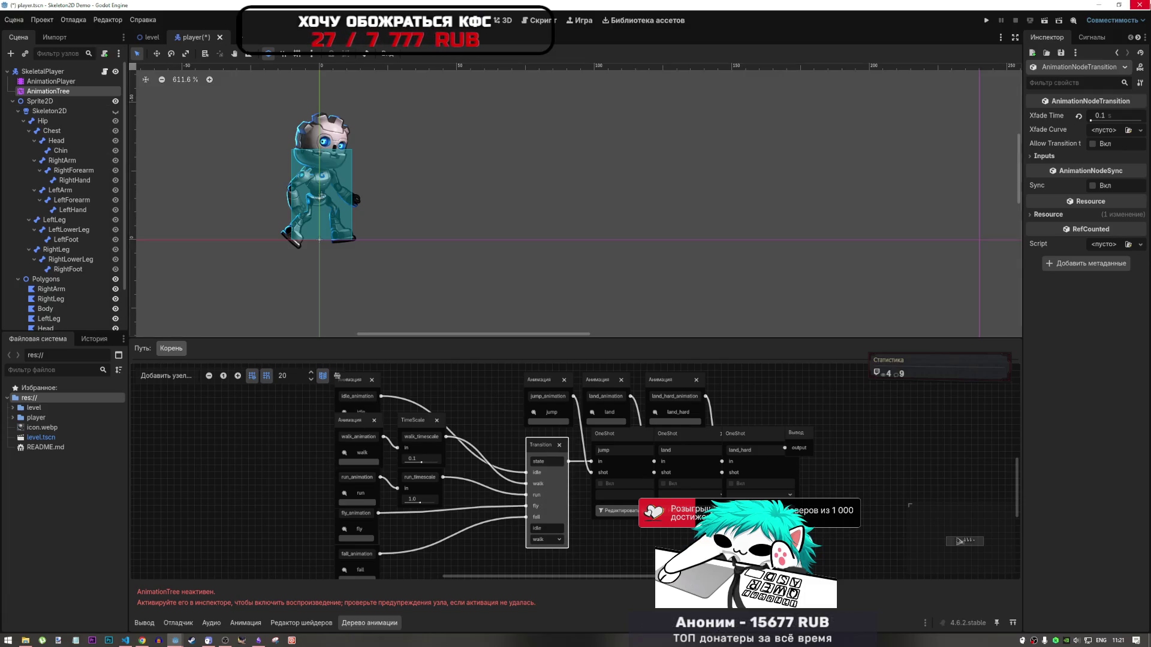
click(221, 38)
click(635, 349)
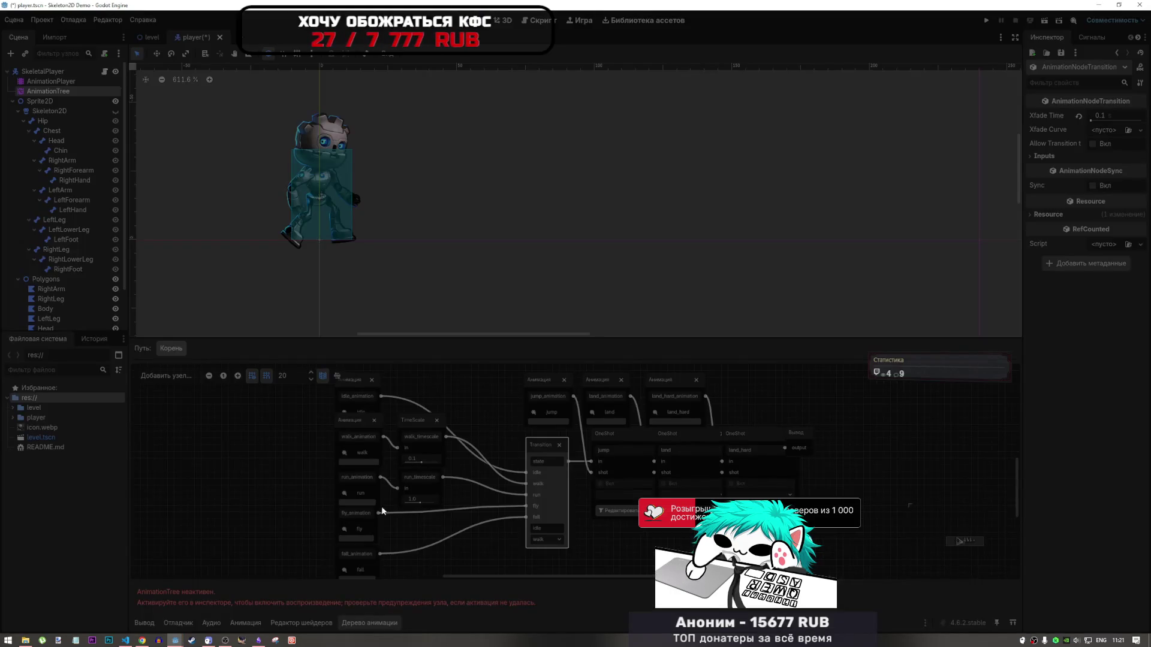
click(175, 640)
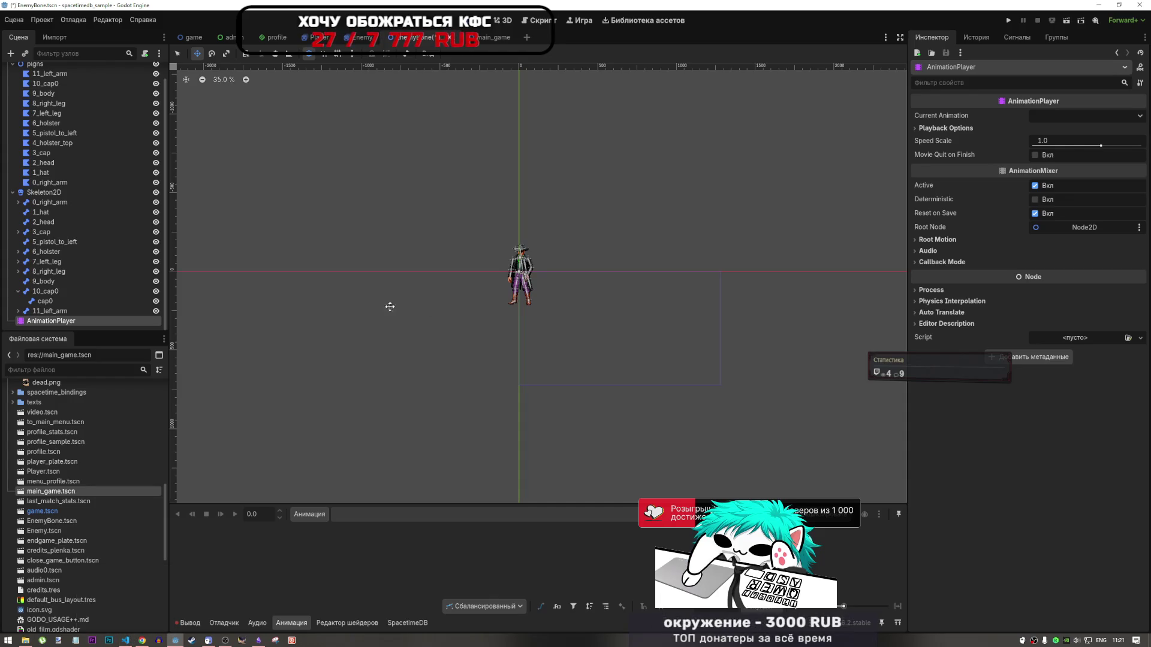
scroll(142, 176, up, 2)
scroll(140, 179, down, 2)
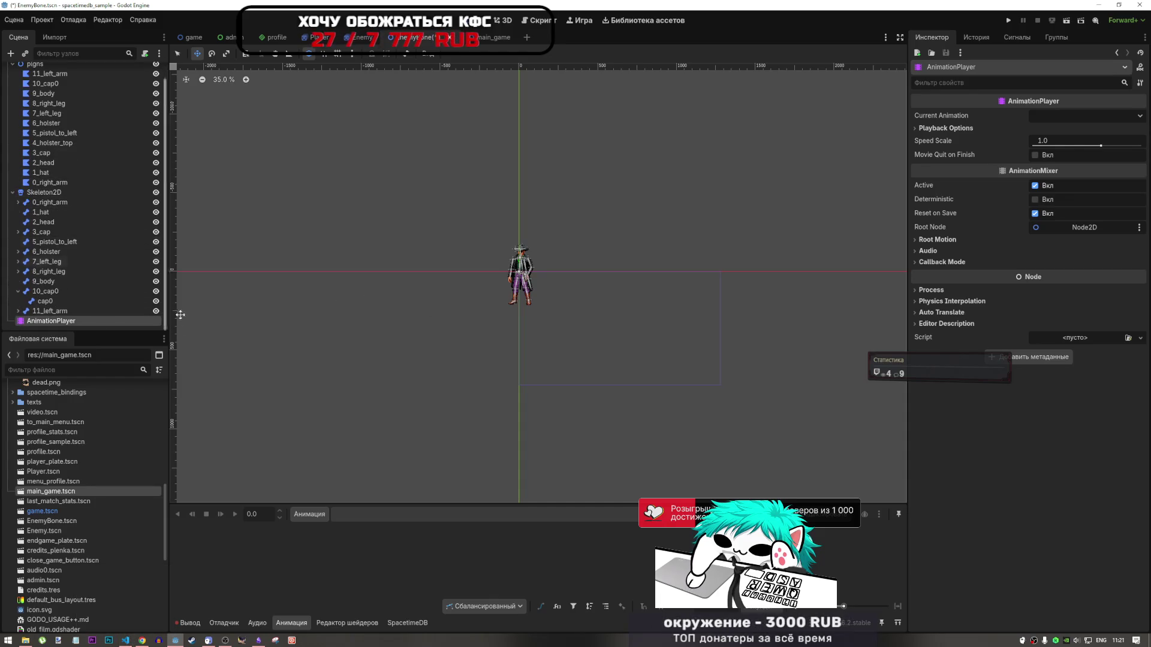
scroll(30, 292, up, 1)
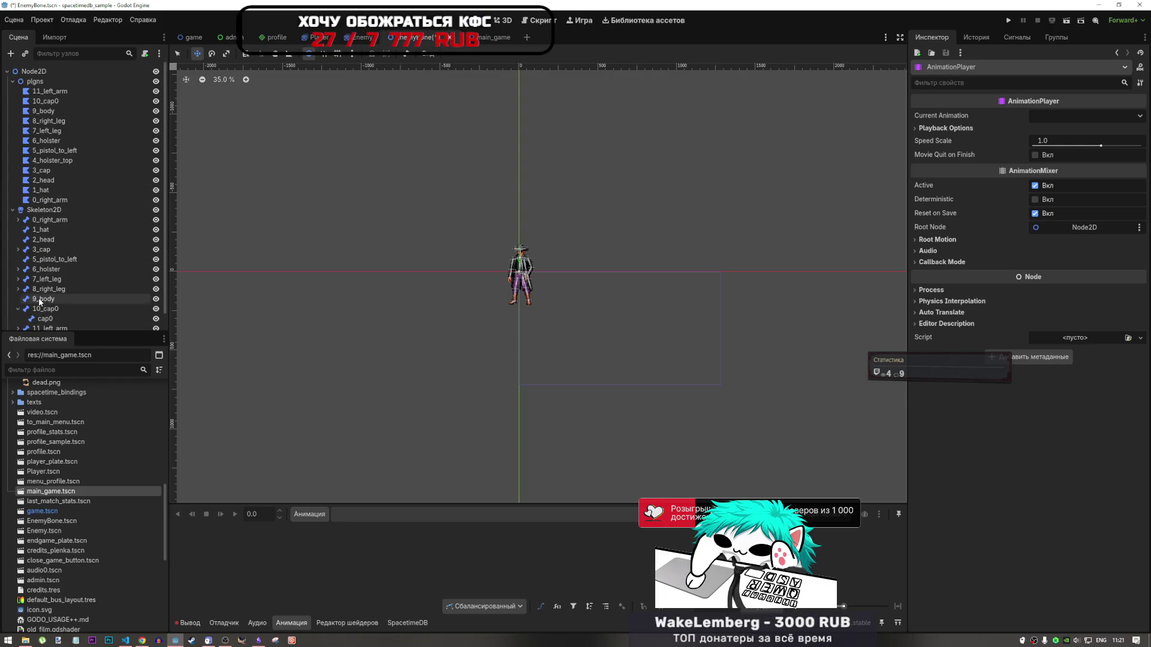
scroll(33, 297, down, 1)
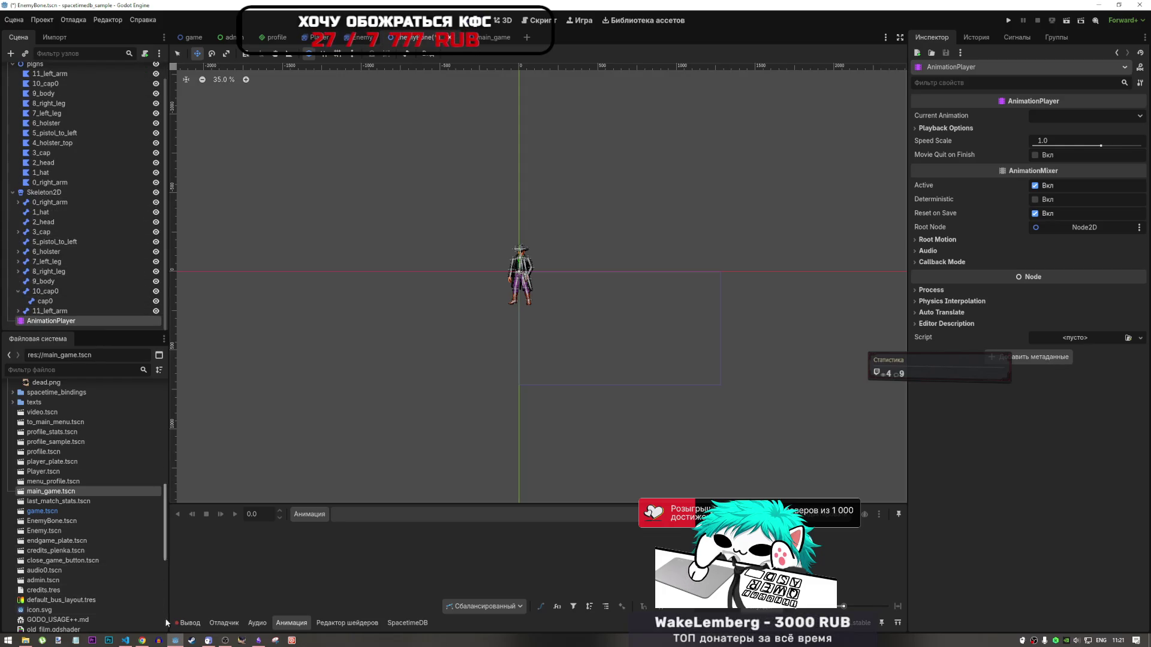
right_click(175, 641)
click(168, 594)
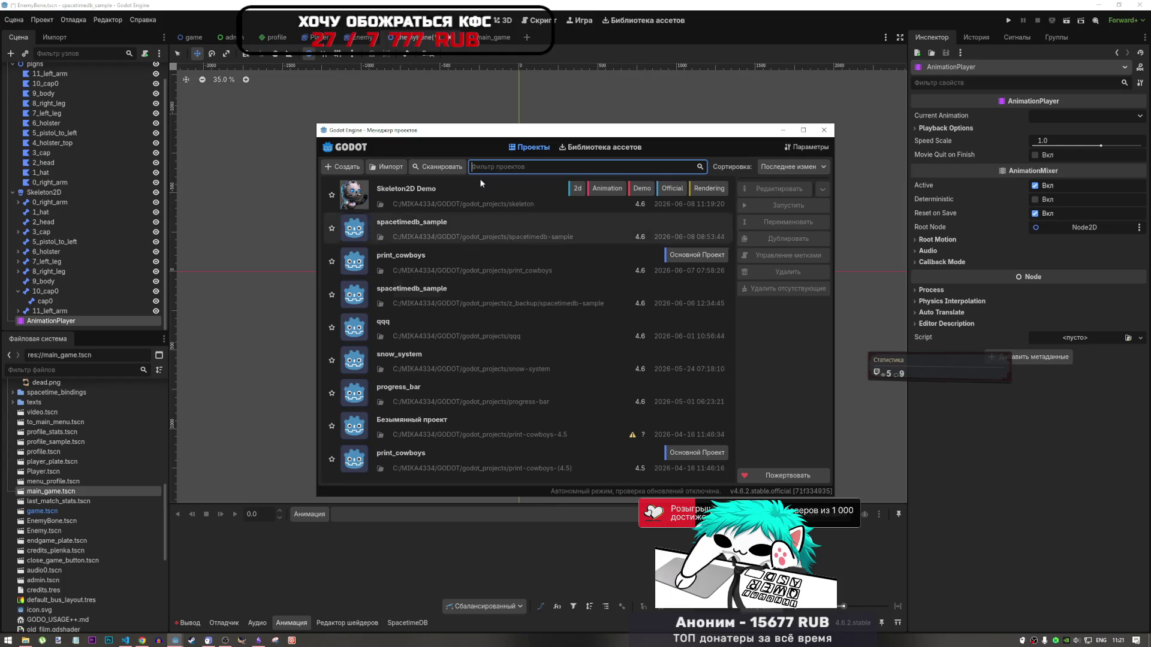
double_click(449, 190)
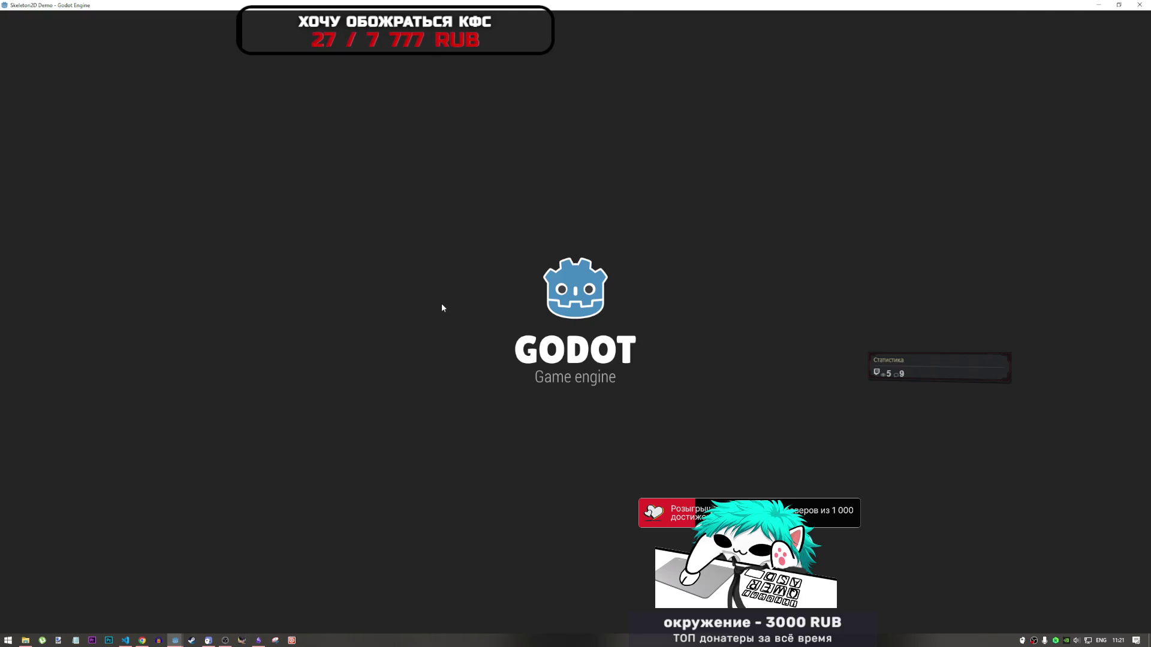
scroll(321, 180, up, 10)
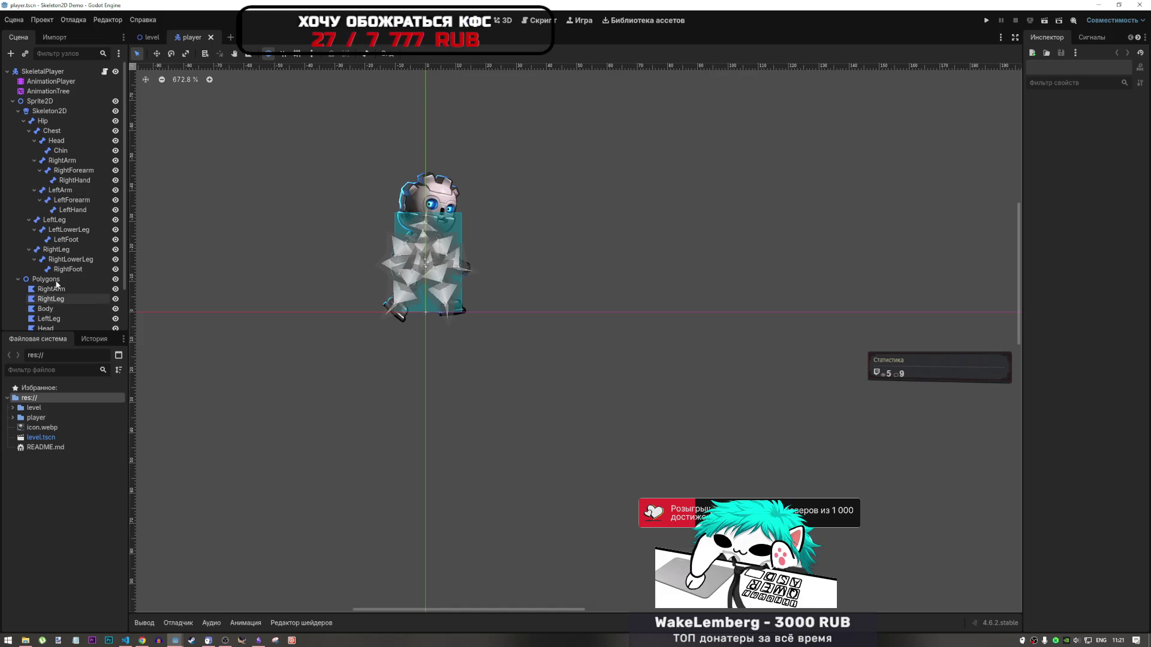
click(28, 80)
click(42, 71)
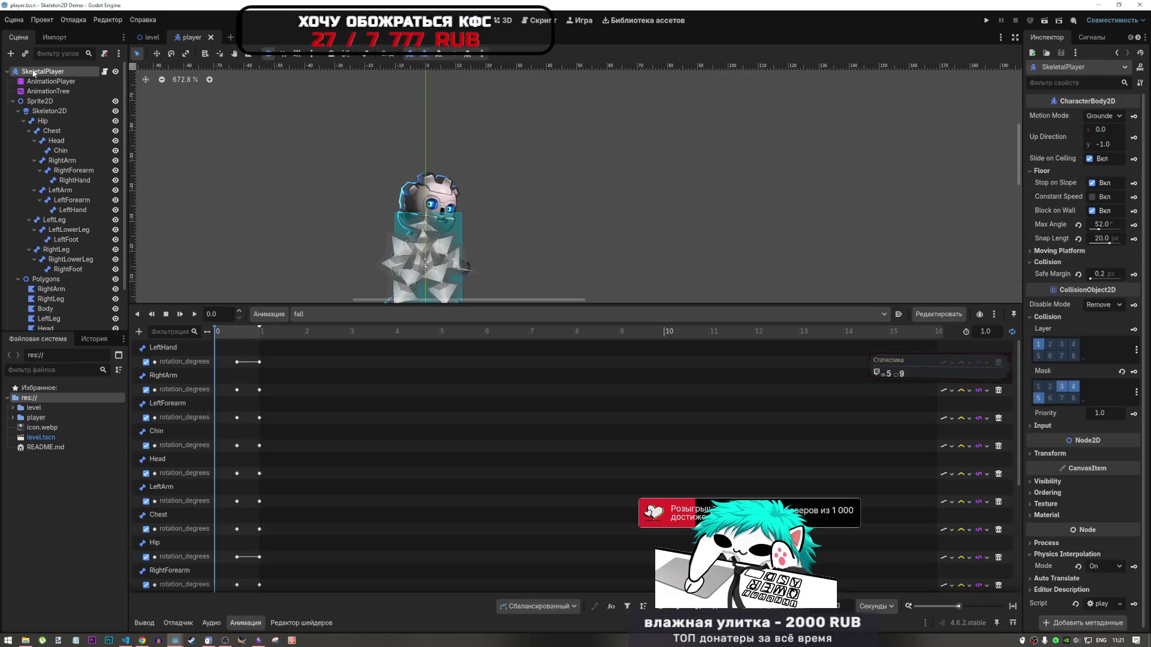
click(40, 100)
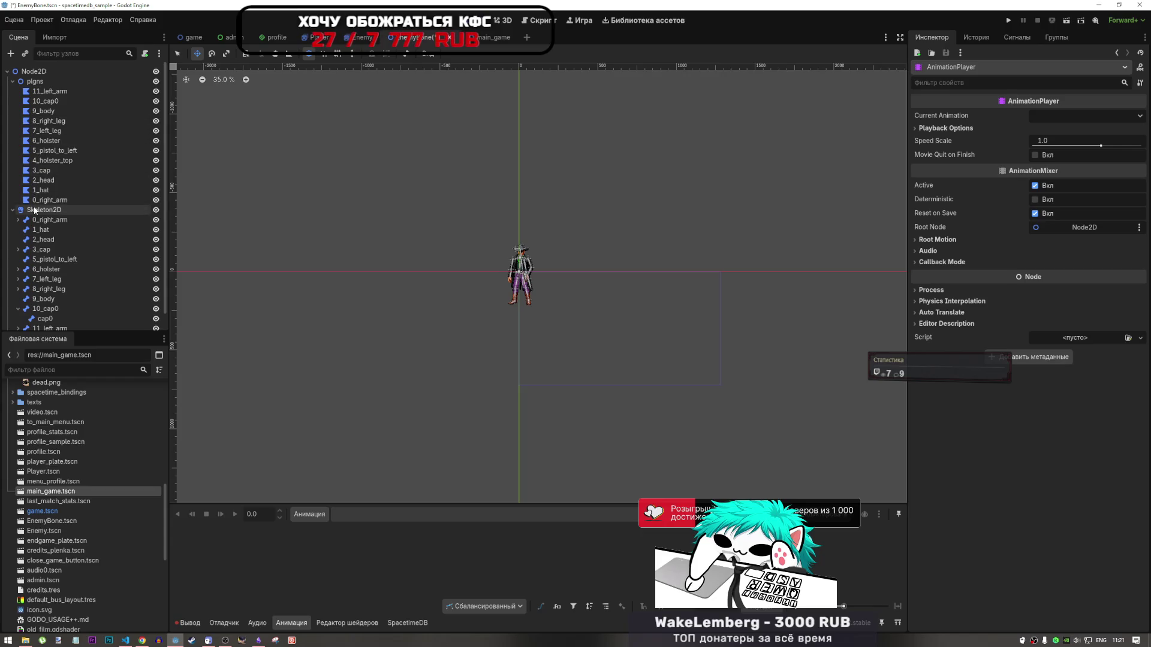
Move the AnimationPlayer node up in the EnemyBone scene tree and reselect it
scroll(38, 207, down, 1)
mouse_move(43, 323)
mouse_down()
mouse_move(42, 192)
mouse_move(45, 207)
mouse_up()
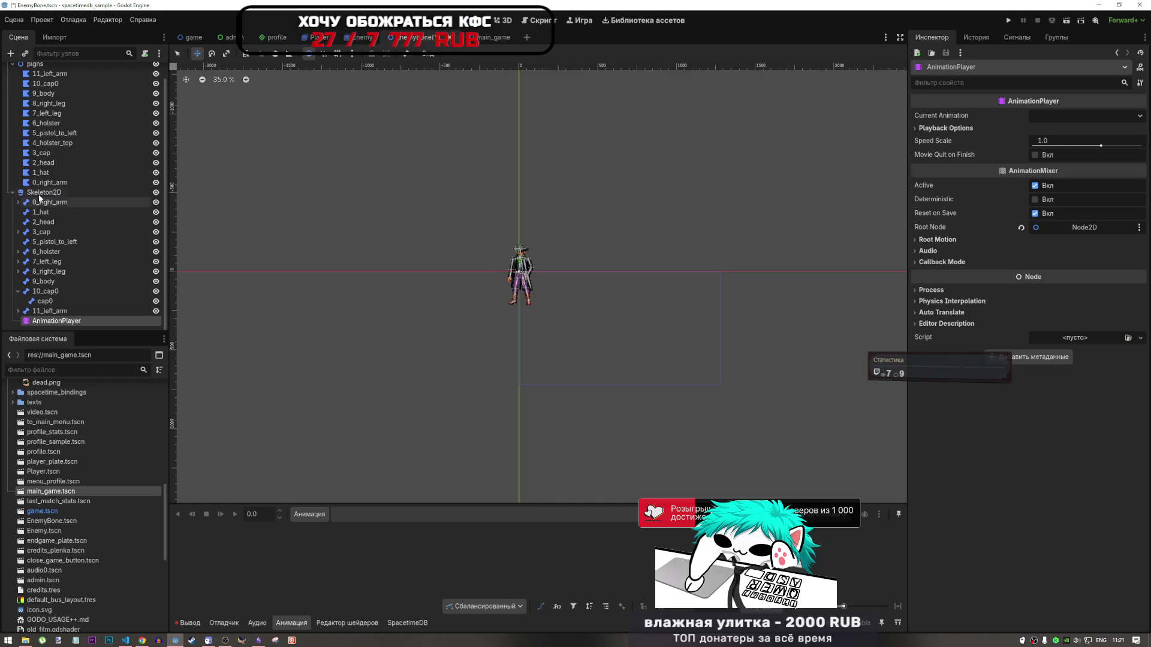
click(41, 193)
click(45, 322)
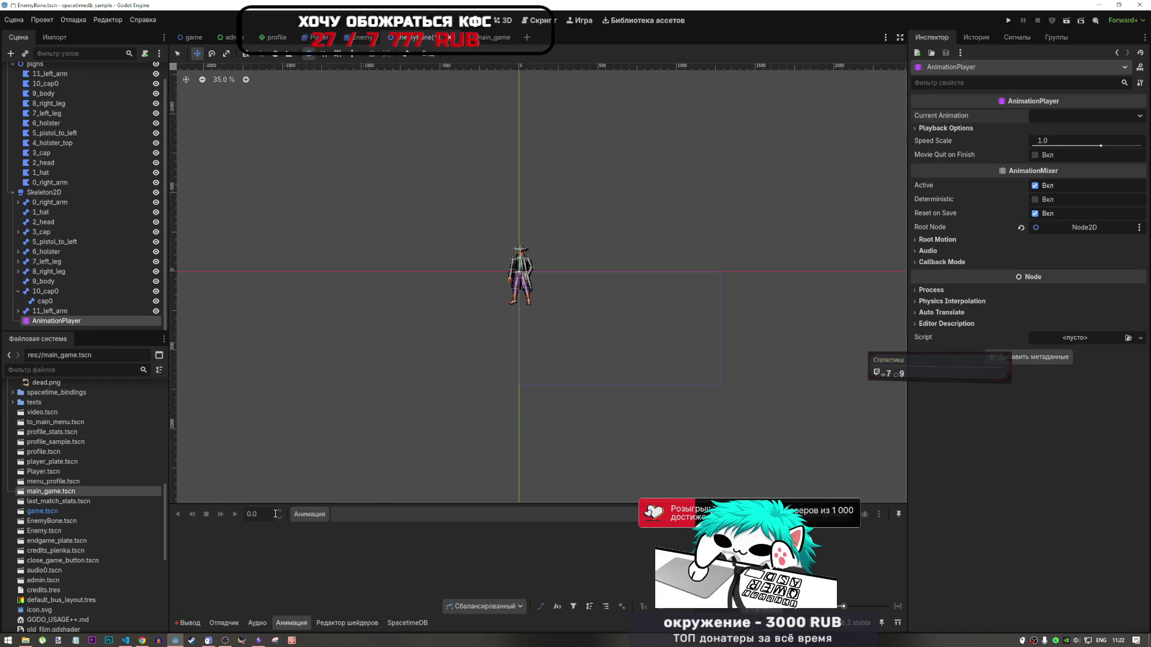
Begin creating a new animation from the animation menu, then cancel it
click(310, 514)
click(320, 533)
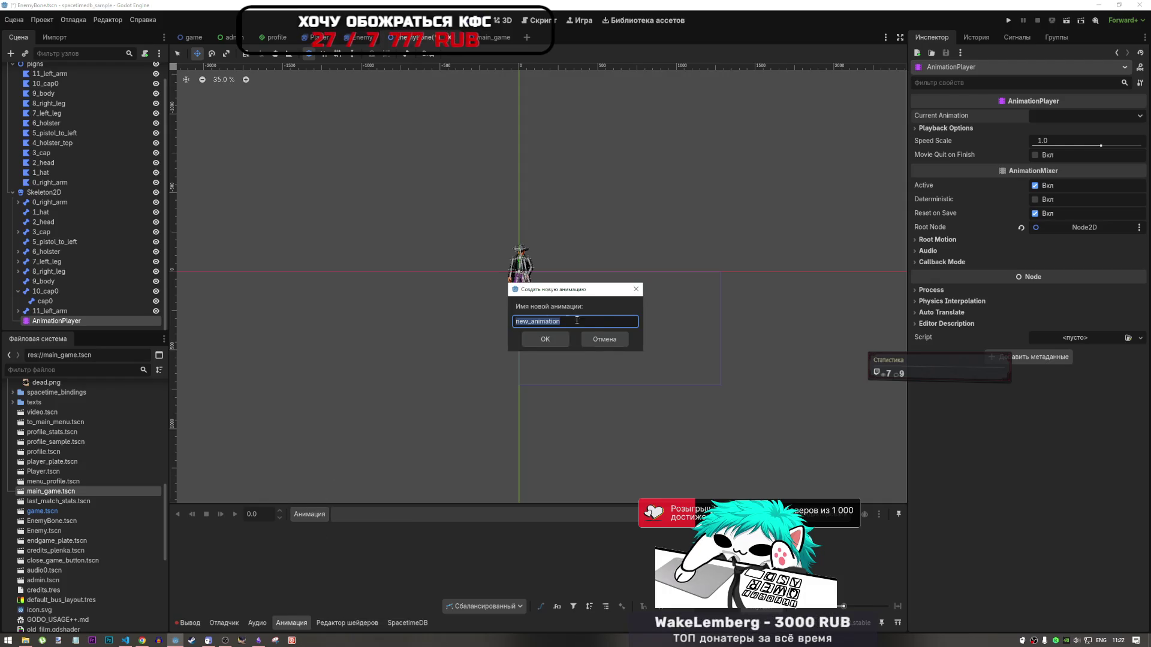
click(599, 338)
scroll(486, 255, up, 8)
scroll(548, 265, up, 6)
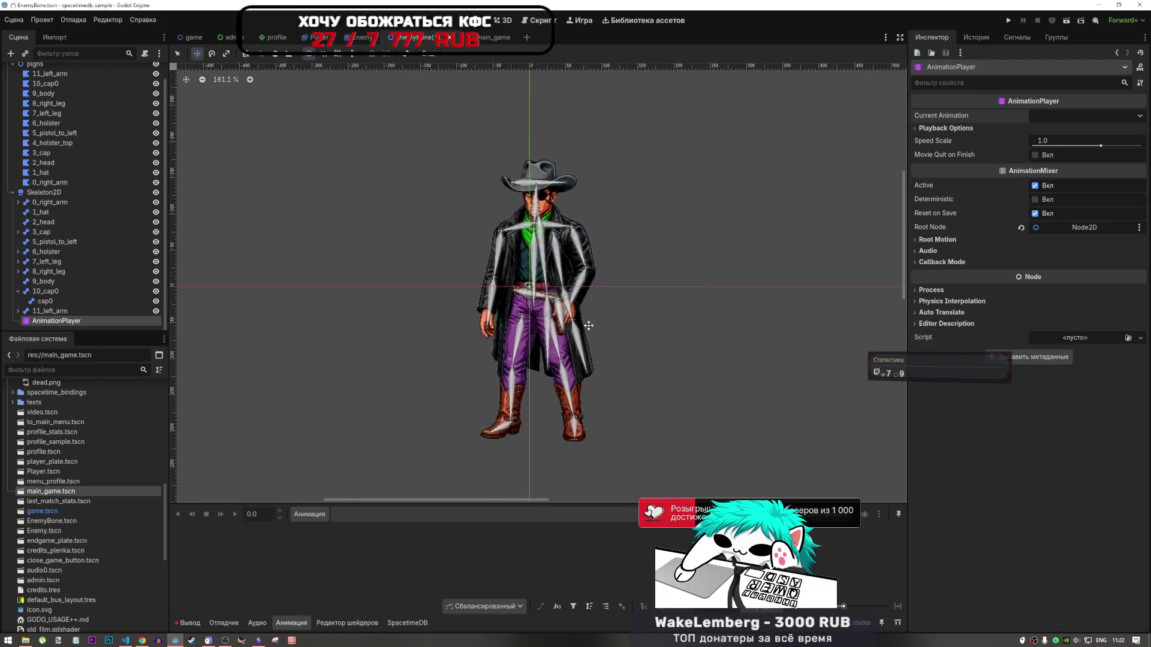
scroll(545, 299, down, 3)
scroll(545, 318, up, 2)
scroll(545, 318, up, 3)
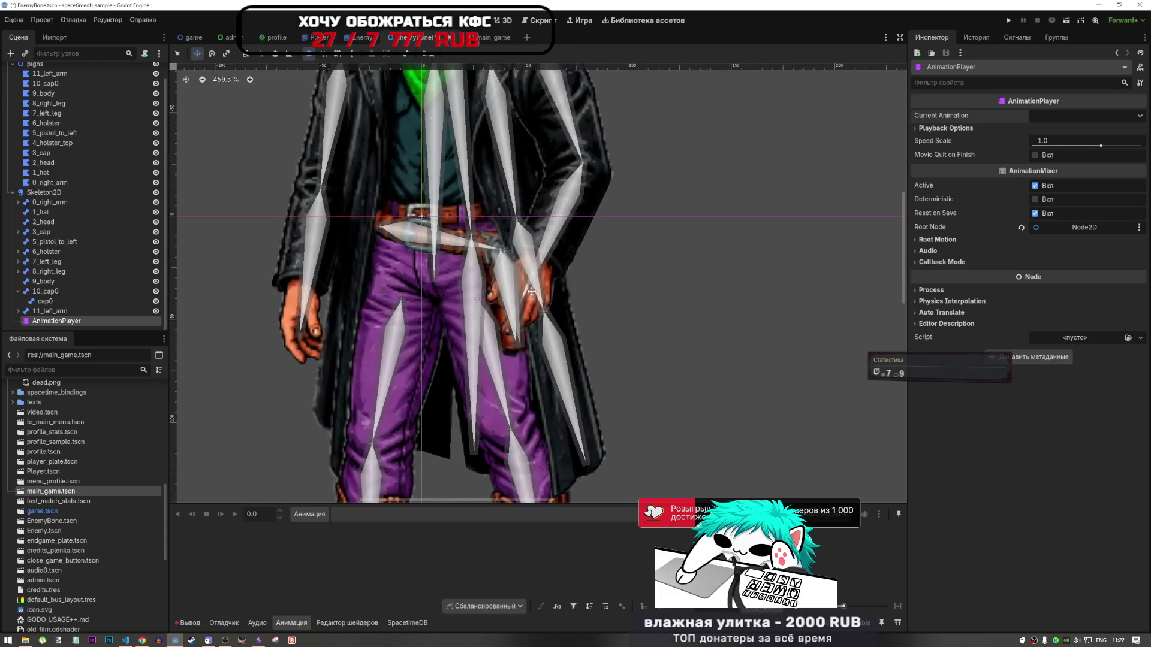
scroll(539, 300, down, 3)
Reset the cowboy's Skeleton2D bones to their rest pose and save the scene with Ctrl+S
click(48, 192)
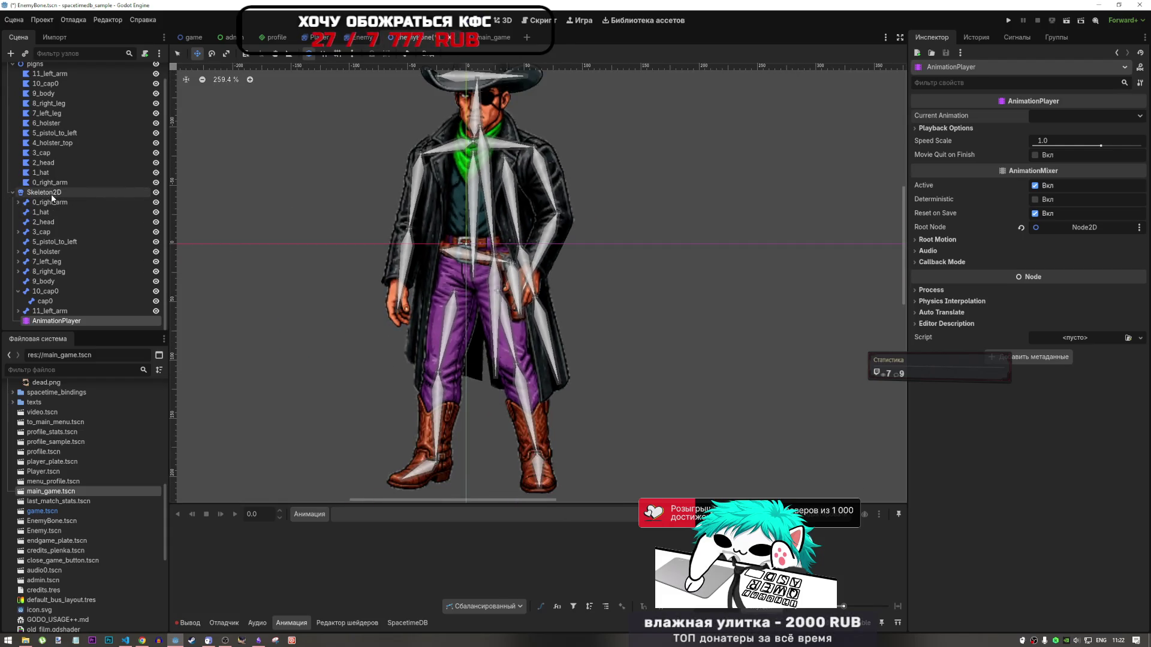
click(472, 53)
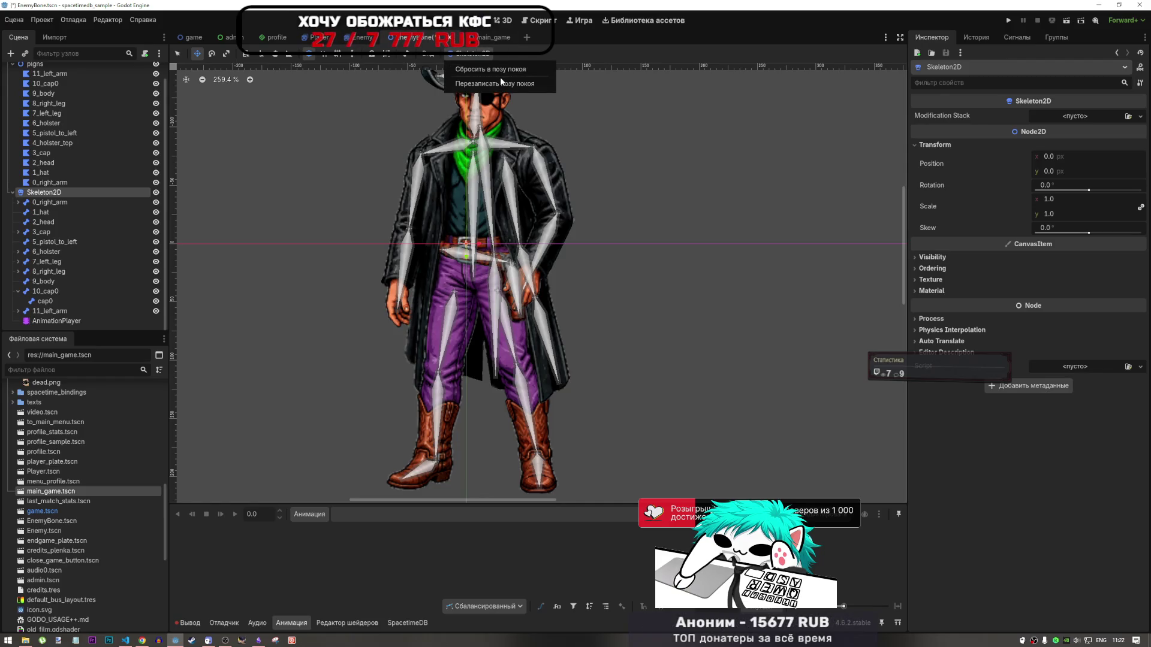
click(507, 69)
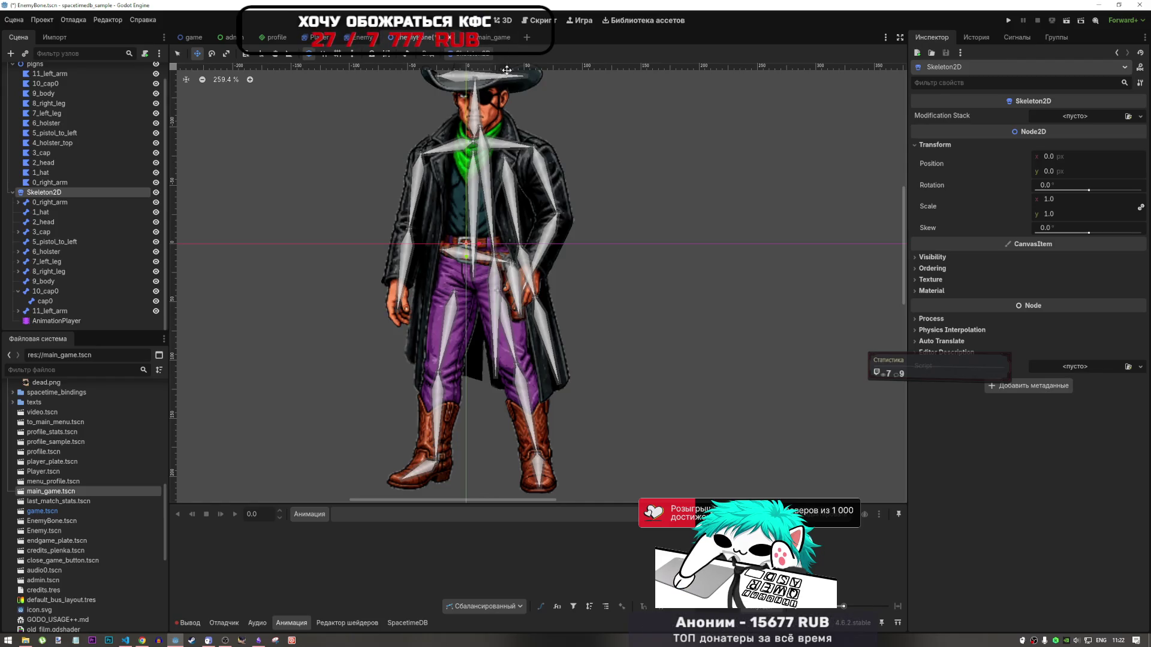
scroll(477, 60, down, 1)
scroll(476, 60, down, 3)
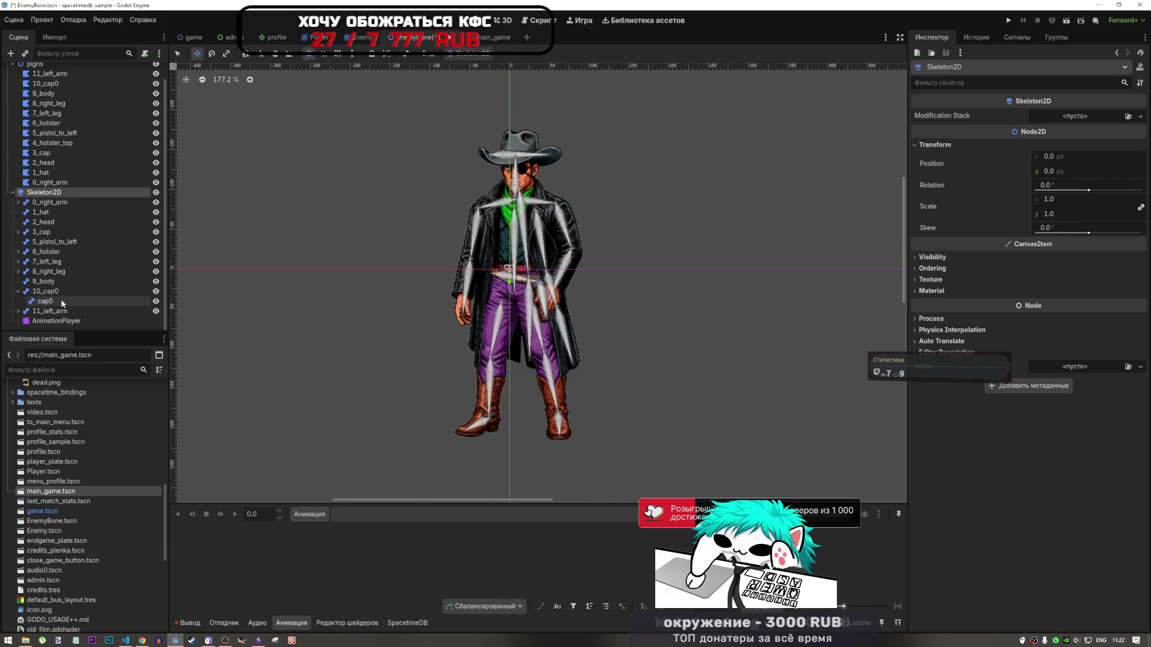
key(ctrl+s)
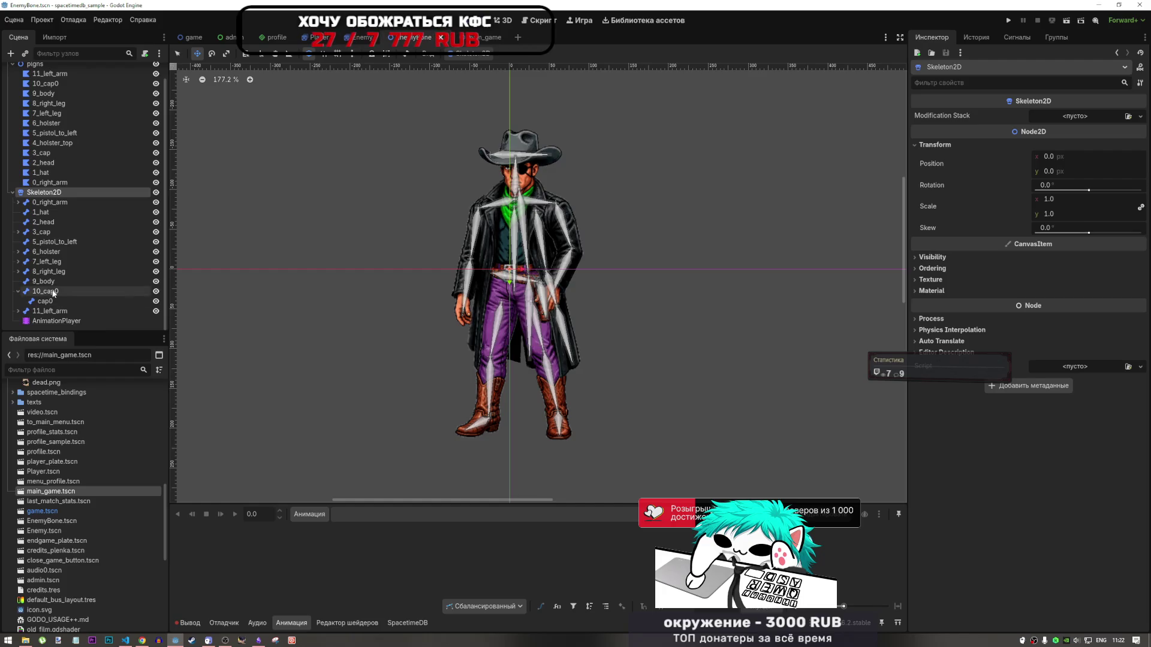
click(70, 322)
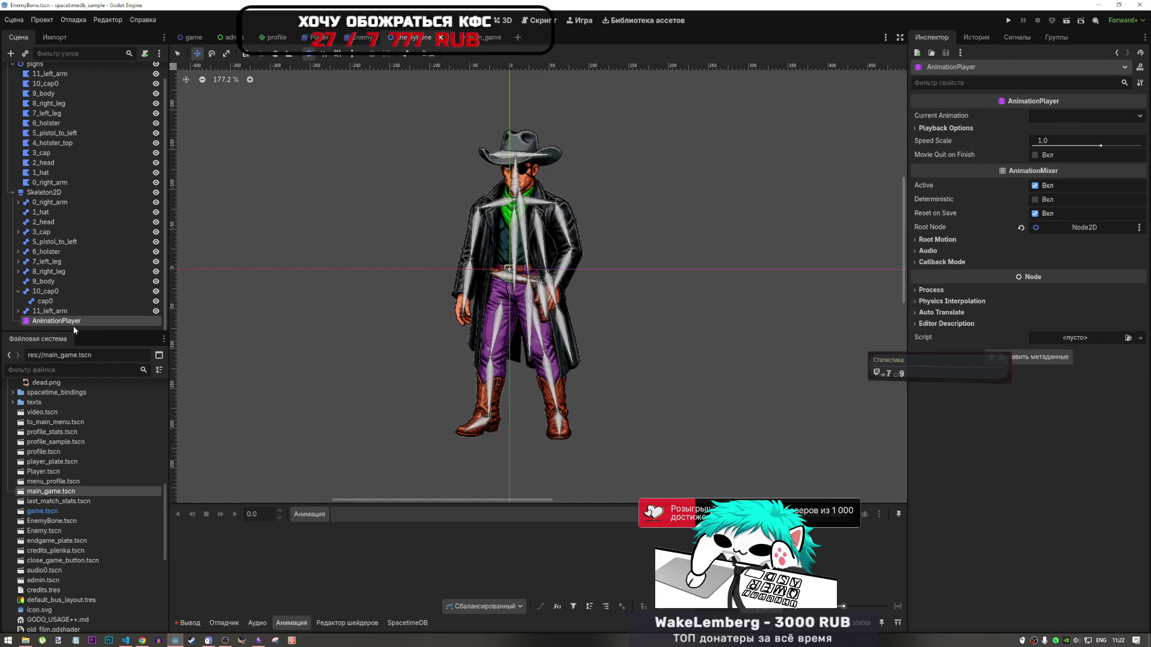
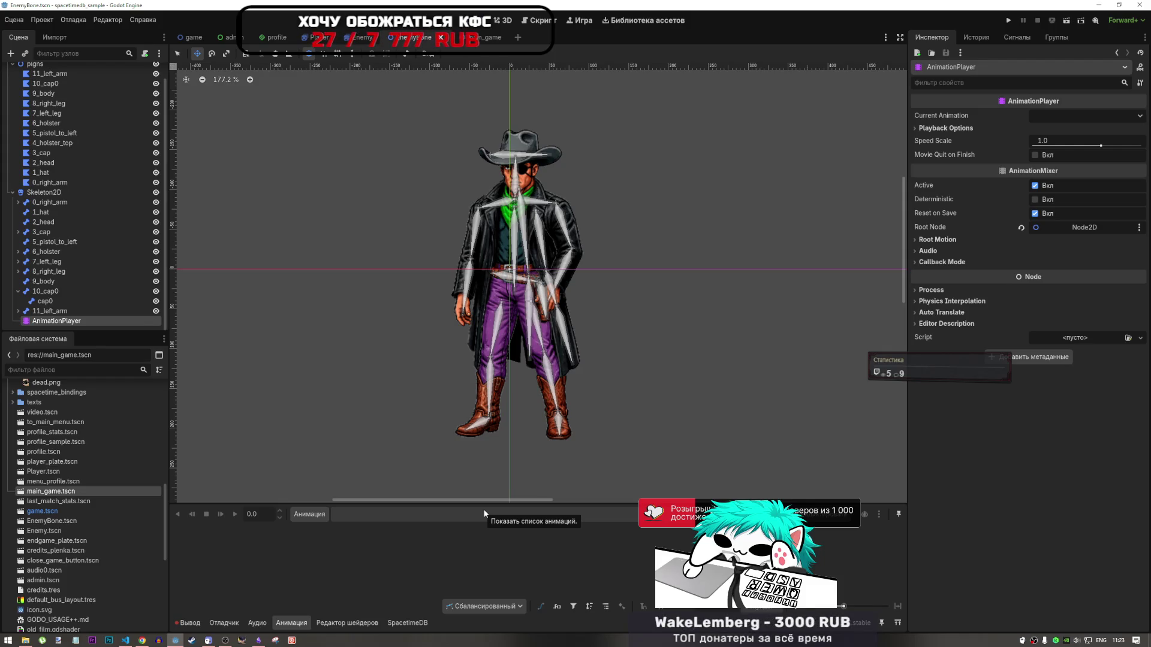
Glance at the older Enemy scene, then return to the EnemyBone skeleton scene
click(362, 39)
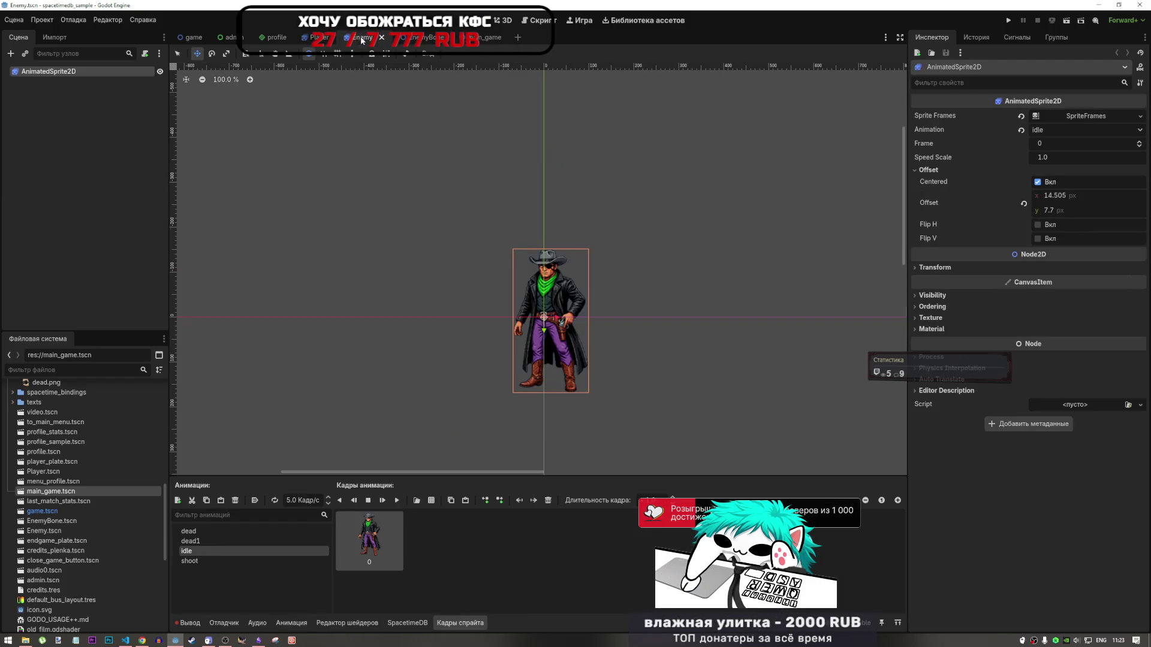
click(411, 37)
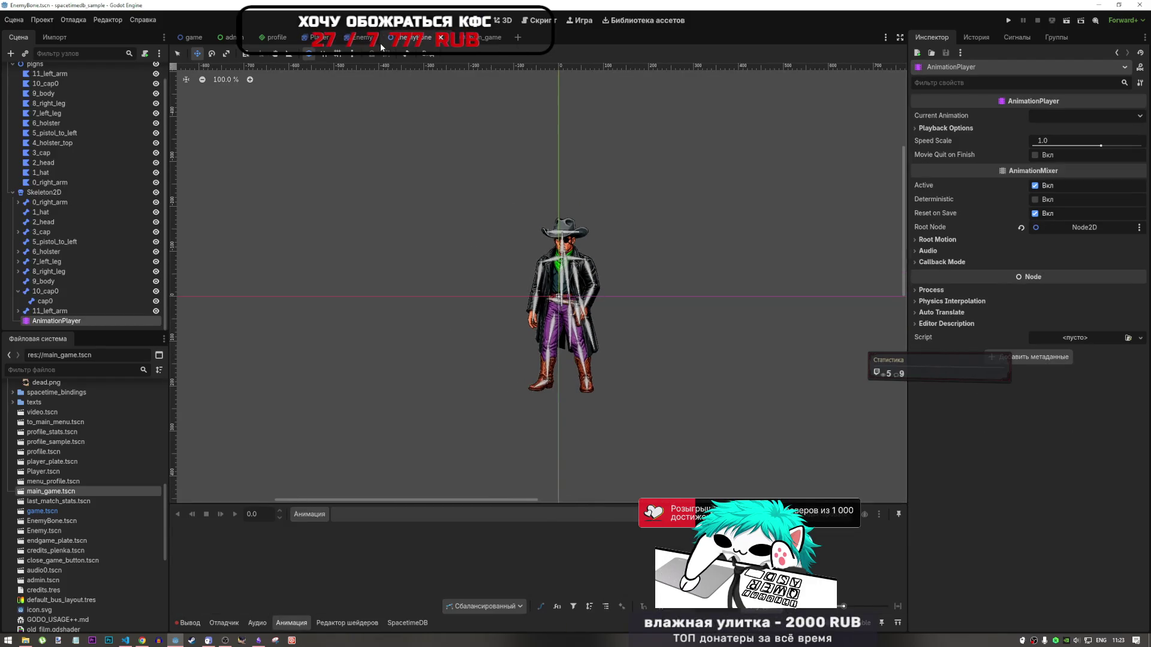
scroll(584, 214, up, 5)
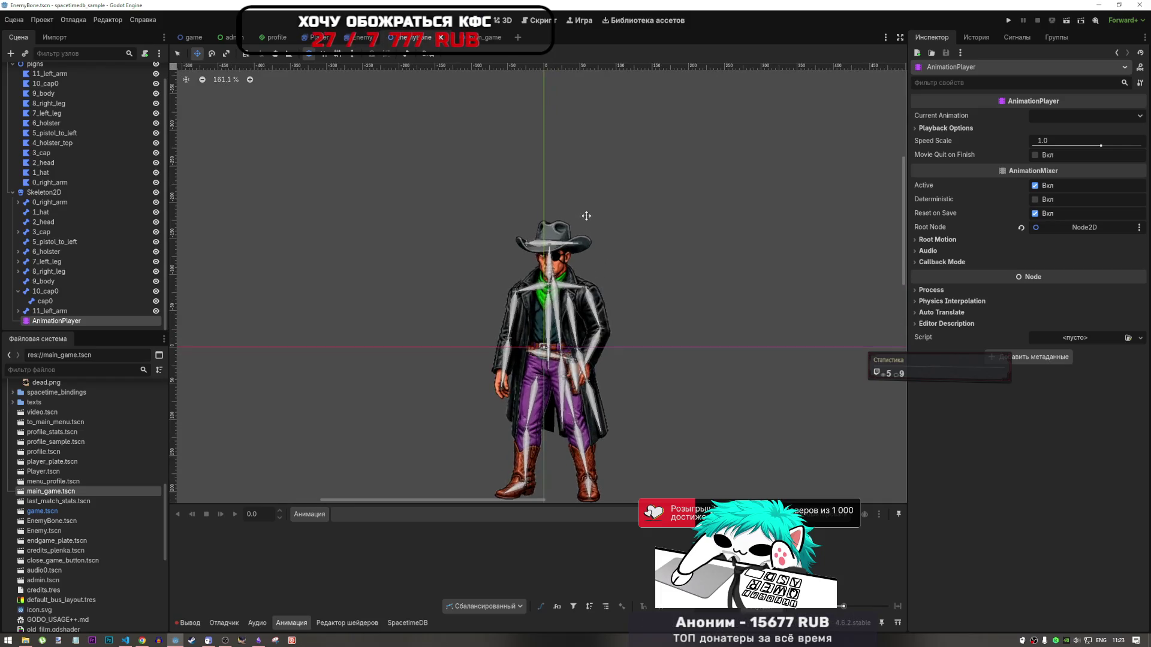
scroll(587, 217, down, 5)
scroll(586, 224, up, 3)
scroll(584, 230, down, 2)
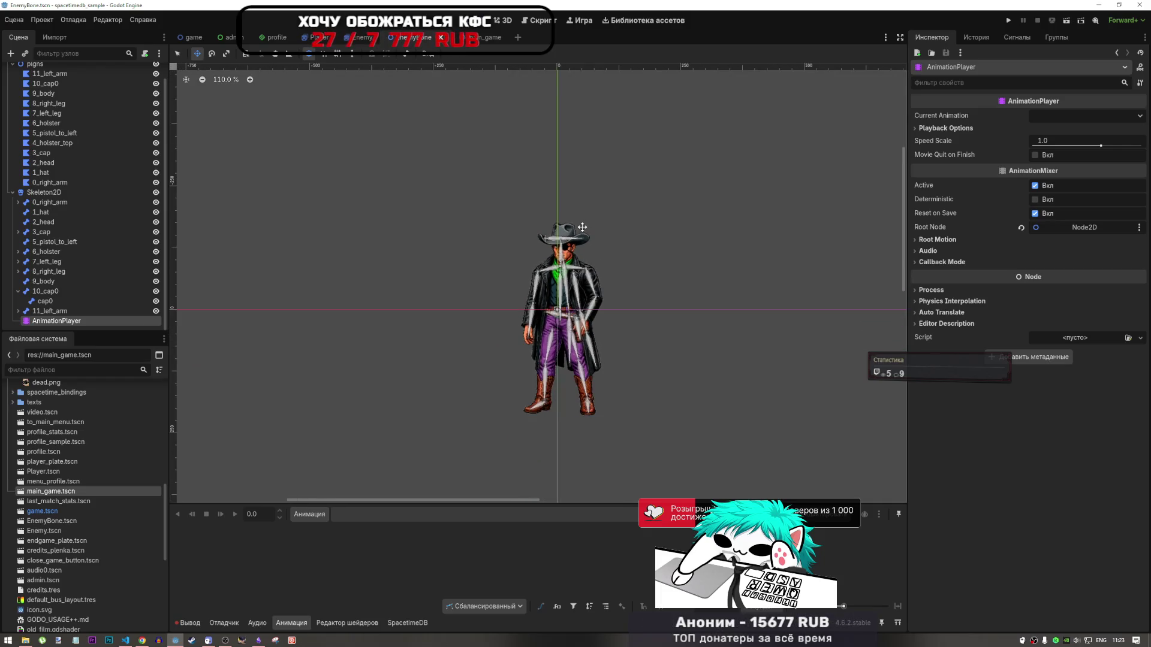
scroll(102, 261, up, 1)
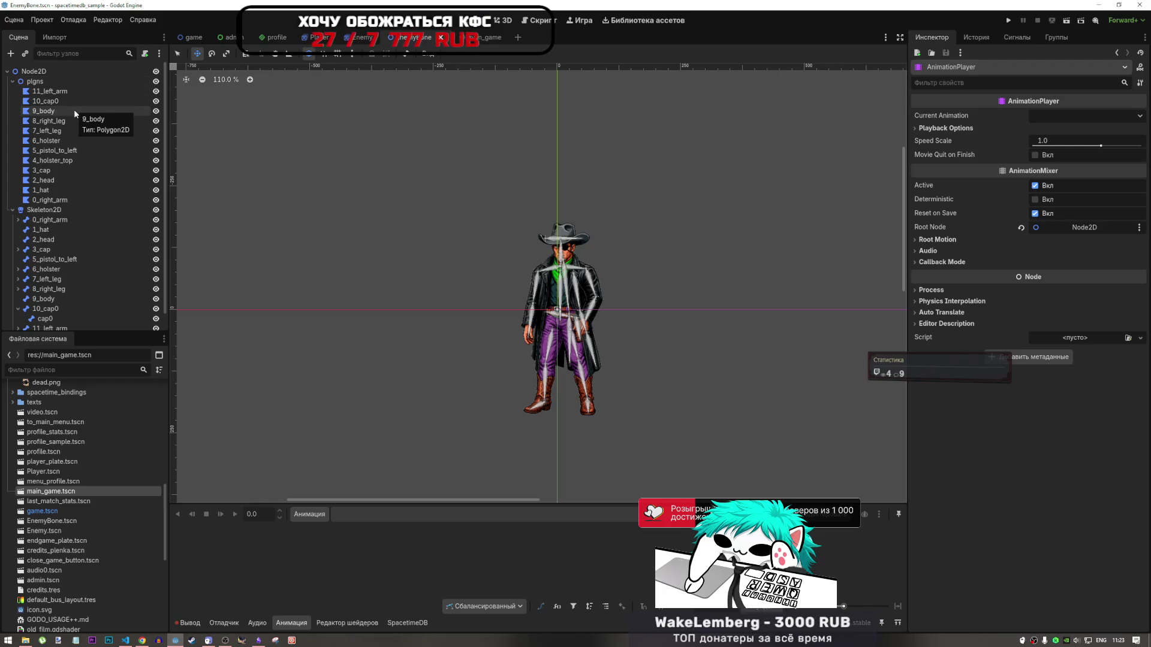
Rename the root Node2D to EnemyBone
click(38, 84)
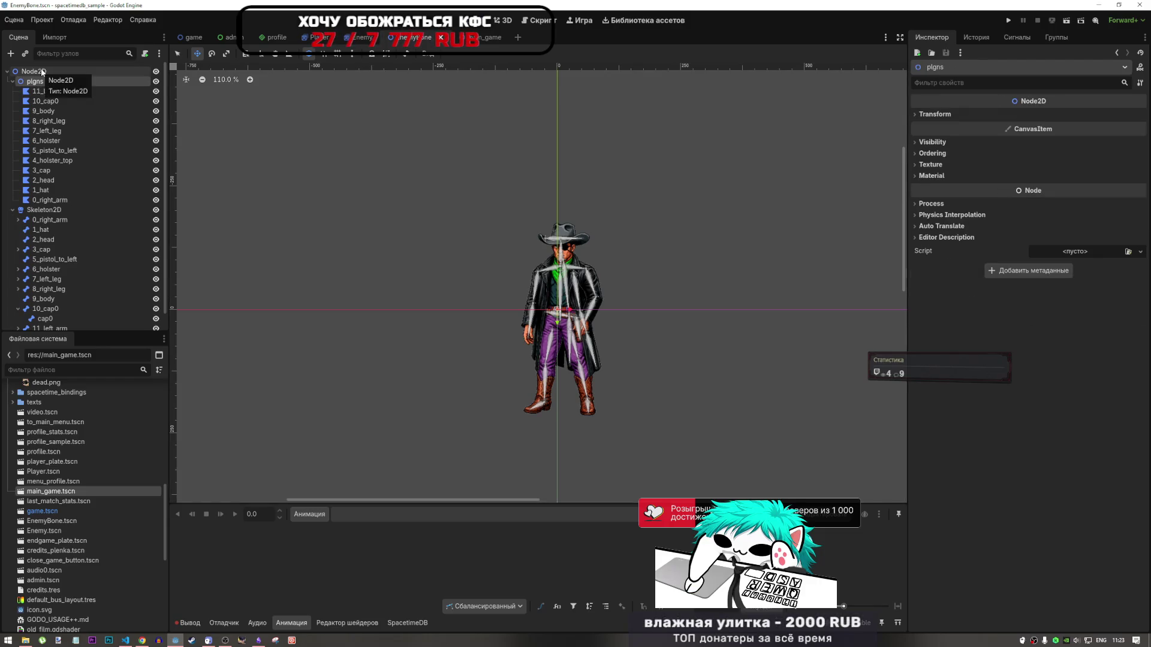
scroll(35, 138, down, 1)
scroll(30, 192, up, 1)
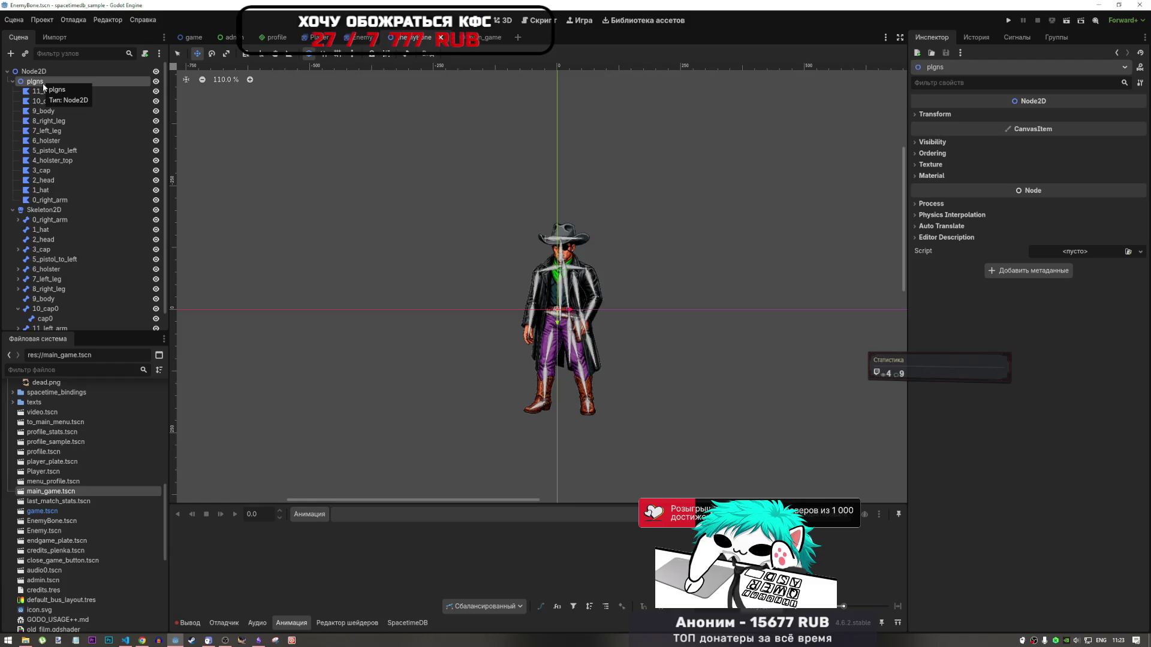
click(12, 82)
click(12, 82)
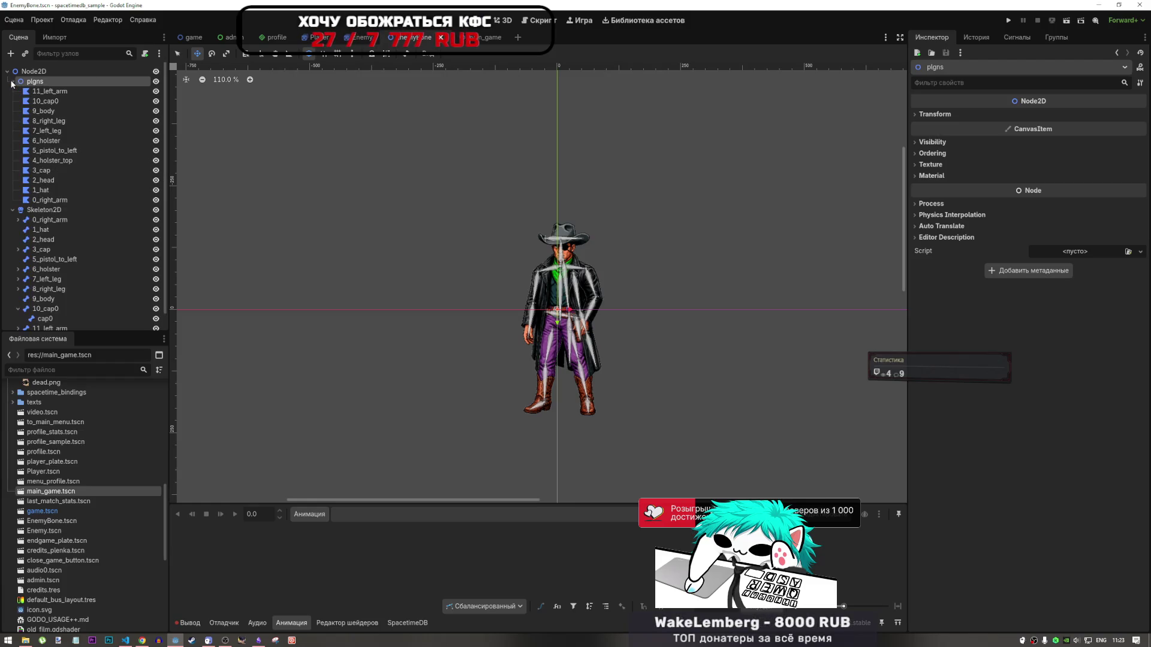
click(36, 71)
click(39, 72)
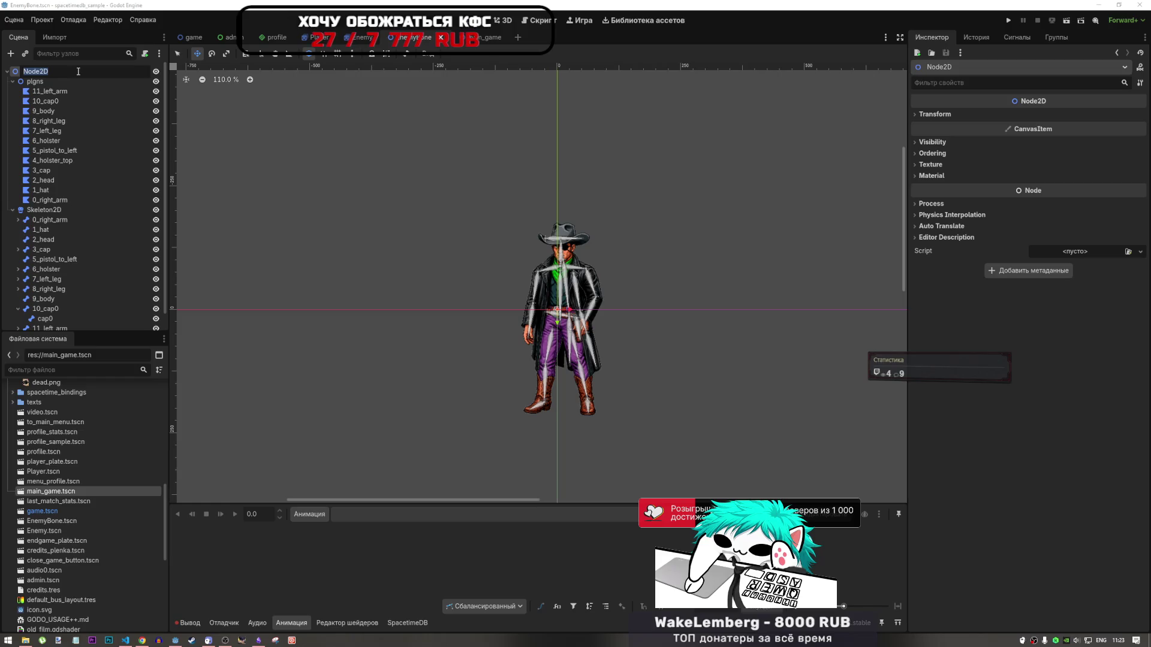
text(E)
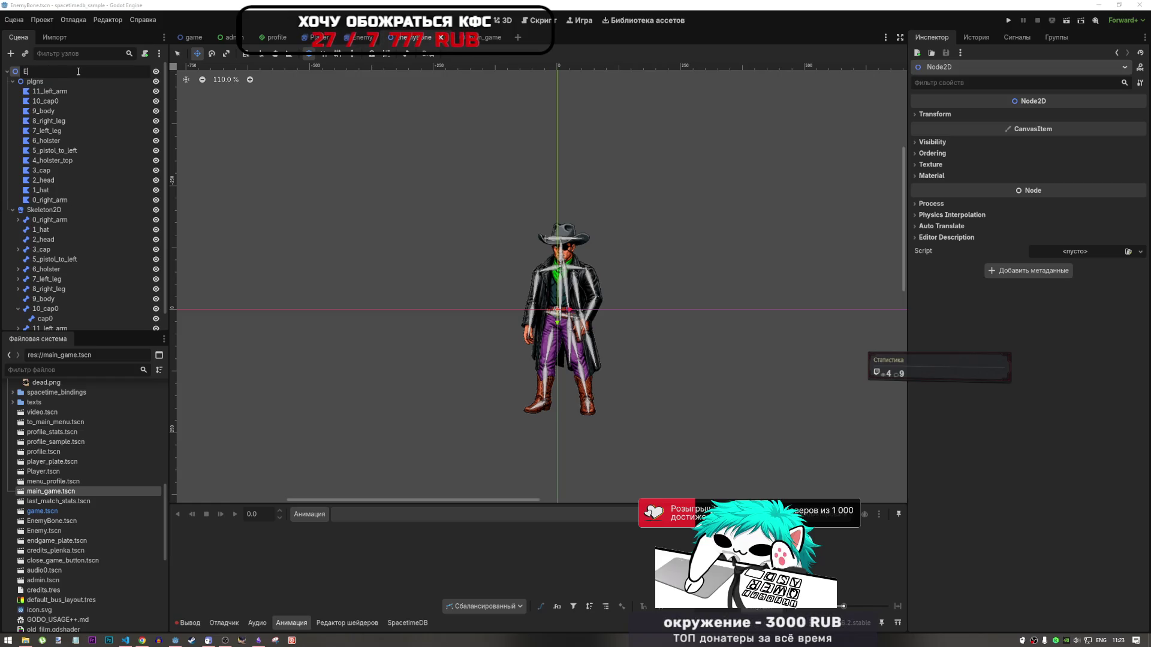
text(nemyB)
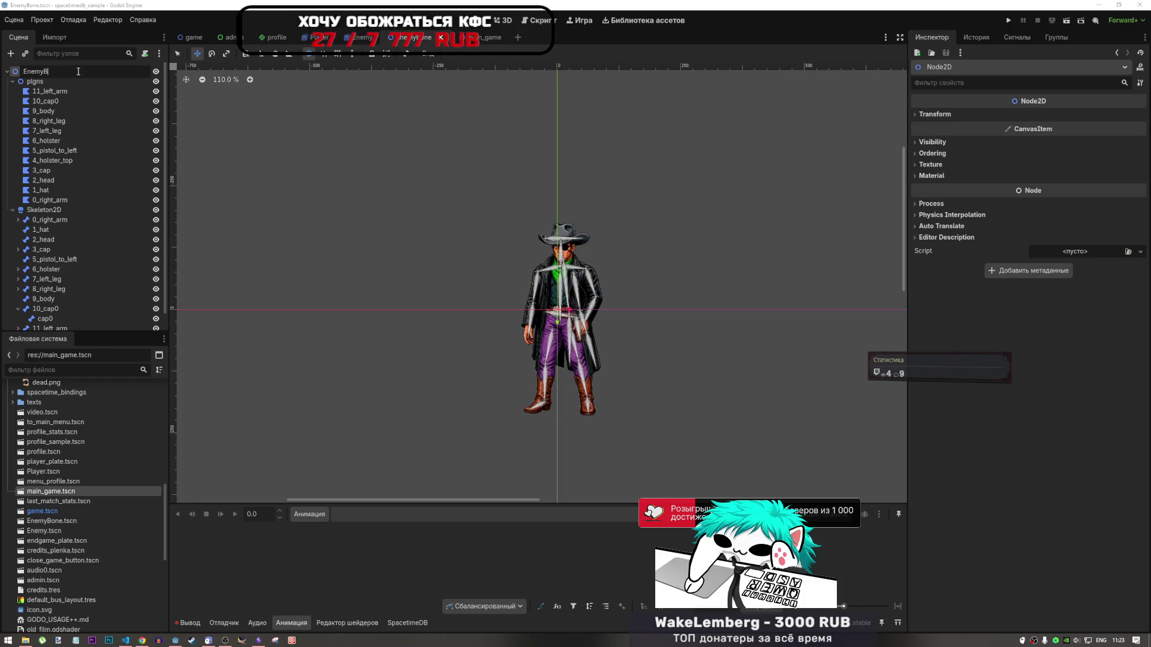
text(one)
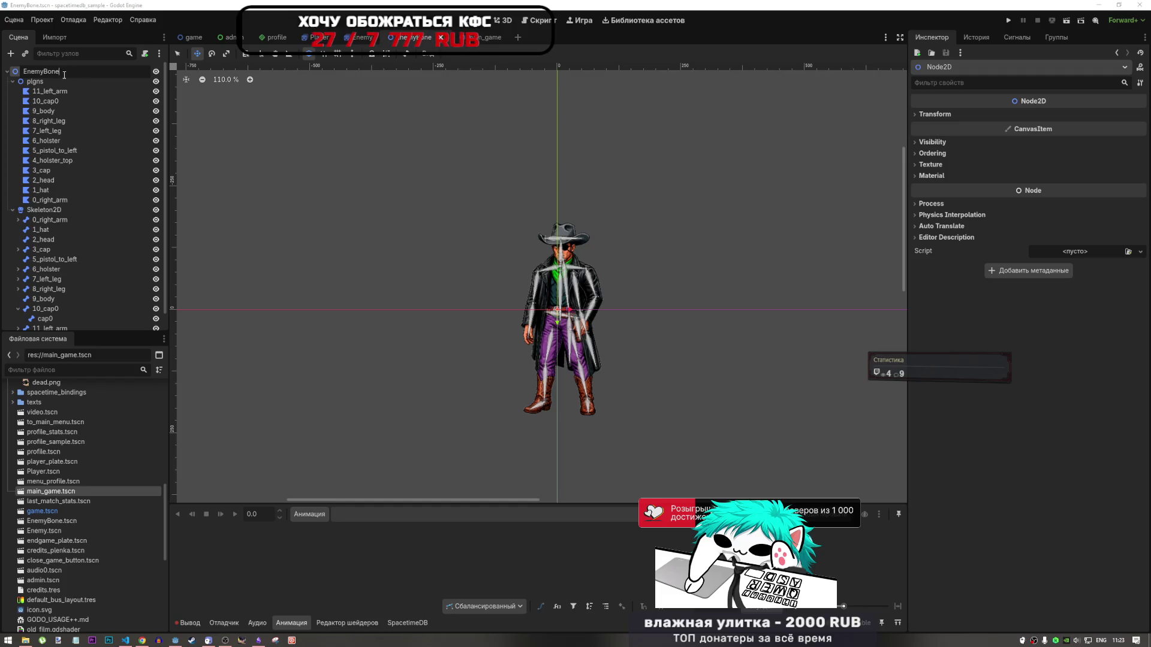
key(Return)
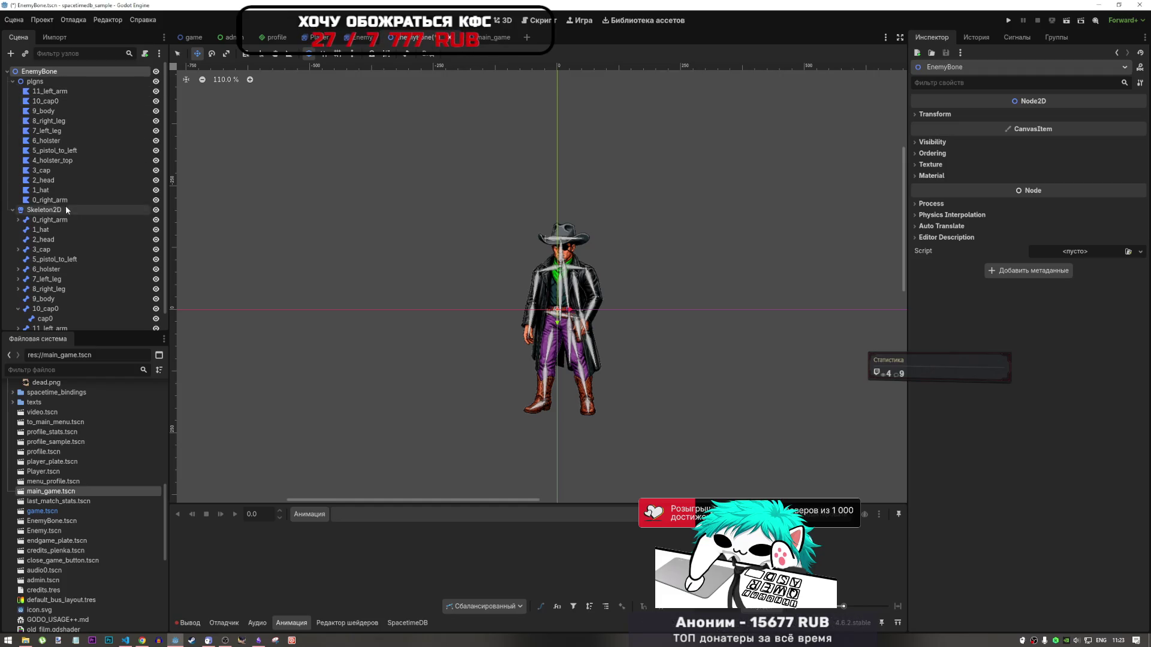
Drag the AnimationPlayer out of Skeleton2D to sit directly under the root
scroll(66, 206, down, 1)
click(48, 321)
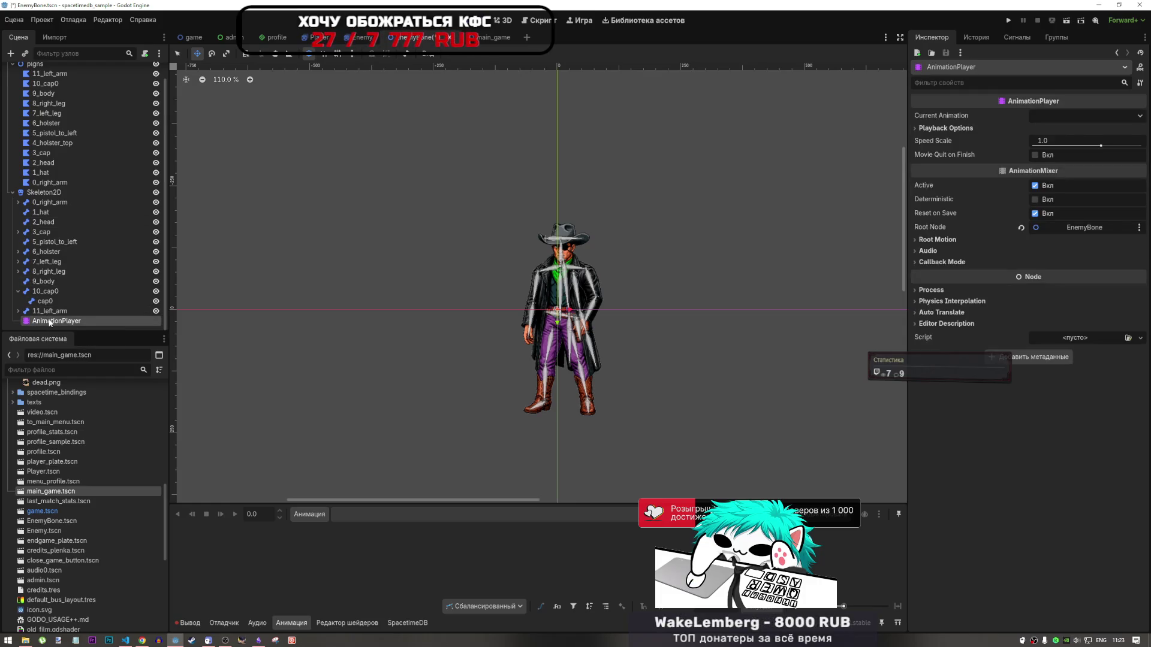
mouse_move(50, 322)
mouse_down()
mouse_move(20, 66)
mouse_move(18, 83)
mouse_up()
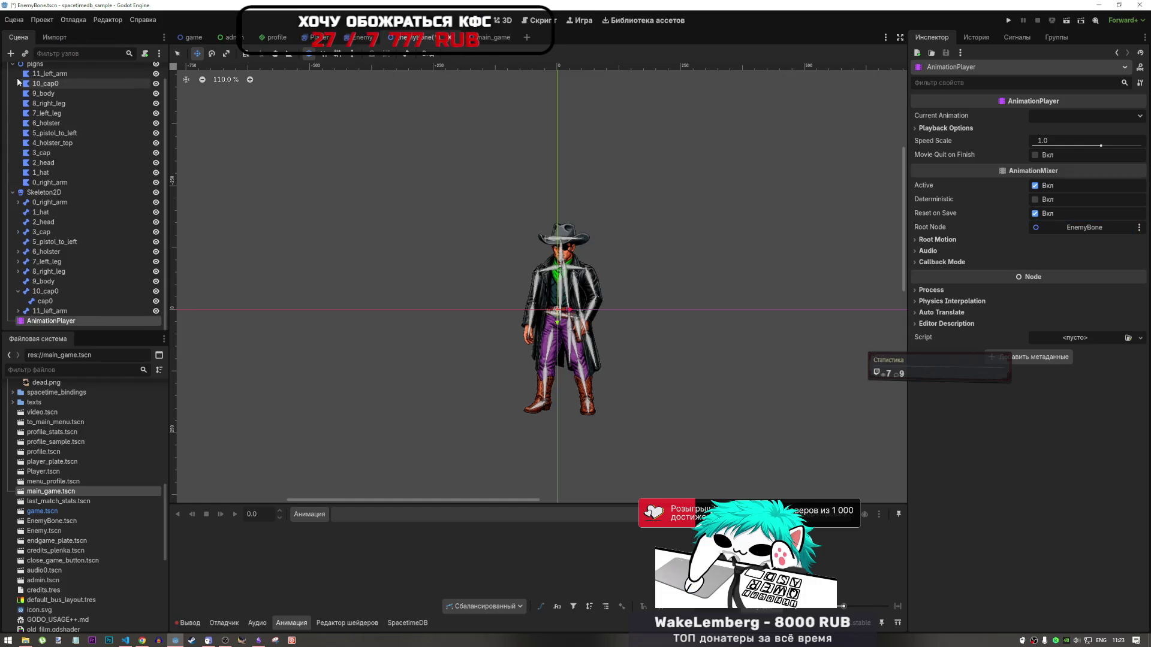
click(13, 64)
click(12, 91)
double_click(54, 101)
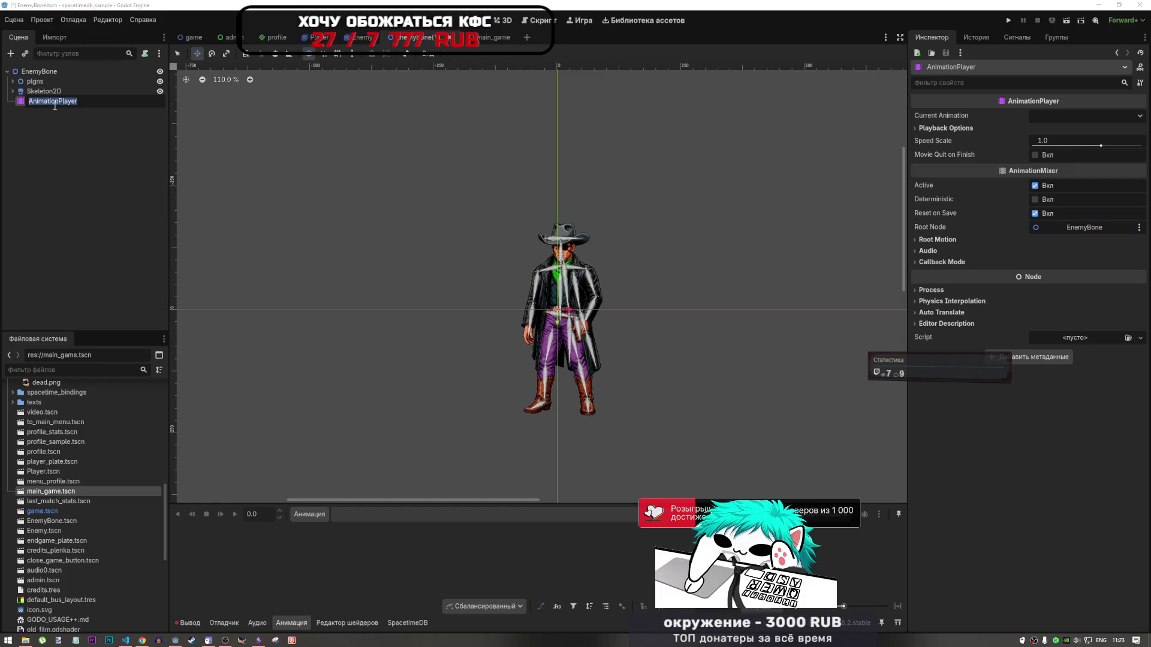
key(Return)
key(Return)
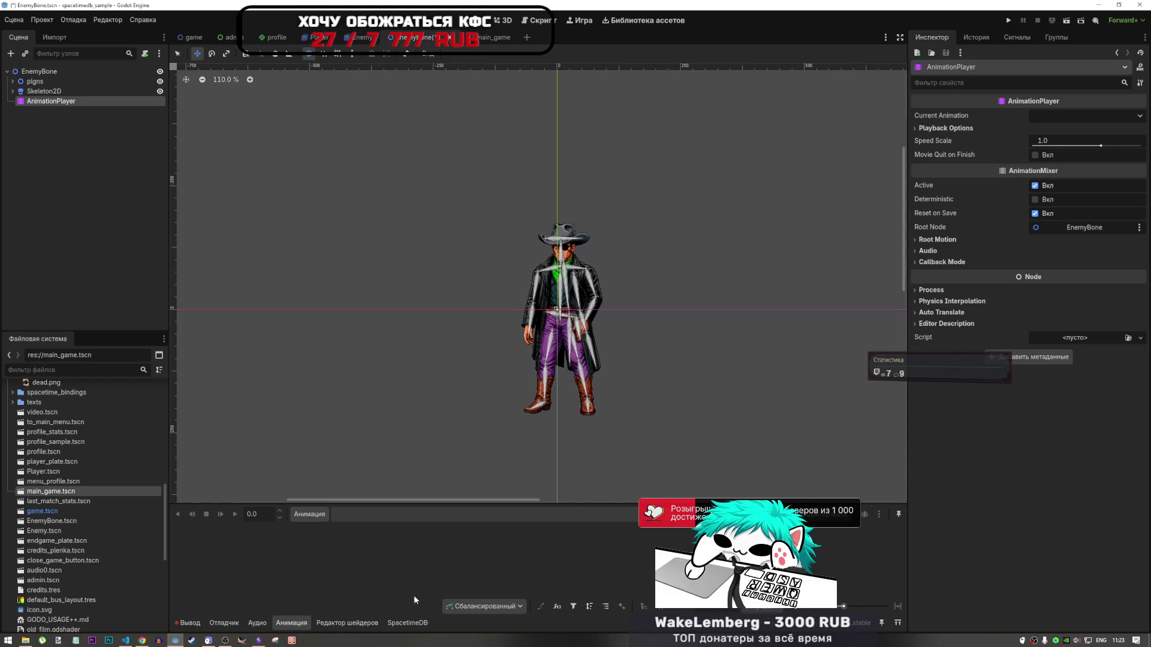
Create a new animation named 'idle'
click(308, 517)
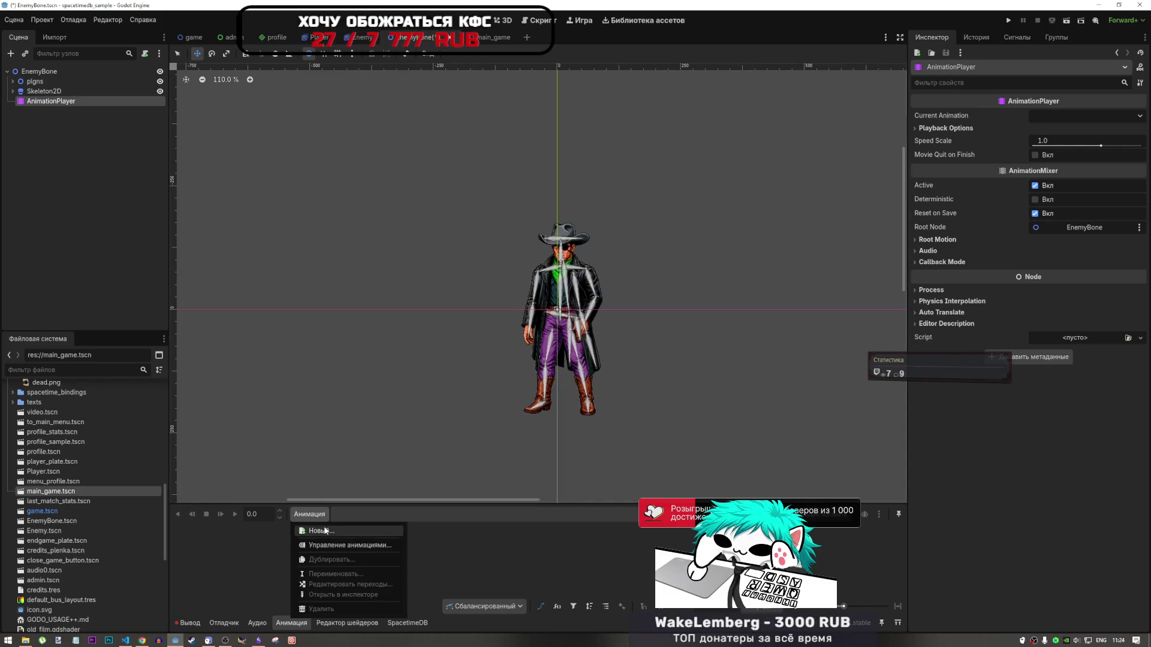
click(321, 531)
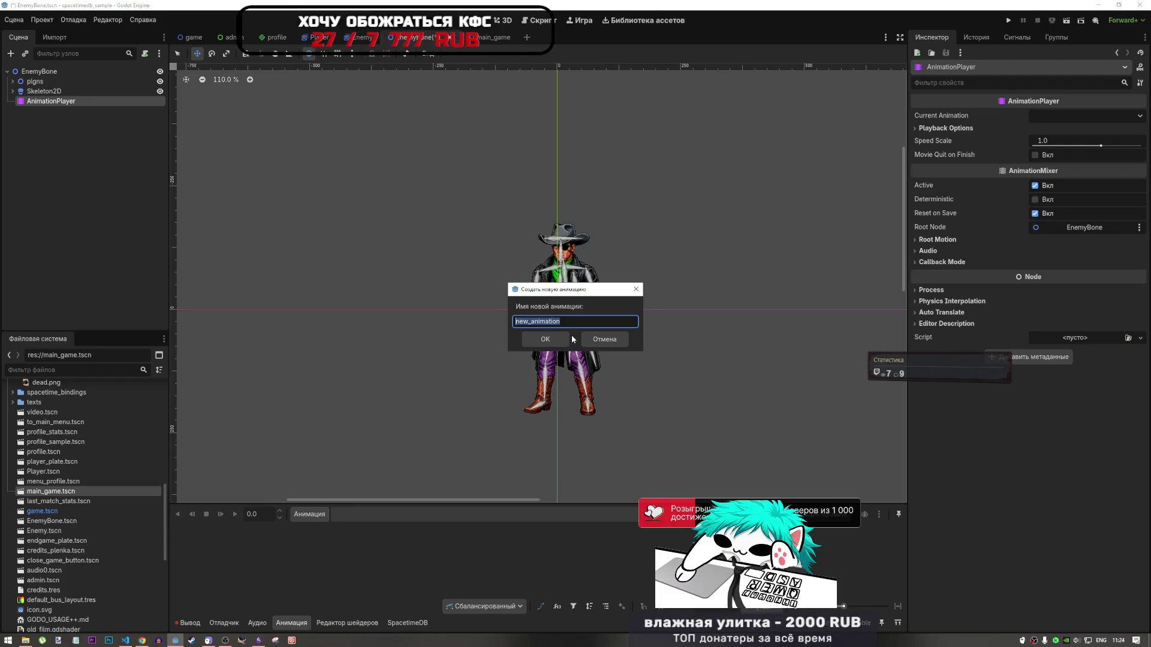
text(idle)
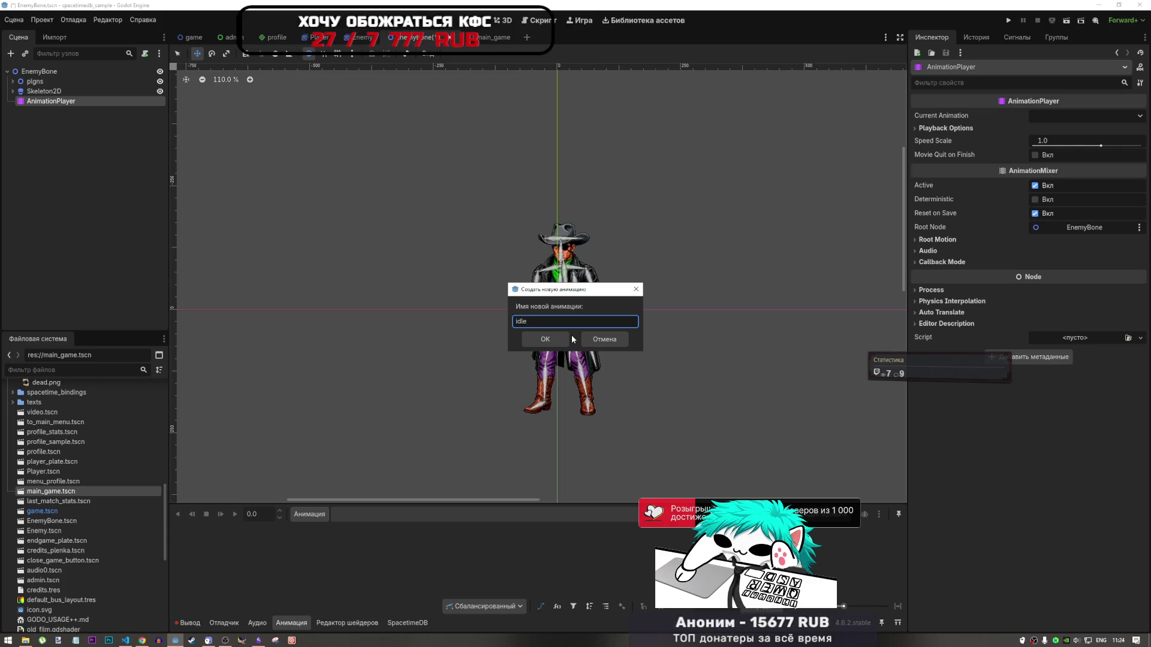
click(555, 339)
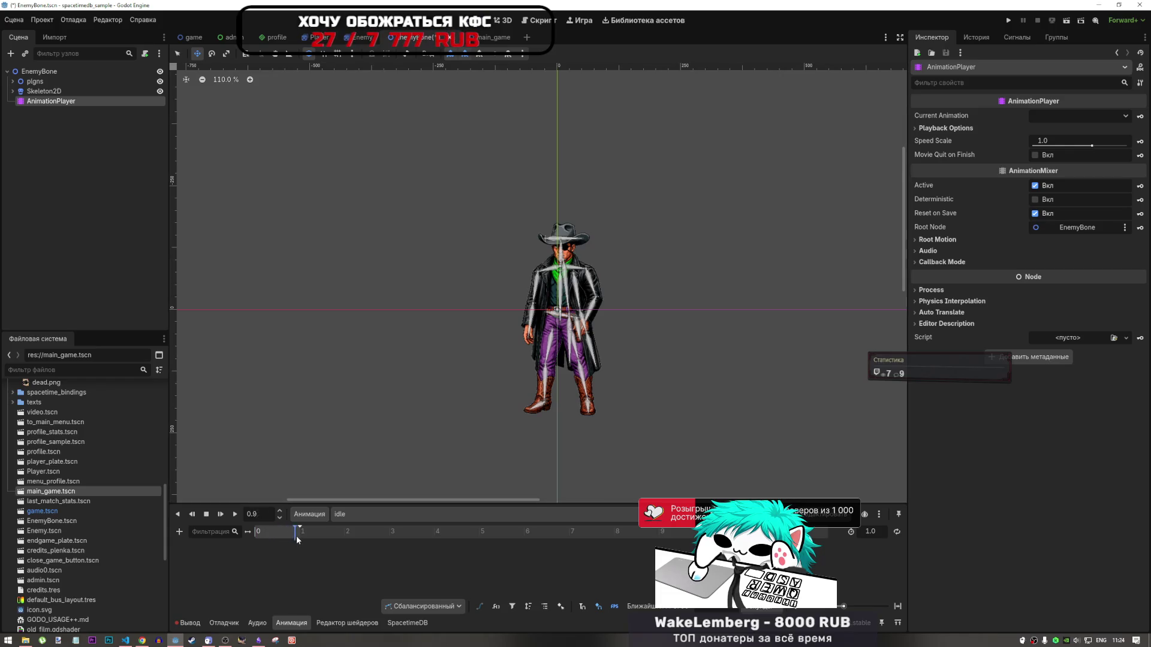
Make idle the current animation and move the playhead to the end at 1.0
click(267, 537)
click(360, 515)
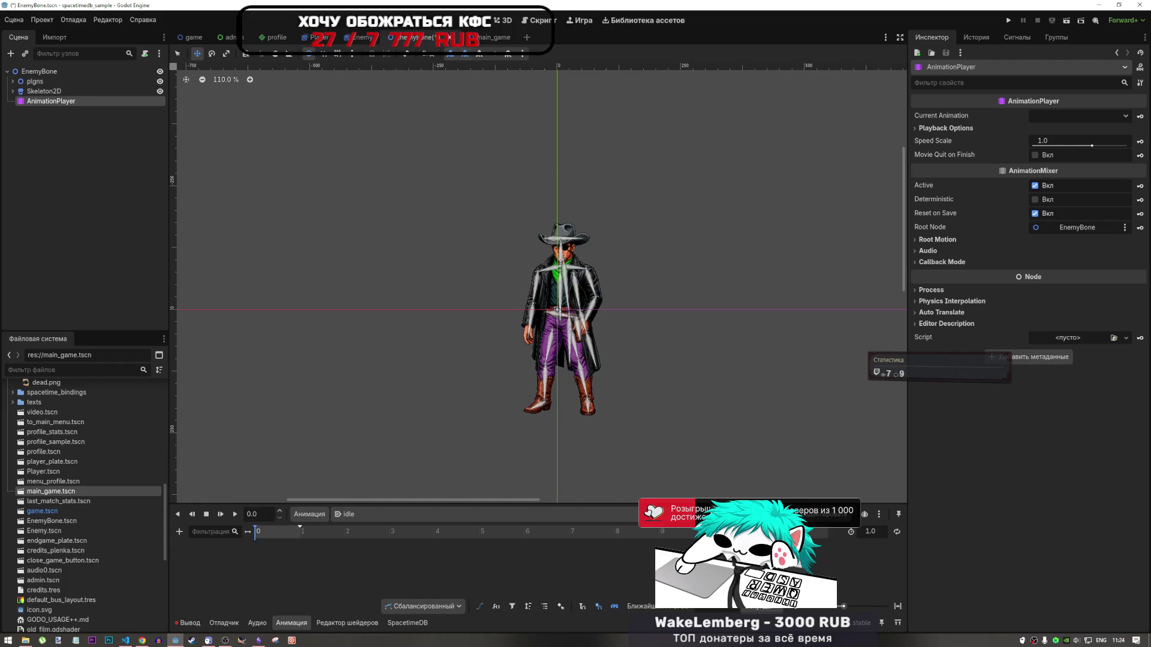
click(367, 516)
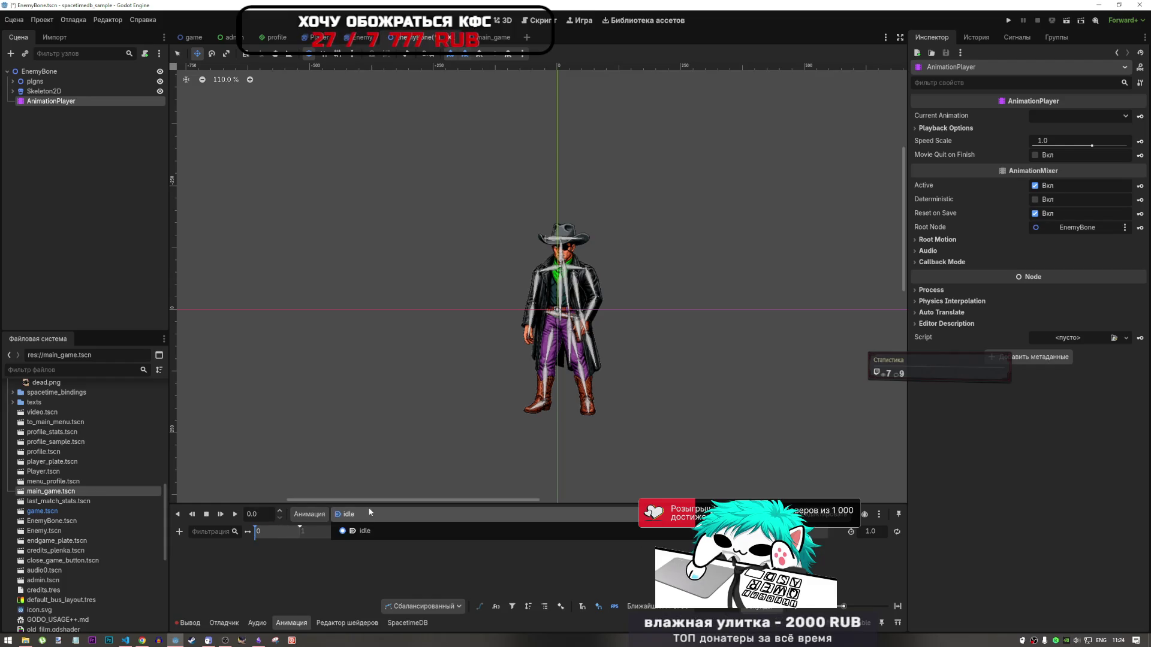
click(325, 515)
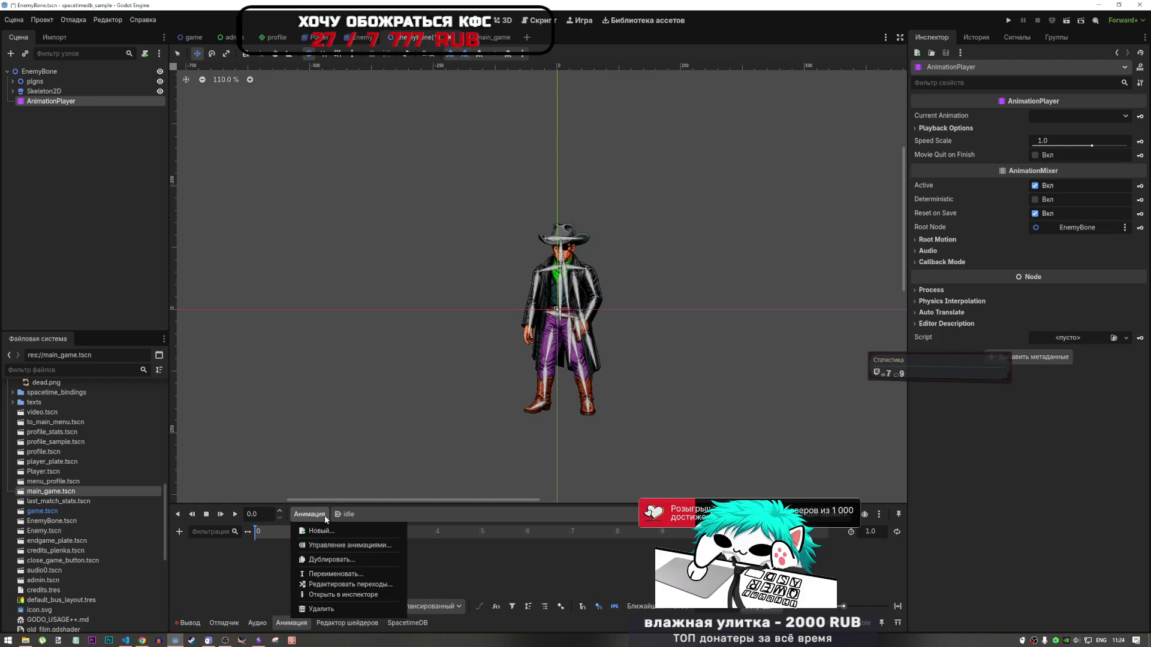
click(500, 525)
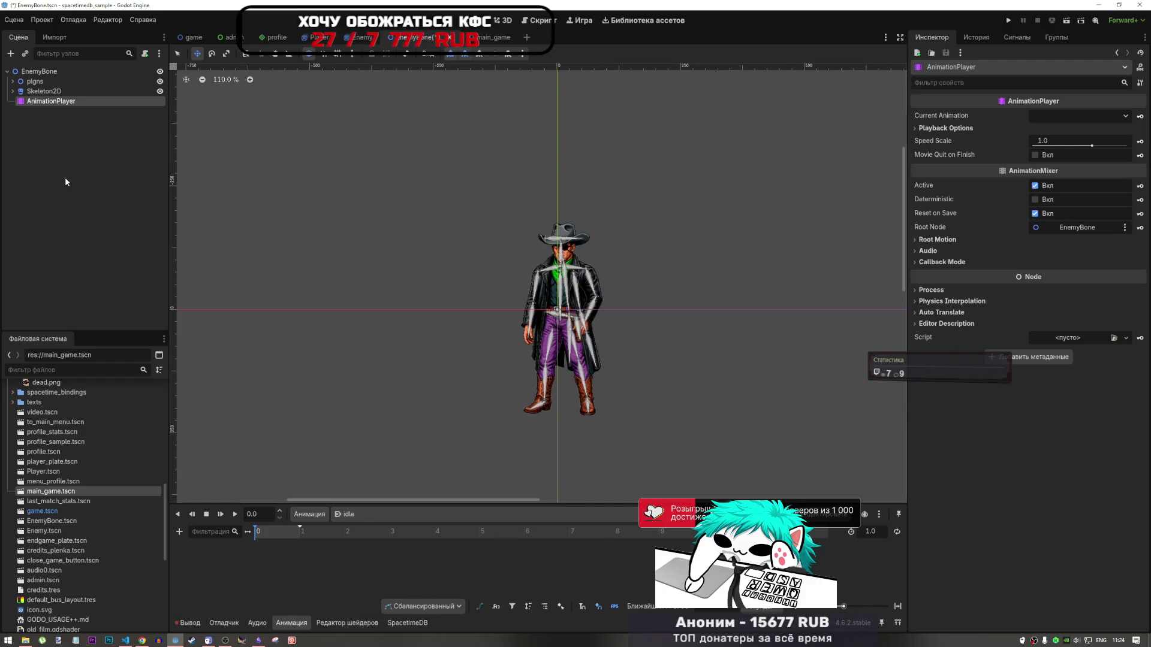
click(1062, 119)
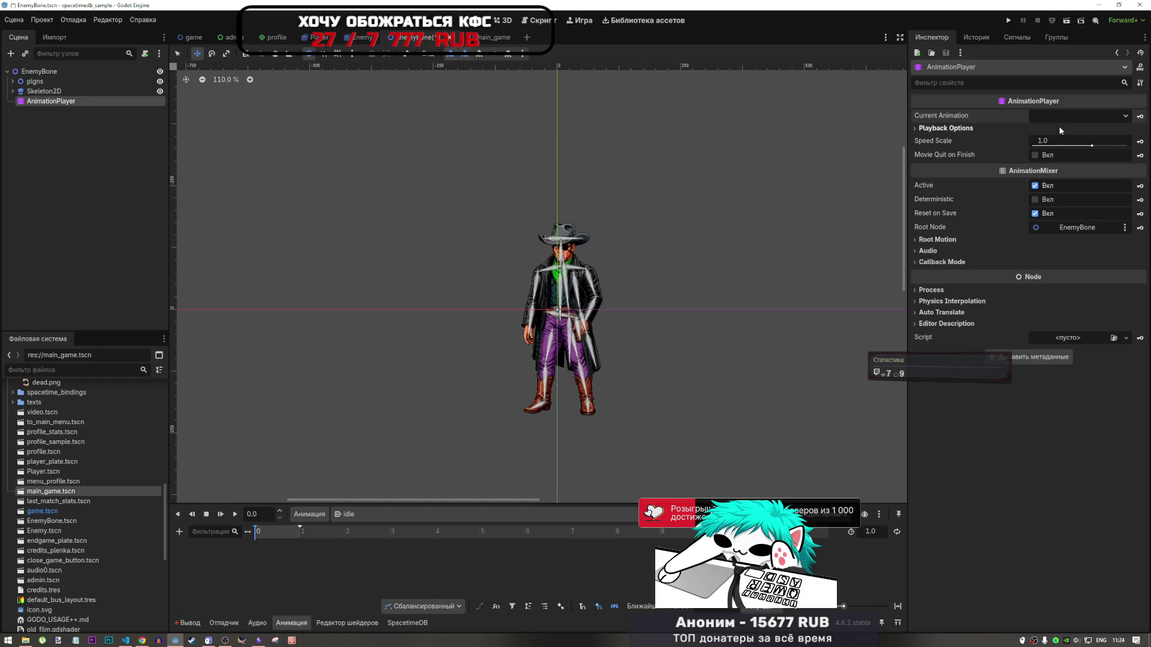
click(1044, 132)
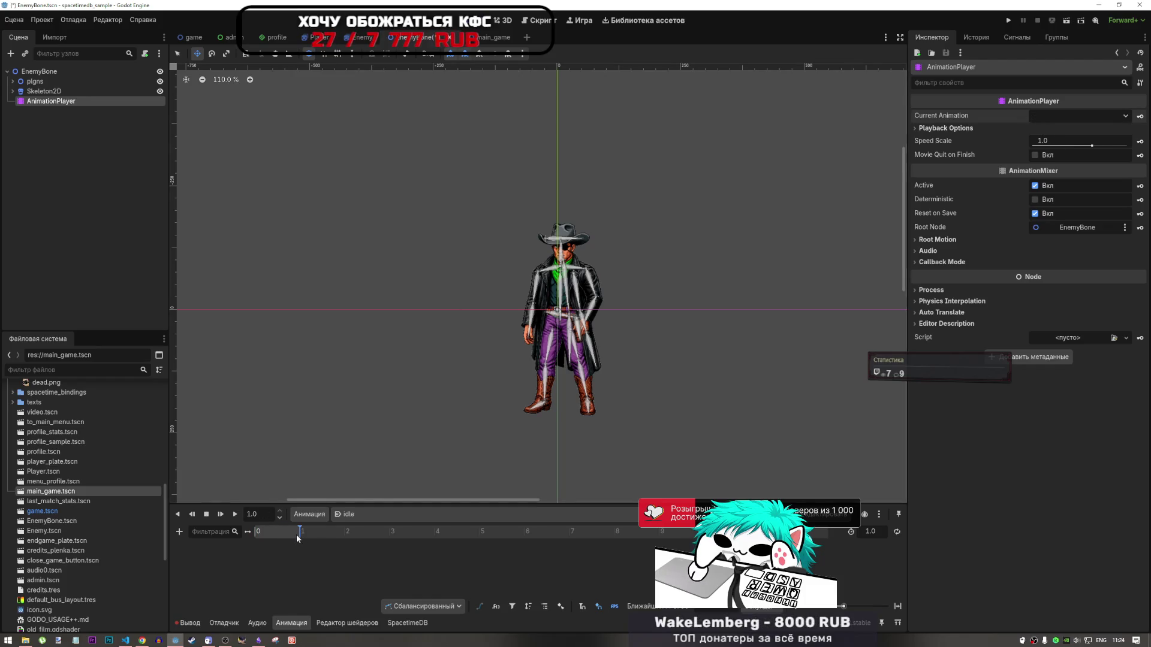
click(254, 533)
drag(254, 535, 386, 520)
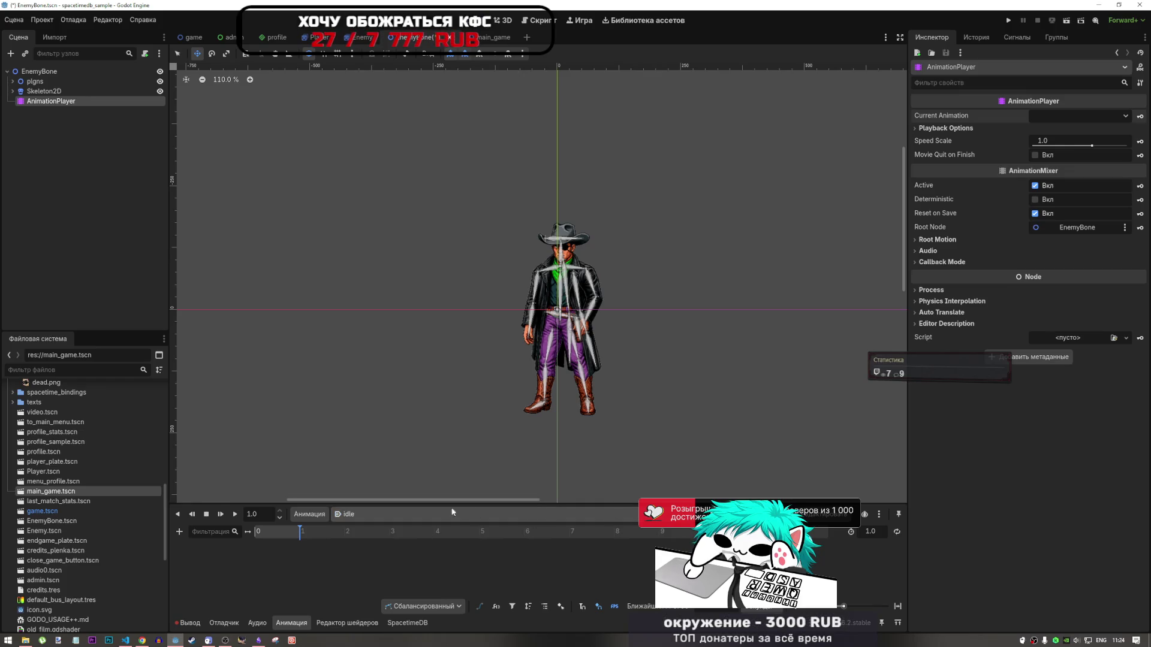
click(389, 516)
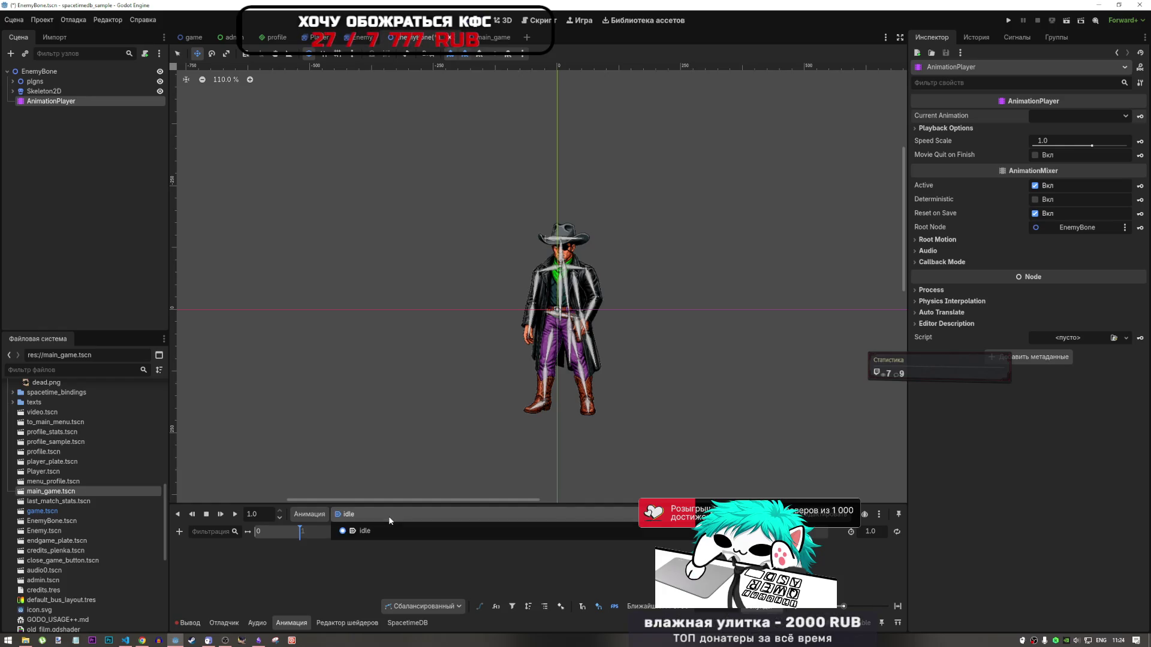
click(389, 517)
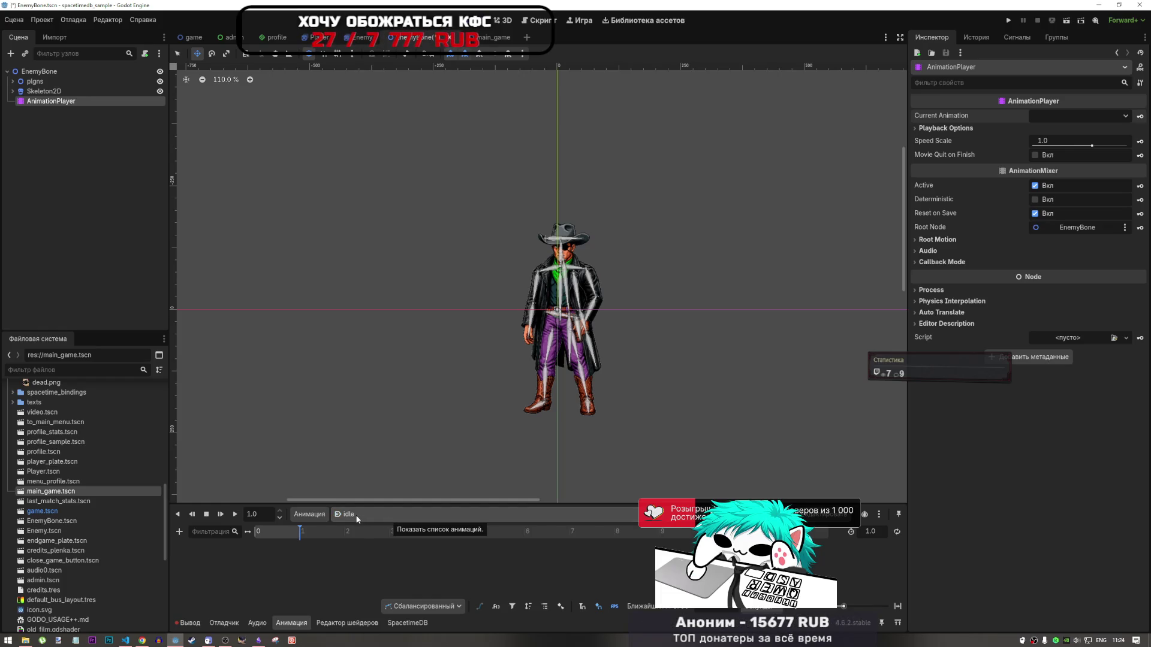
Create an animation named 'rest', switching to idle and back to rest
click(309, 514)
click(346, 528)
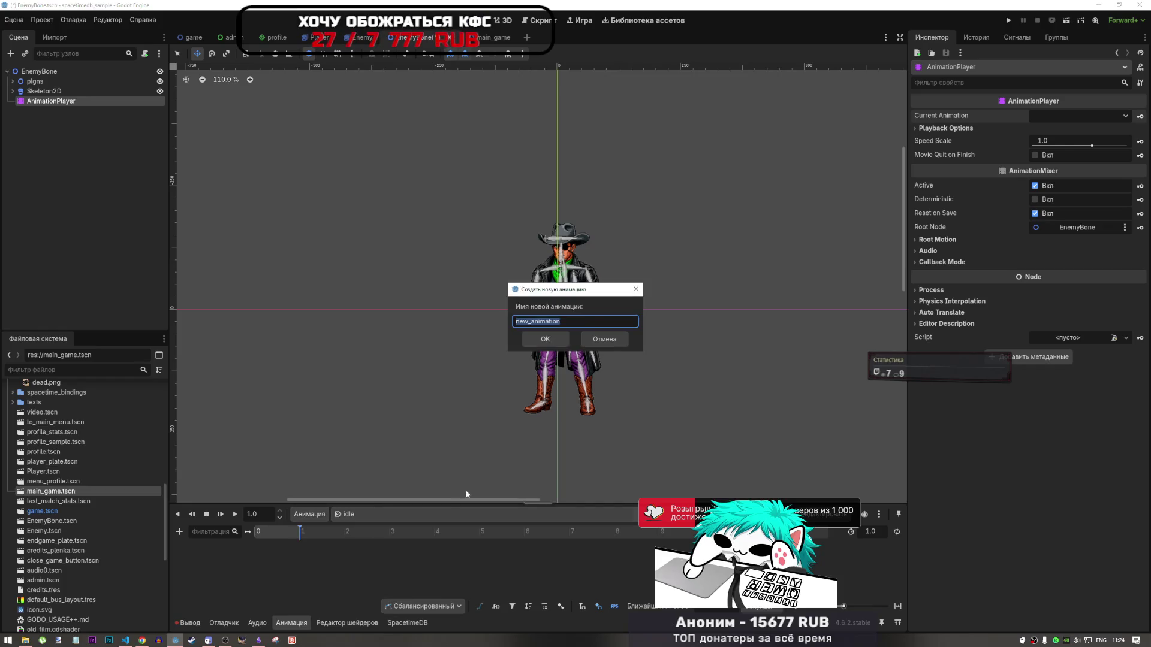
text(rest)
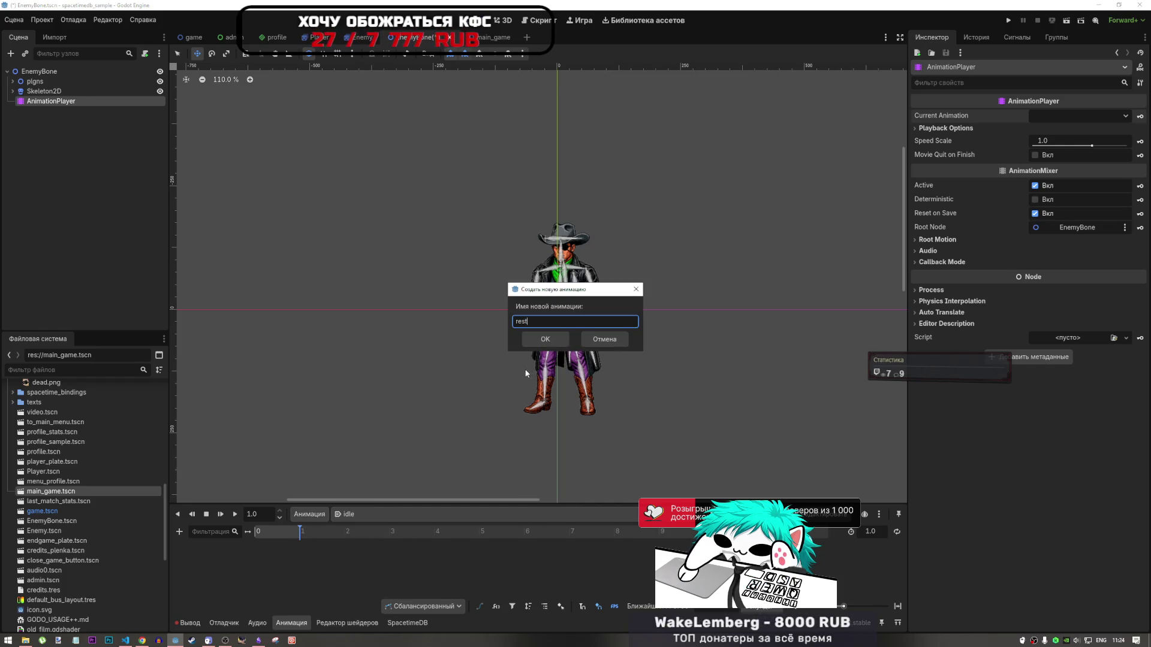
click(546, 339)
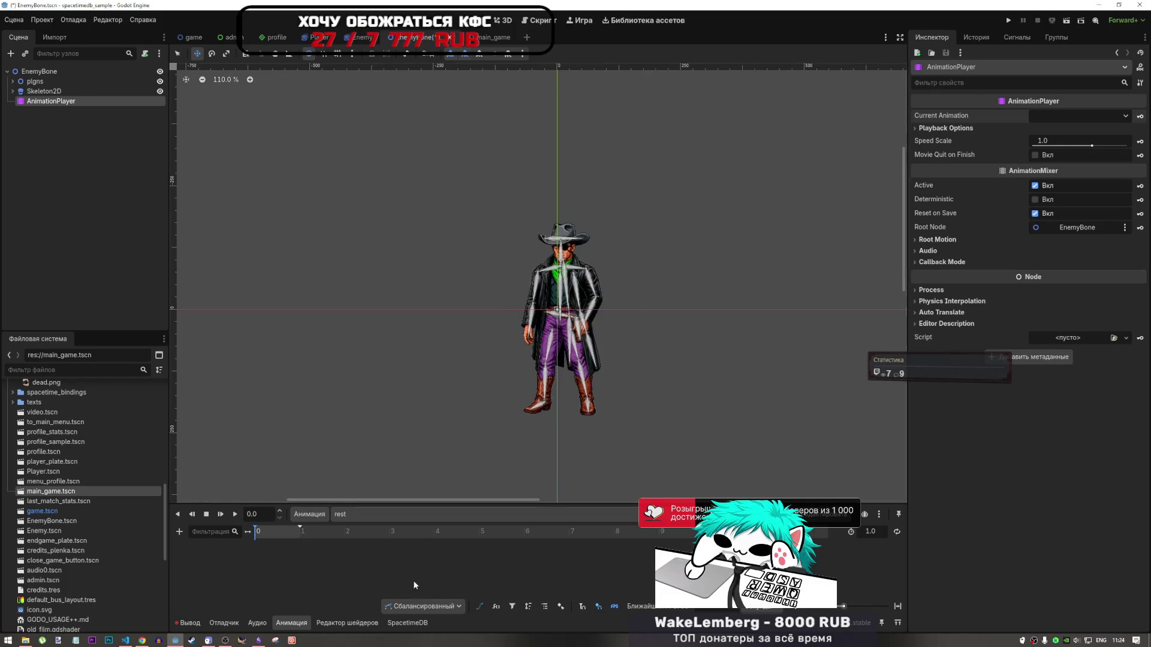
click(377, 514)
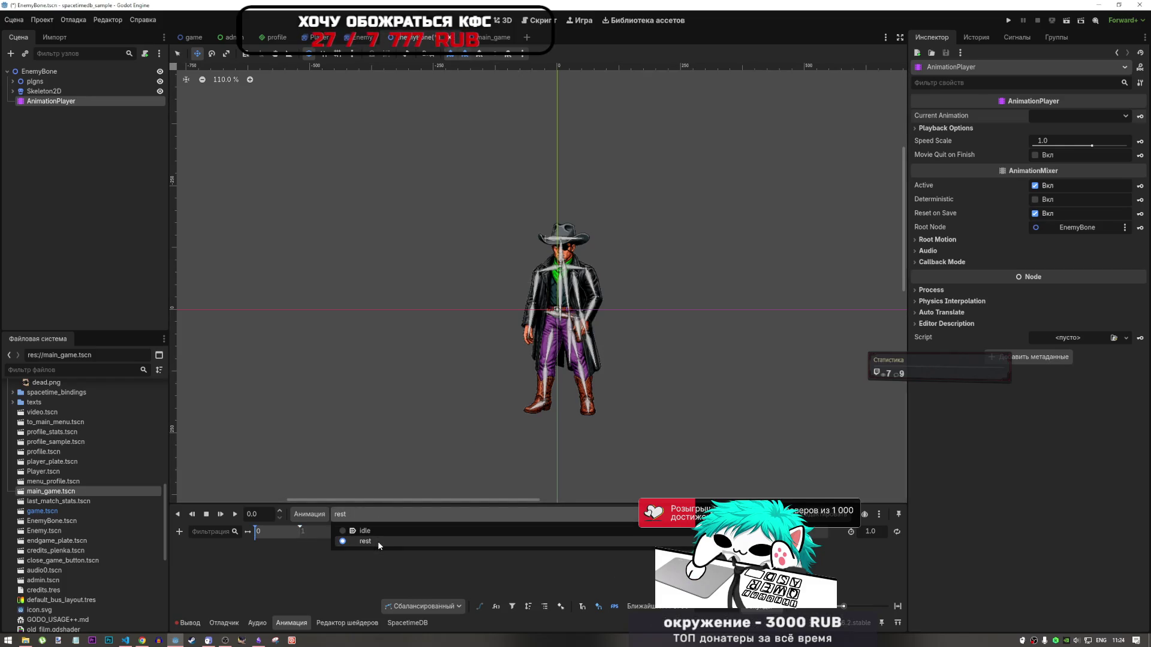
click(364, 530)
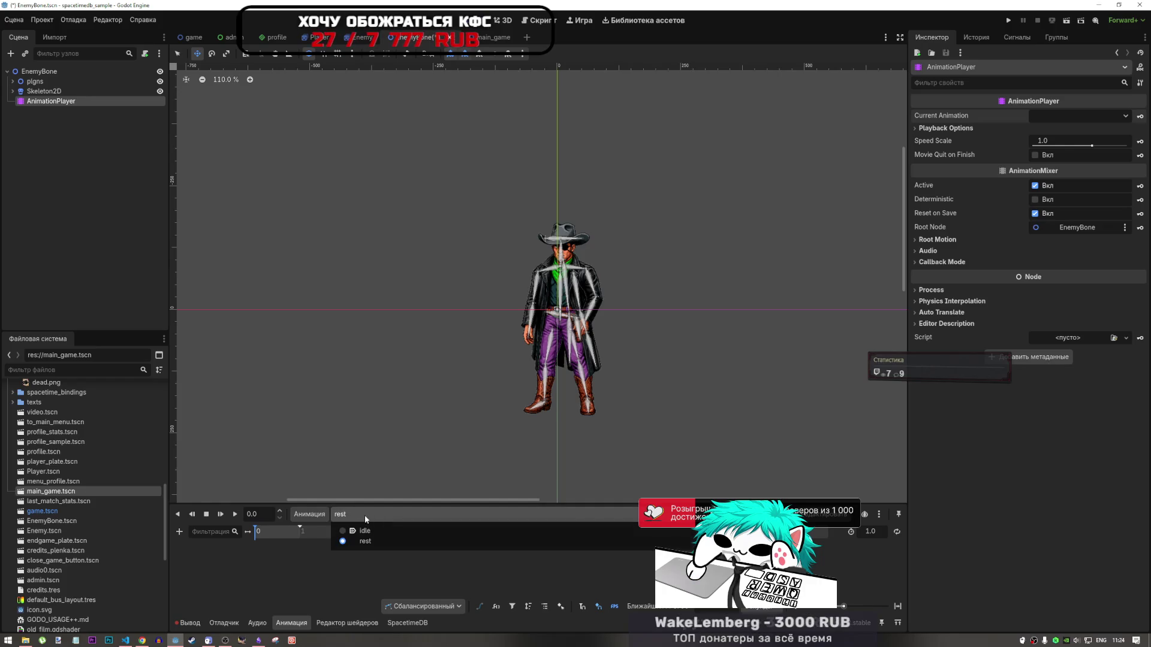
click(365, 517)
click(365, 542)
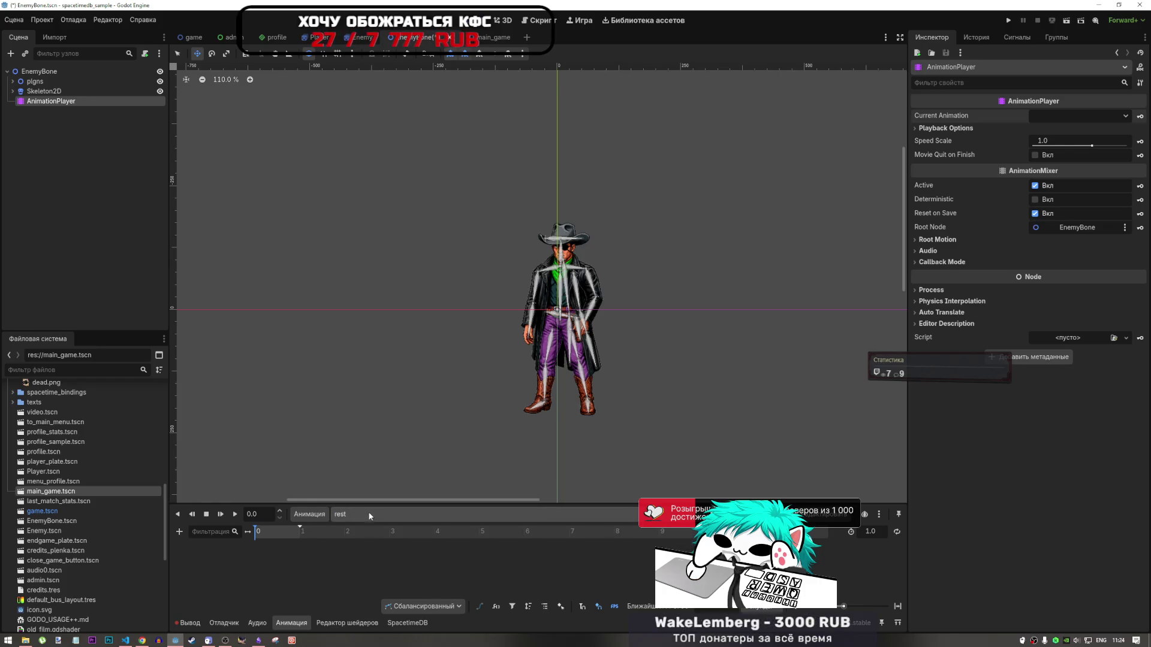
Create an extra 'reset' animation, then delete it again
click(367, 514)
click(316, 514)
click(319, 531)
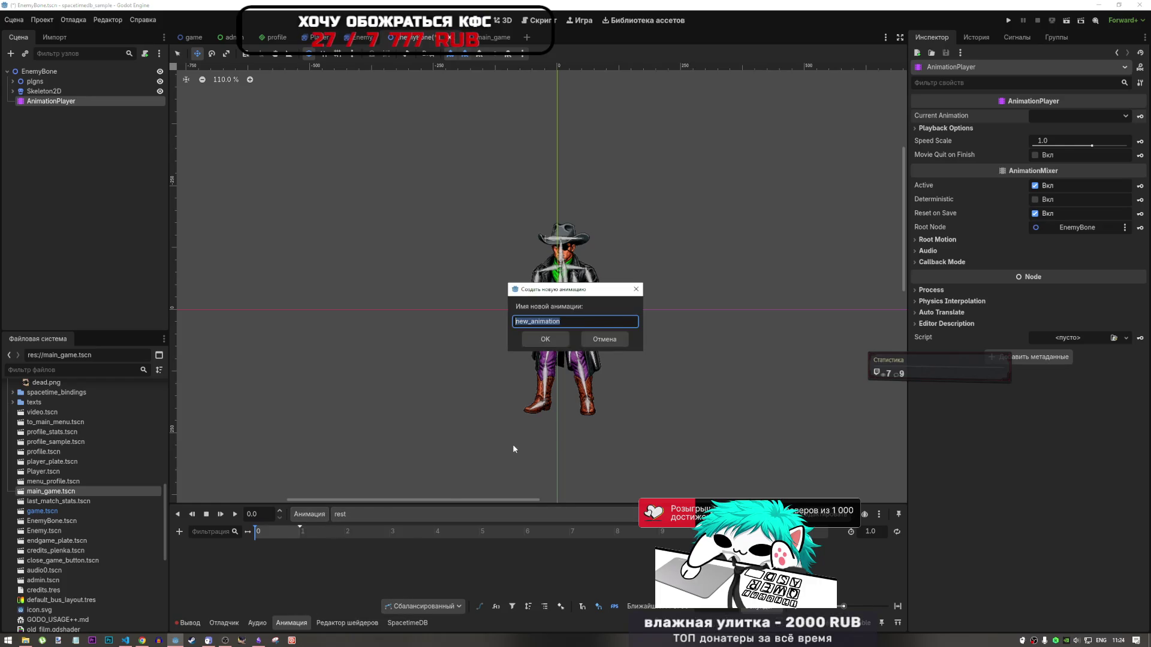
text(reset)
key(Return)
click(372, 514)
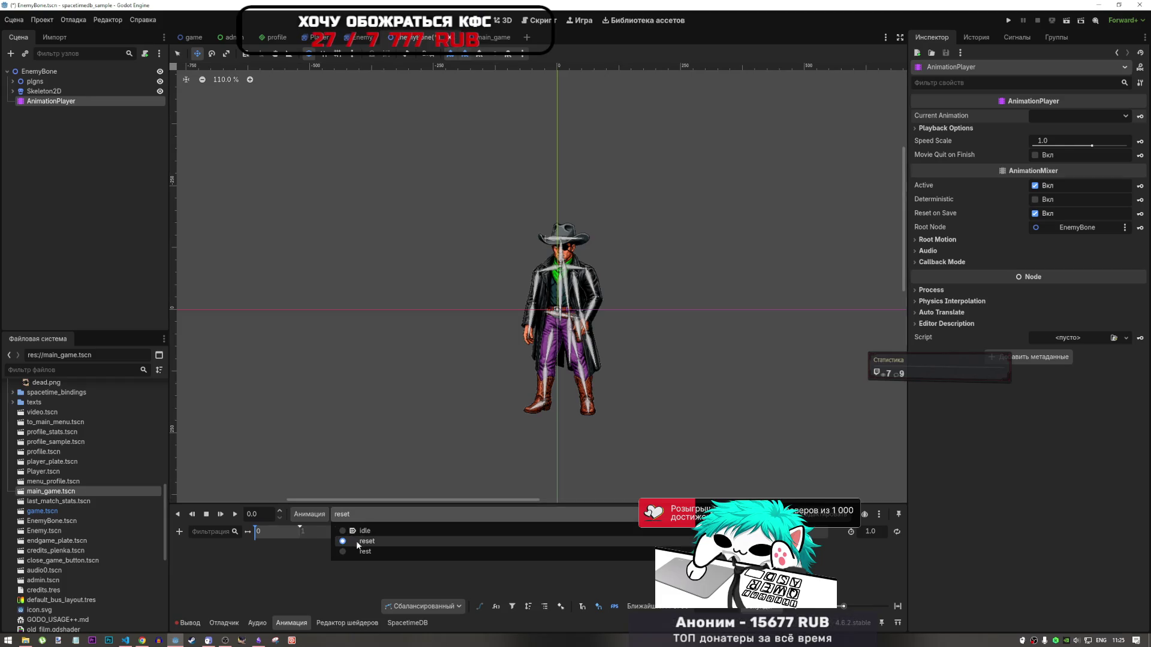
click(398, 513)
click(309, 515)
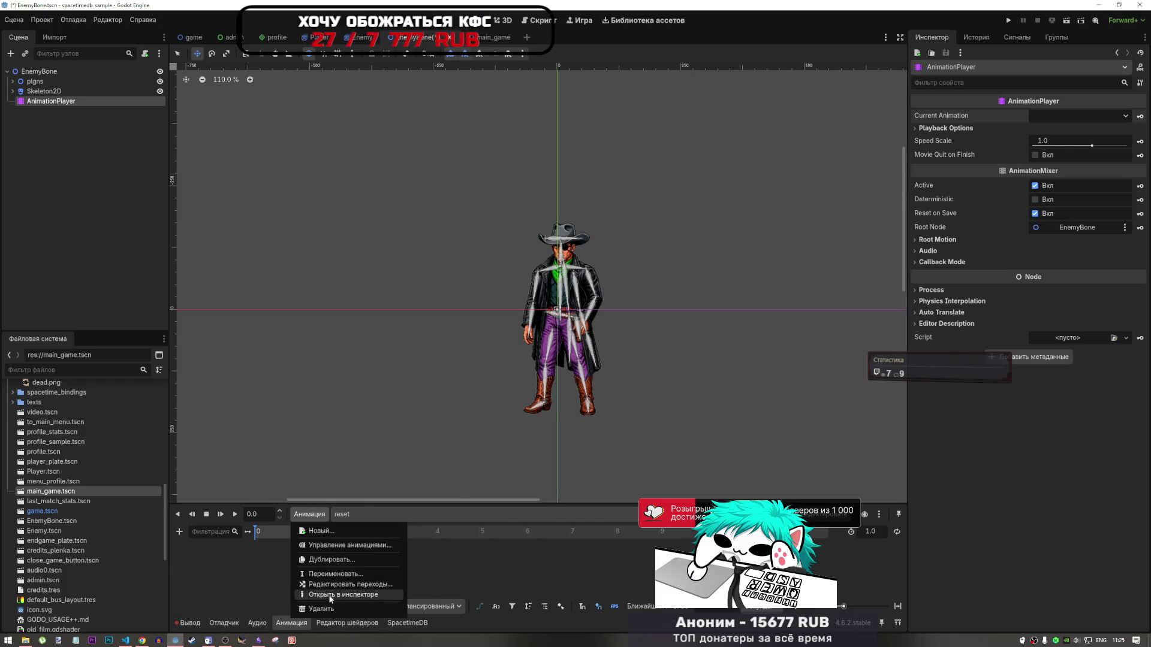
click(335, 609)
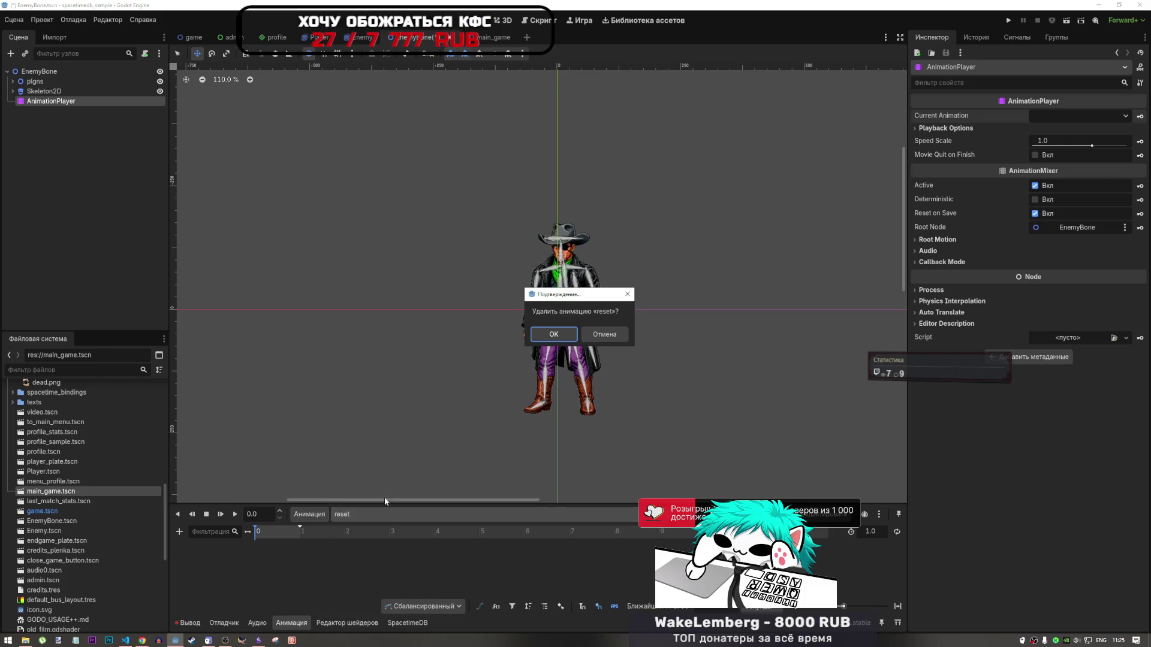
key(Return)
click(368, 515)
Switch the animation editor from rest to the idle animation
click(358, 544)
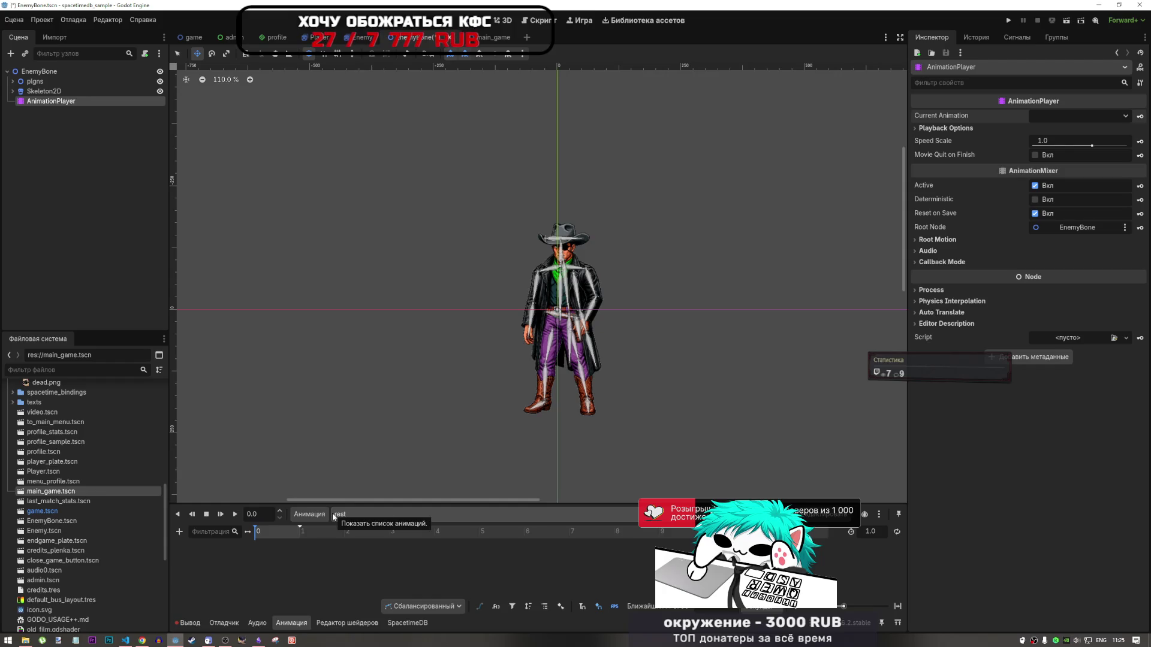
click(335, 514)
click(354, 531)
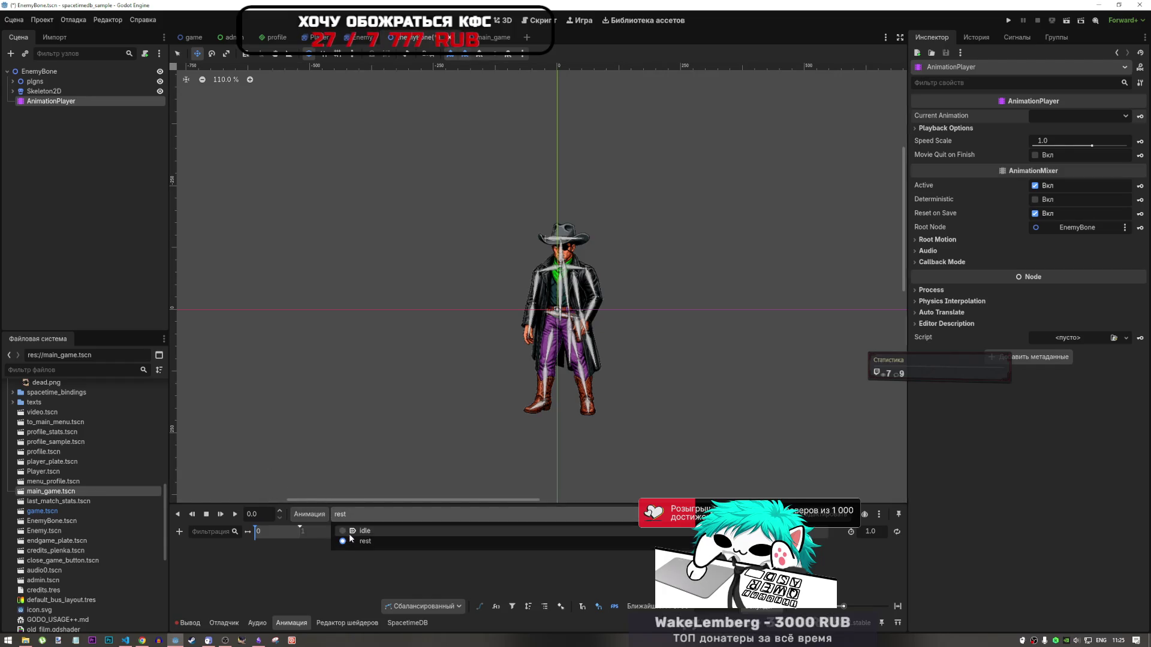
scroll(609, 210, down, 3)
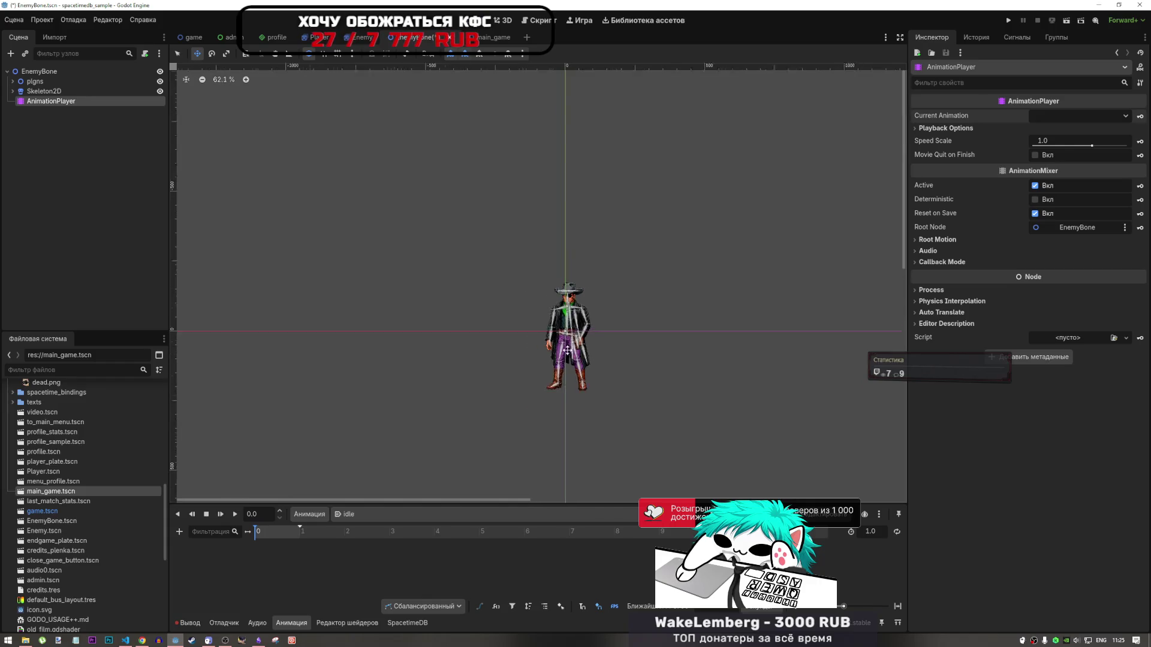
scroll(593, 311, up, 2)
Expand Skeleton2D, select the 0_right_arm bone, and toggle Skeleton2D's visibility off and on
click(10, 90)
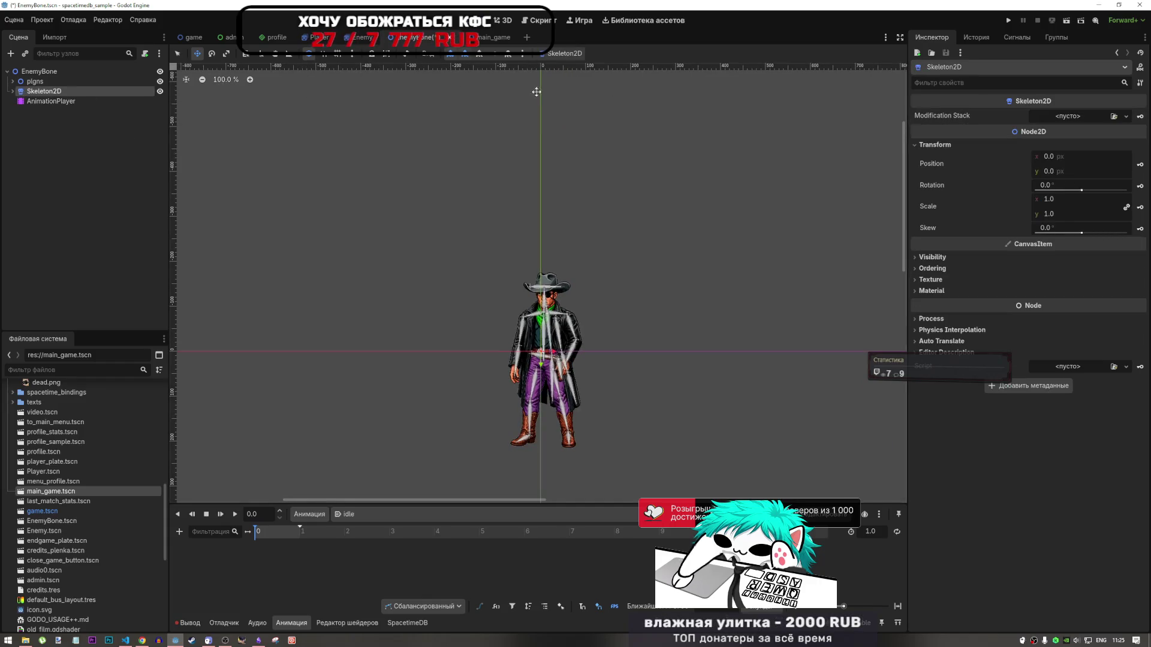
click(12, 91)
click(161, 93)
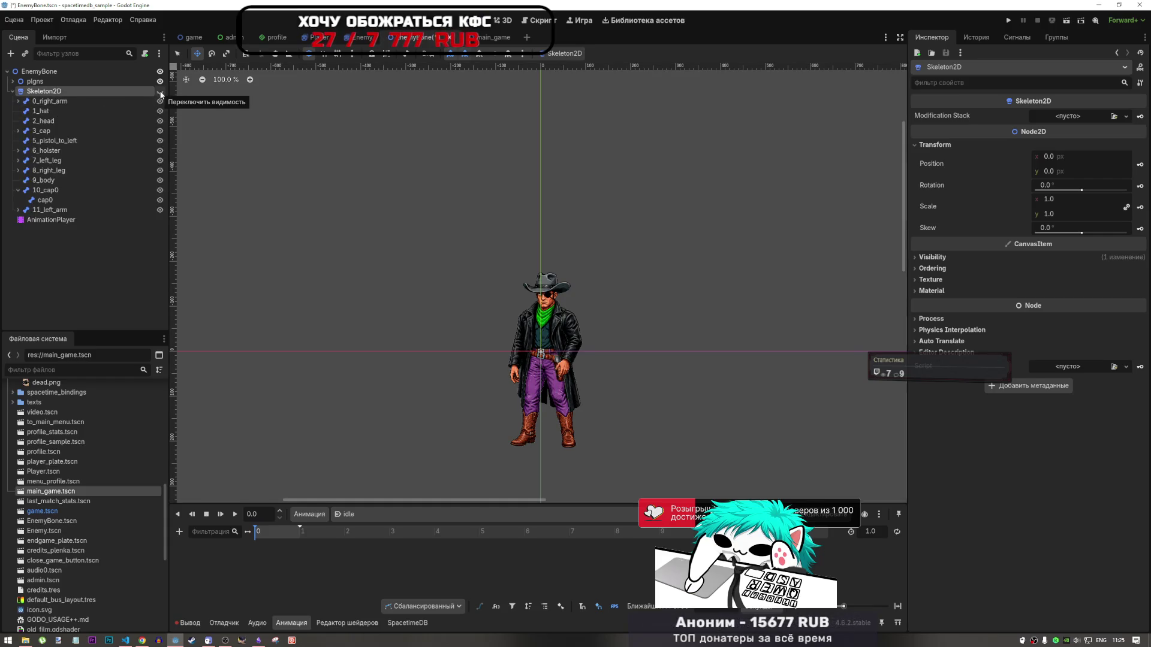
click(13, 91)
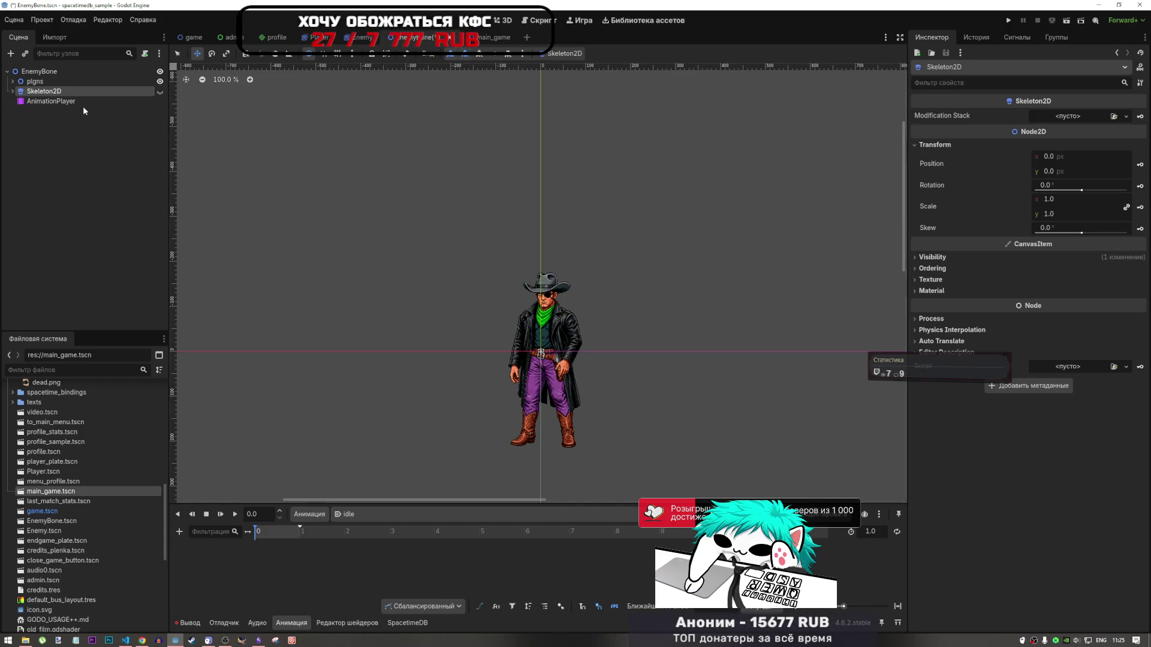
click(82, 103)
scroll(333, 262, down, 5)
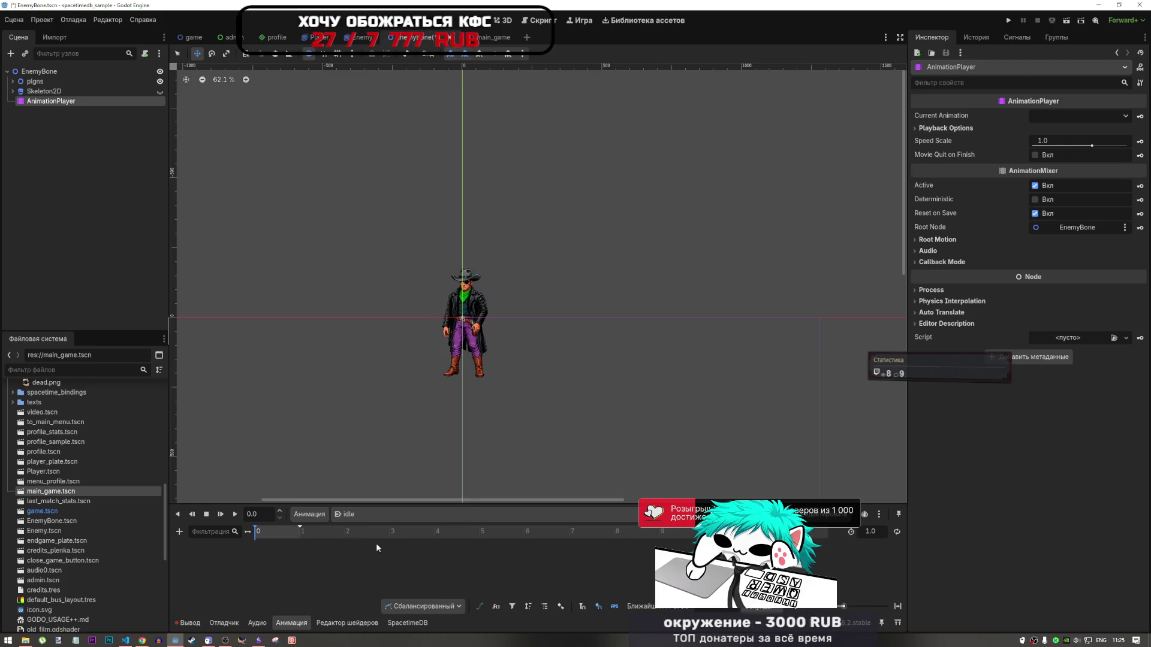
click(30, 91)
click(13, 91)
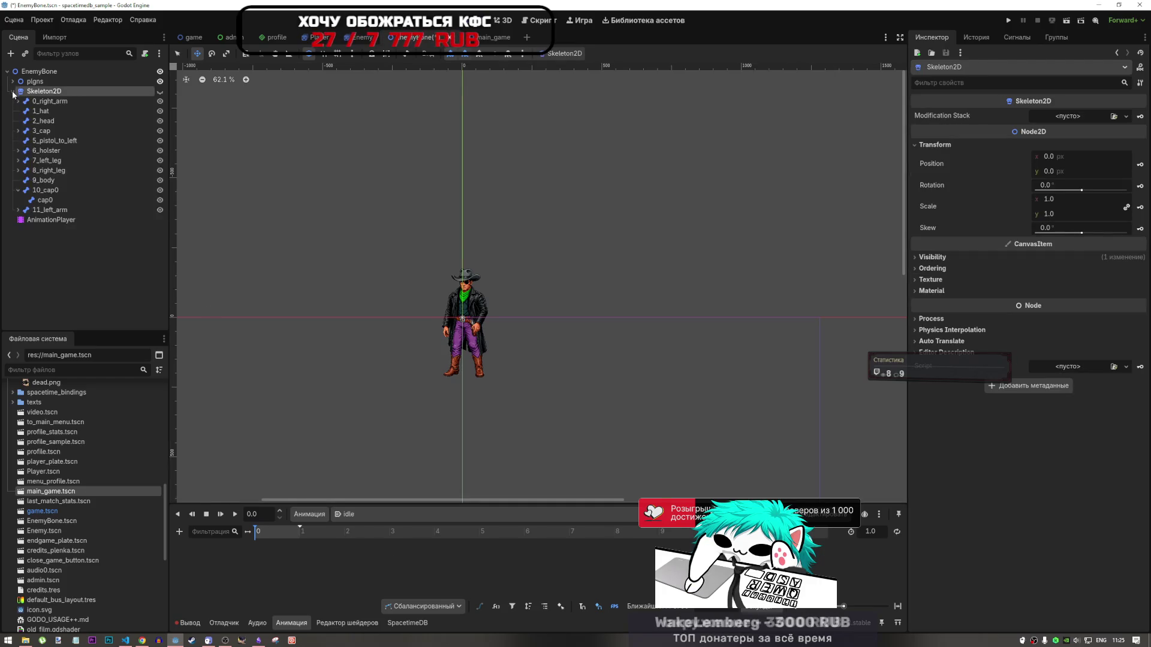
click(48, 100)
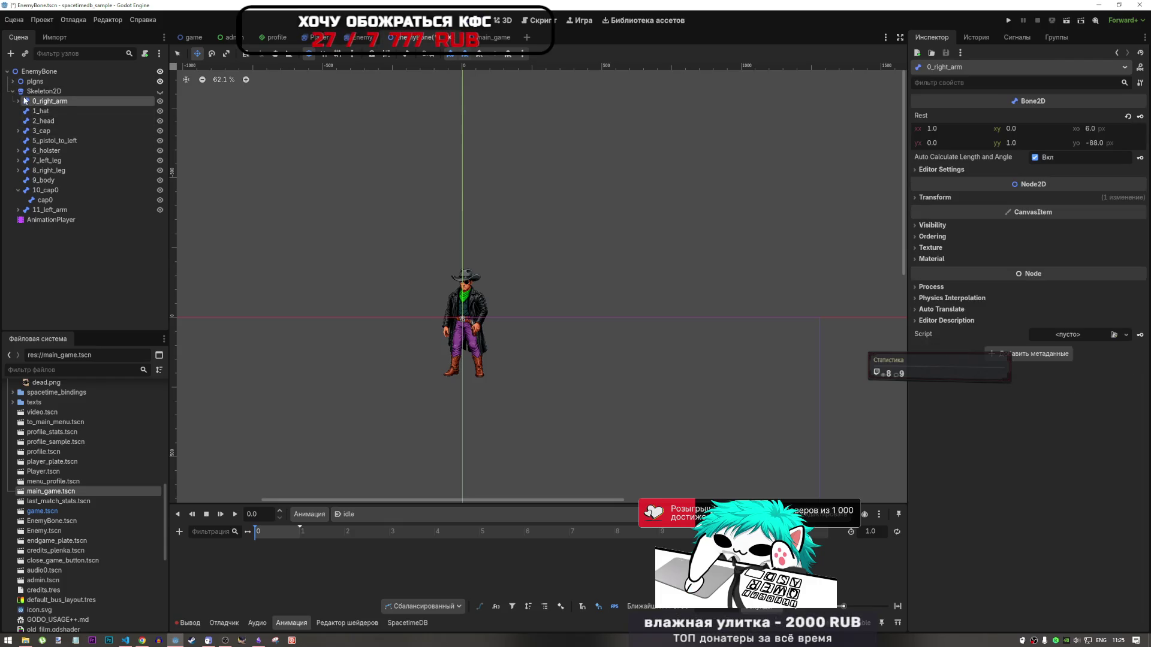
click(160, 92)
scroll(445, 280, up, 5)
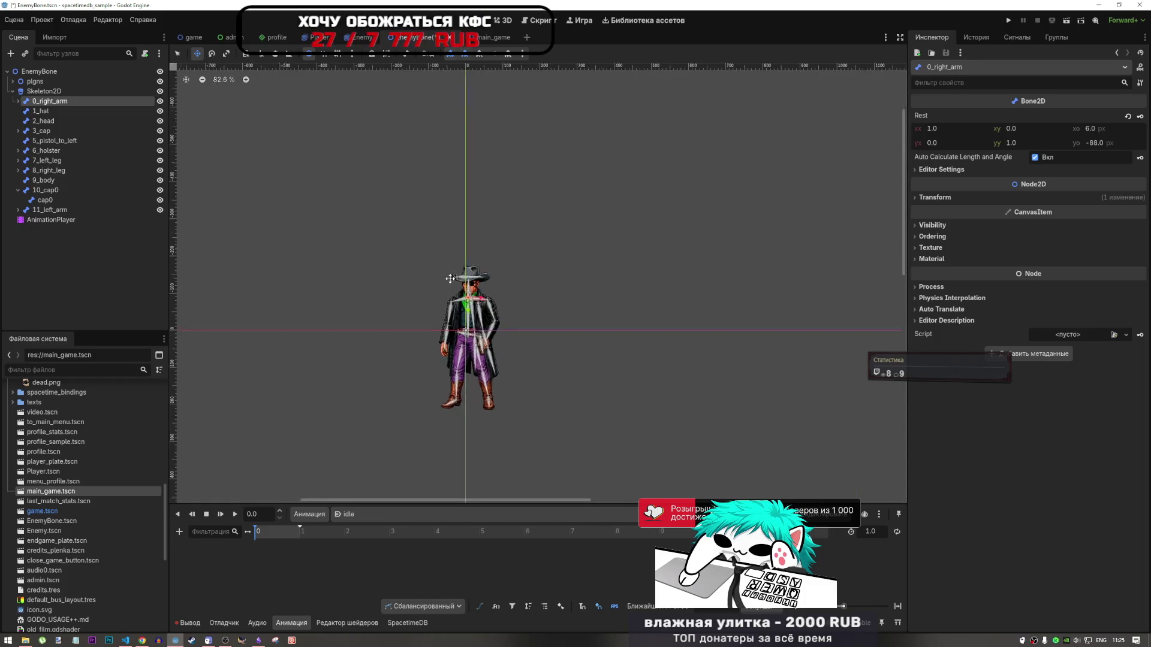
scroll(514, 253, down, 2)
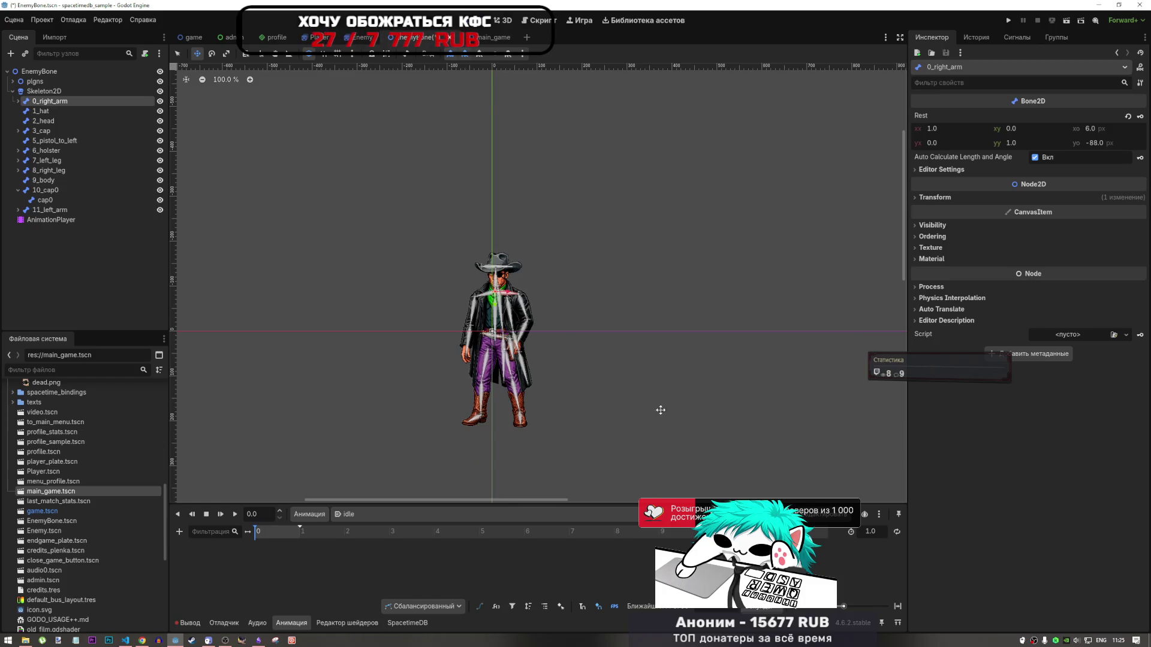
Try lowering 0_right_arm's modulate alpha, then reset it to opaque white
click(940, 226)
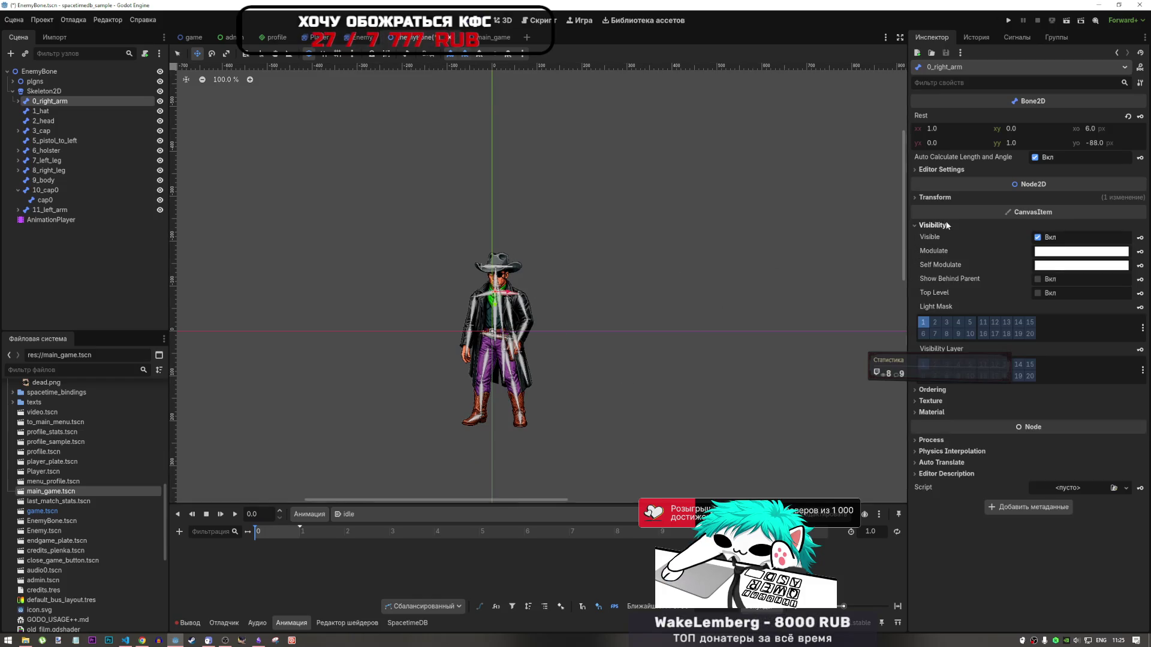
click(1052, 259)
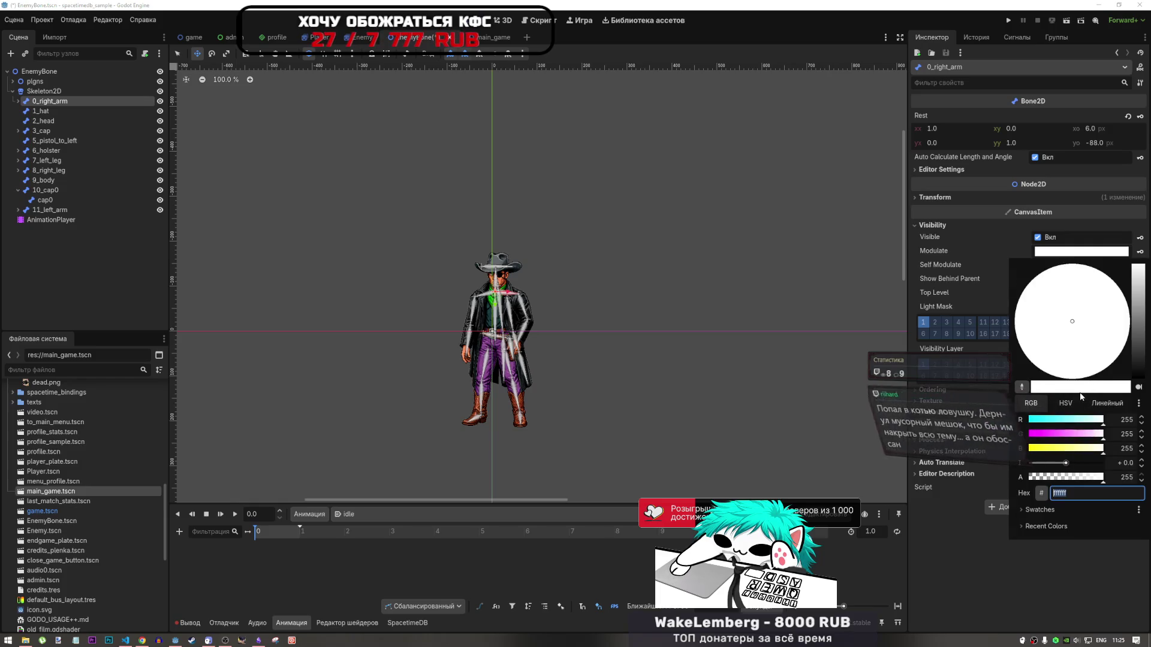
click(1057, 477)
mouse_move(1057, 478)
mouse_down()
mouse_move(1045, 479)
mouse_move(1079, 478)
mouse_move(1066, 477)
mouse_up()
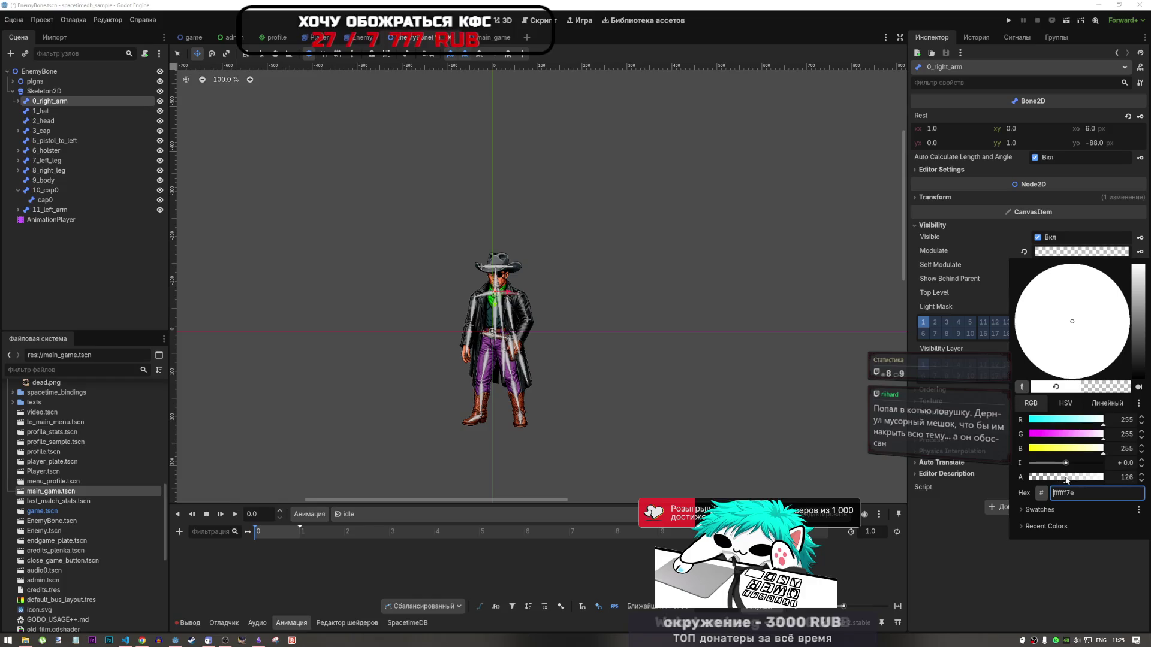
click(1024, 252)
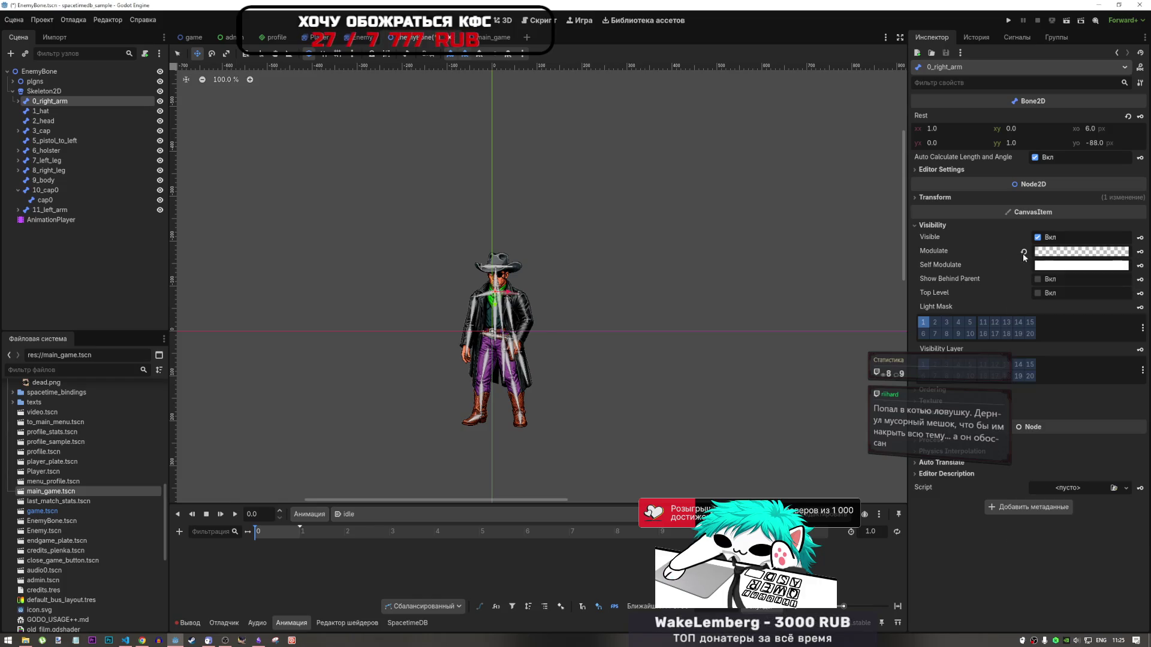
click(1024, 251)
Set Skeleton2D's modulate alpha to 110
click(43, 91)
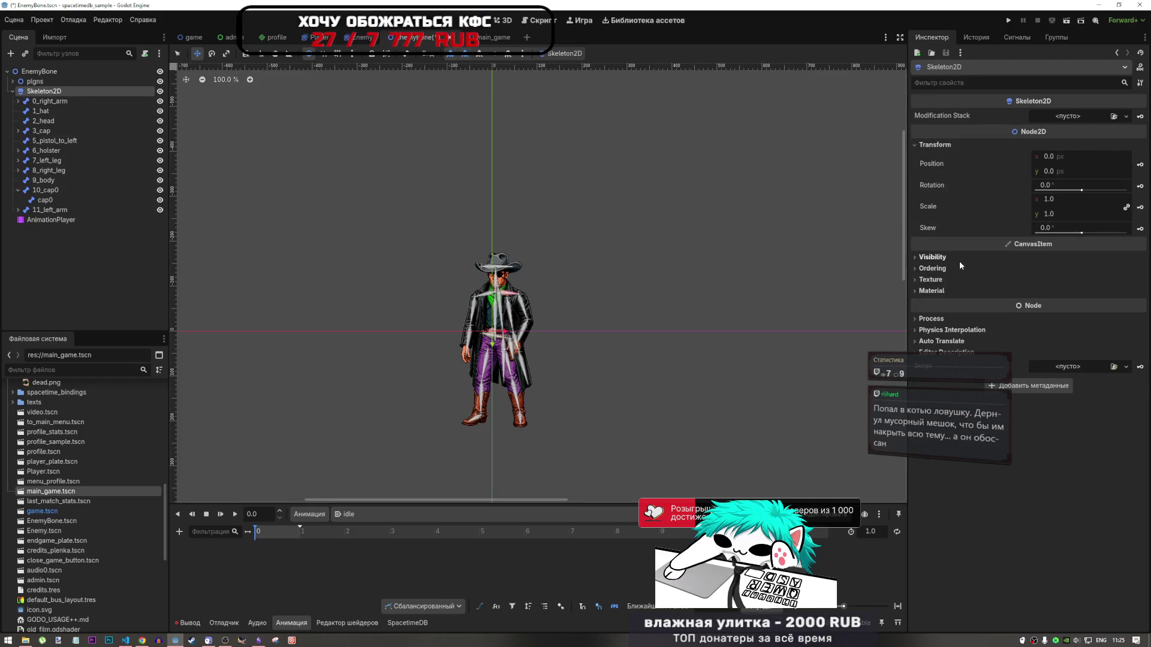
click(959, 259)
click(1108, 284)
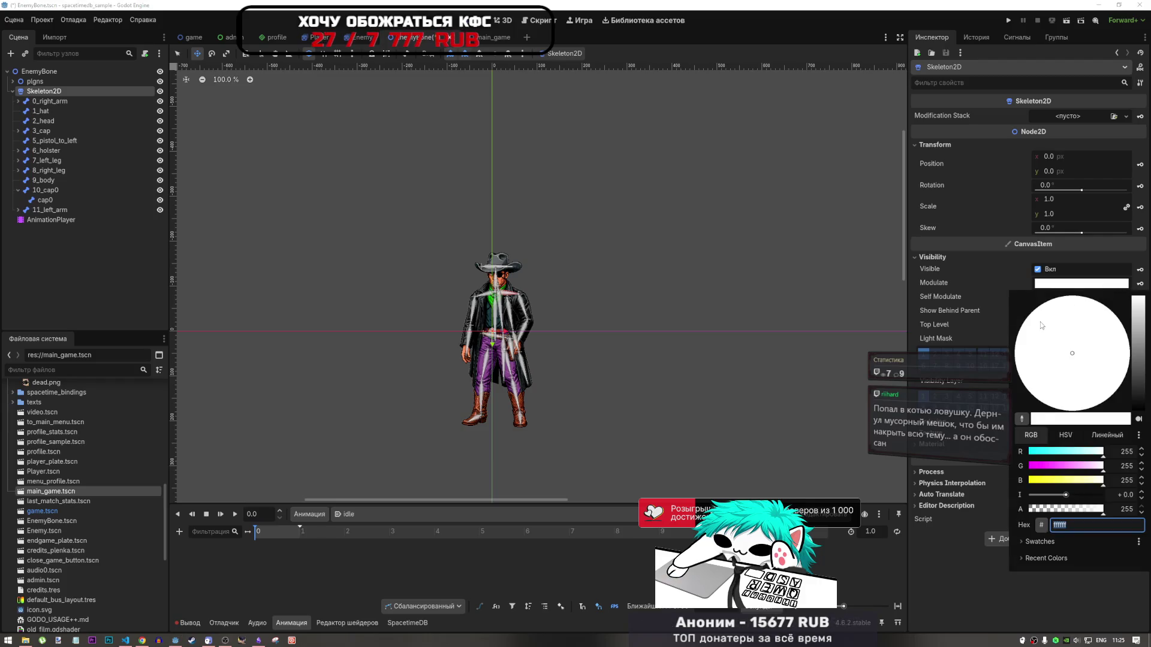
drag(1065, 514, 1062, 514)
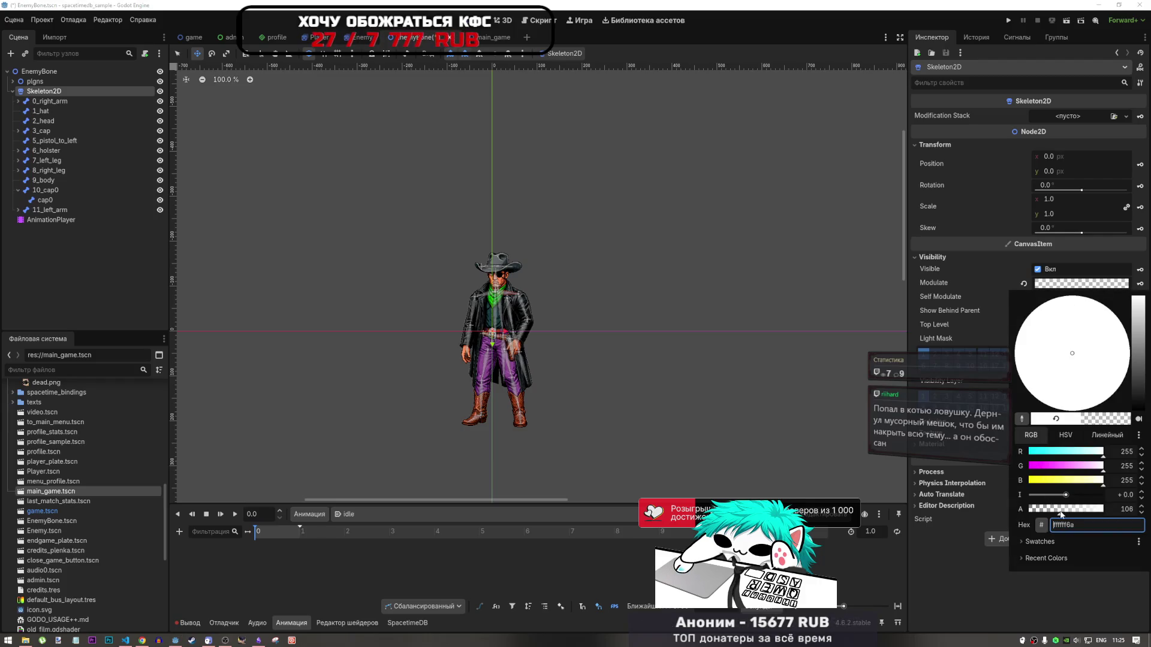
click(516, 257)
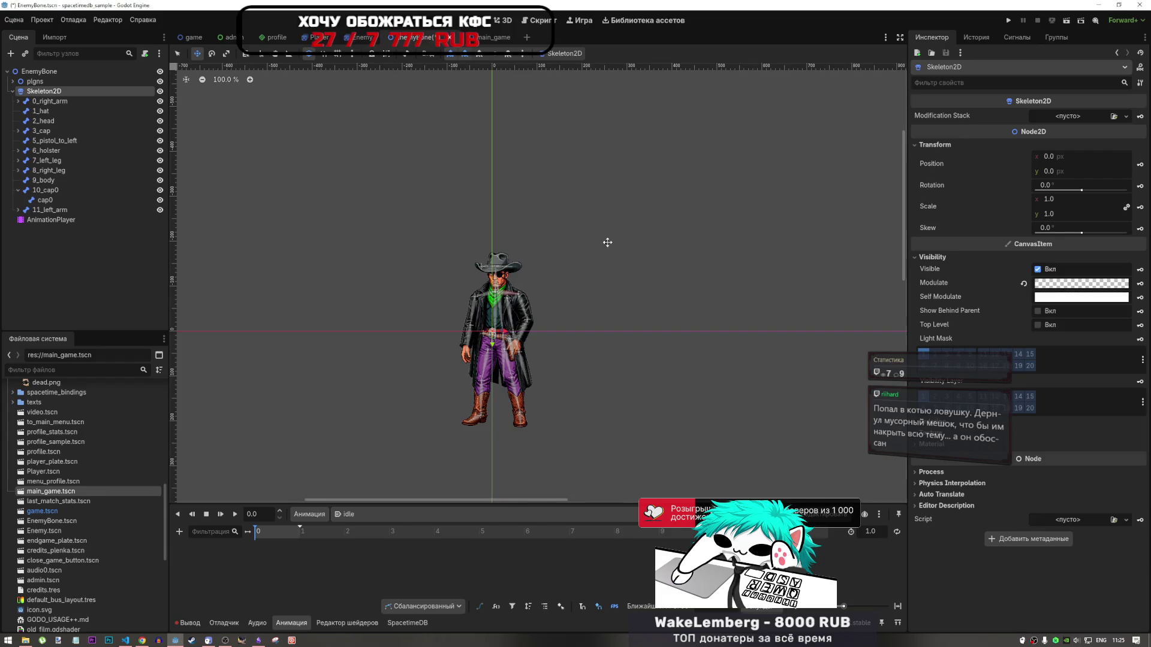
scroll(515, 288, up, 4)
scroll(593, 267, down, 1)
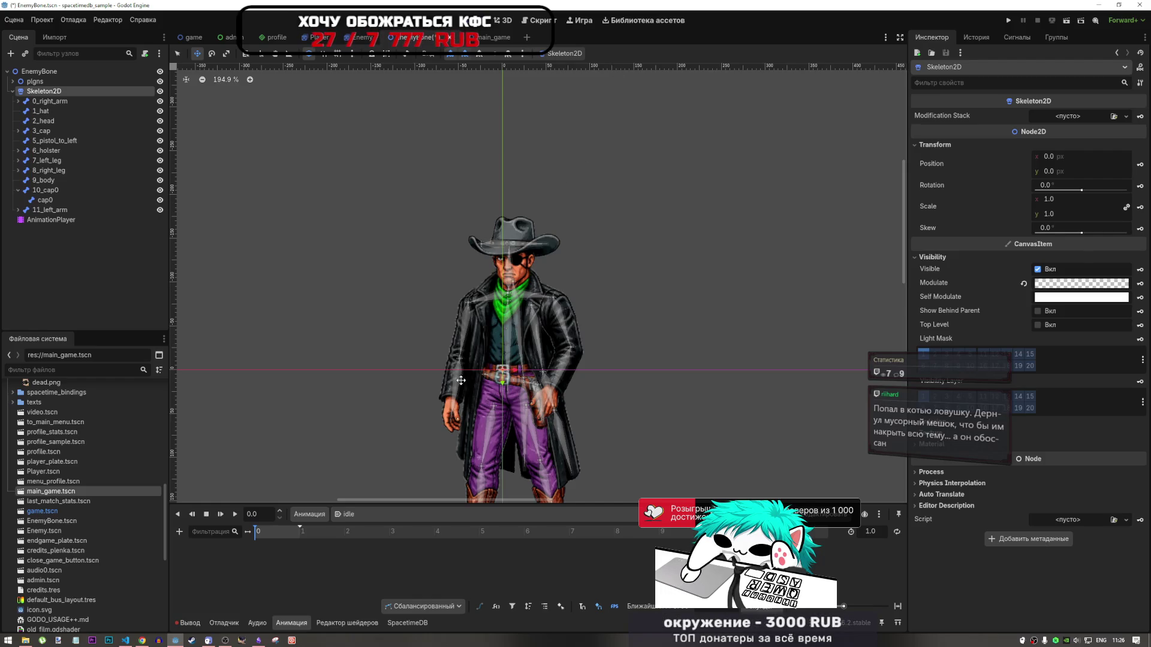
drag(262, 532, 351, 538)
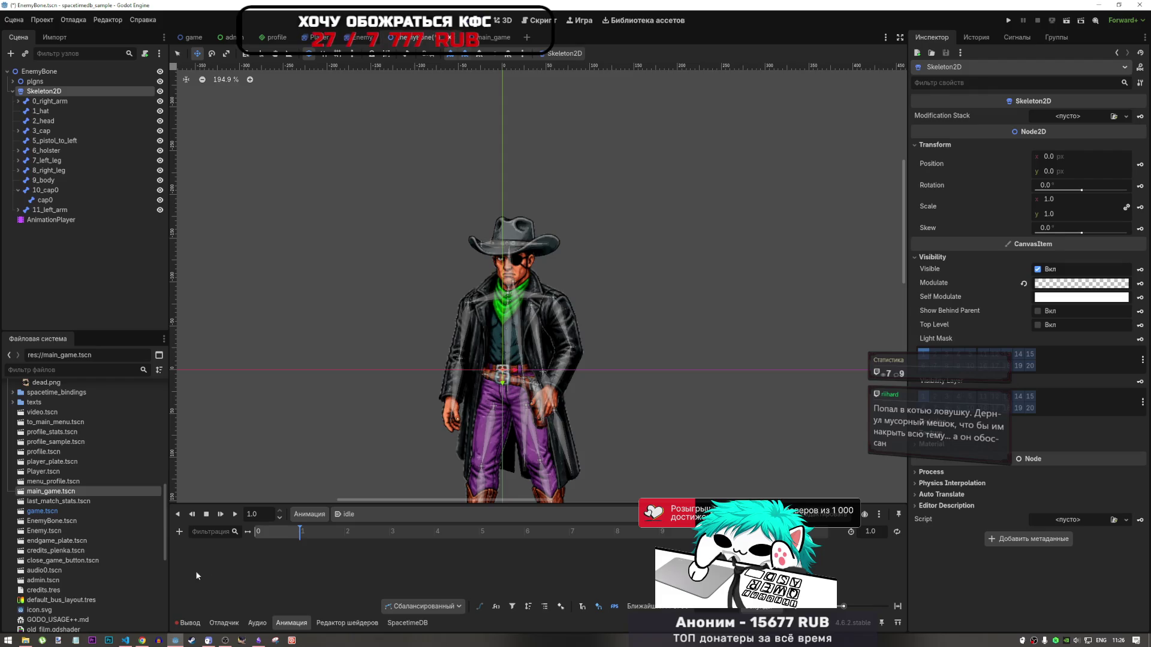
click(352, 515)
click(352, 516)
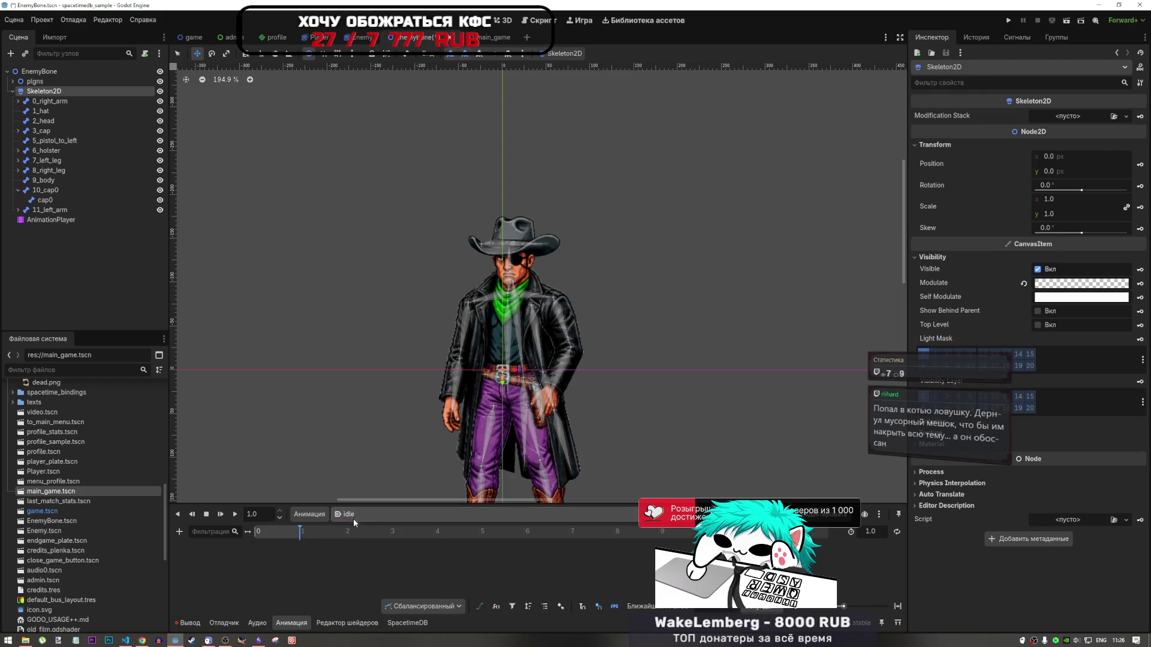
click(354, 516)
click(355, 514)
click(266, 533)
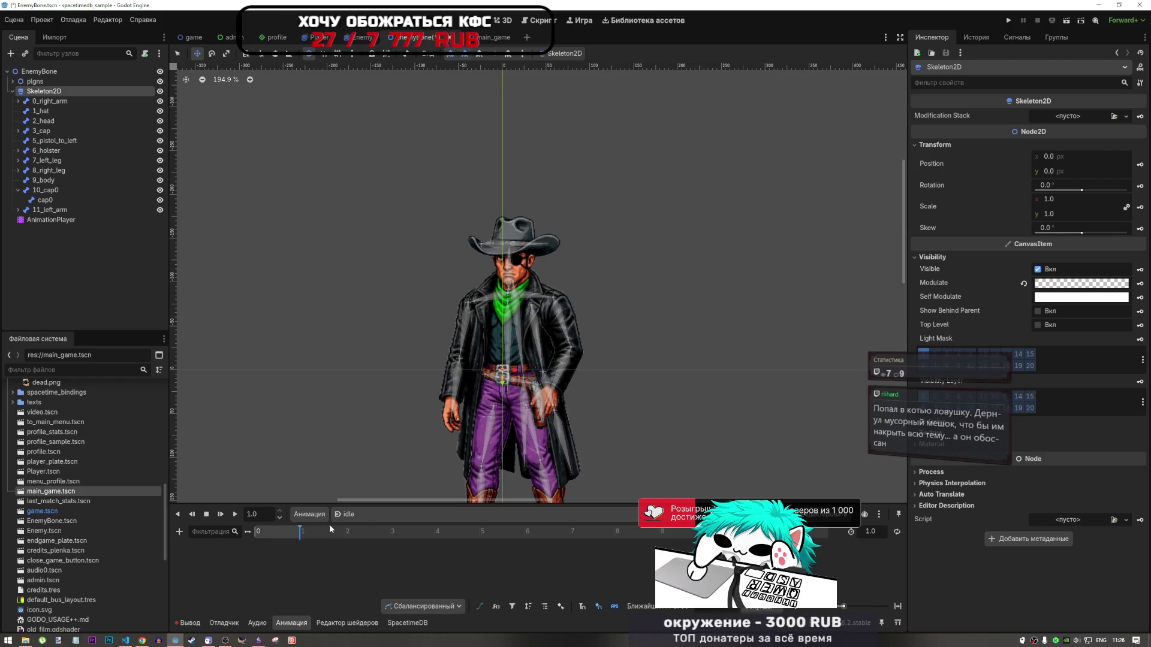
click(350, 515)
click(362, 516)
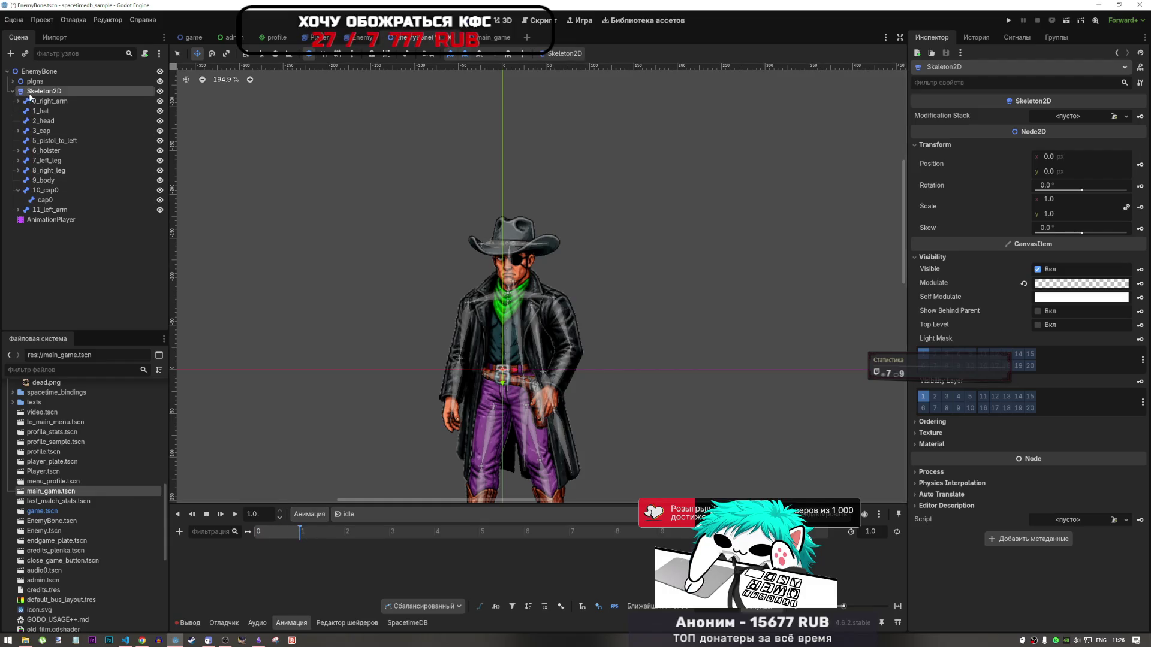
scroll(582, 320, right, 2)
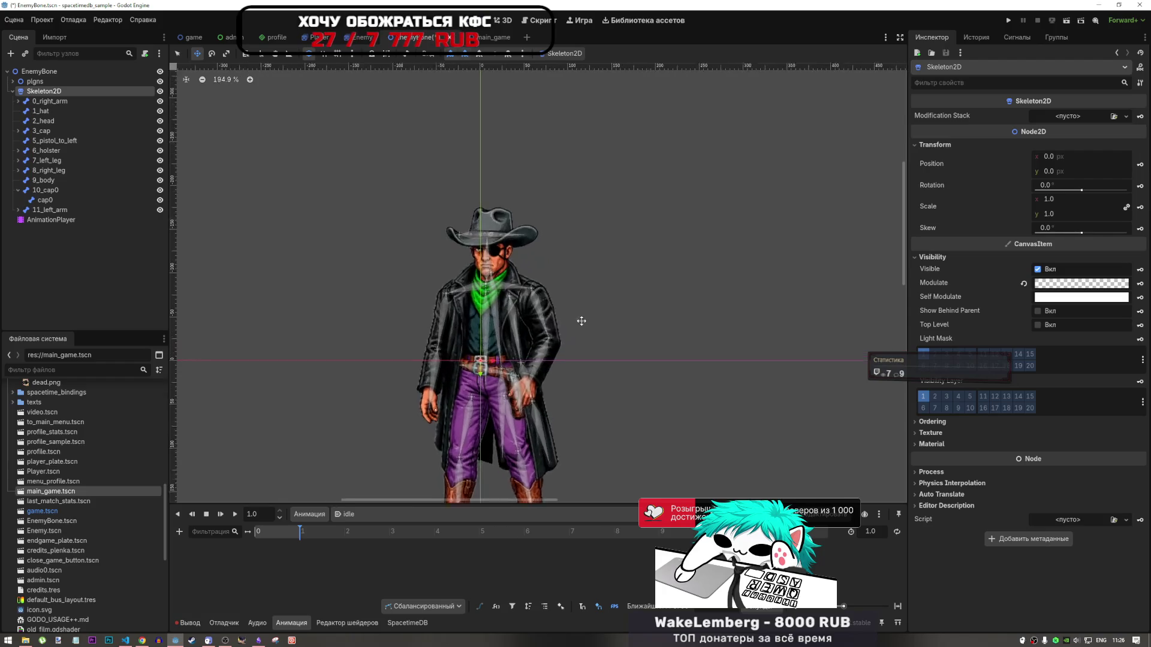
scroll(582, 320, up, 2)
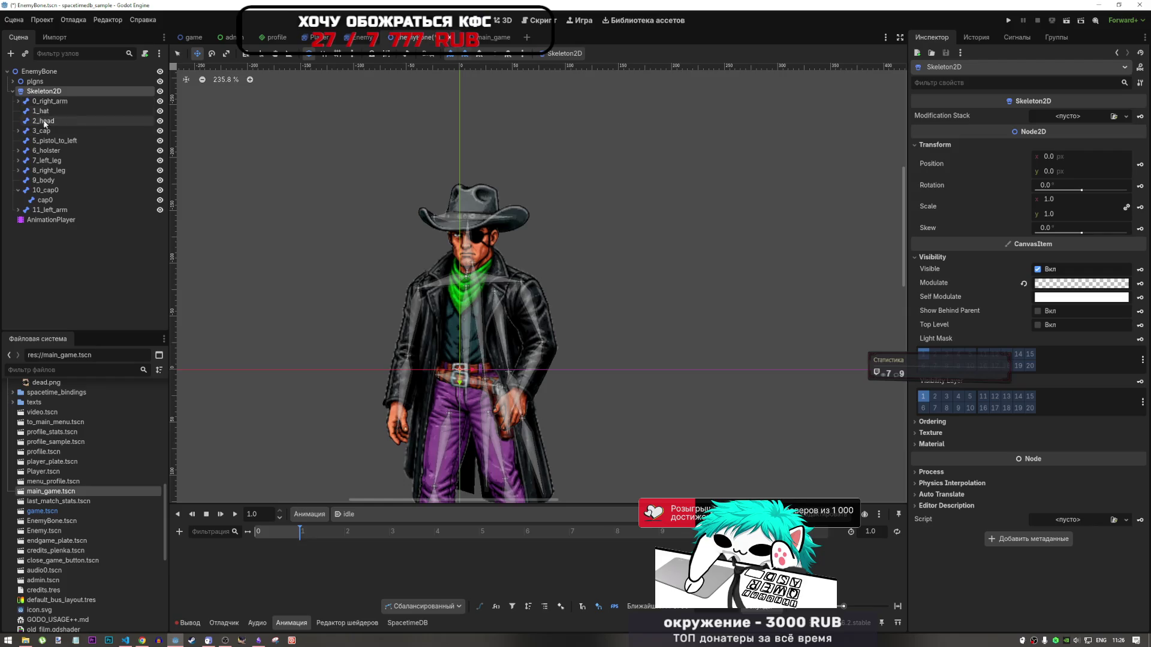
scroll(462, 259, right, 1)
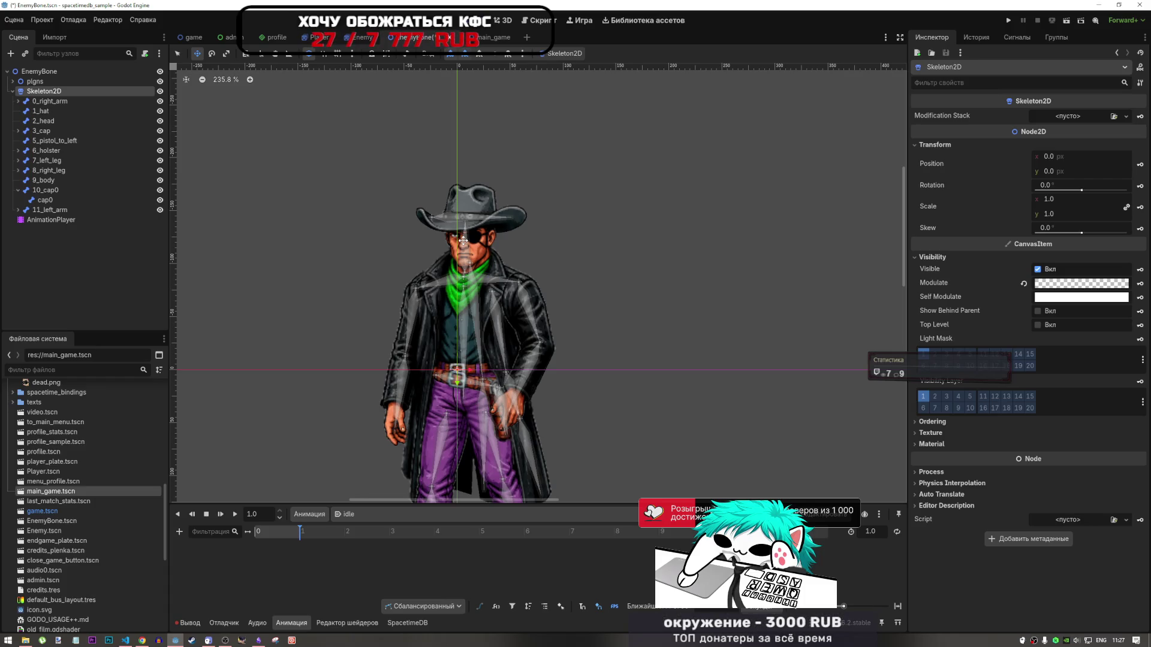
click(37, 103)
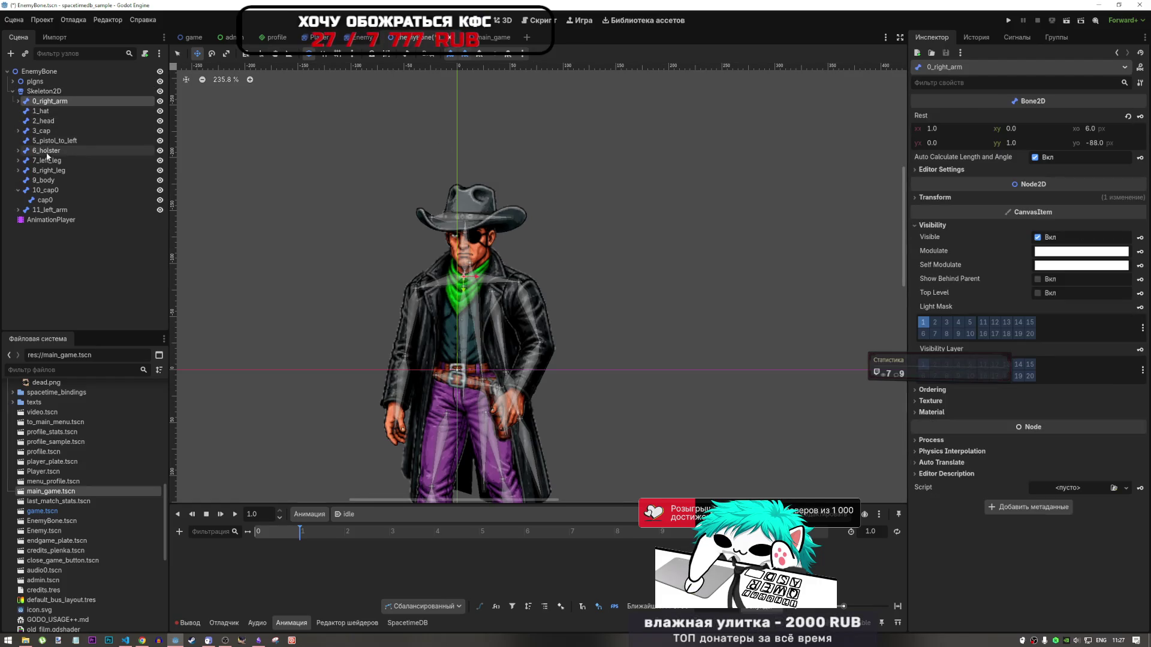
click(48, 122)
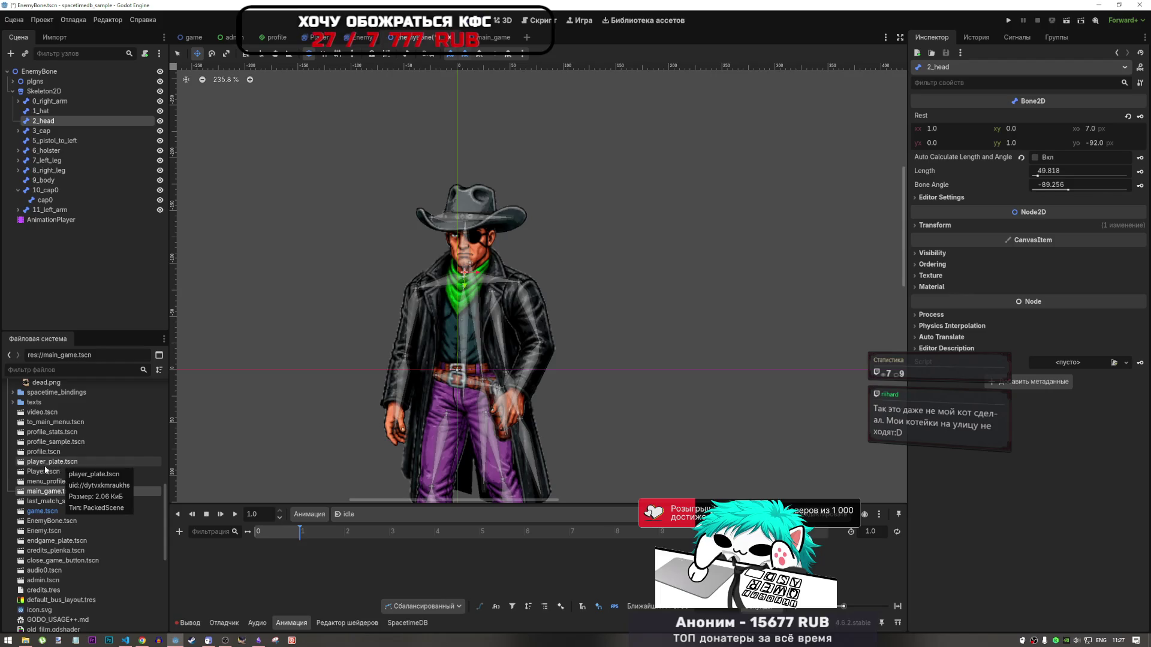
scroll(42, 472, down, 3)
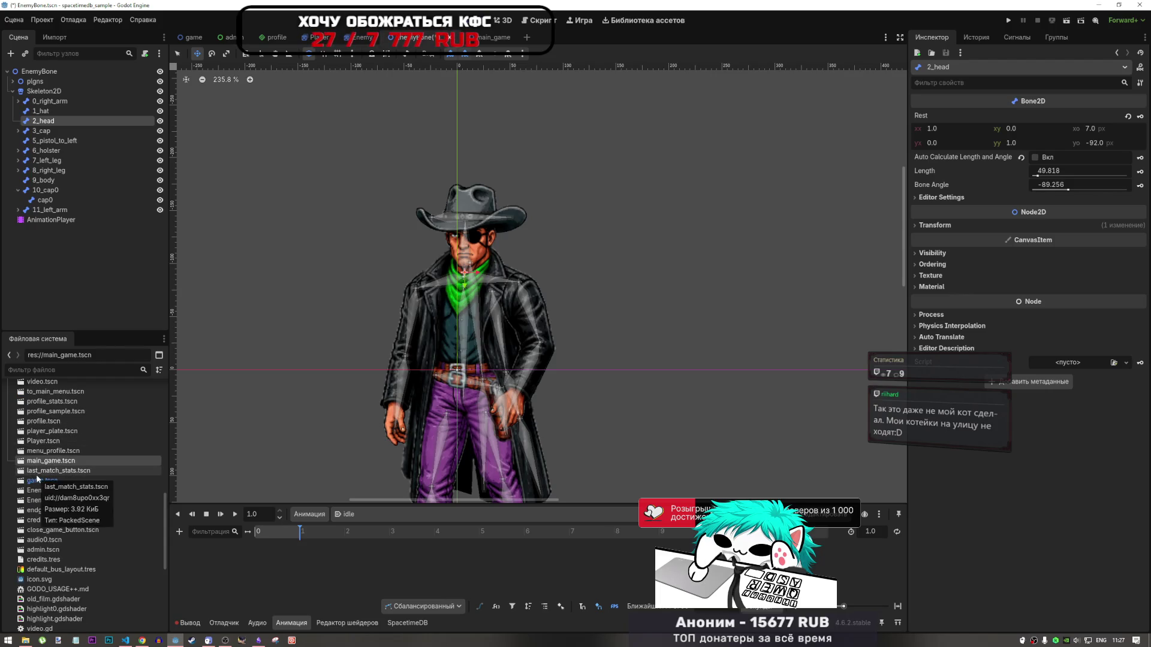
click(37, 480)
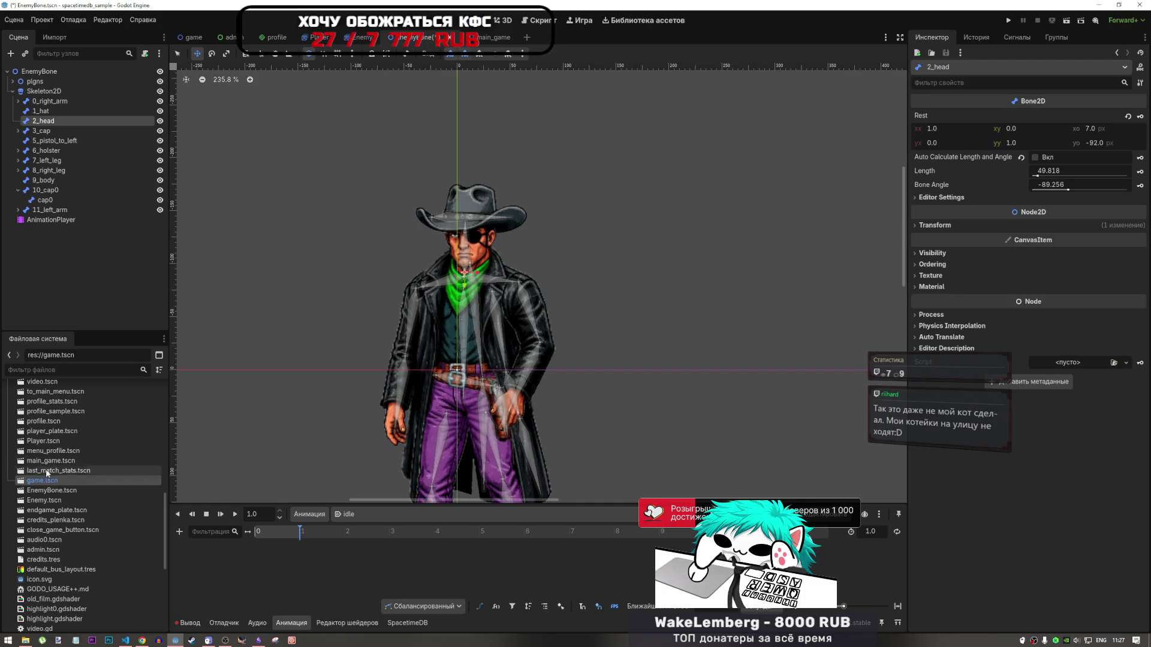
click(46, 461)
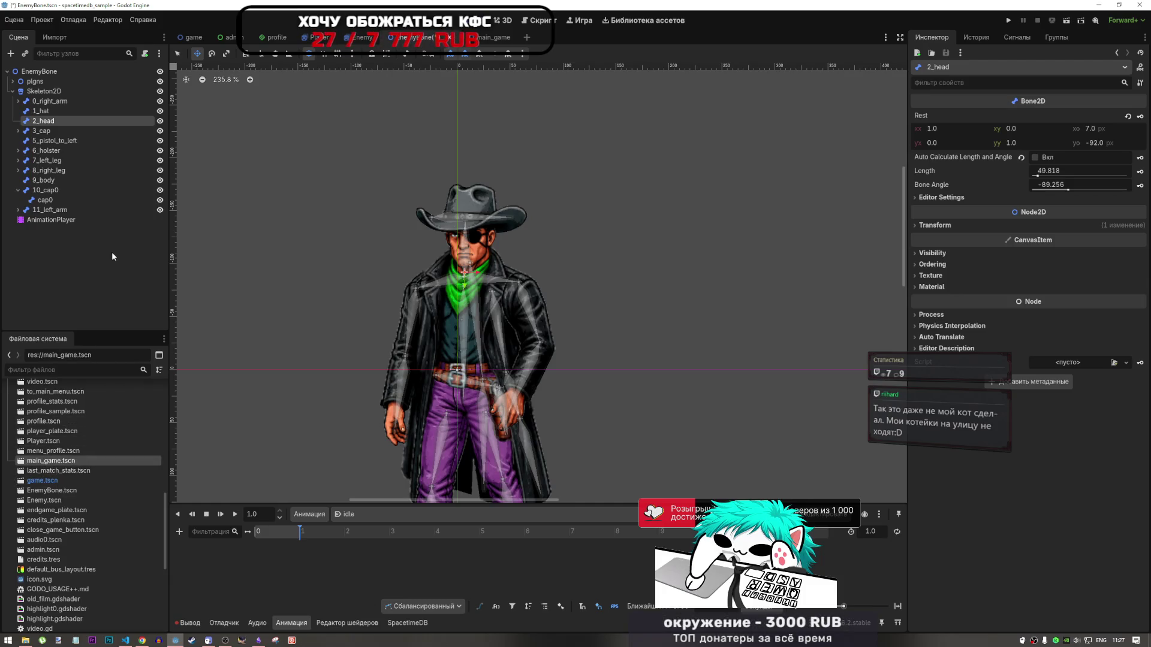
click(52, 132)
scroll(460, 284, up, 3)
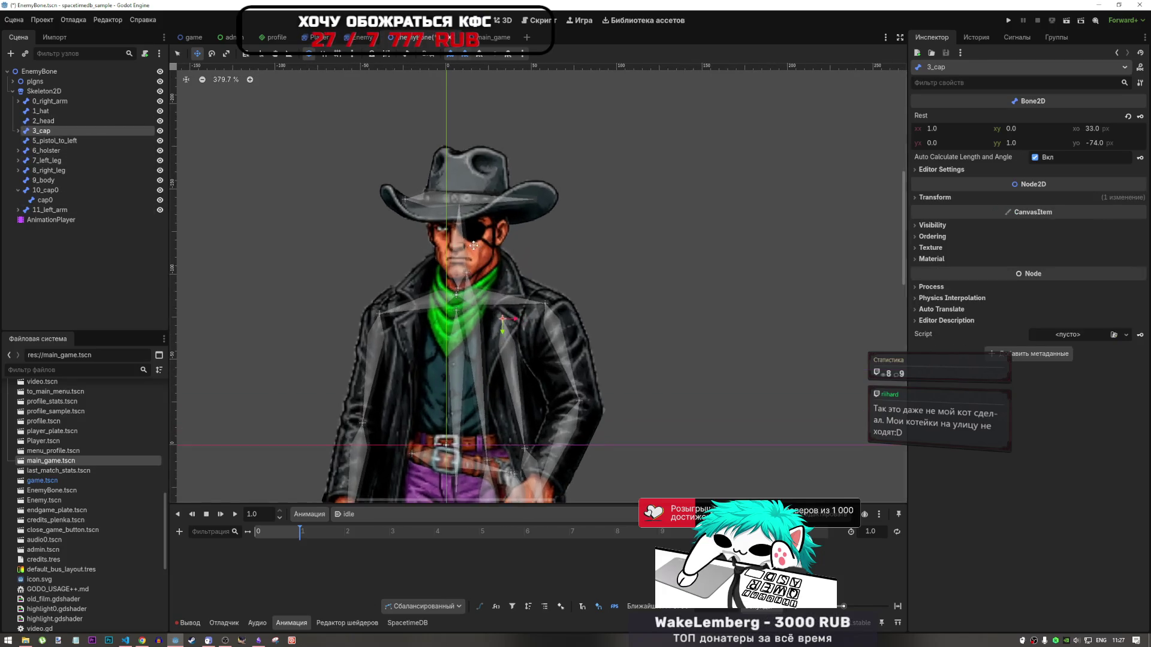
scroll(460, 285, down, 3)
scroll(459, 284, up, 3)
scroll(460, 284, up, 2)
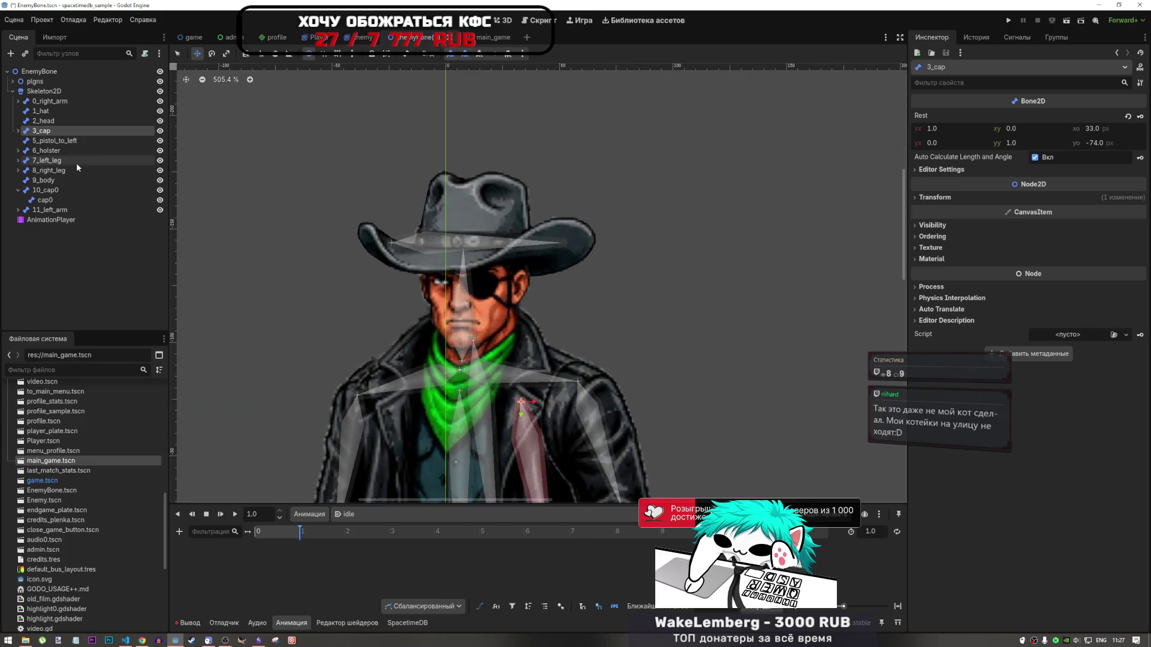
click(46, 122)
scroll(60, 487, down, 2)
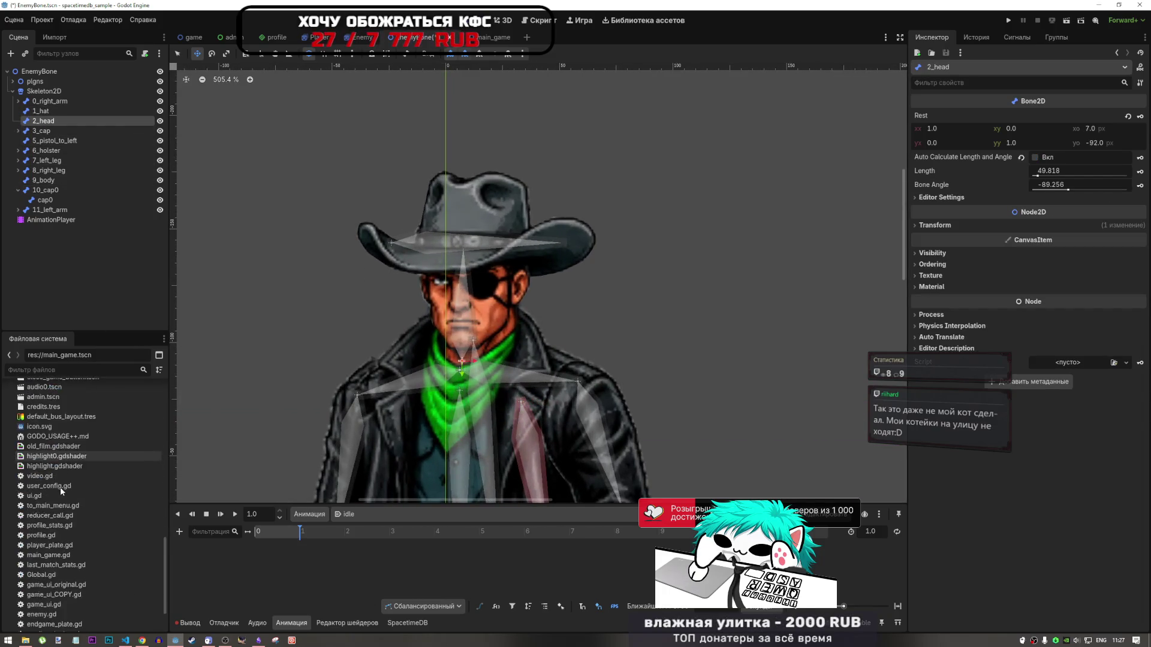
Add an AnimatedSprite2D child under the 2_head bone and dismiss its configuration warning
right_click(54, 124)
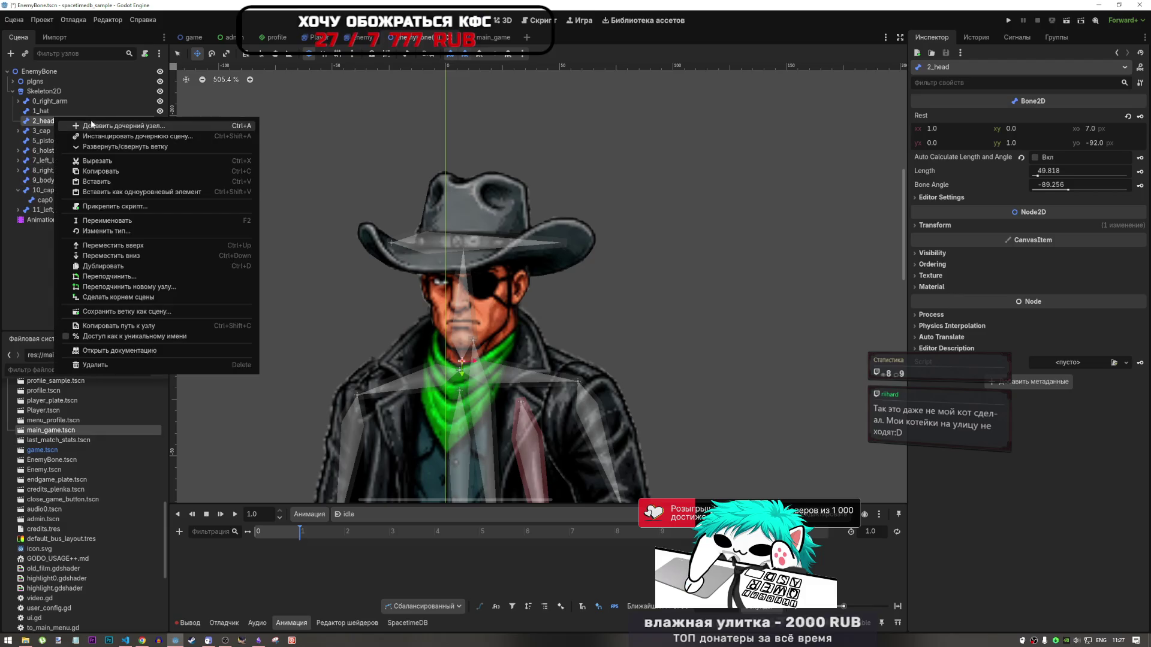
click(129, 124)
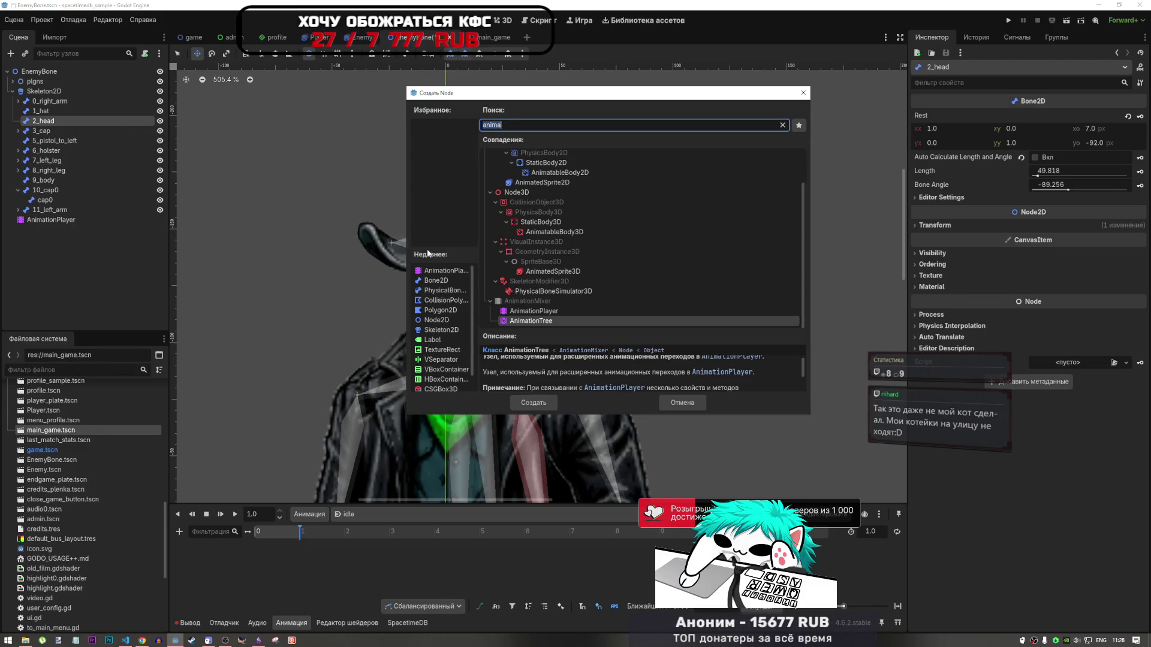
click(540, 182)
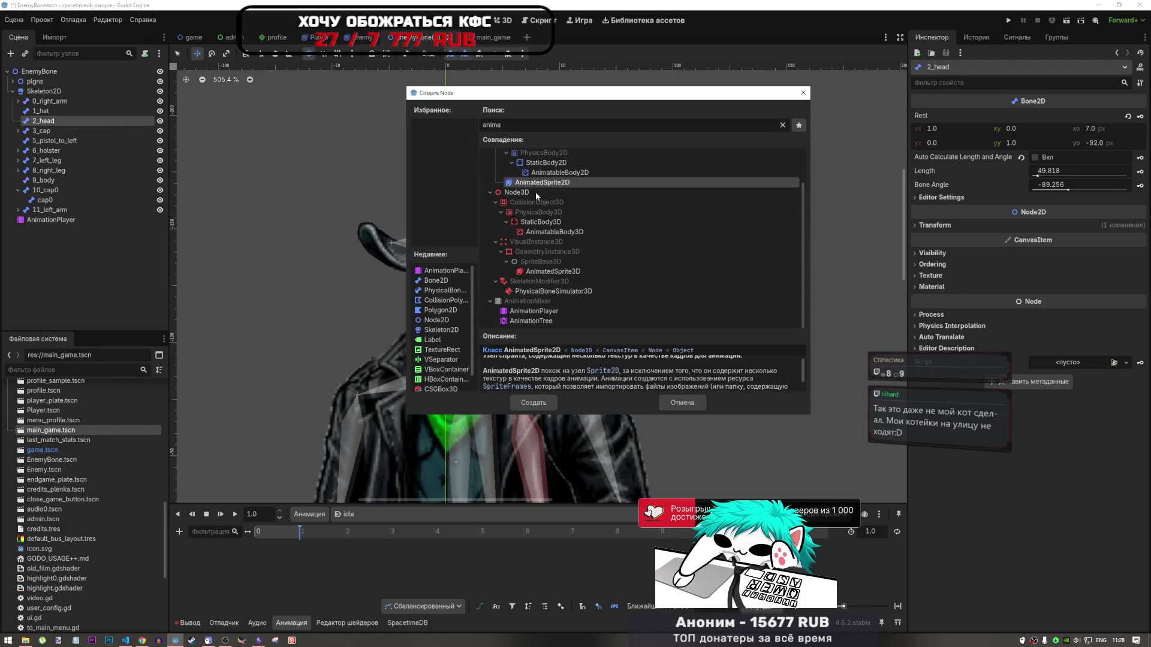
click(533, 403)
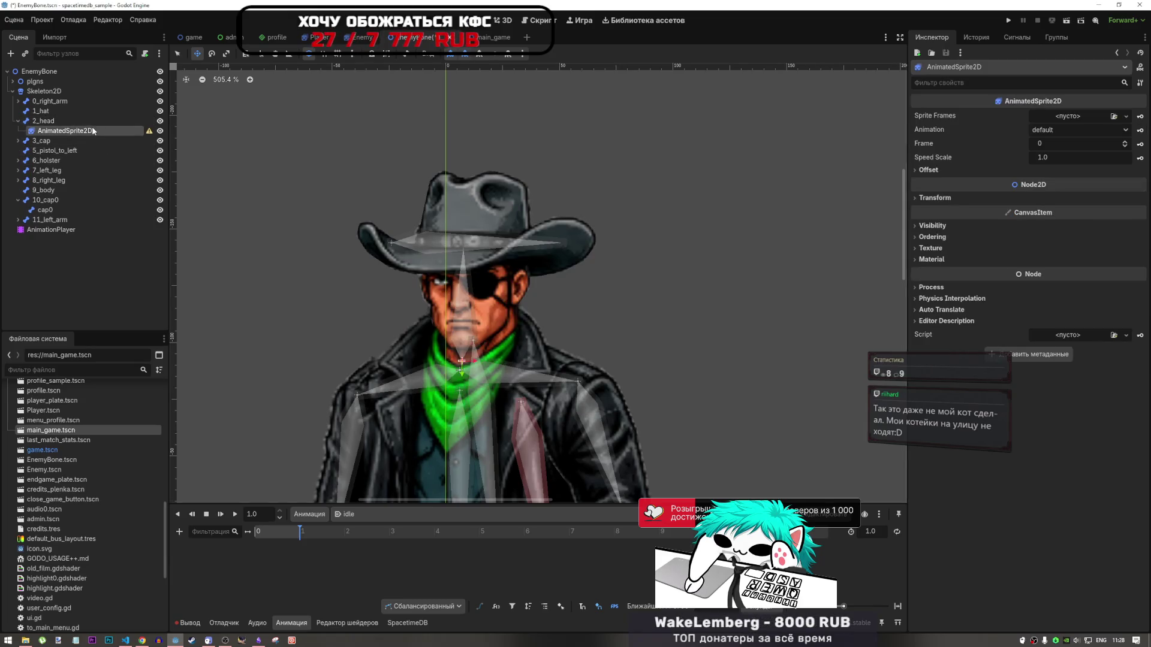
click(149, 131)
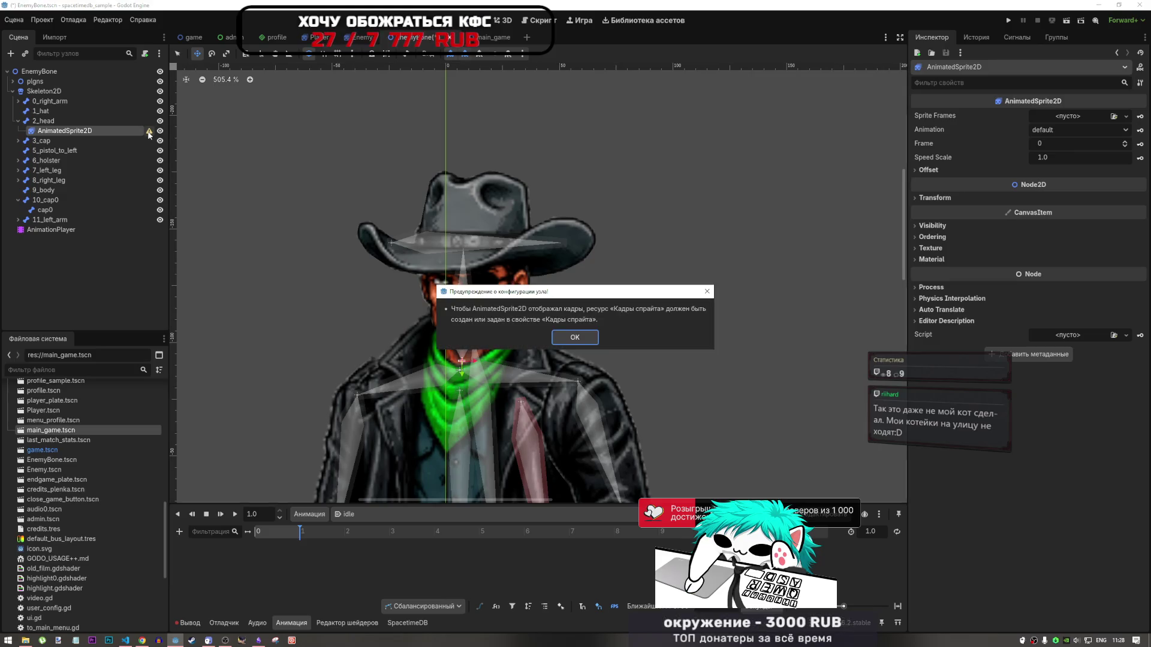
click(575, 338)
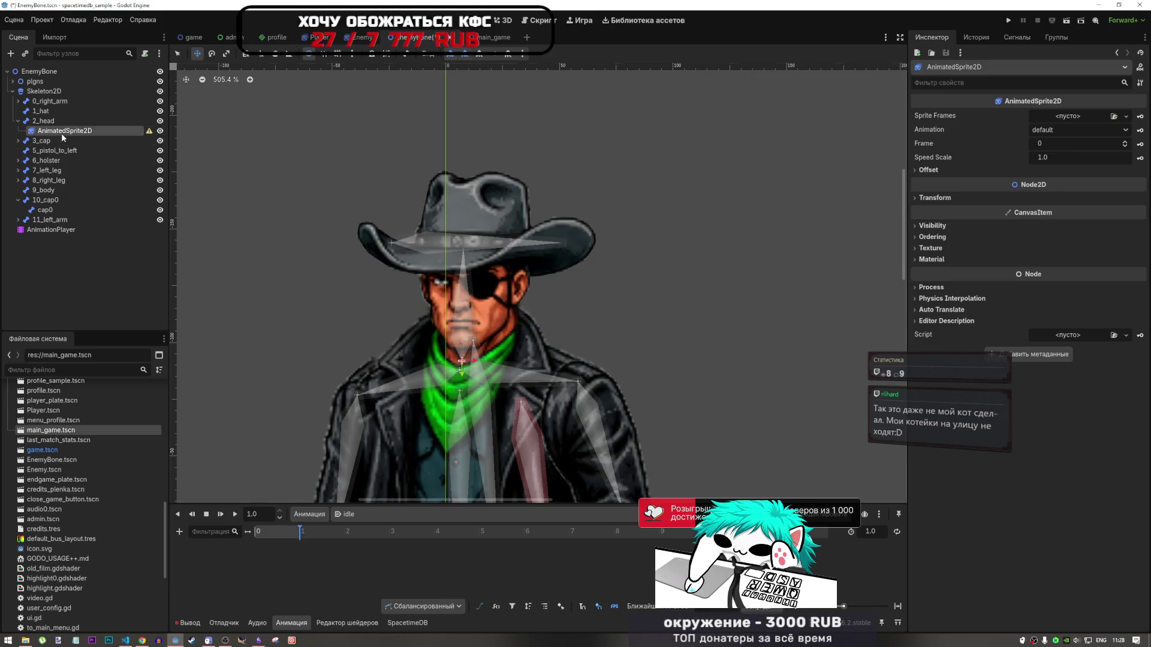
click(45, 120)
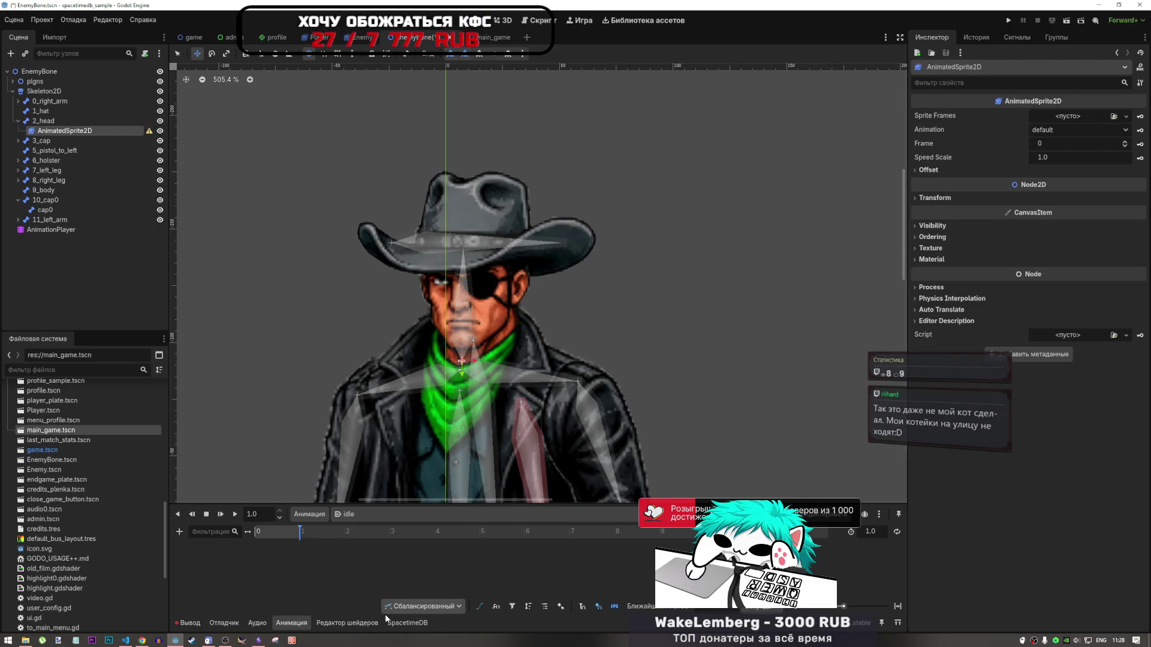
Filter the Output log to errors and clear all its messages
click(329, 621)
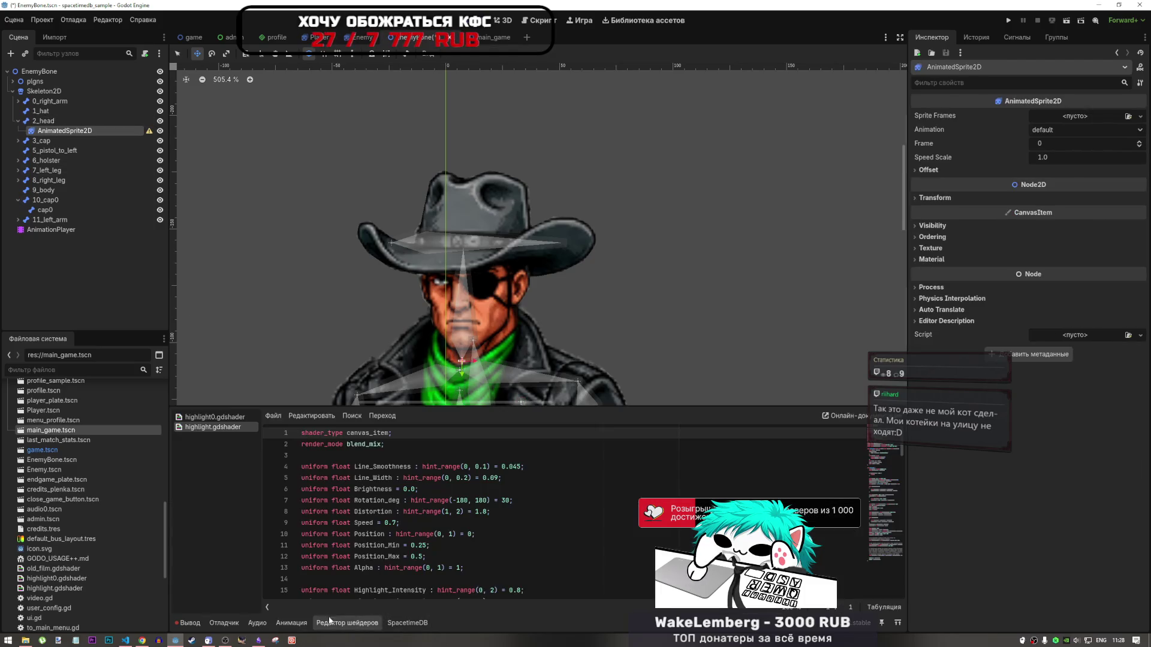
click(191, 623)
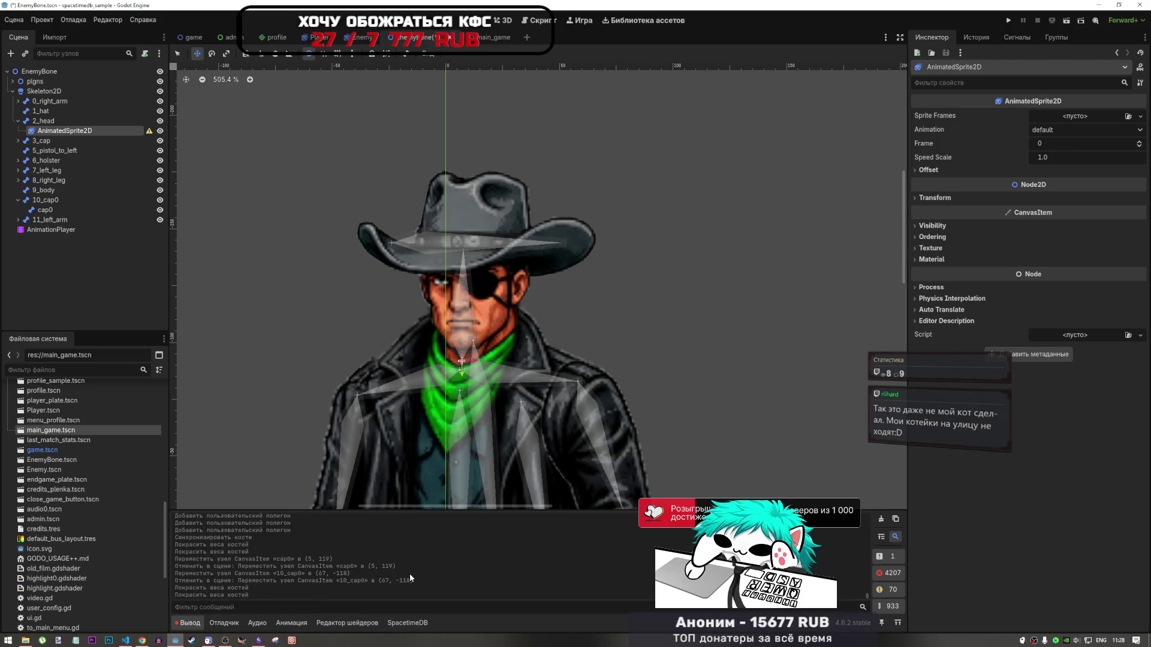
click(888, 573)
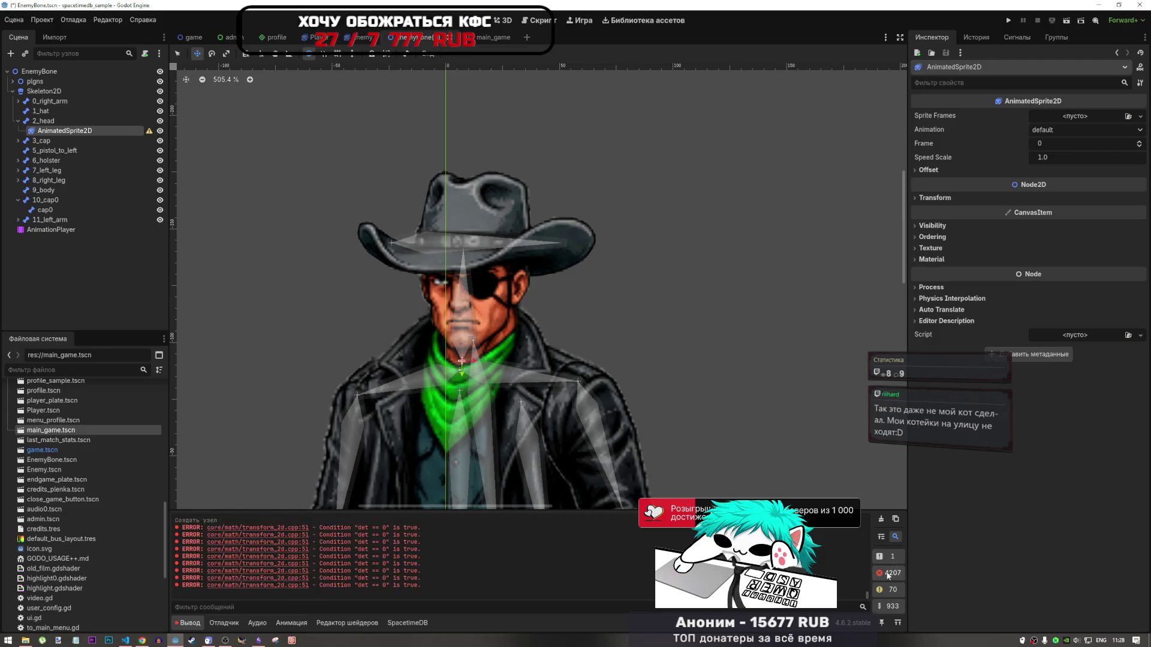
click(881, 520)
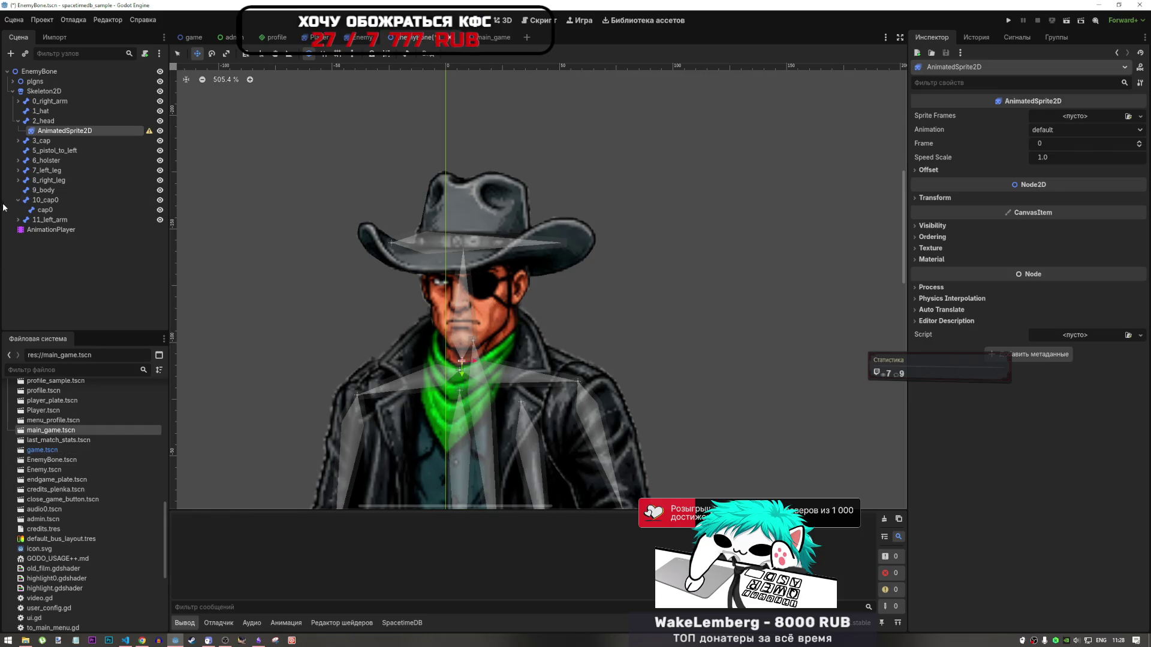
Review and dismiss the AnimatedSprite2D warning, then return to the idle animation timeline
click(60, 121)
click(64, 131)
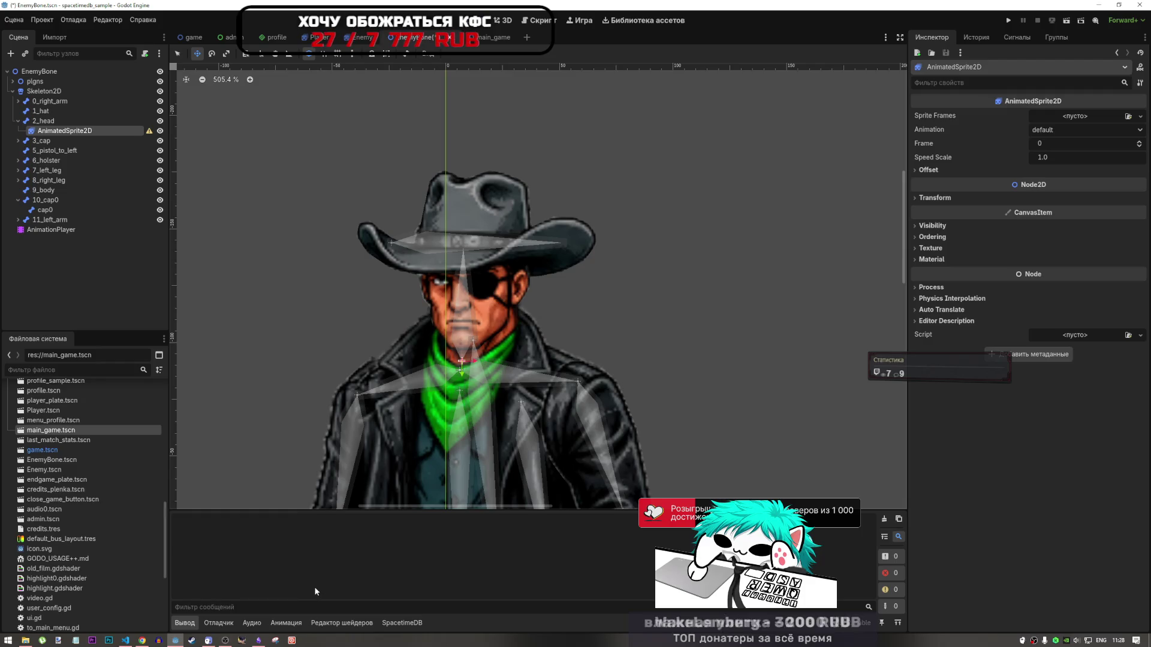
click(148, 131)
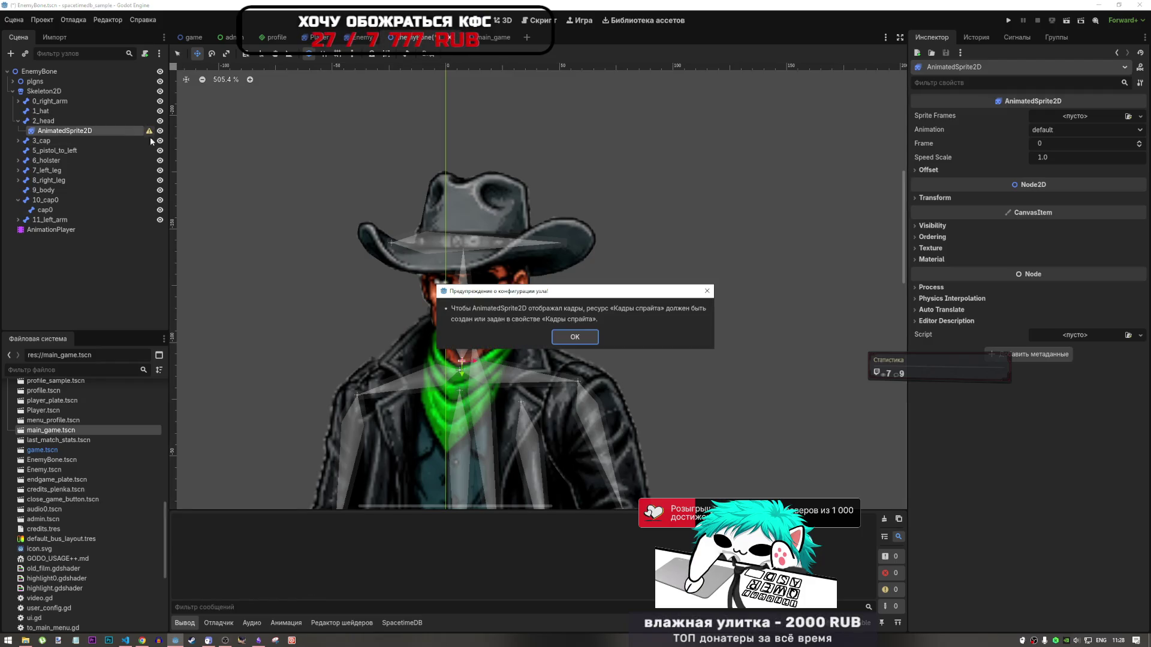
click(566, 340)
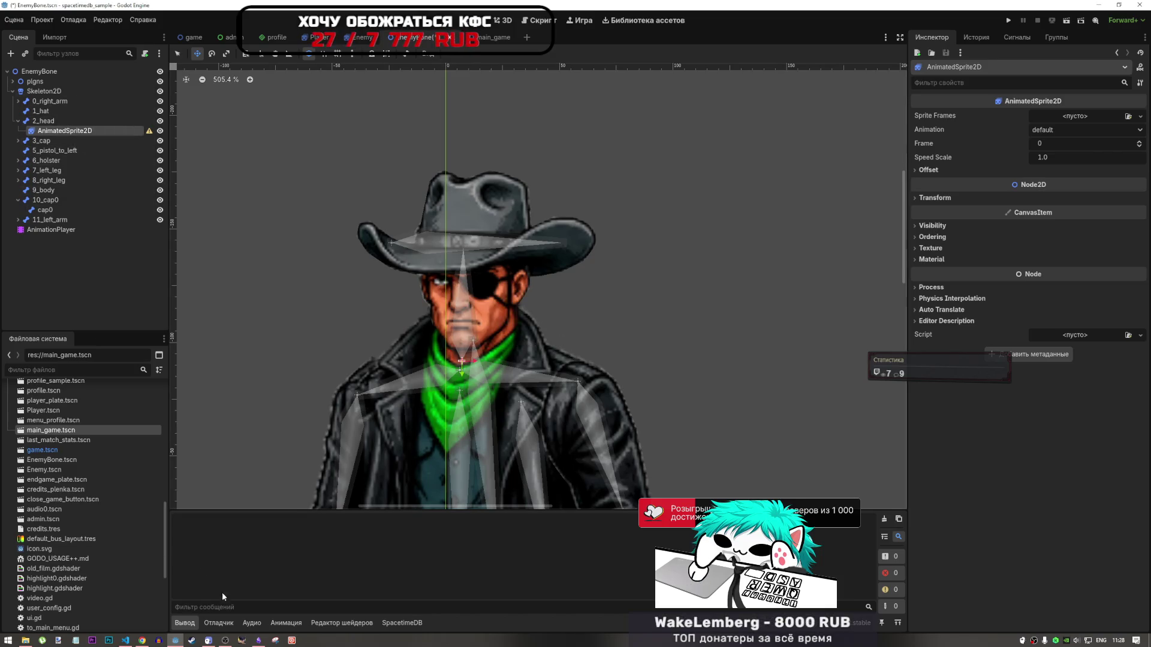
click(282, 623)
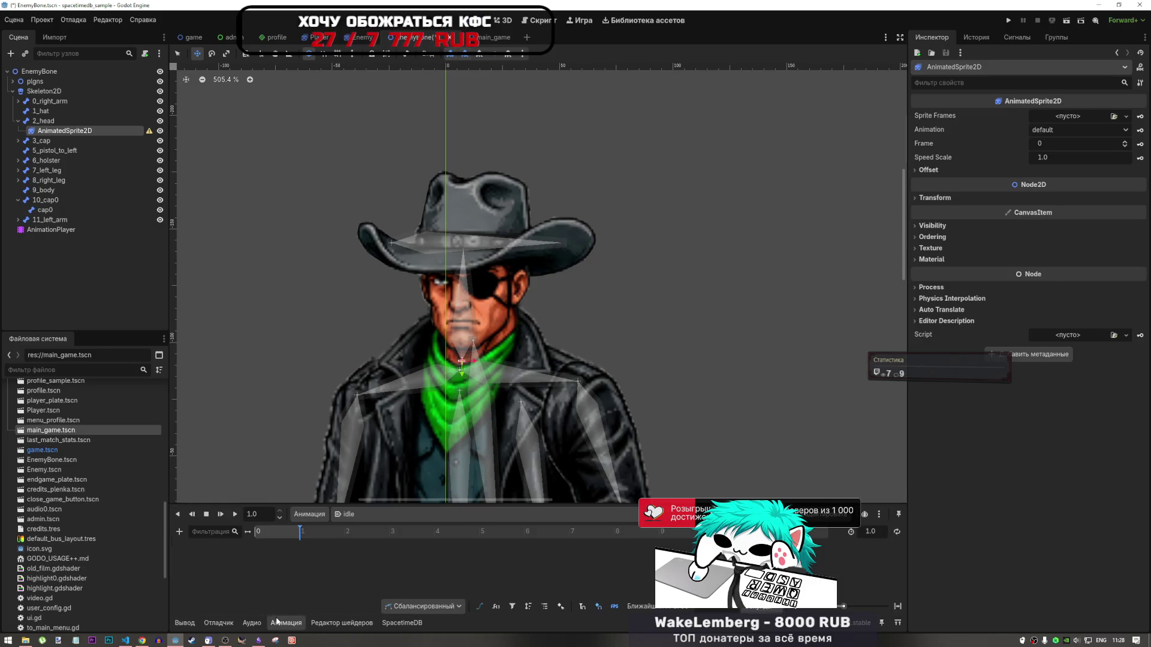
Select the 2_head, AnimatedSprite2D and AnimationPlayer nodes with the animation timeline showing
click(276, 621)
click(275, 620)
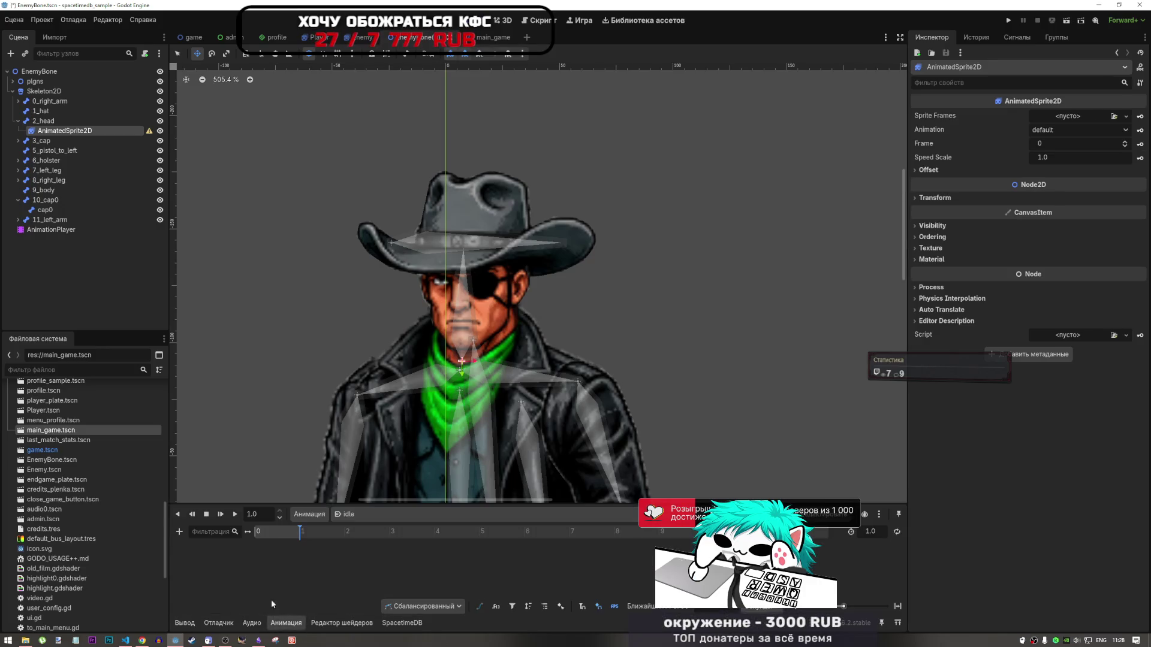
click(44, 121)
click(49, 132)
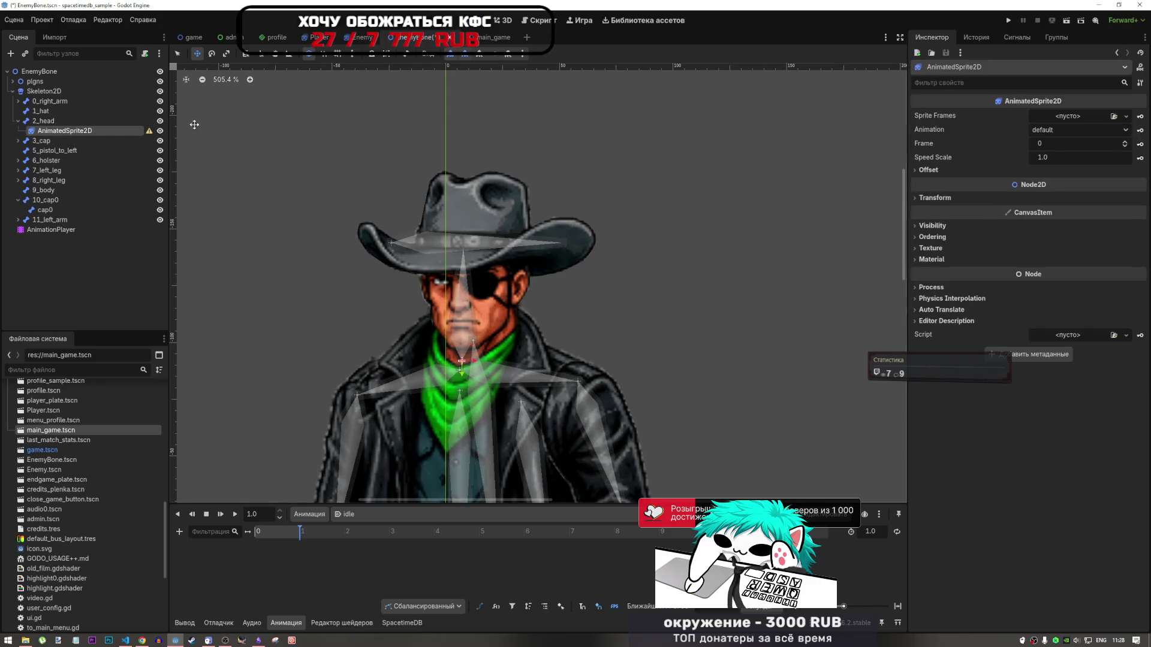
click(51, 229)
click(61, 221)
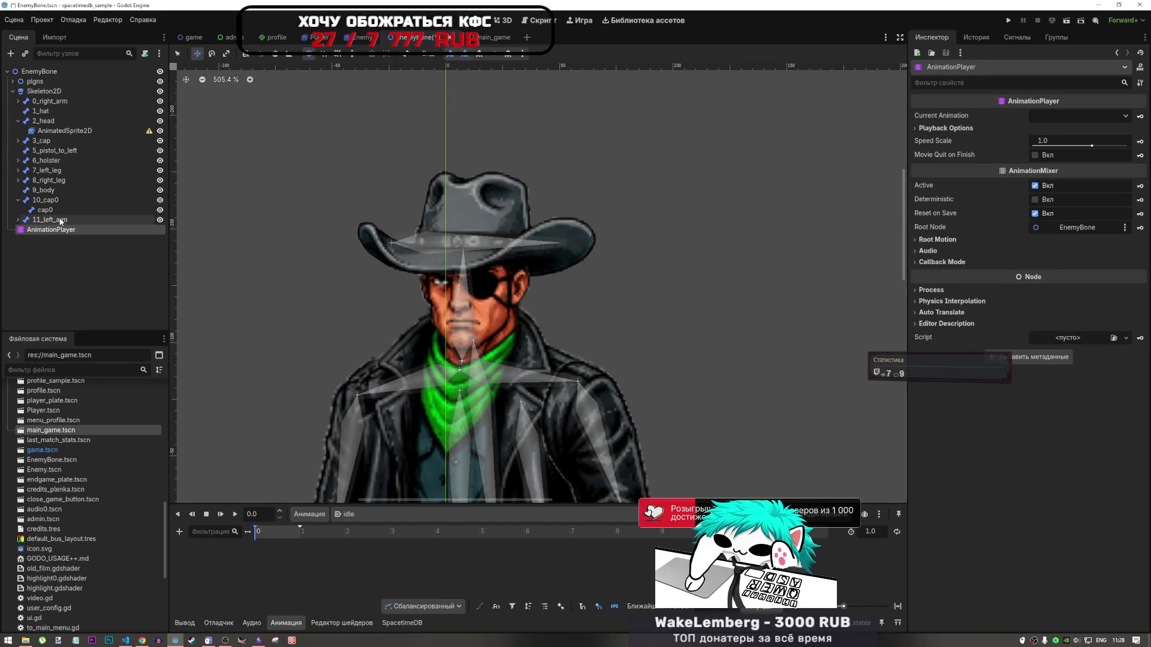
click(329, 623)
click(300, 624)
Check the animation options and audio bus layout, returning to the animation timeline
click(316, 517)
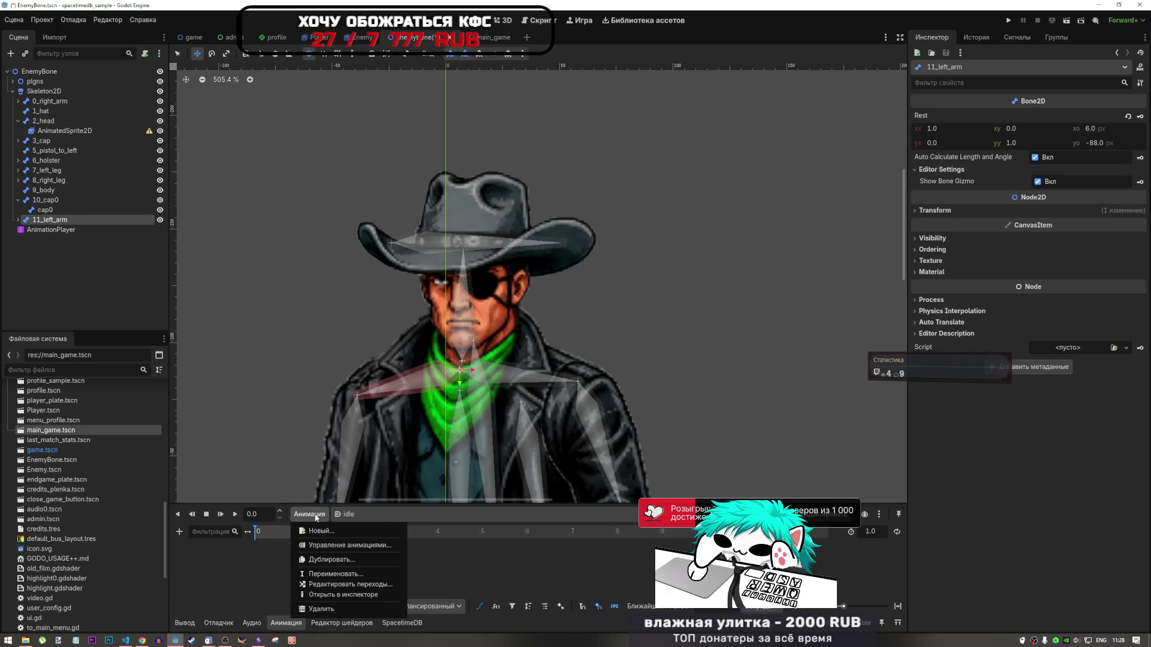
click(229, 563)
click(56, 234)
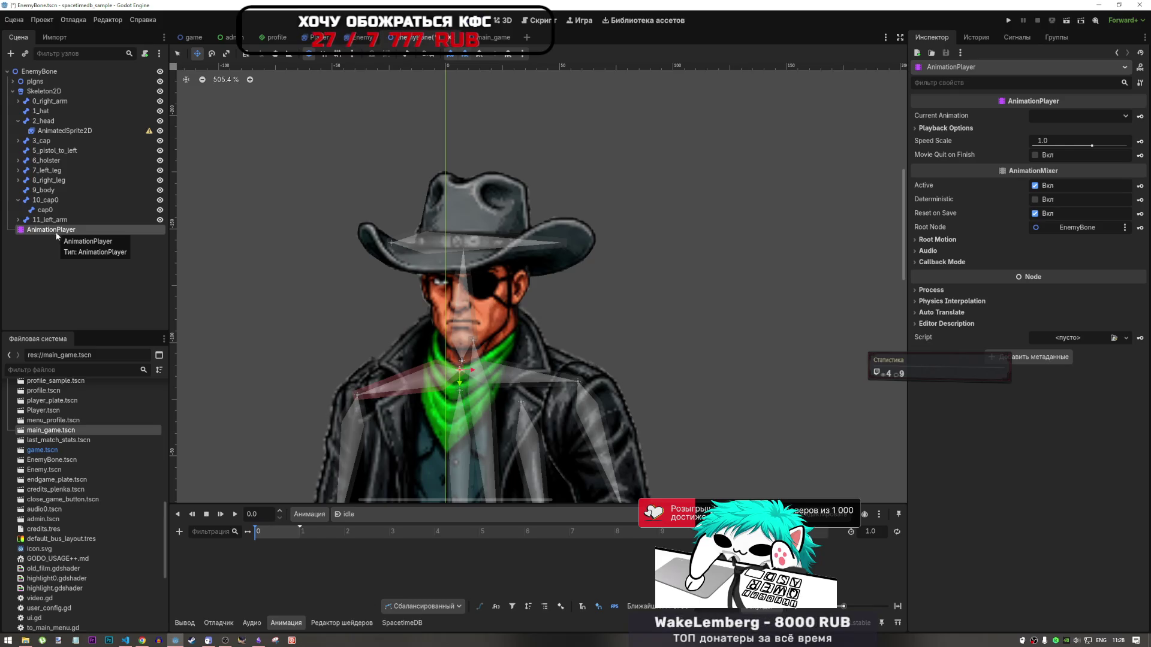
click(332, 624)
click(286, 624)
click(252, 624)
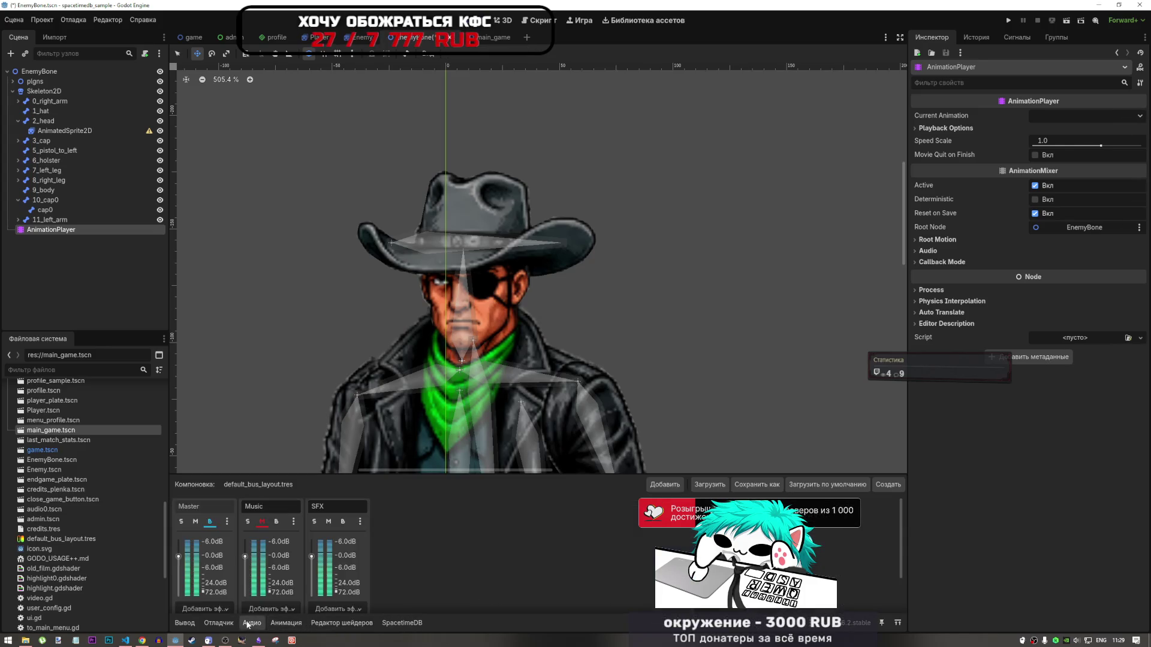
click(277, 624)
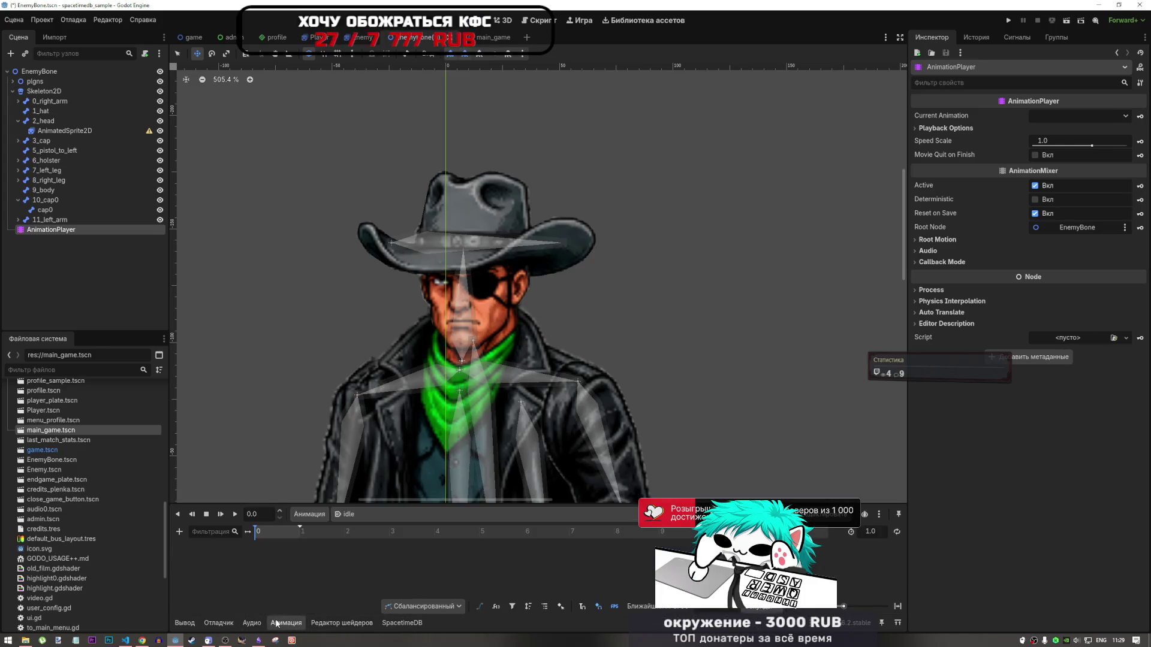
Centre the view on the AnimatedSprite2D, then delete the AnimationPlayer node
click(82, 130)
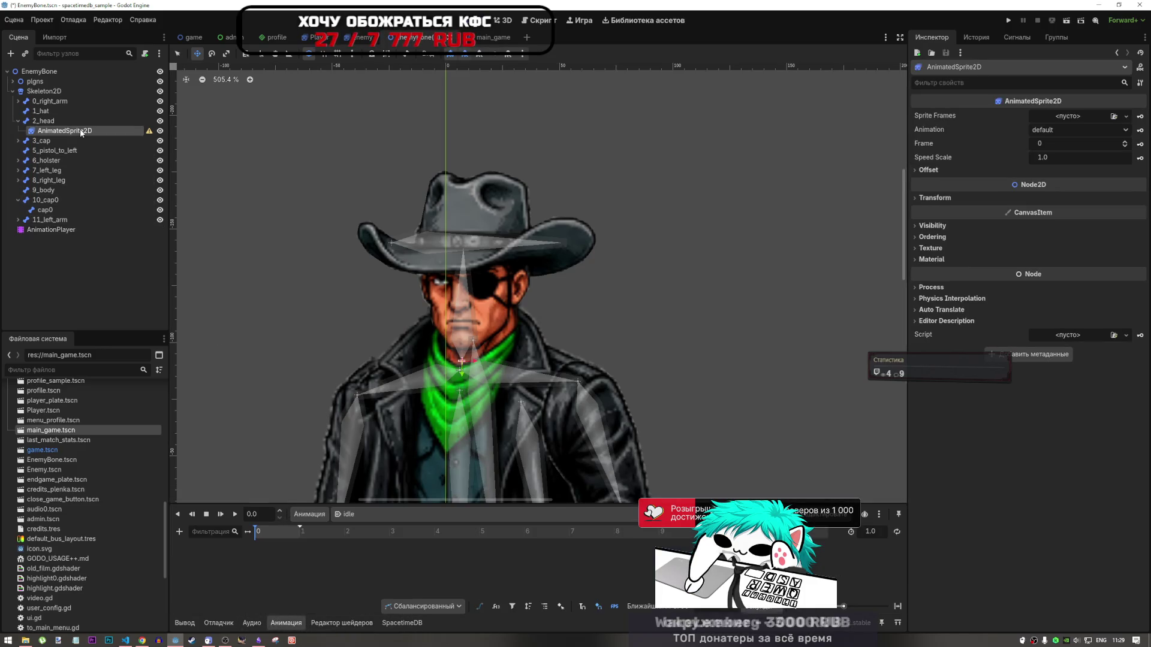
double_click(32, 133)
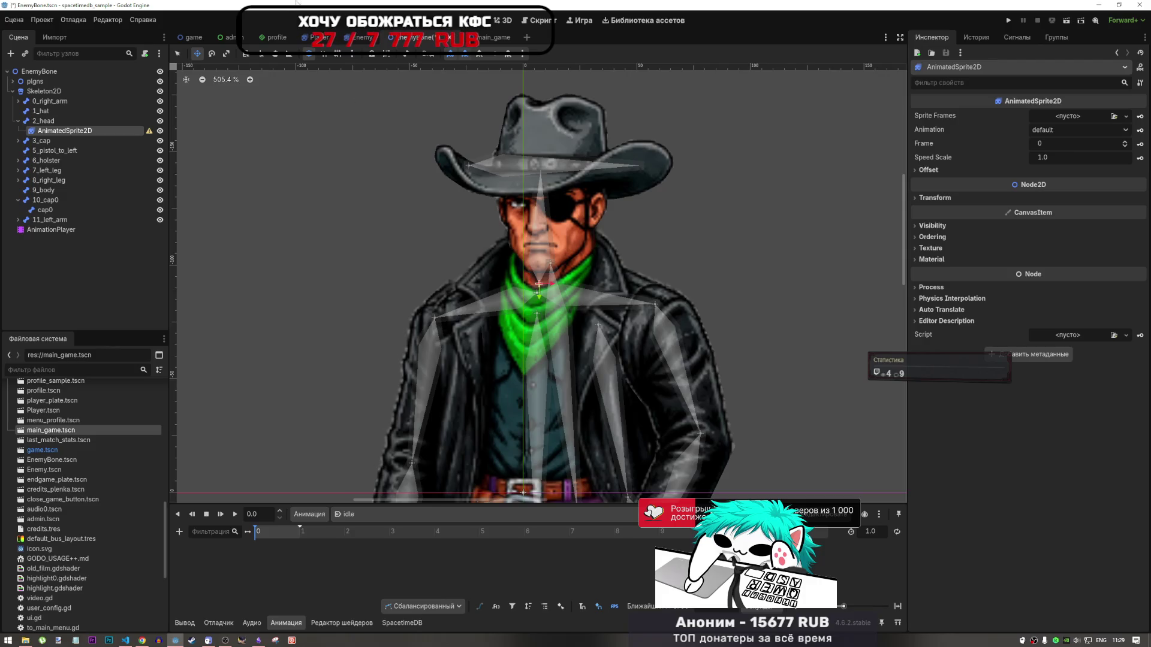
click(60, 231)
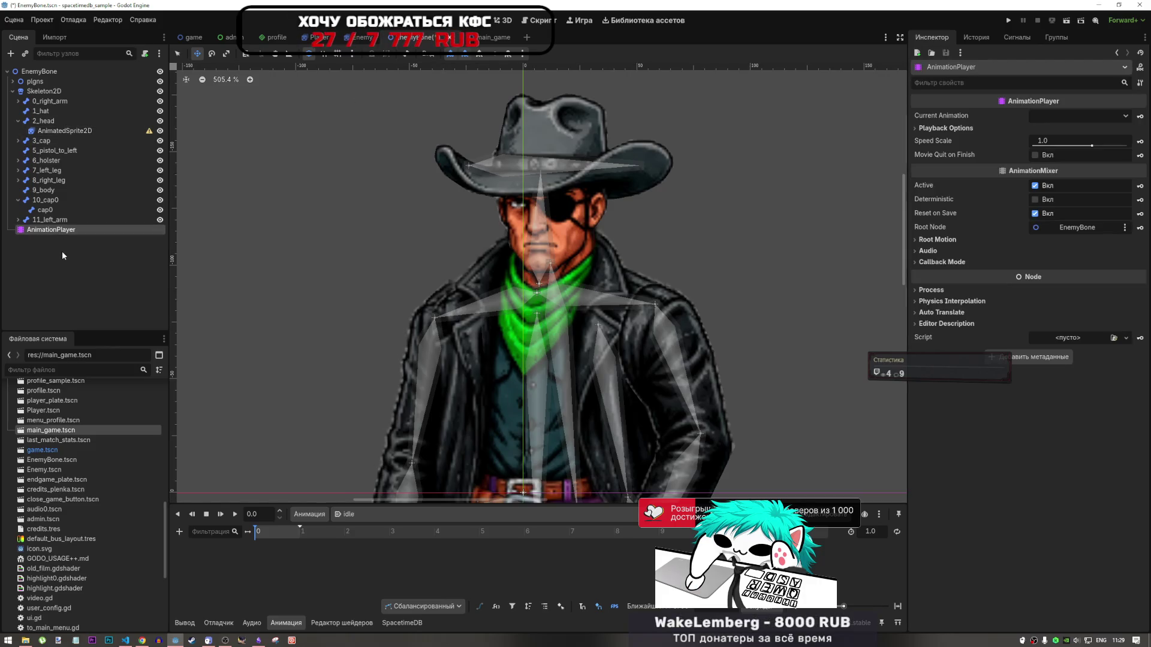
key(Delete)
click(541, 333)
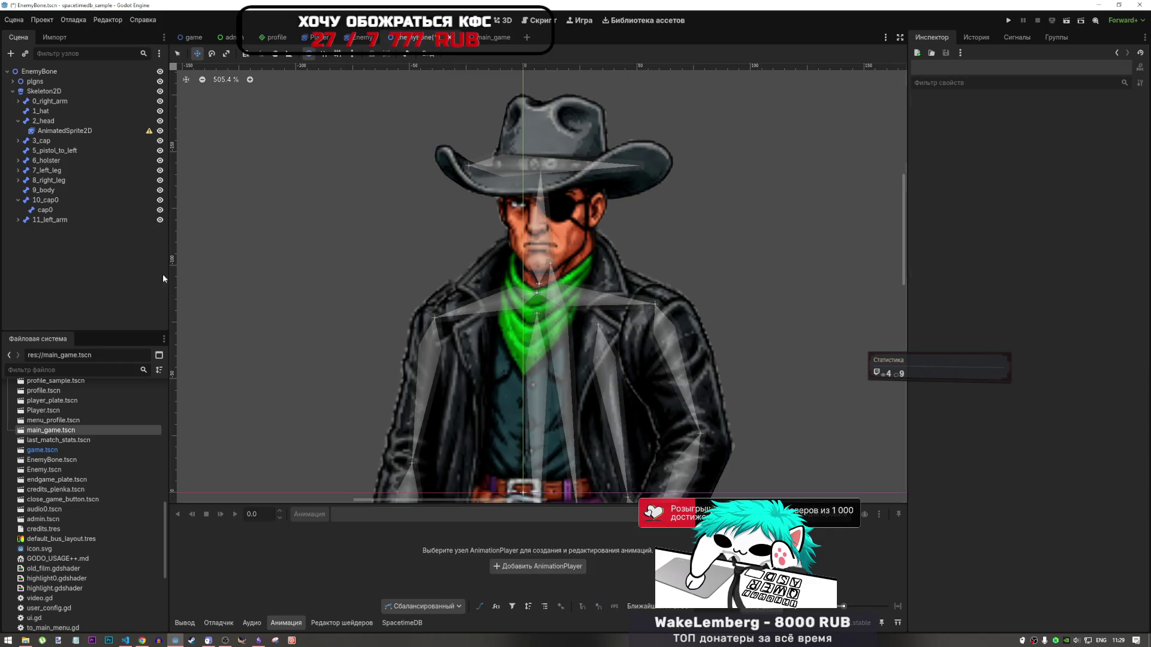
click(65, 131)
click(43, 121)
click(64, 130)
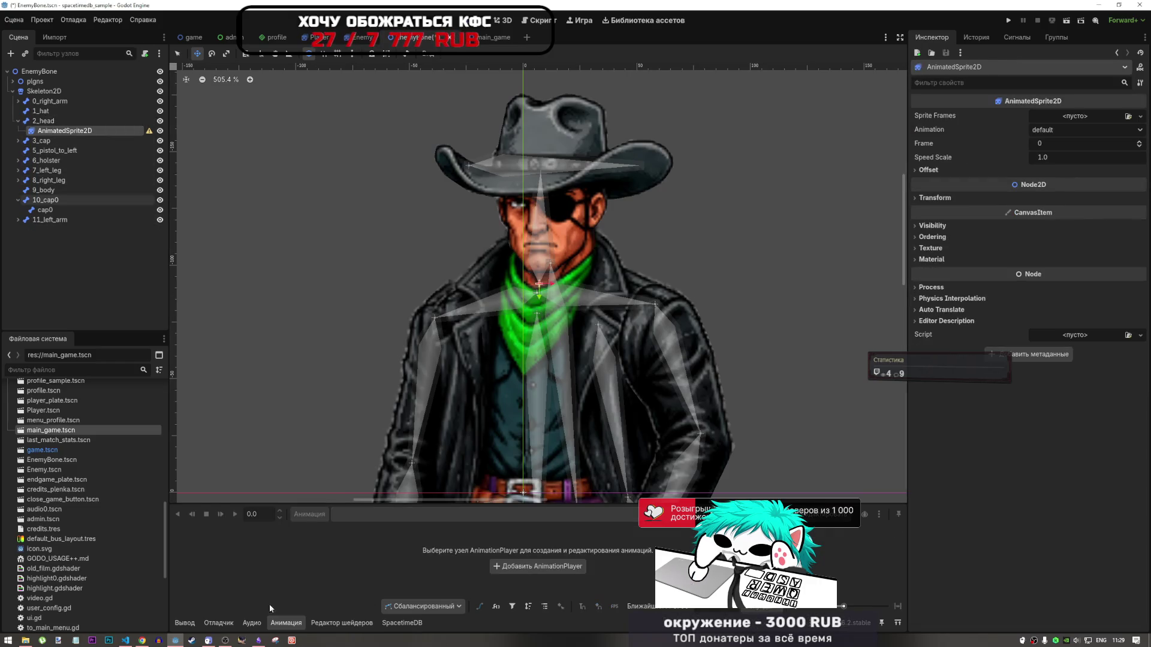
click(335, 623)
click(288, 623)
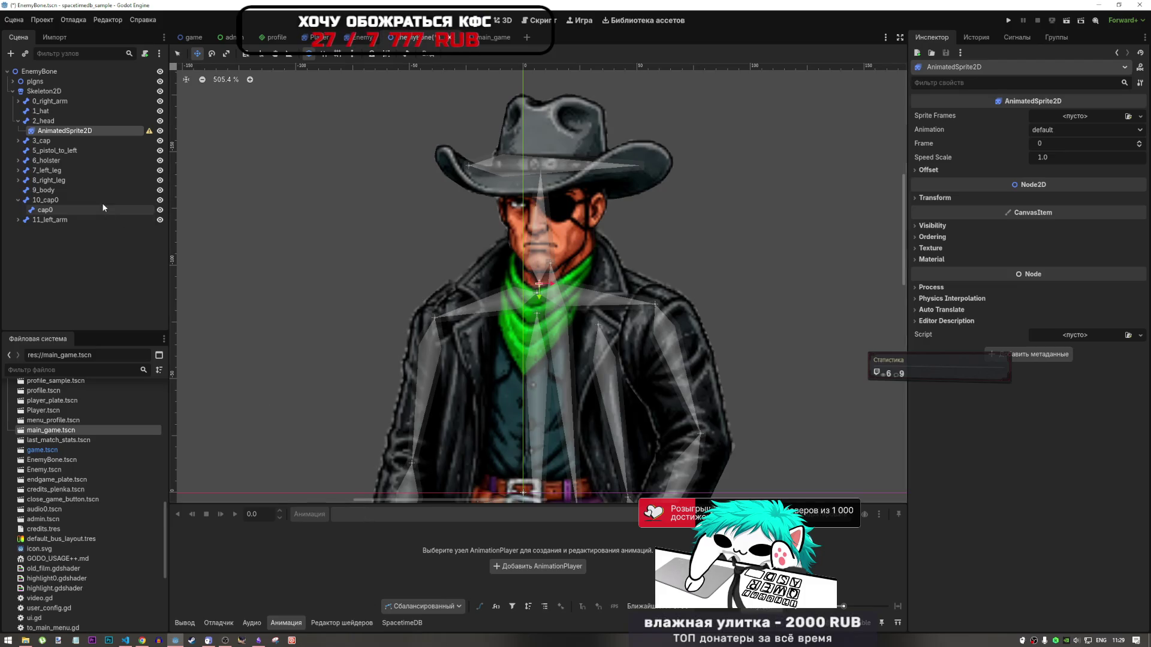
click(85, 139)
click(85, 133)
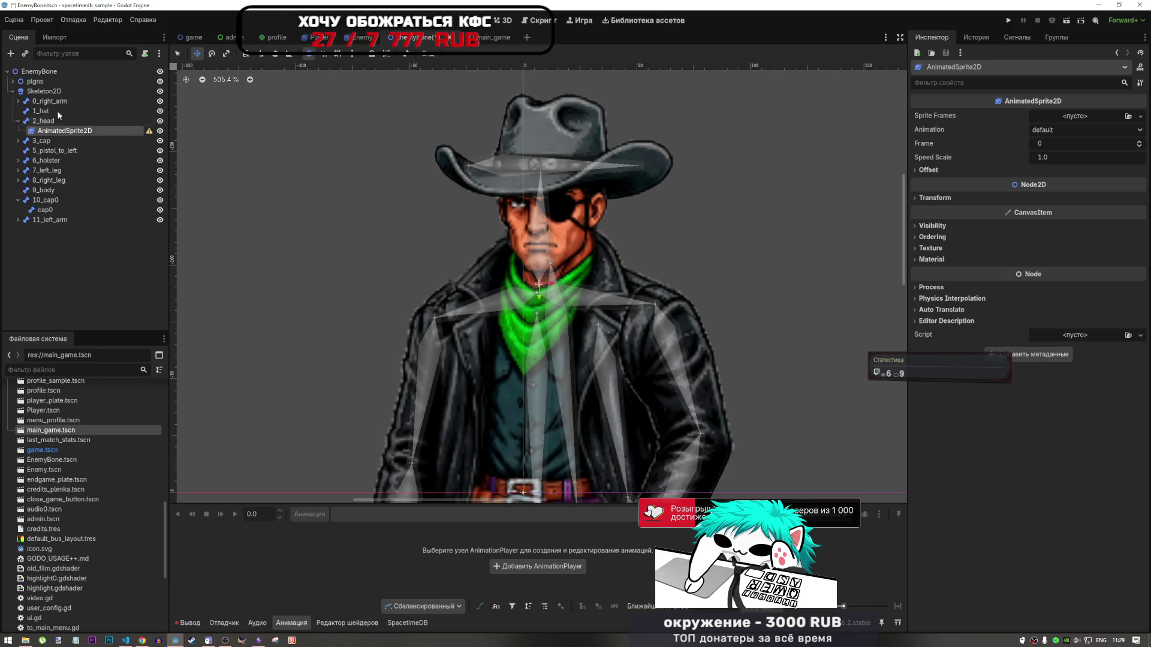
click(25, 640)
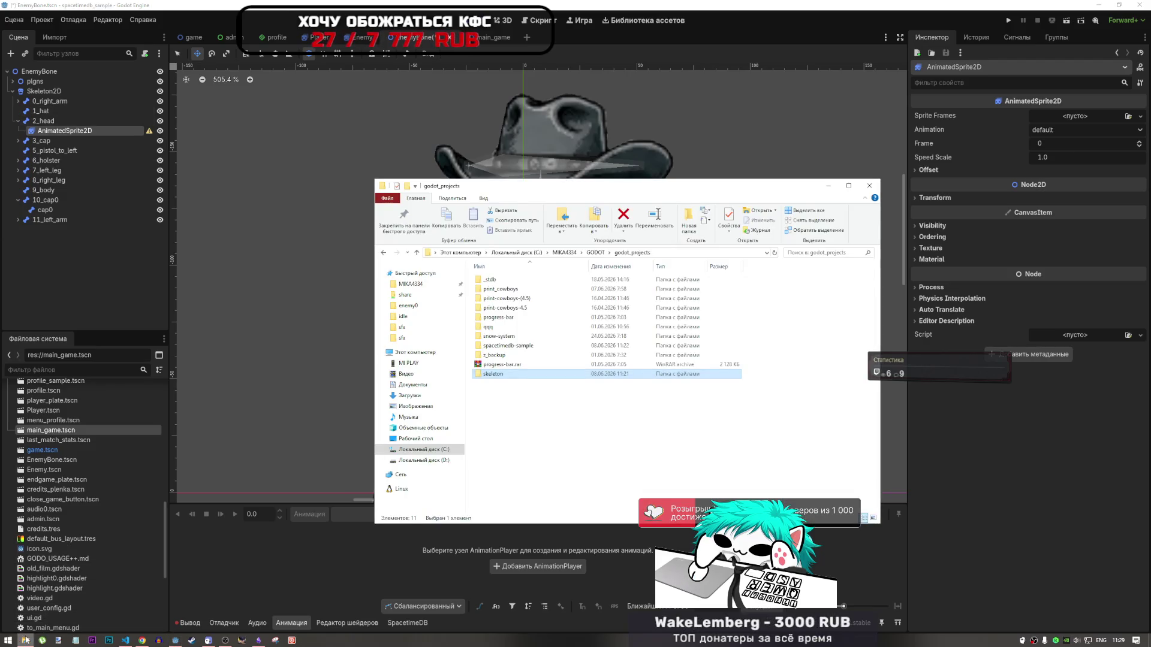
click(25, 640)
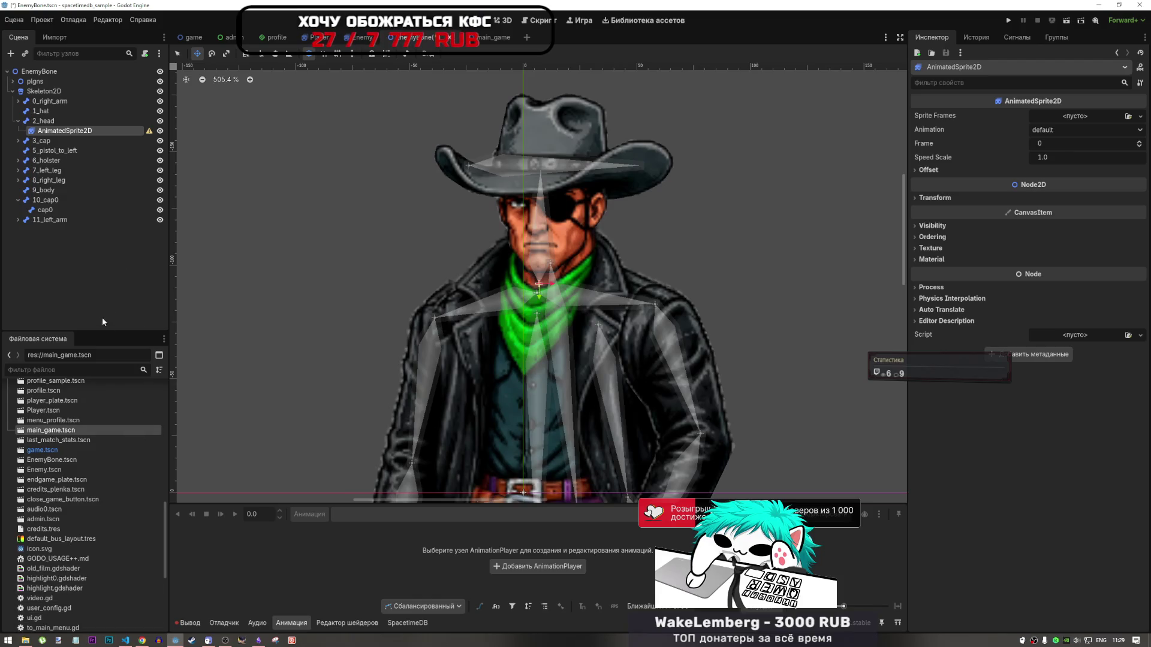
click(188, 38)
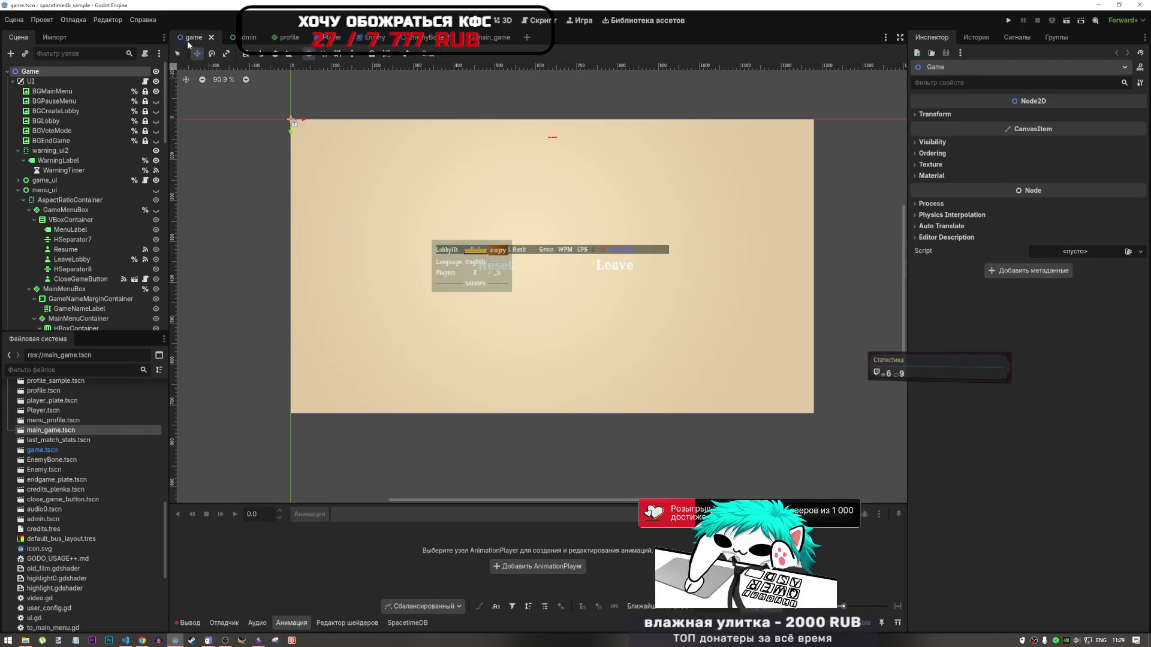
click(327, 37)
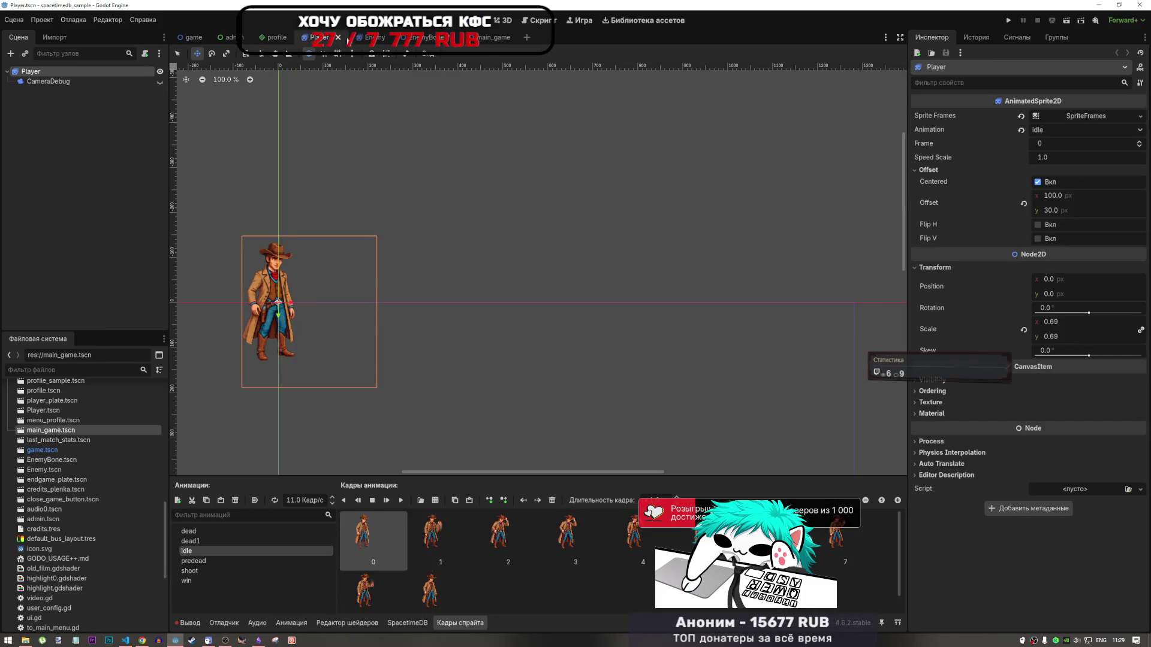
click(403, 503)
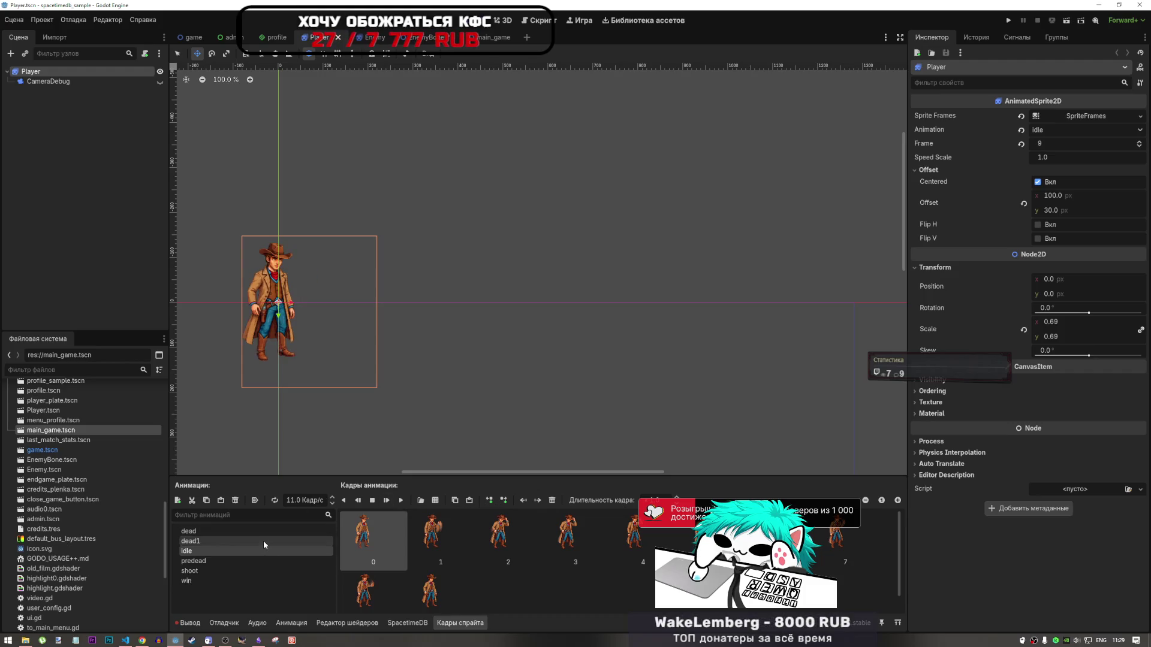
click(263, 541)
click(400, 501)
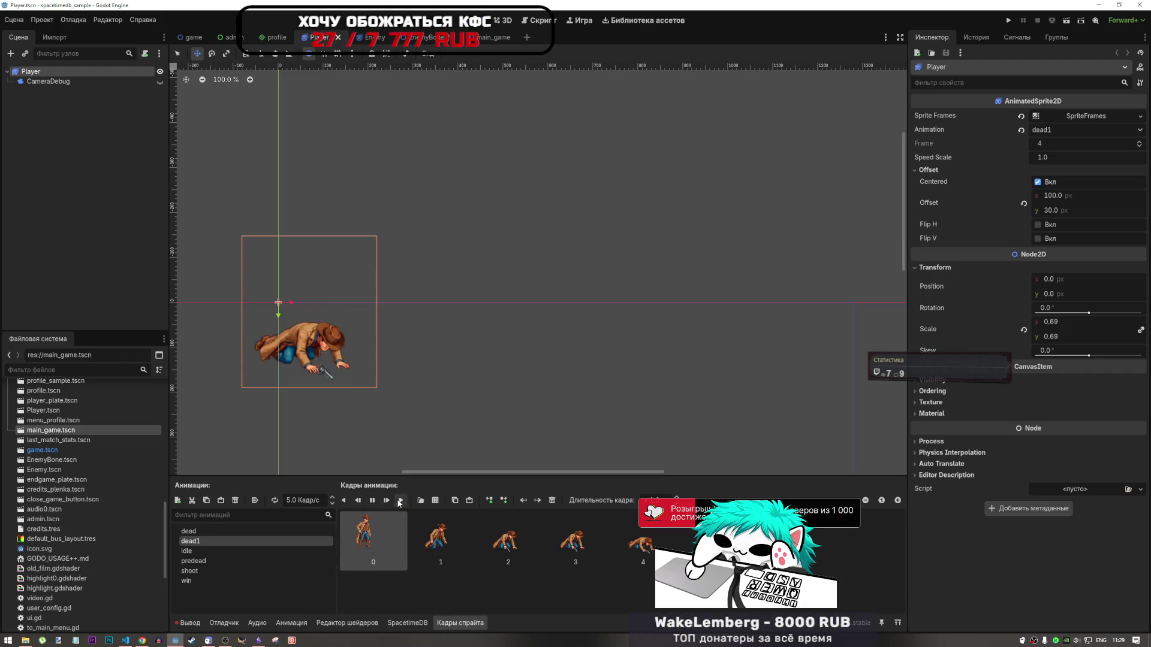
click(245, 560)
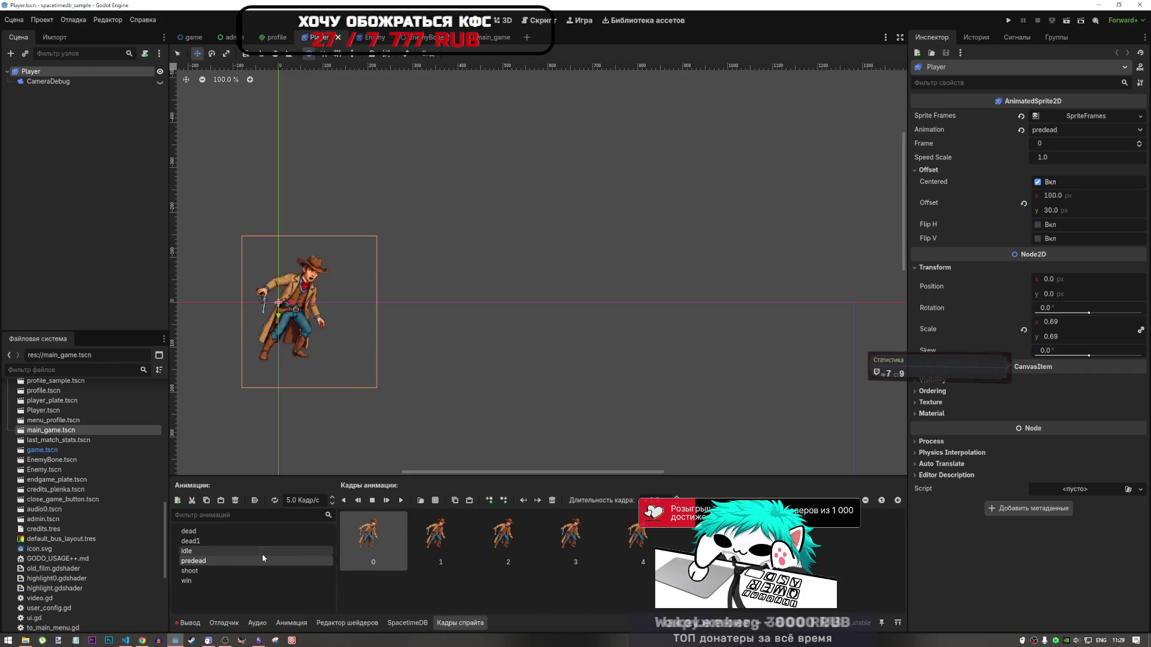
click(401, 502)
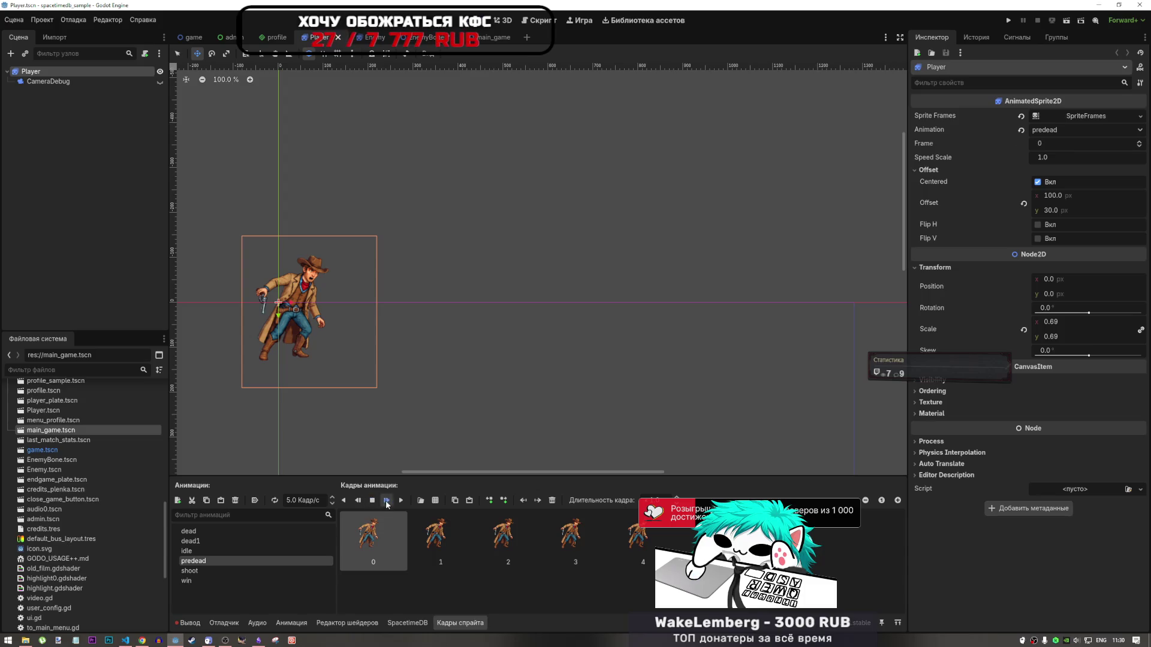
click(253, 570)
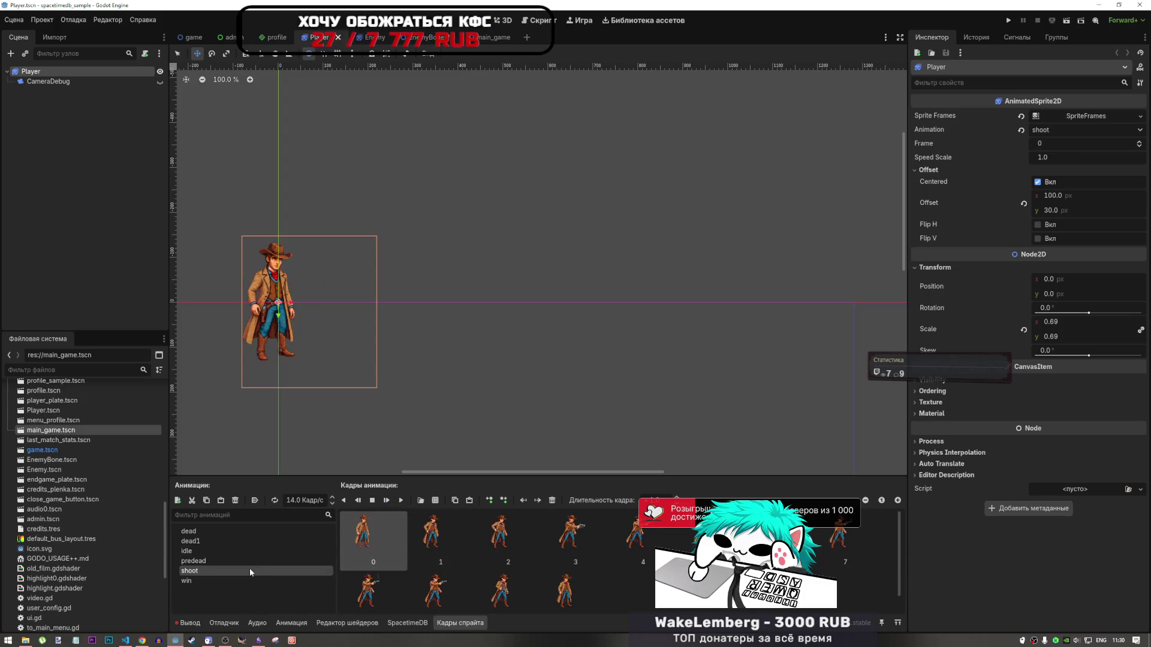
click(401, 500)
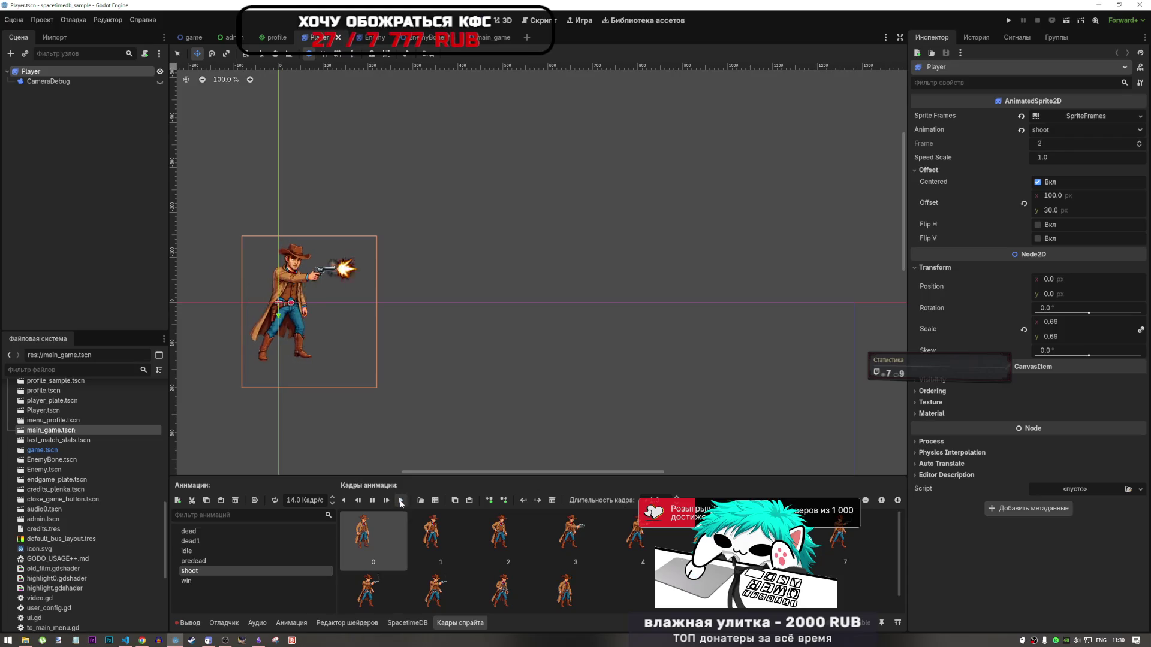
click(265, 534)
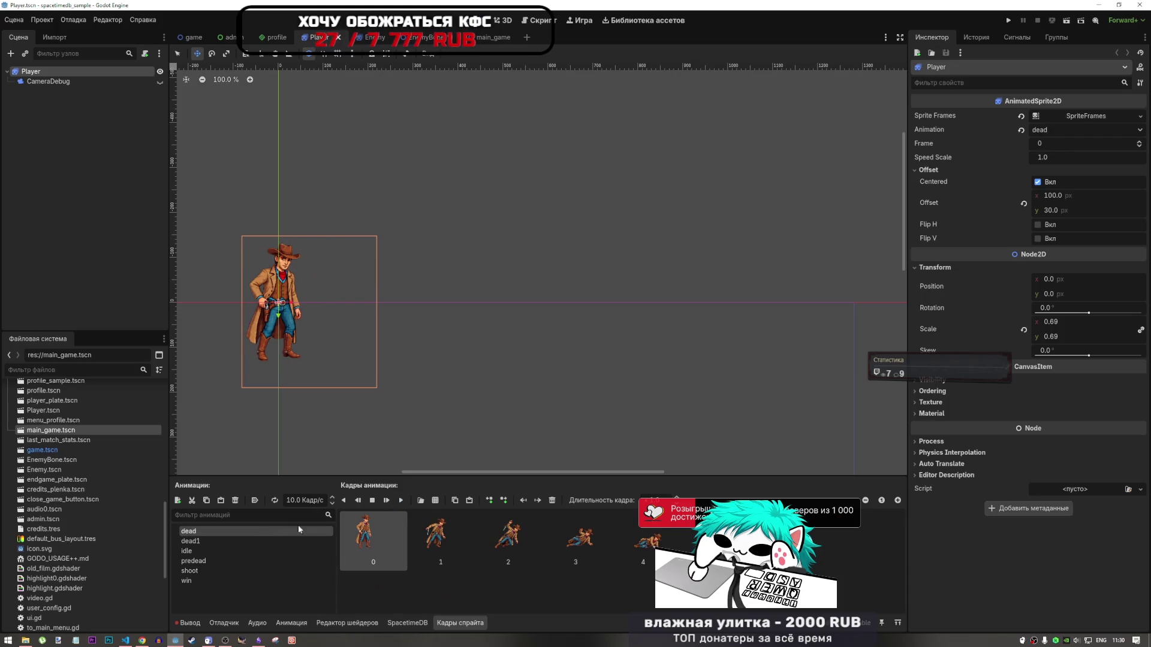
click(401, 500)
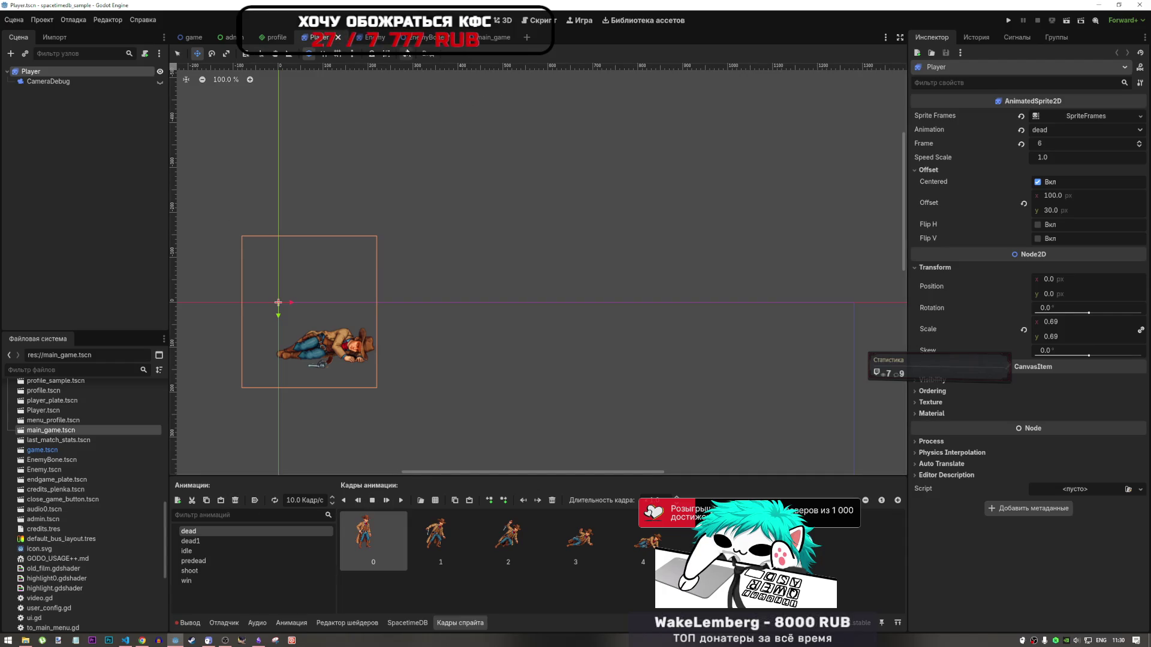
click(369, 38)
scroll(467, 319, down, 5)
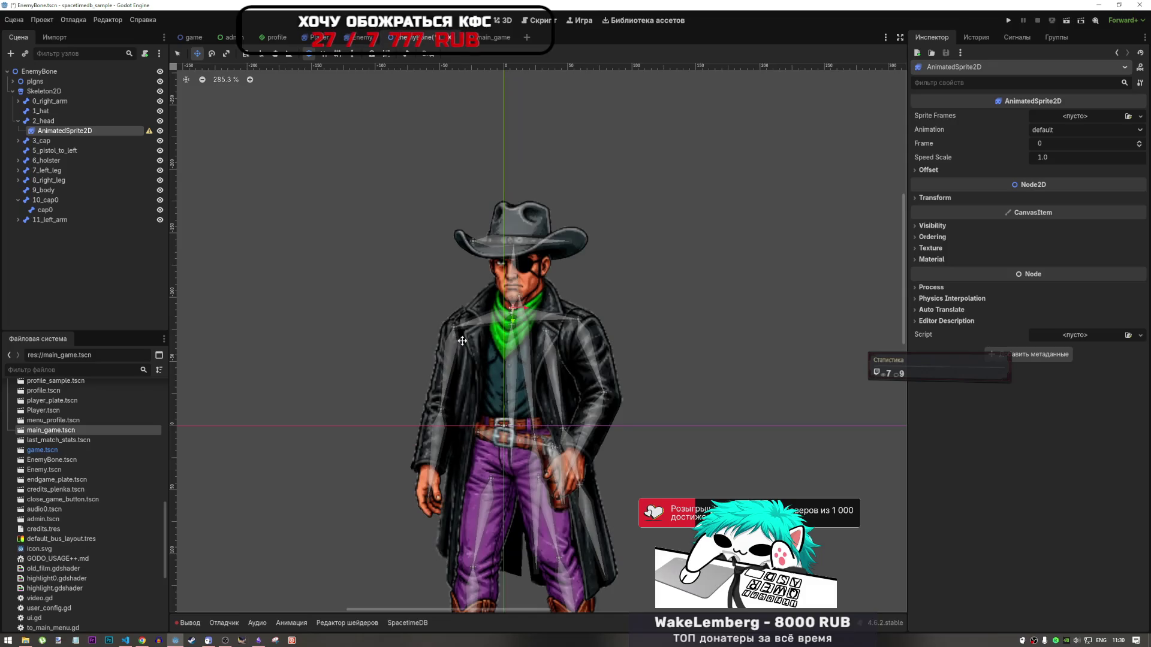
Delete the AnimatedSprite2D under the 2_head bone
scroll(467, 319, up, 6)
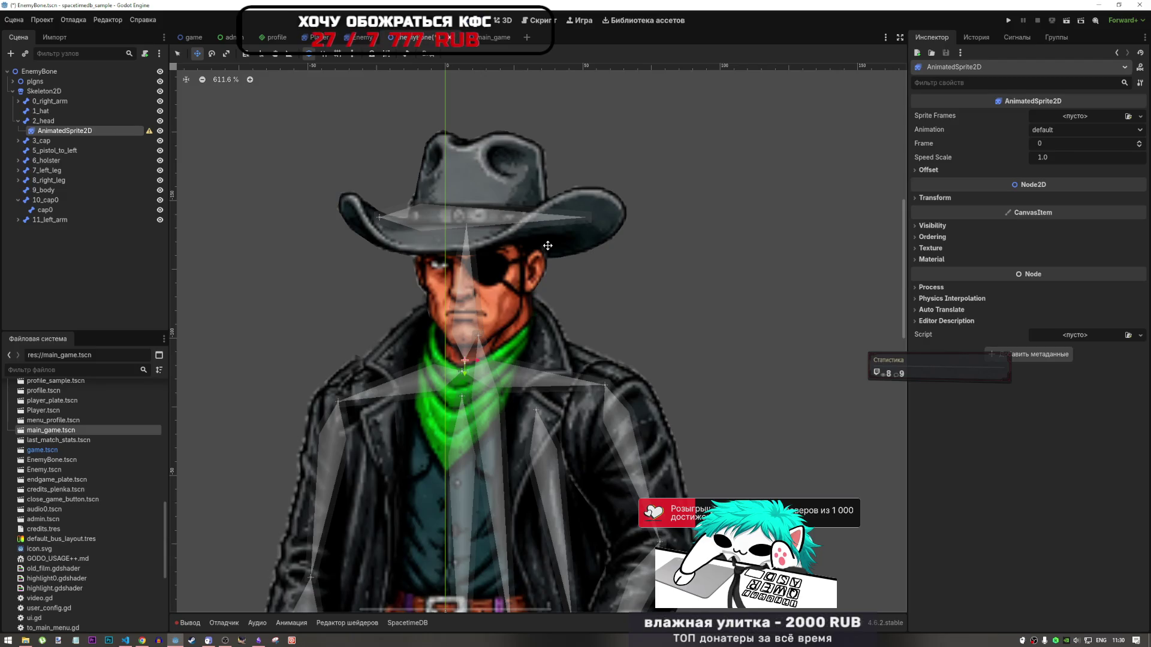
click(54, 140)
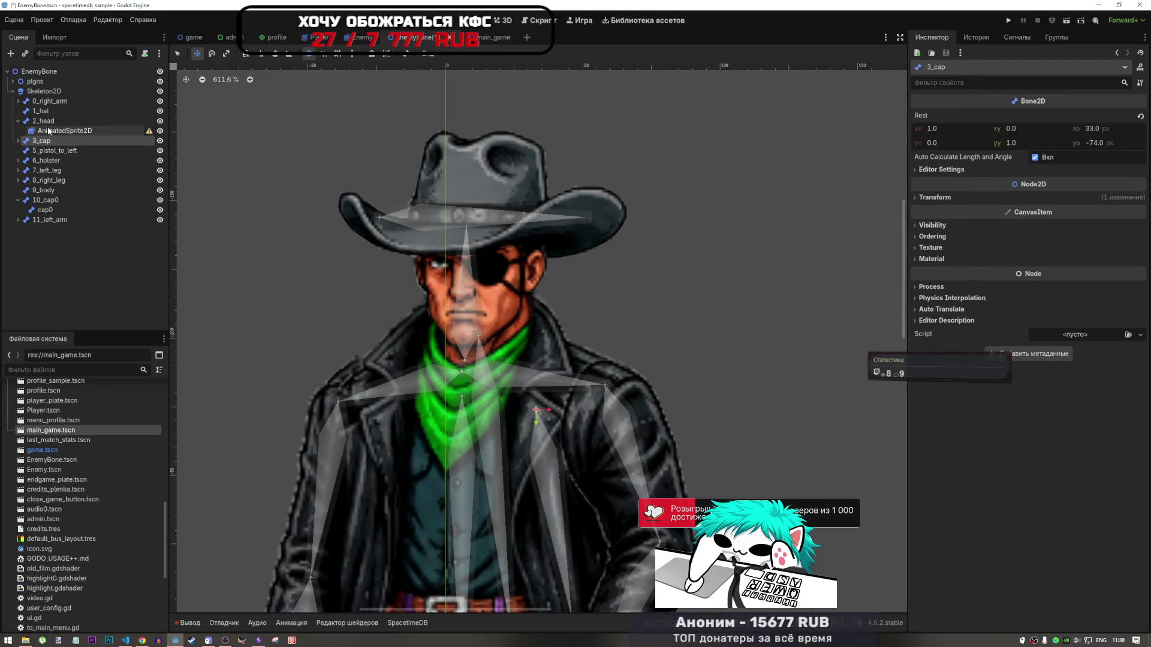
click(53, 130)
key(Delete)
key(Return)
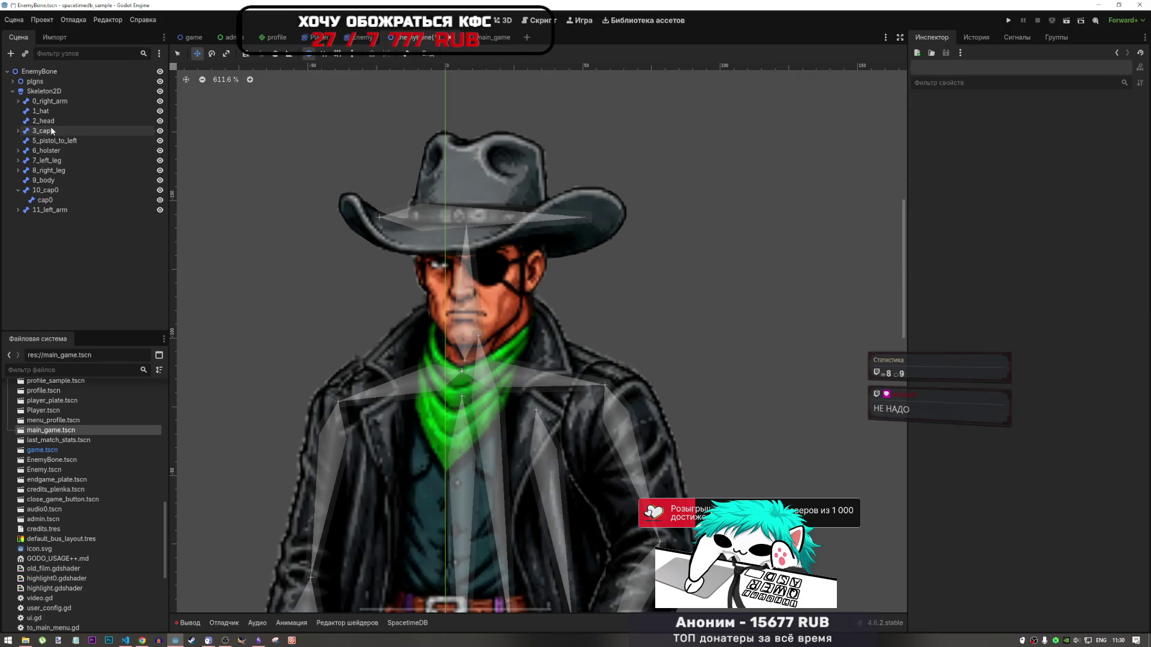
Add a new AnimationPlayer as a child of the EnemyBone root
click(42, 91)
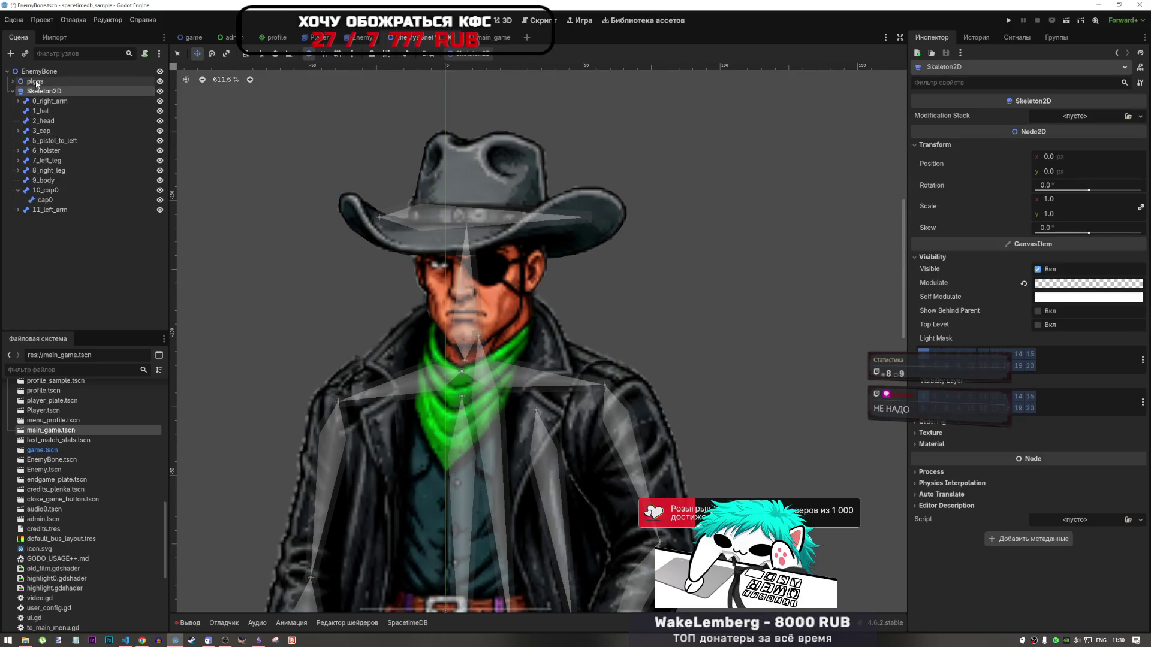
click(40, 71)
right_click(40, 71)
click(68, 81)
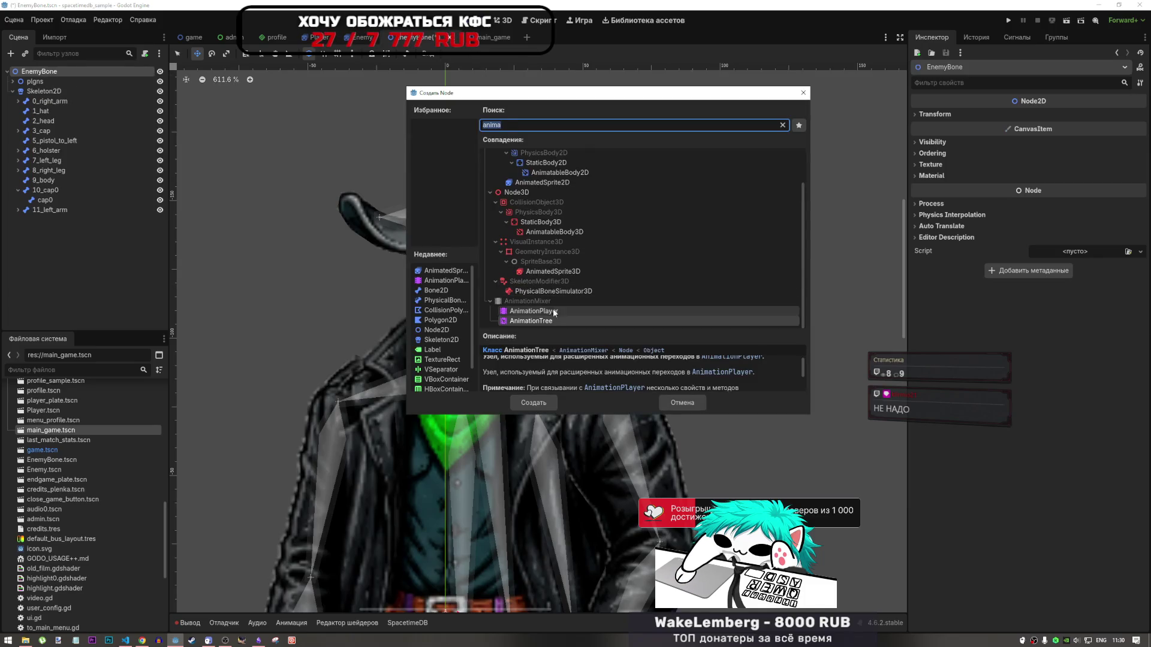
click(533, 311)
click(542, 402)
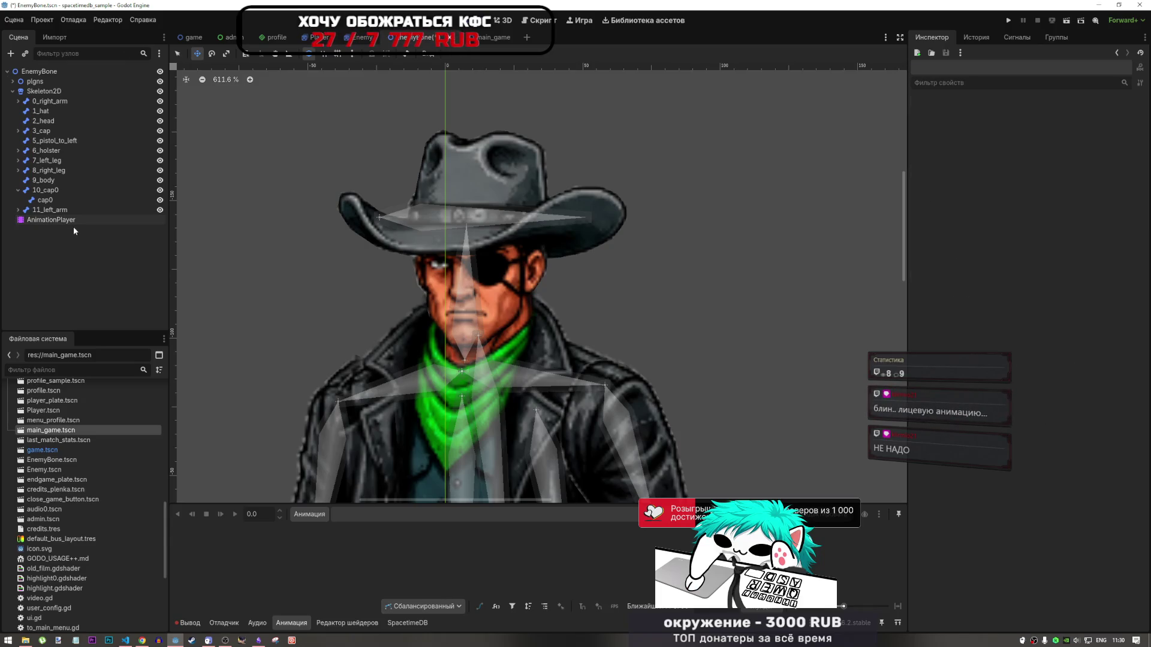
Select the new AnimationPlayer, zoom to view the whole cowboy rig, then inspect the 1_hat bone
click(73, 224)
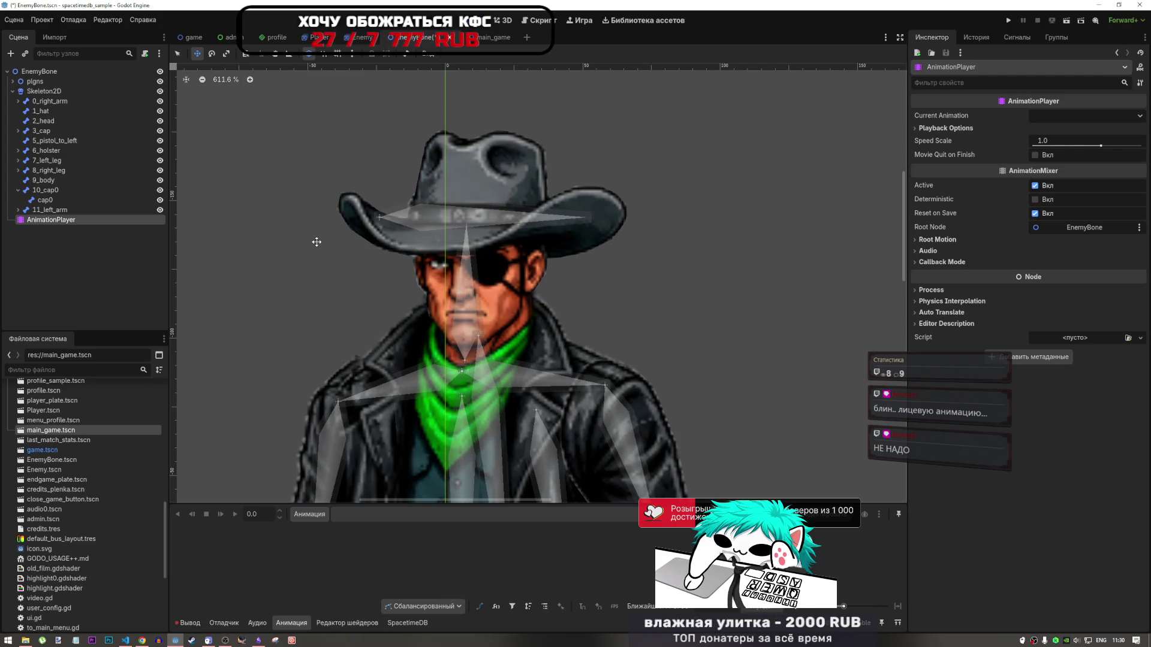
scroll(409, 307, down, 5)
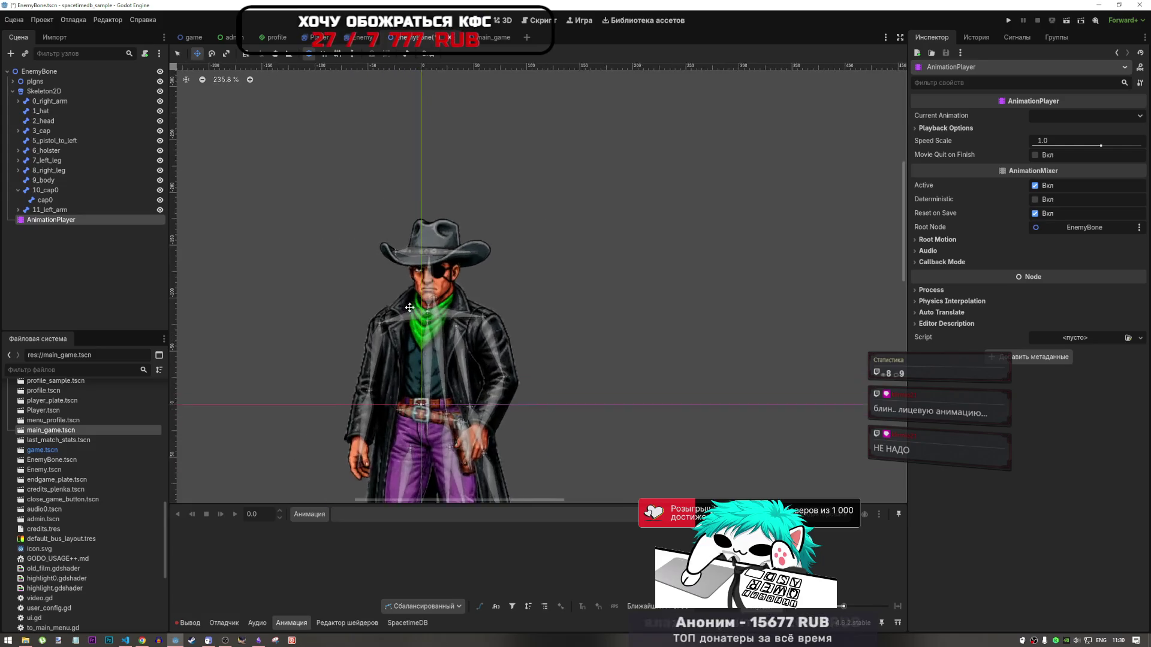
scroll(409, 307, up, 2)
scroll(407, 308, down, 3)
scroll(401, 309, up, 3)
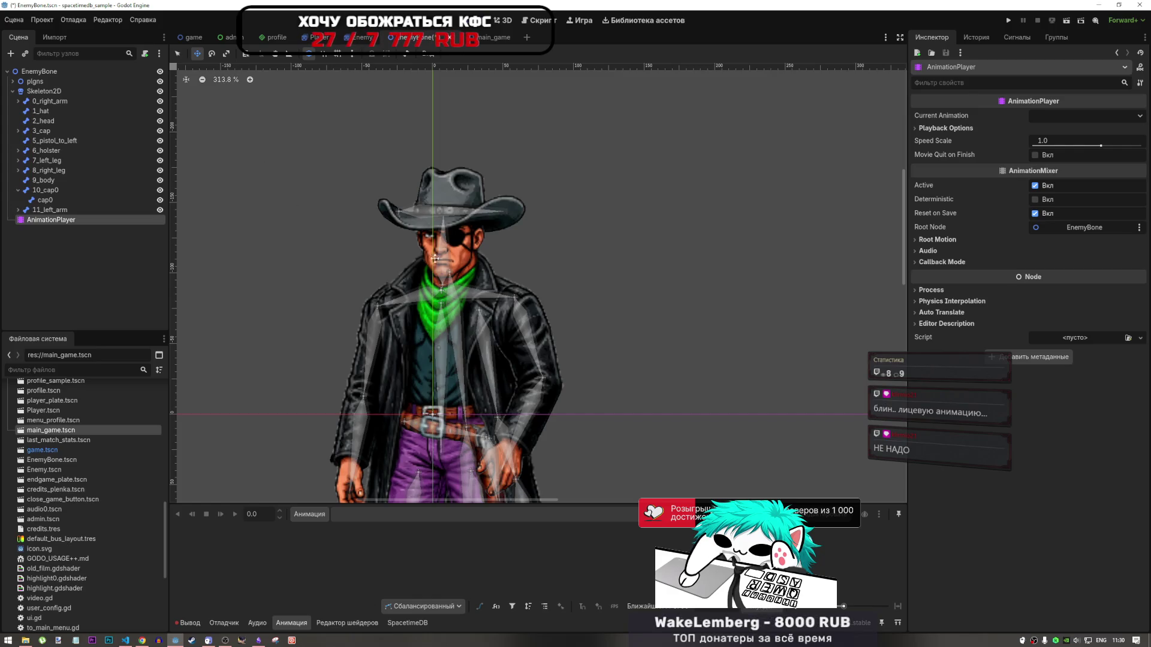
click(51, 112)
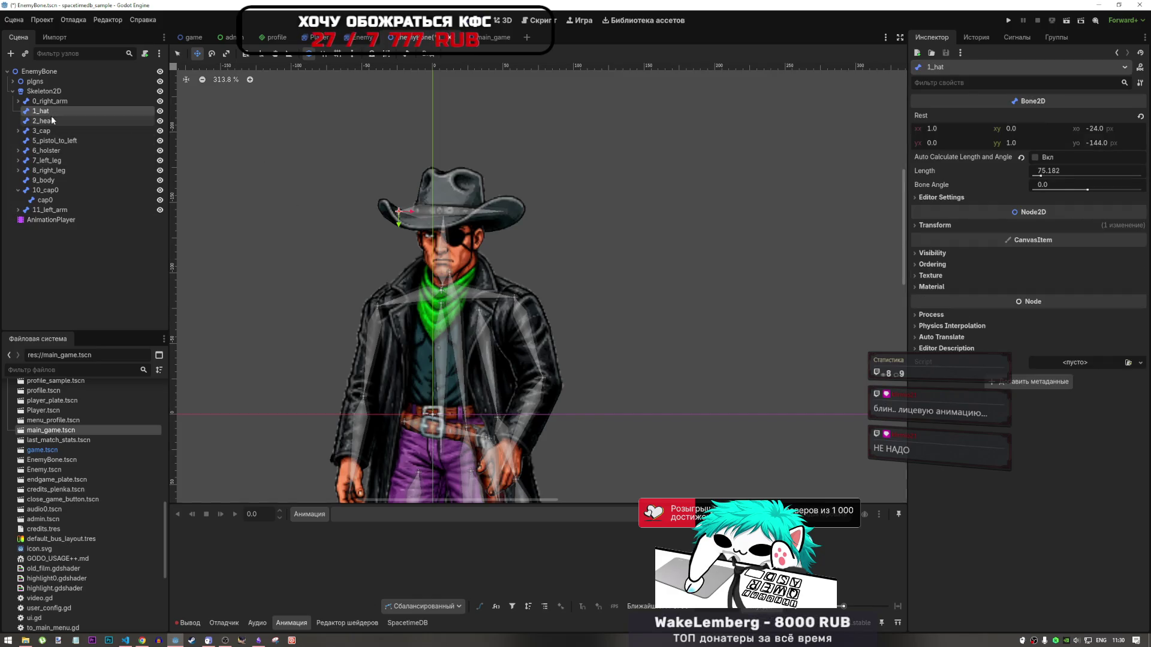
Check the 2_head bone, then show 5_pistol_to_left's values: length 45.591, bone angle 80.331
click(51, 120)
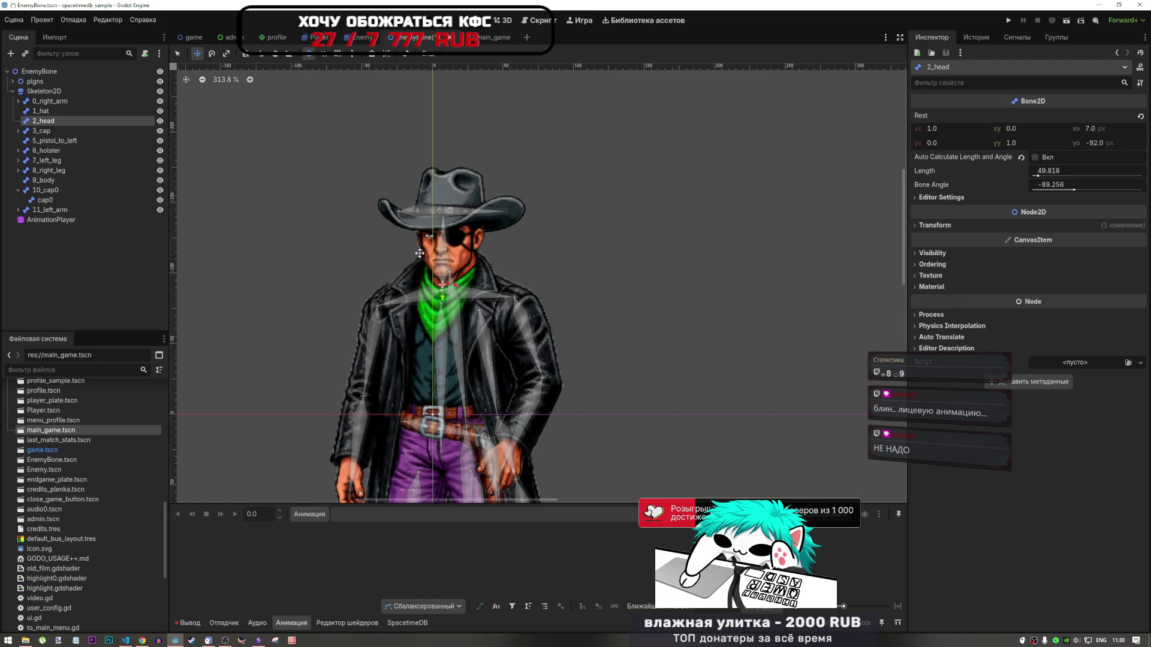
scroll(426, 258, down, 6)
scroll(440, 266, up, 5)
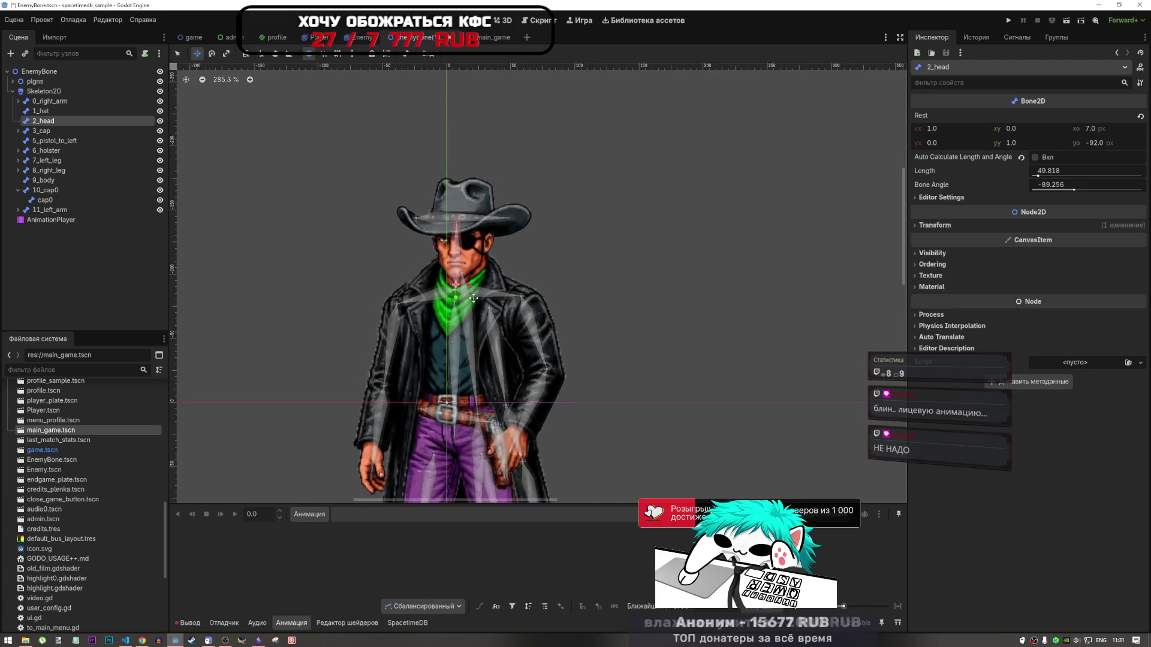
scroll(411, 258, down, 4)
scroll(415, 270, up, 3)
scroll(415, 270, down, 2)
scroll(420, 360, up, 4)
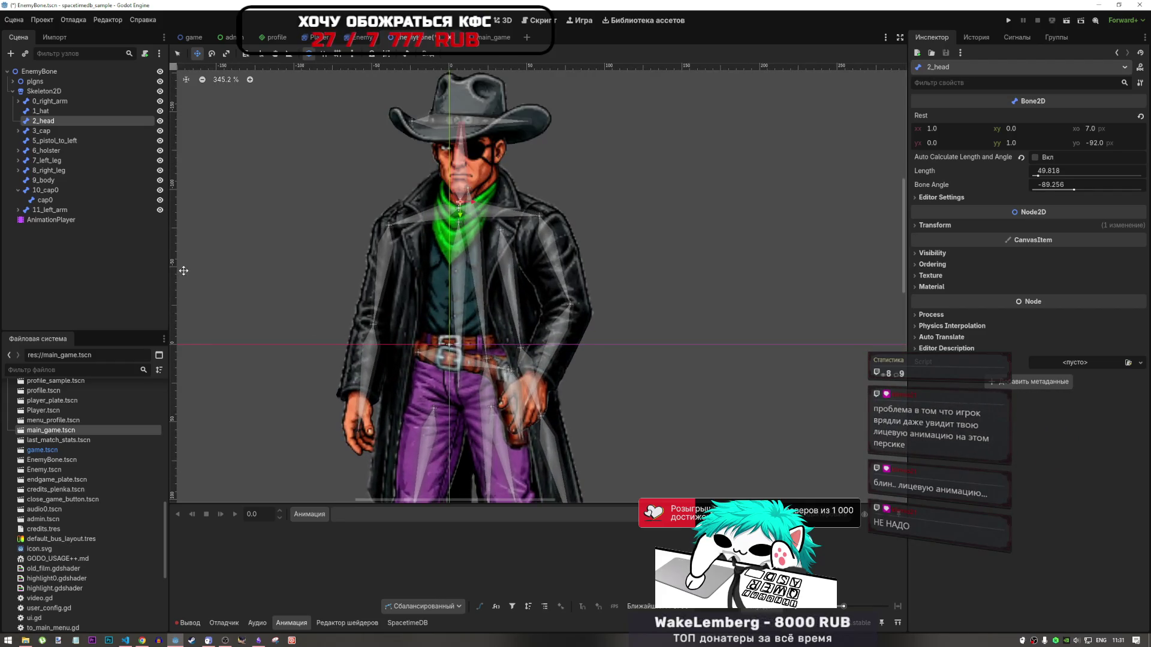
click(42, 130)
click(55, 141)
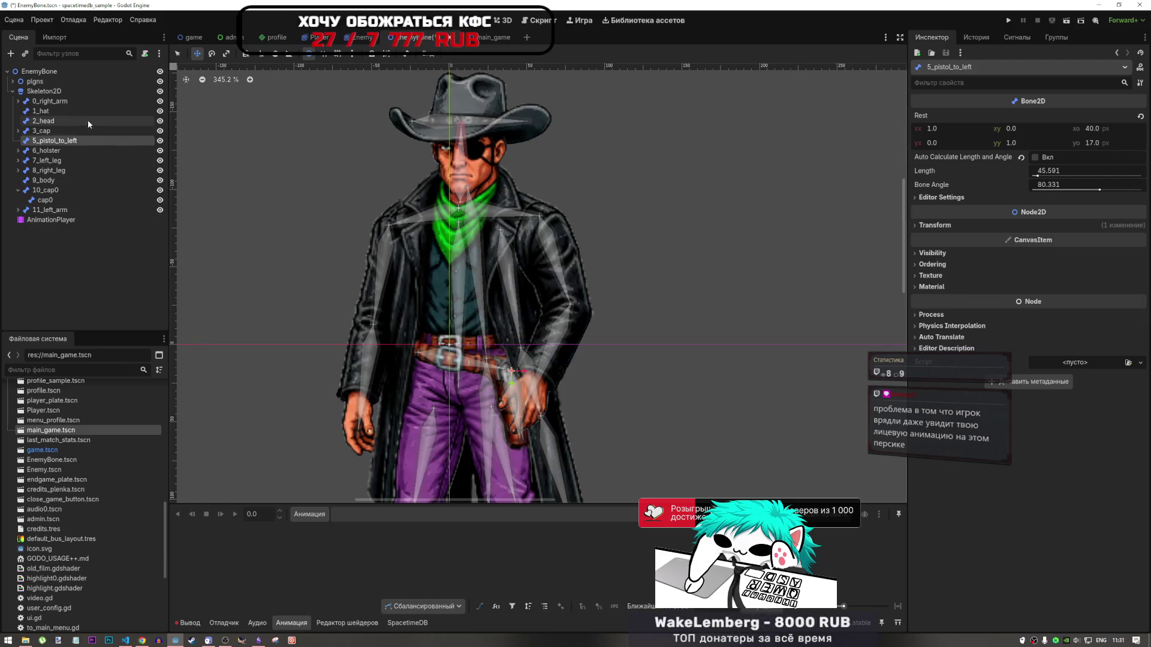
click(75, 154)
click(74, 142)
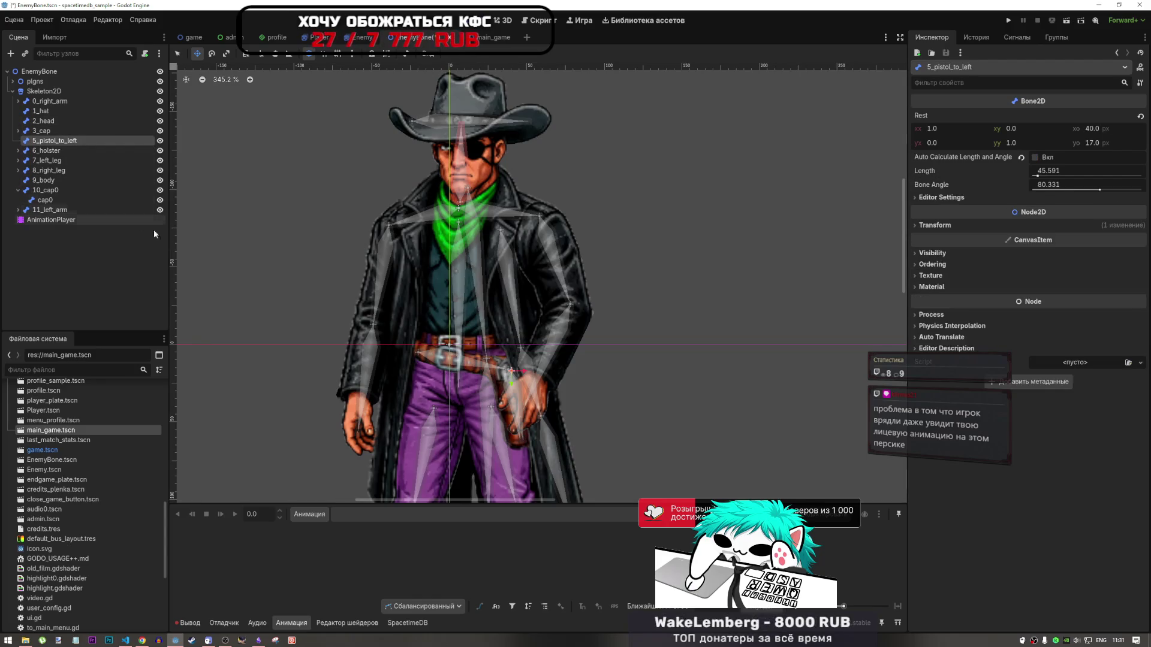
scroll(360, 281, down, 10)
scroll(410, 303, left, 5)
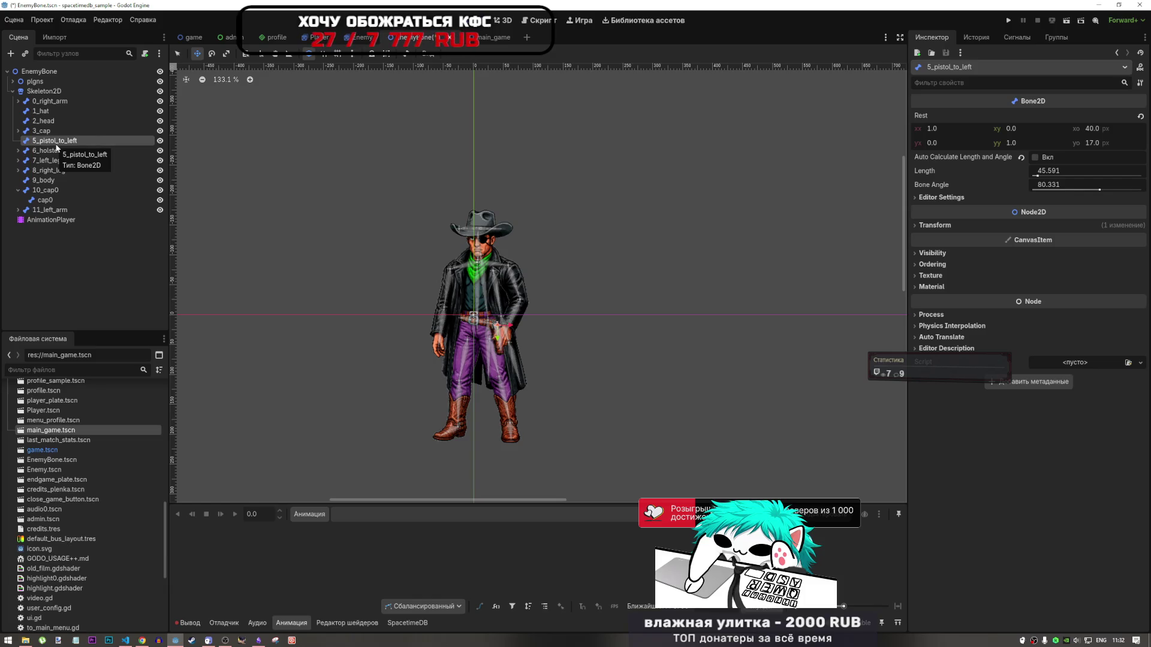
Create a new empty animation named 'rest' on the AnimationPlayer
mouse_move(467, 228)
mouse_down()
mouse_move(414, 249)
mouse_move(424, 229)
mouse_up()
click(50, 220)
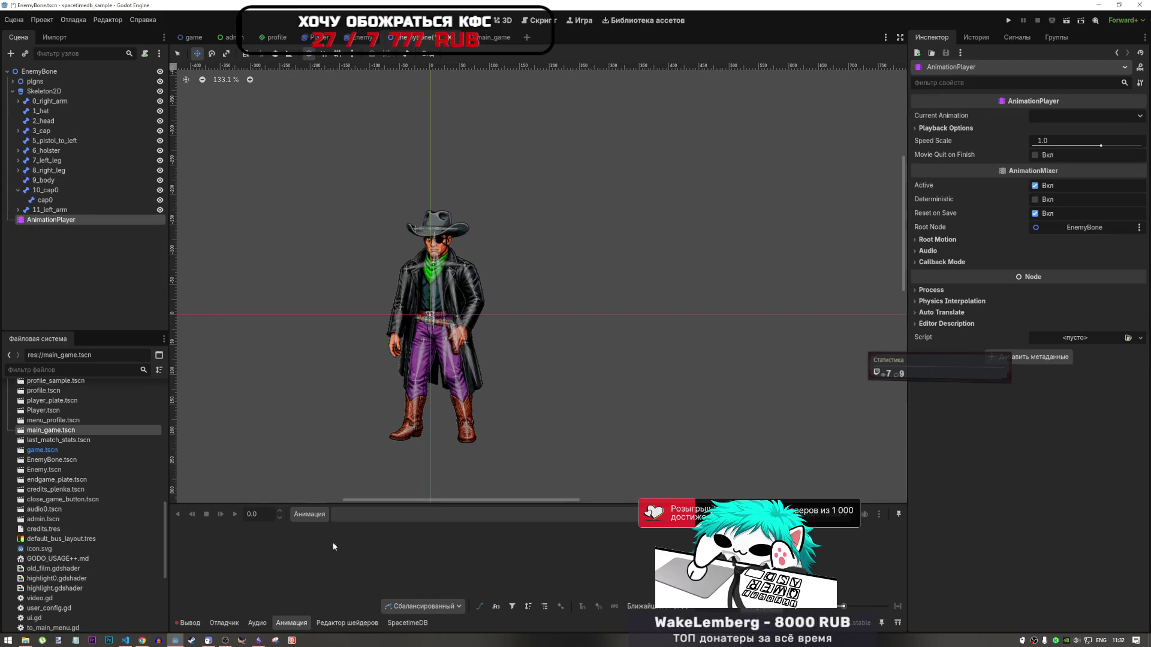
click(310, 514)
click(329, 526)
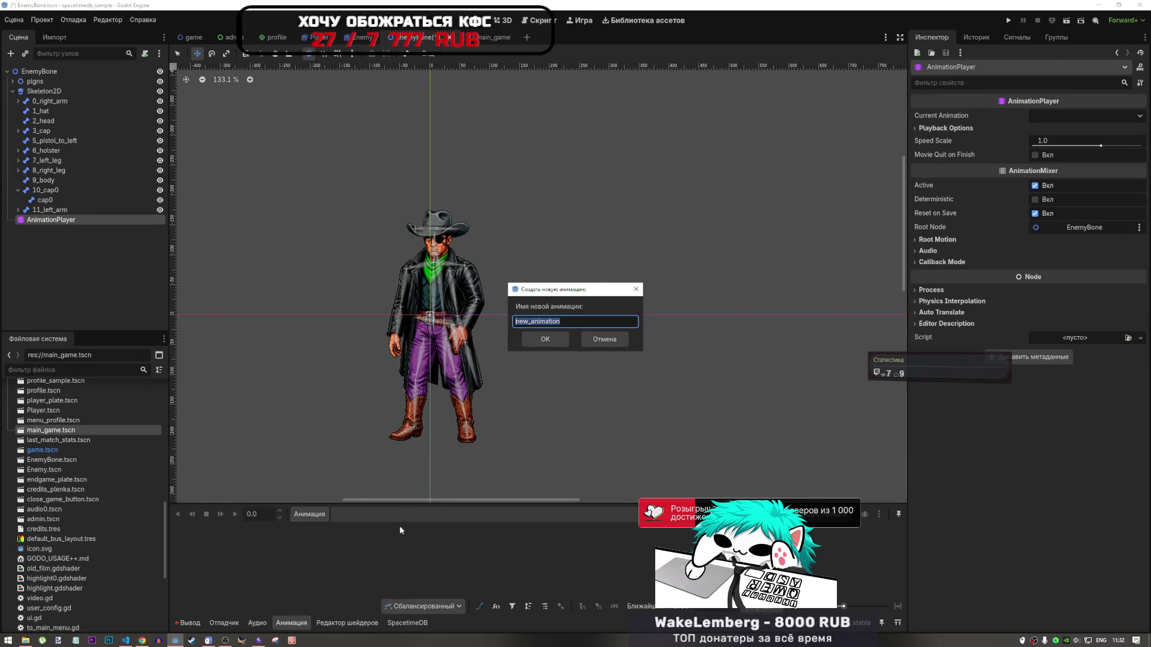
text(rest)
click(556, 344)
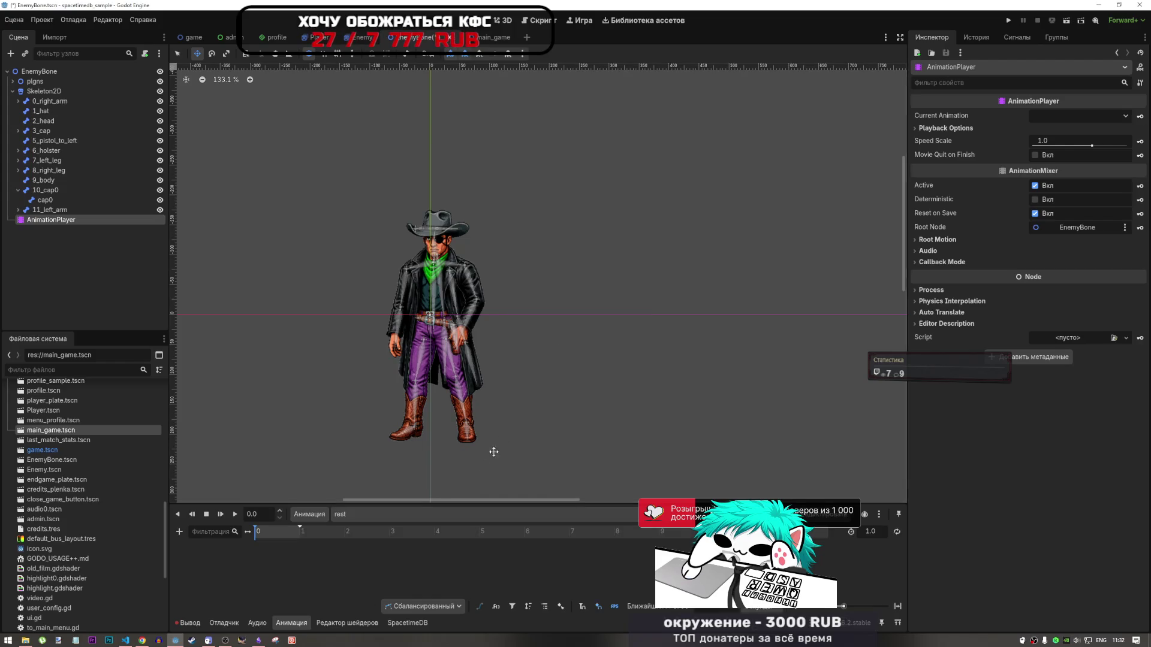
Add a second new animation named 'idle' and leave it open for editing
click(310, 514)
click(331, 527)
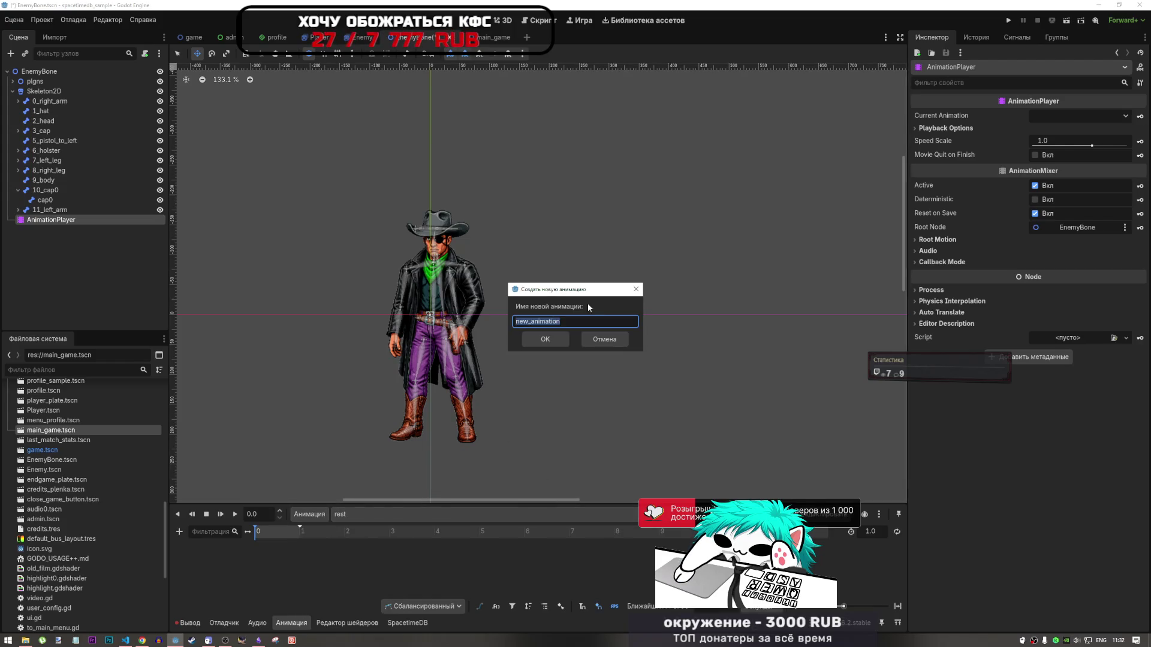
text(dile)
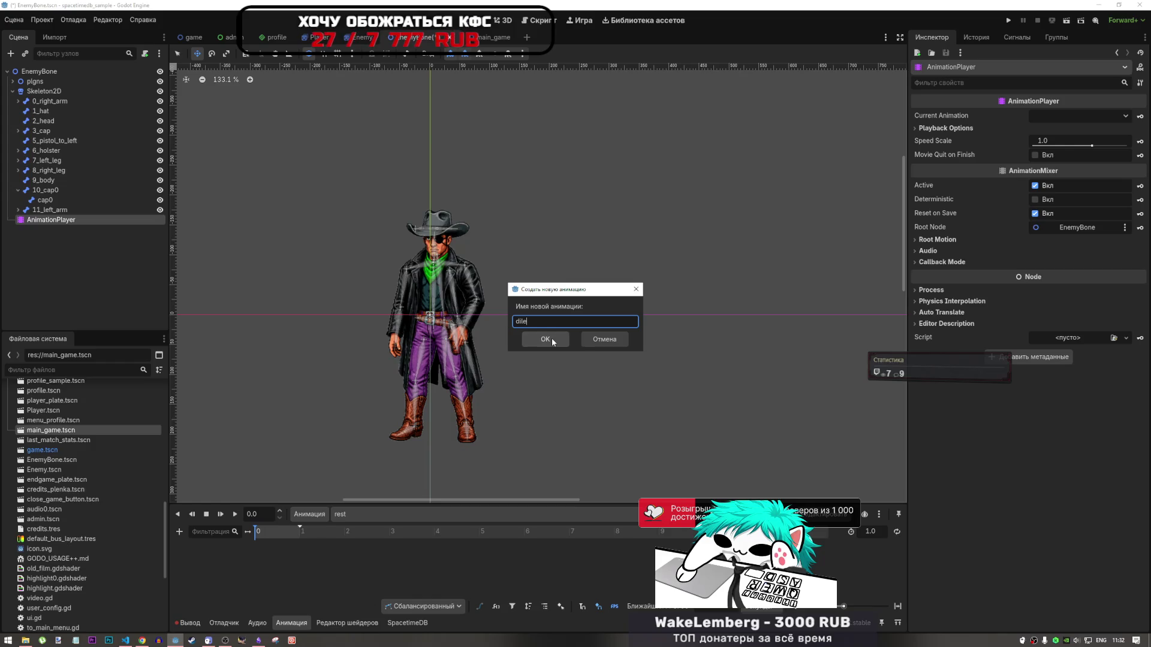
key(BackSpace)
key(BackSpace)
key(BackSpace)
text(id)
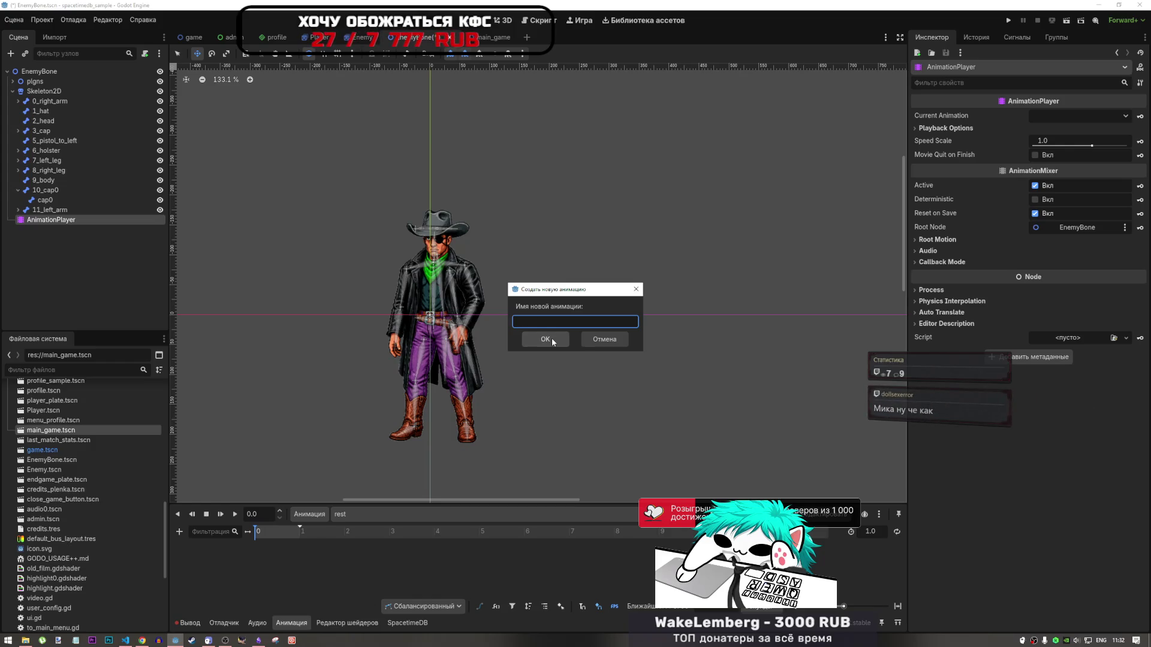
text(le)
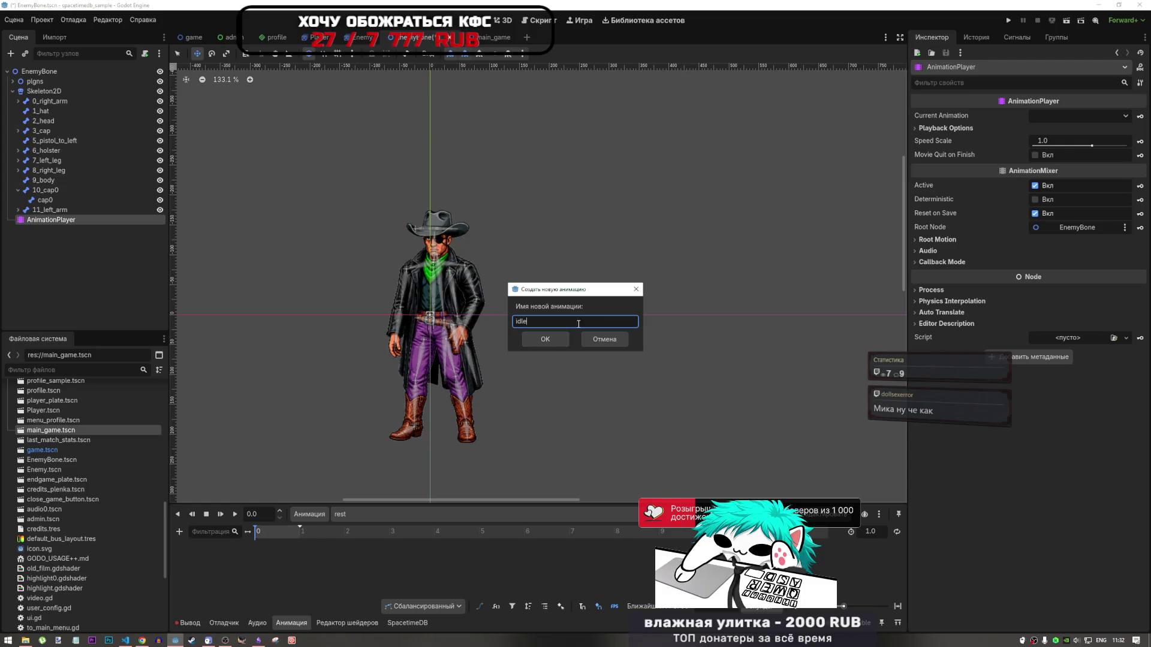
click(527, 339)
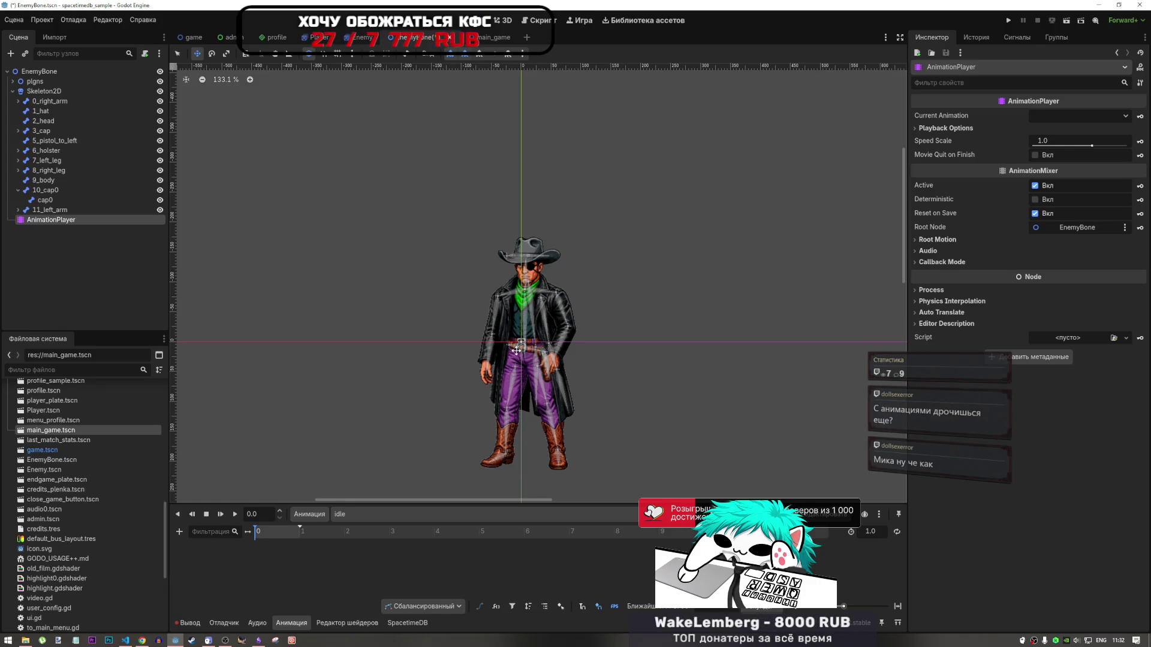
Inspect the 6_holster, 8_right_leg, 10_cap0 and 11_left_arm bones
scroll(517, 351, up, 5)
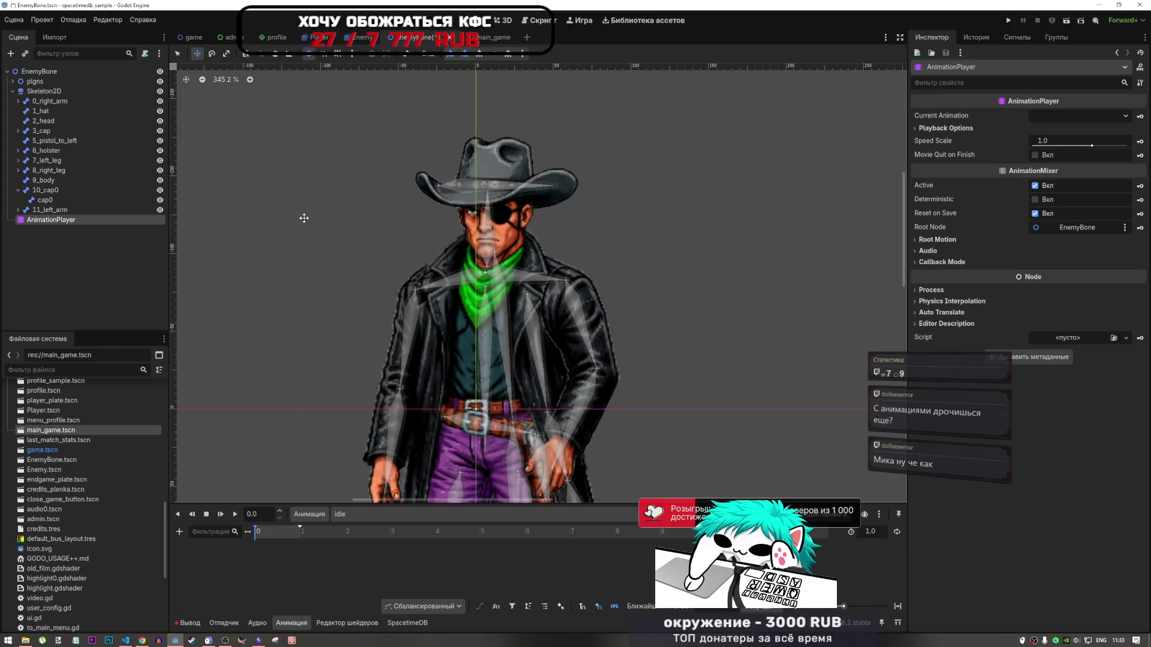
click(66, 152)
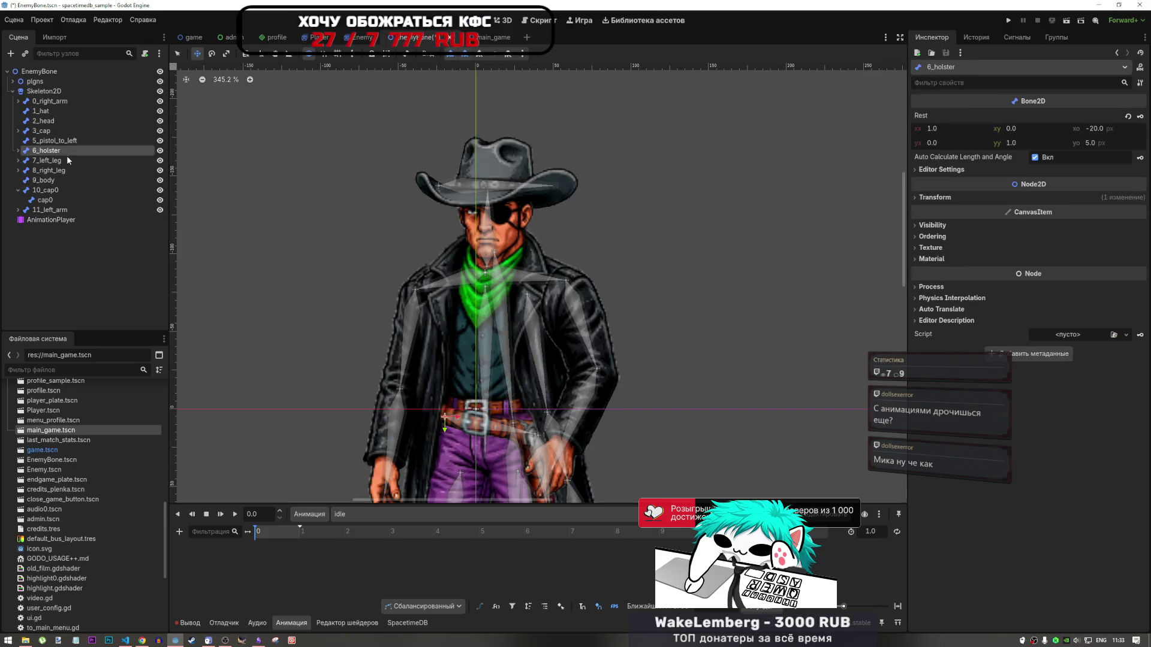
click(67, 170)
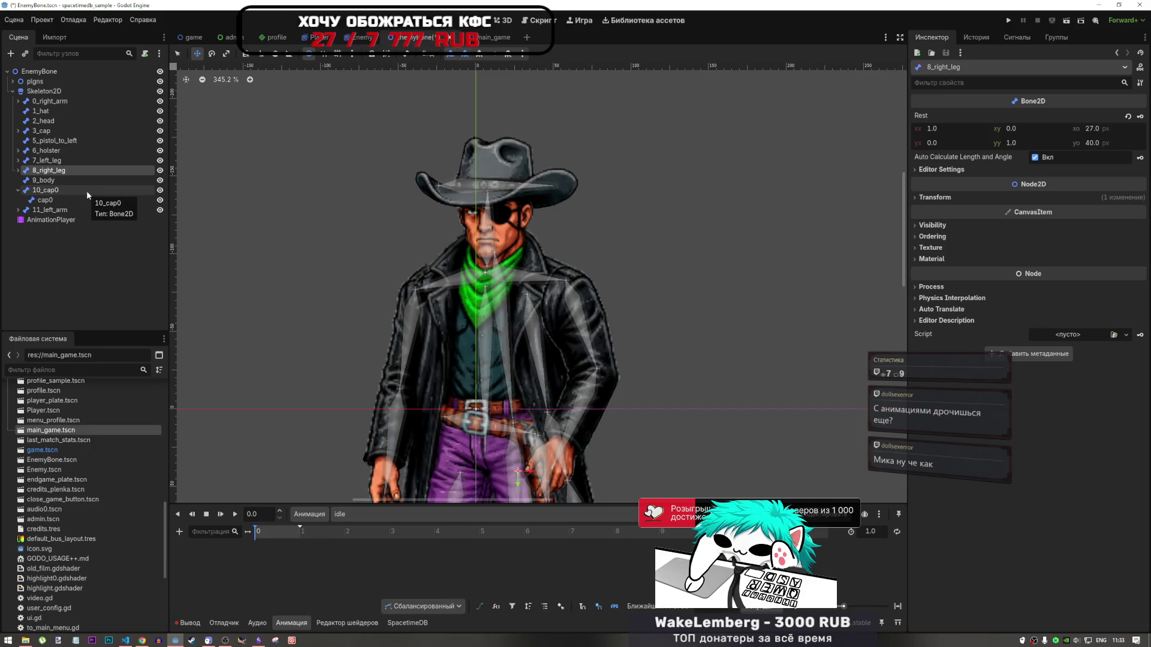
click(73, 190)
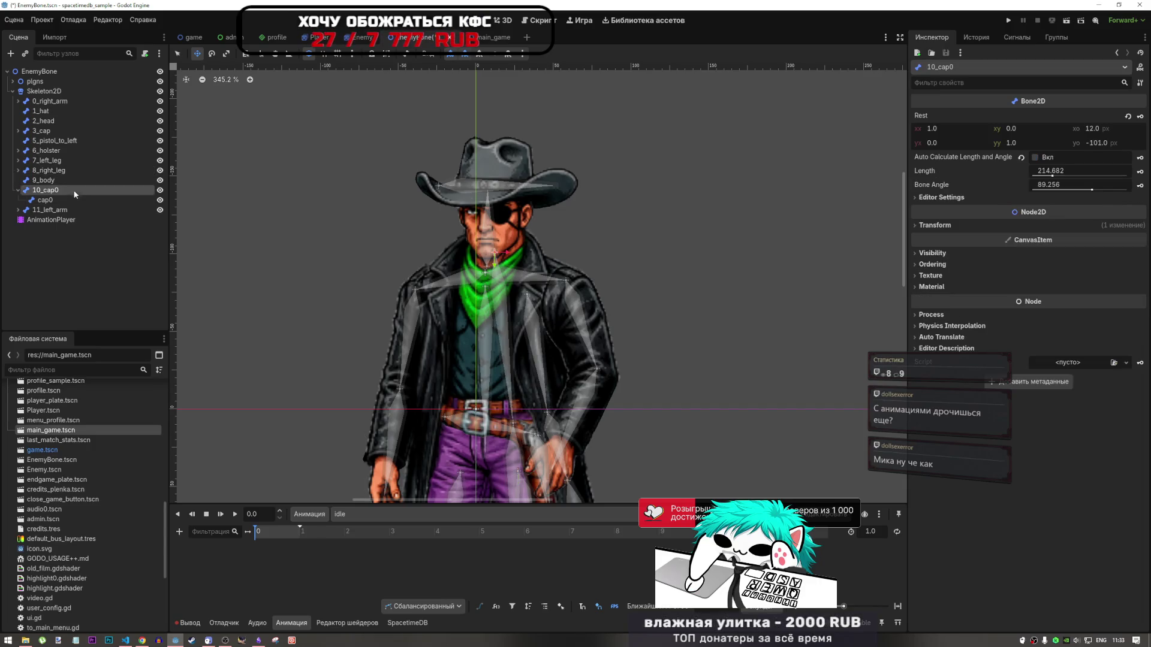
click(76, 210)
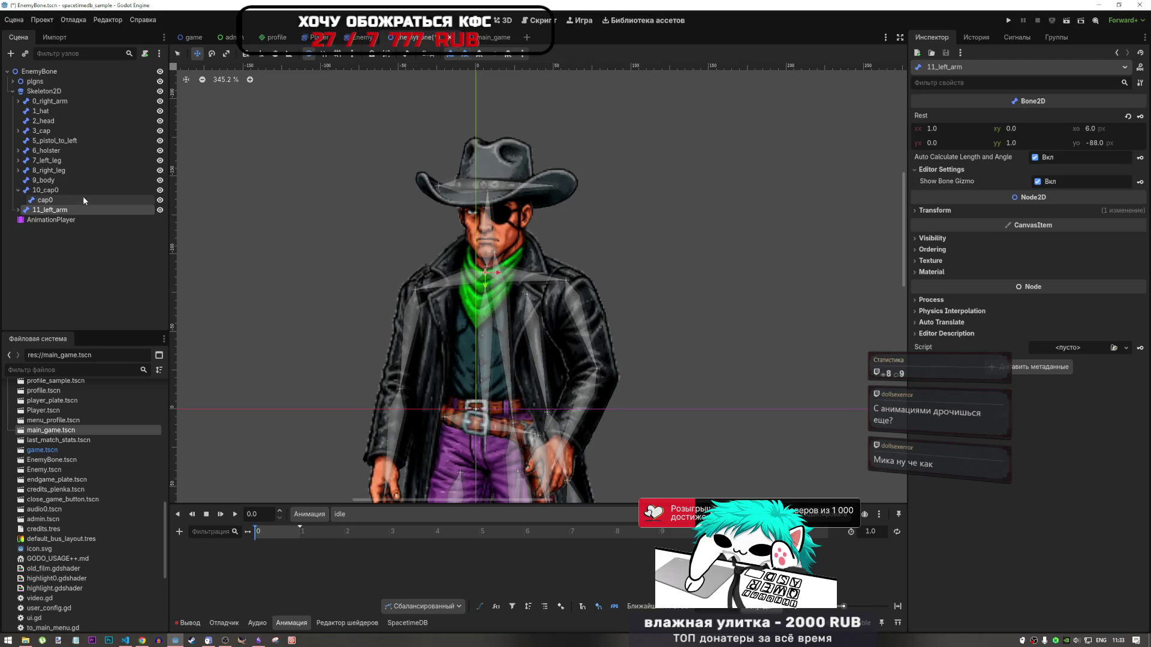
Check 9_body and 7_left_leg, then settle on 8_right_leg with rest origin 27 by 40 px
click(82, 178)
click(74, 161)
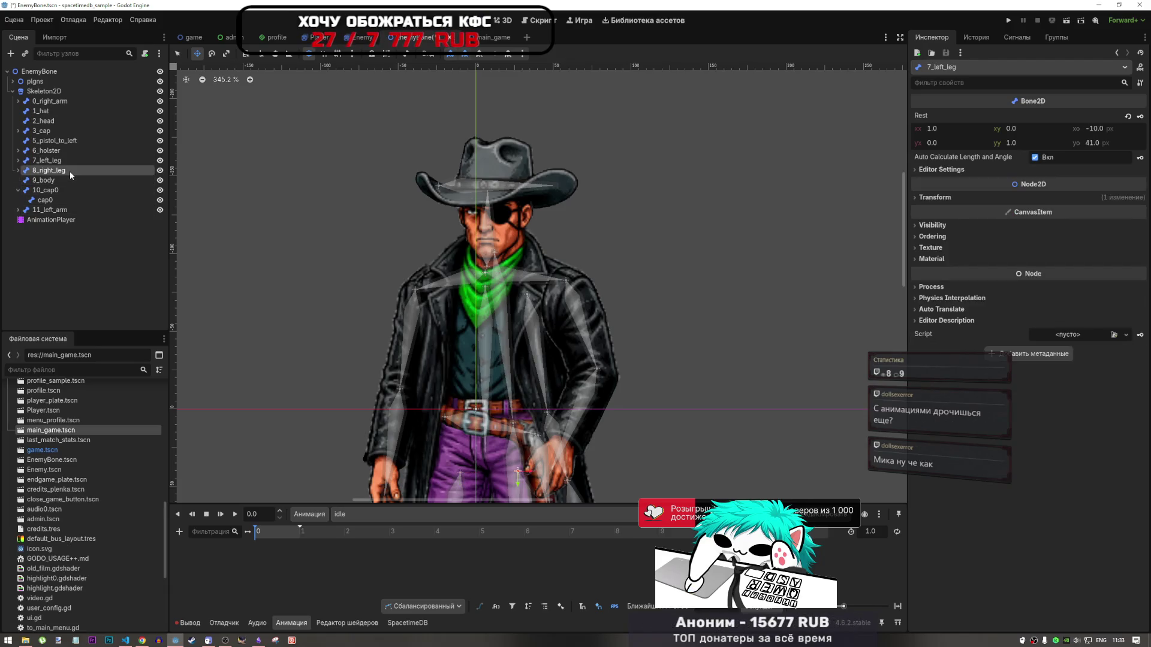
click(69, 171)
scroll(407, 253, down, 4)
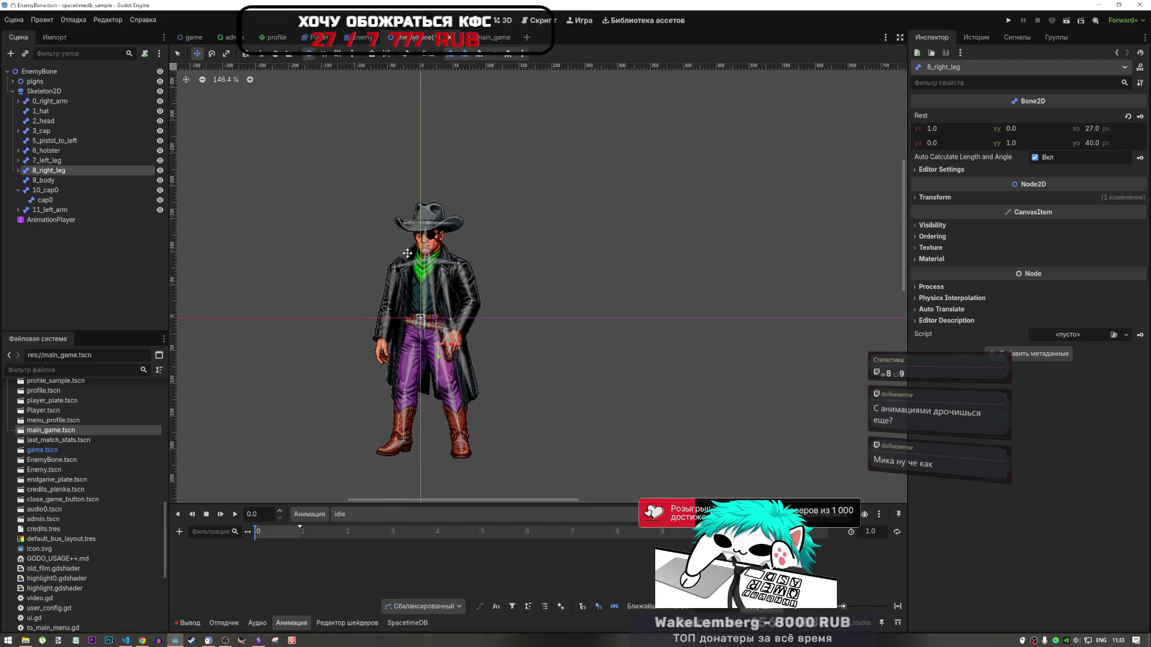
scroll(408, 253, up, 4)
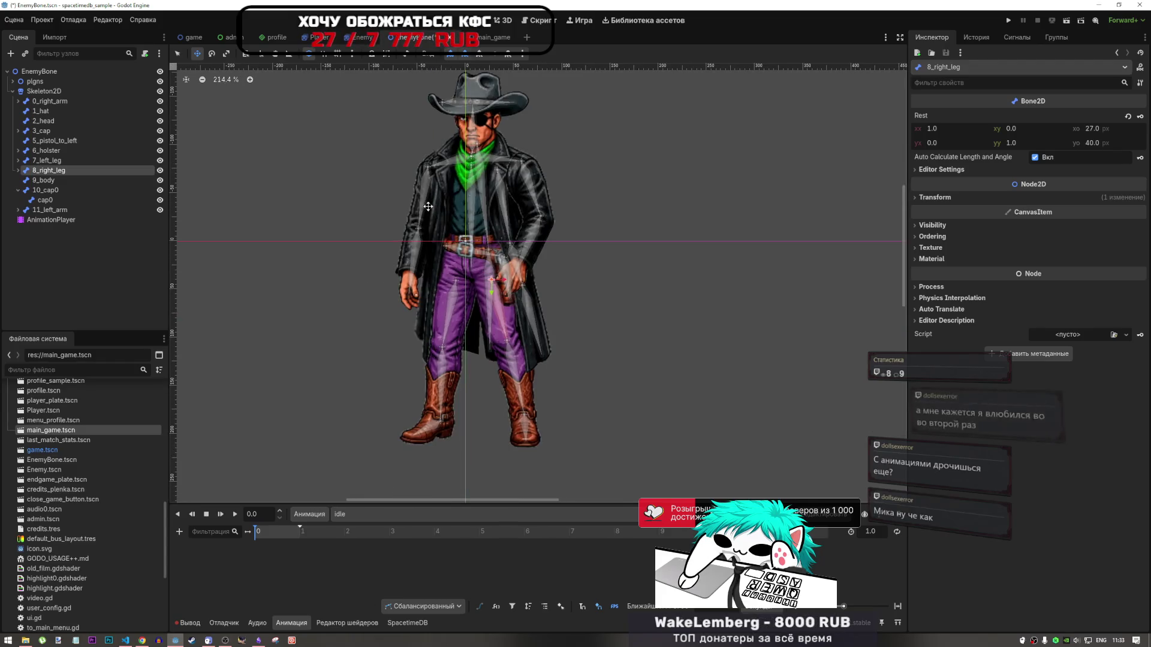
scroll(428, 206, down, 2)
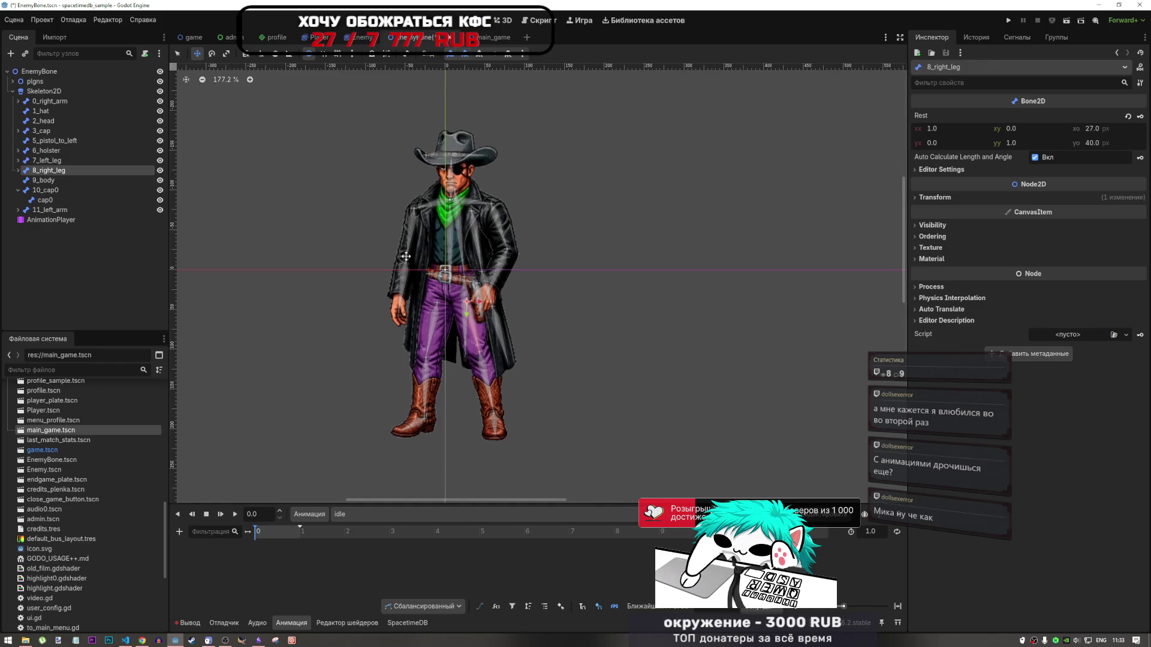
scroll(403, 282, up, 1)
scroll(402, 287, left, 1)
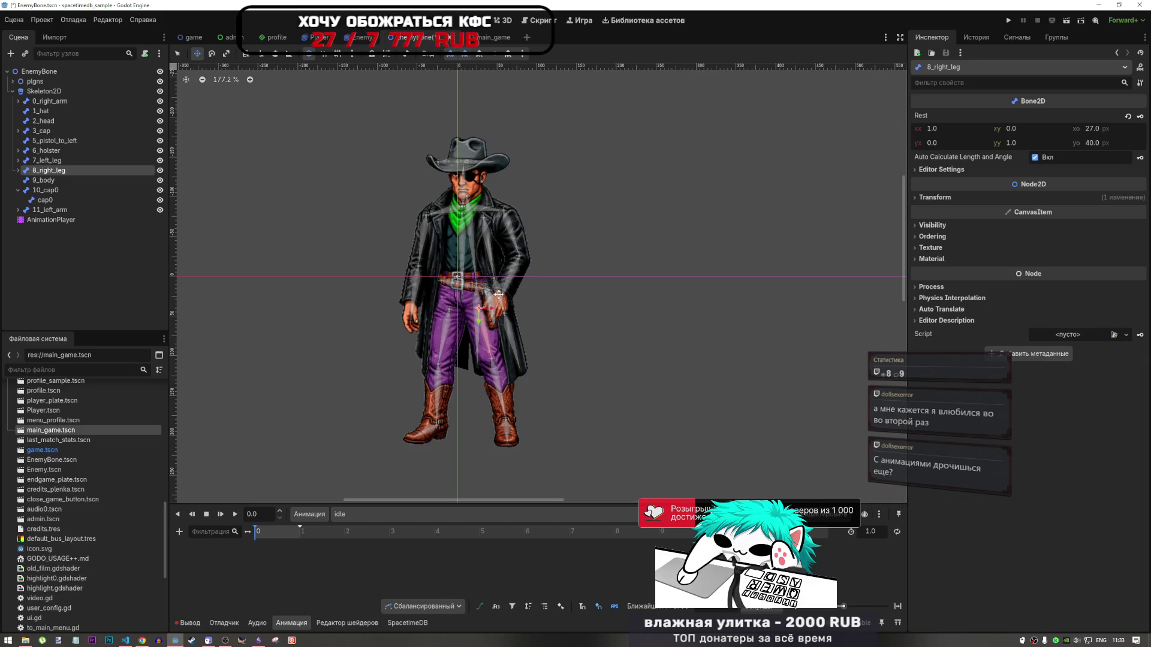
scroll(485, 298, up, 1)
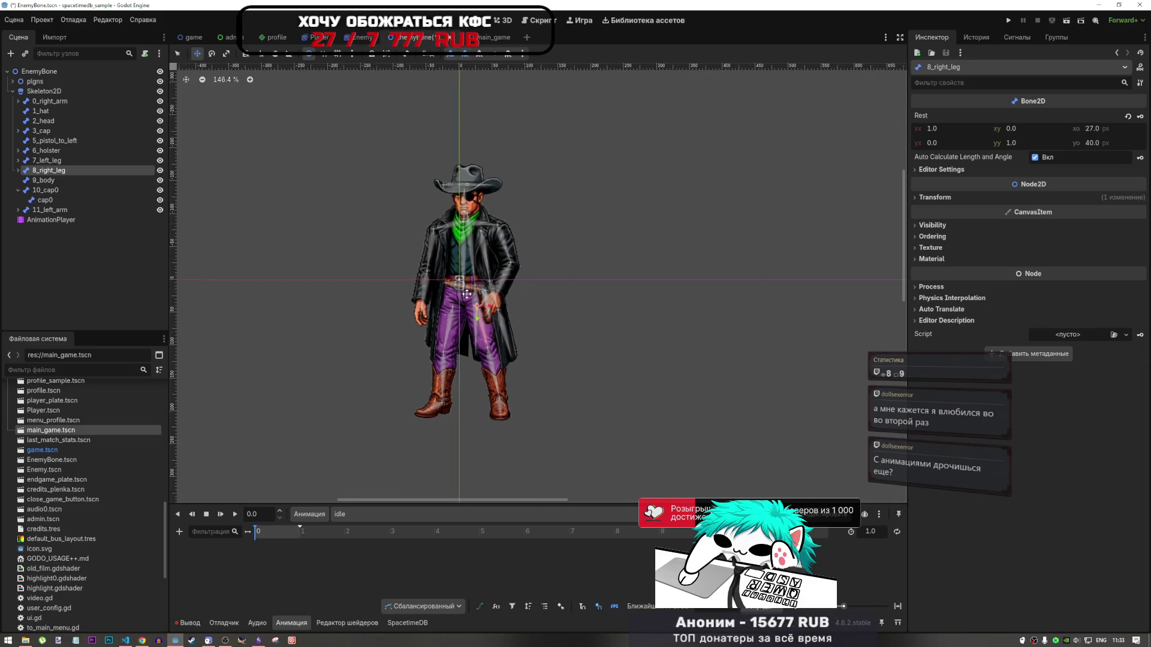
Expand 8_right_leg in the Scene dock to list its RightCalf and RightFoot child bones
click(18, 171)
click(18, 171)
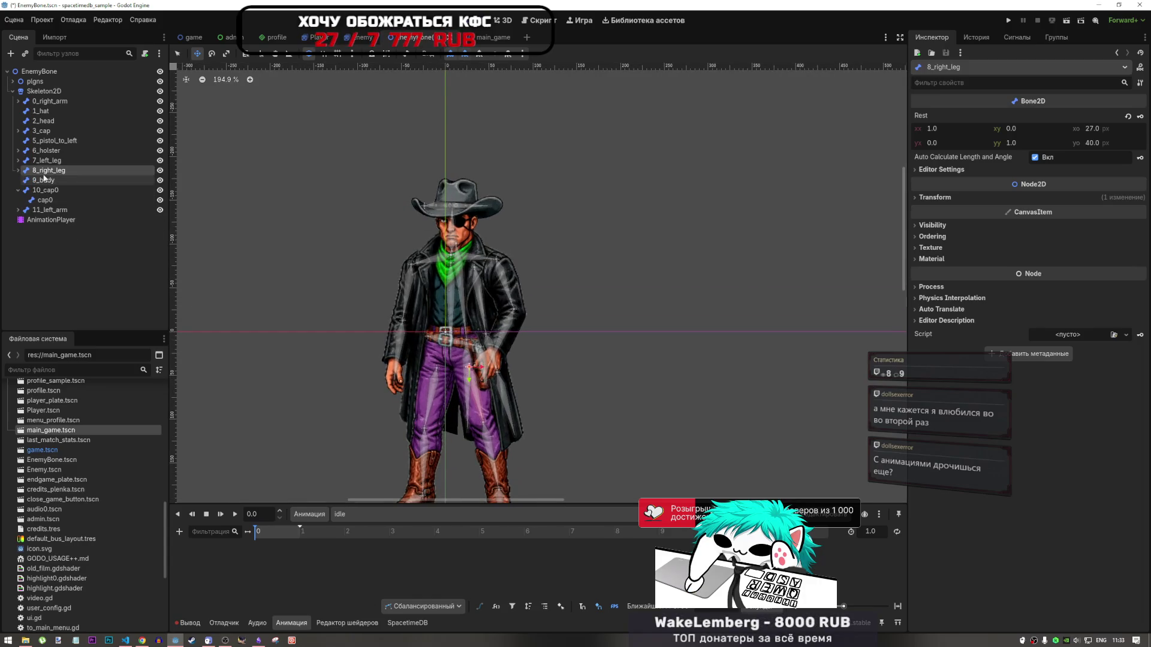
double_click(22, 173)
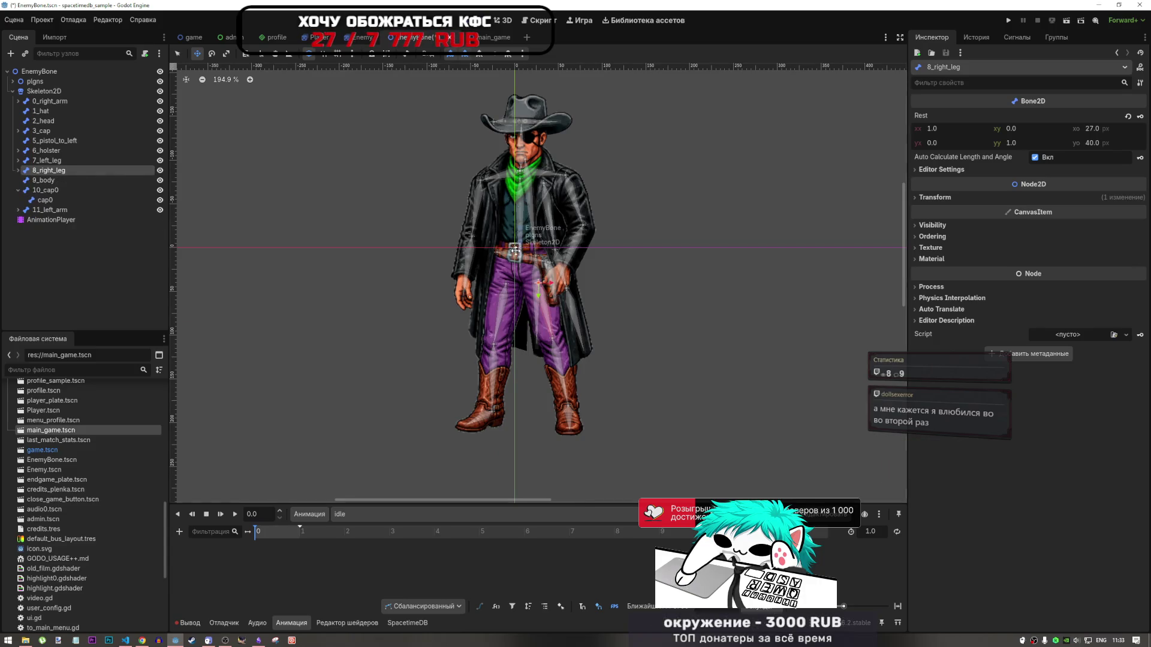
scroll(565, 224, up, 4)
scroll(481, 305, up, 5)
scroll(481, 306, down, 7)
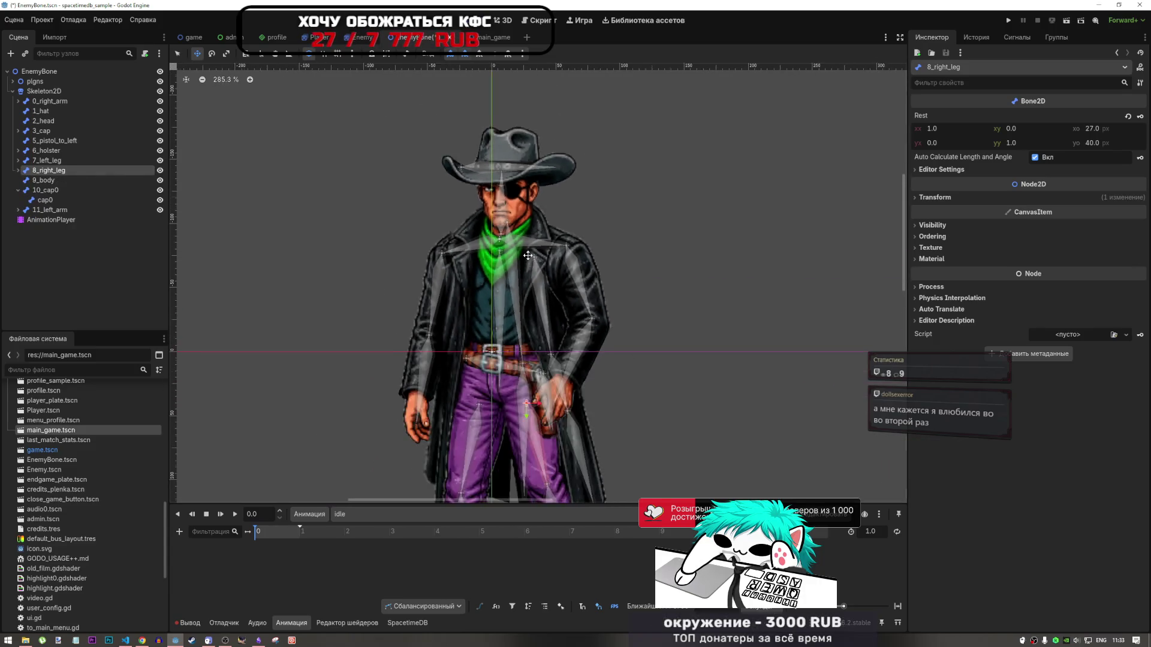
click(19, 171)
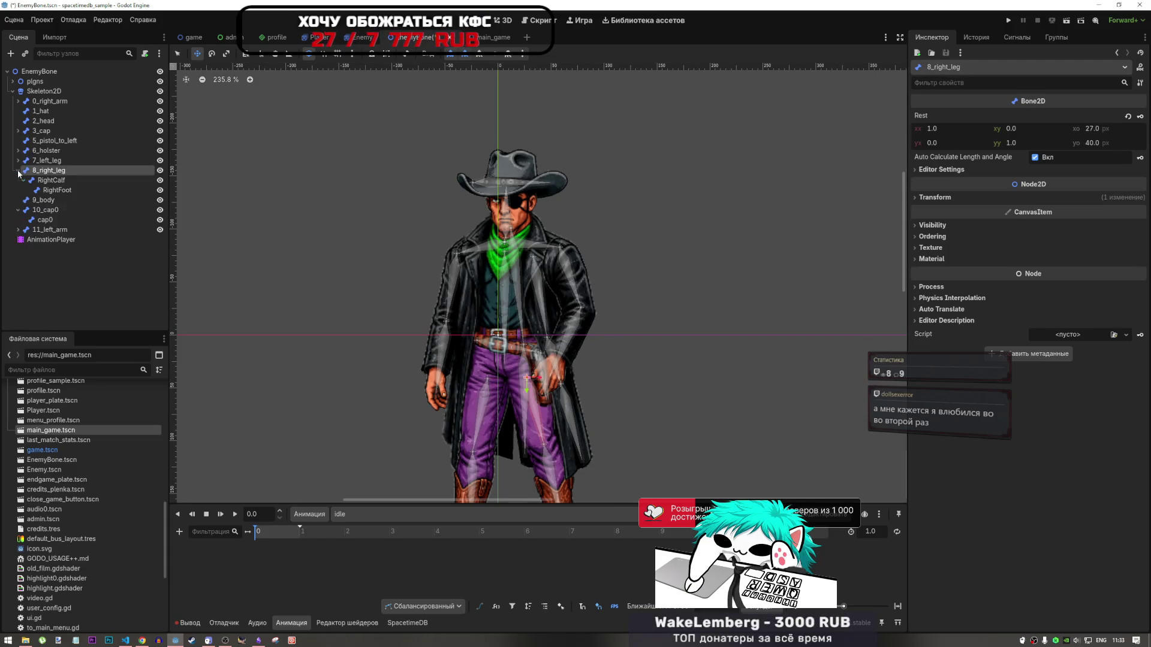
double_click(23, 173)
click(19, 173)
scroll(499, 217, down, 6)
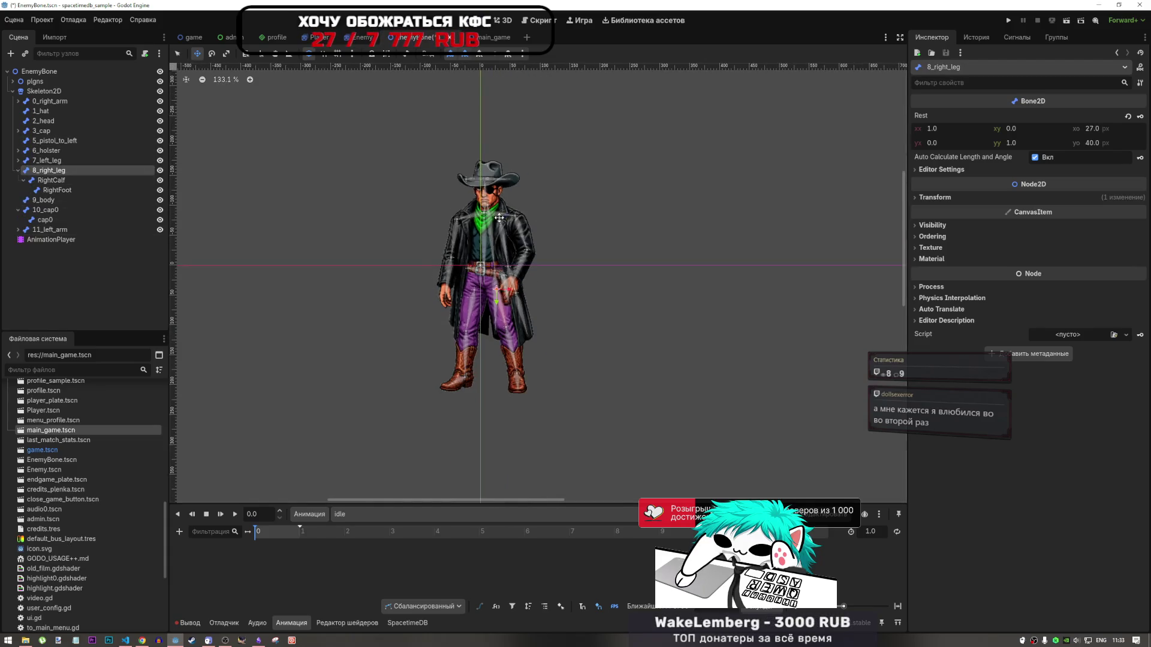
scroll(503, 214, up, 5)
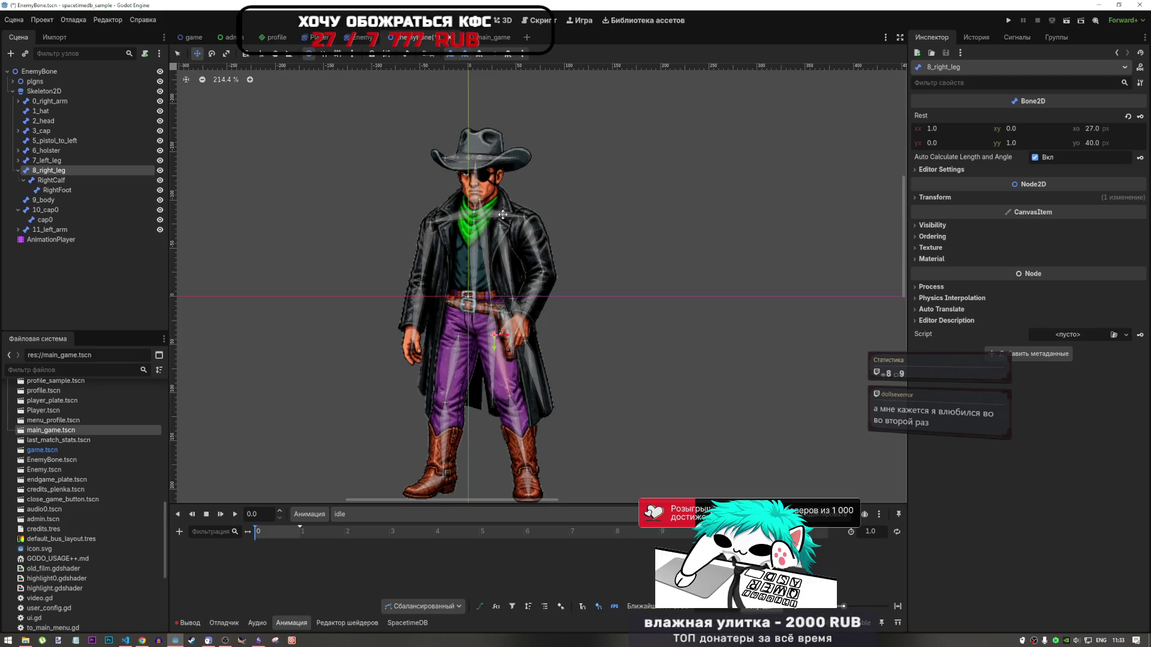
Inspect 7_left_leg, RightFoot and RightCalf transform and rest values, returning to 8_right_leg
click(69, 160)
click(18, 160)
click(18, 161)
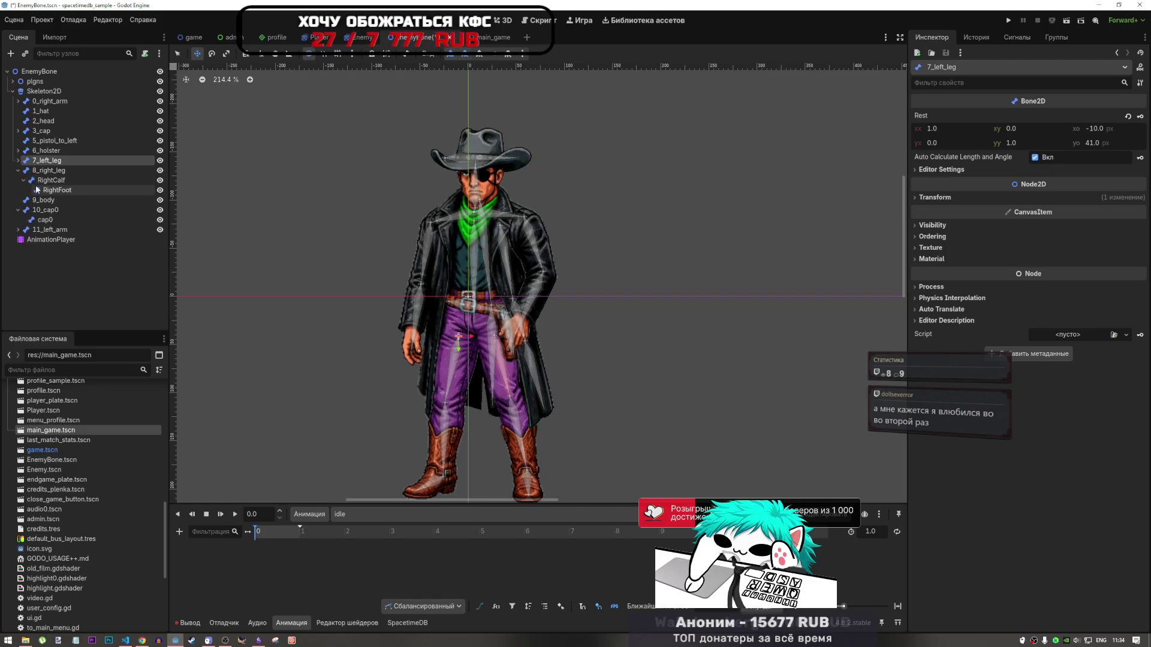
click(43, 171)
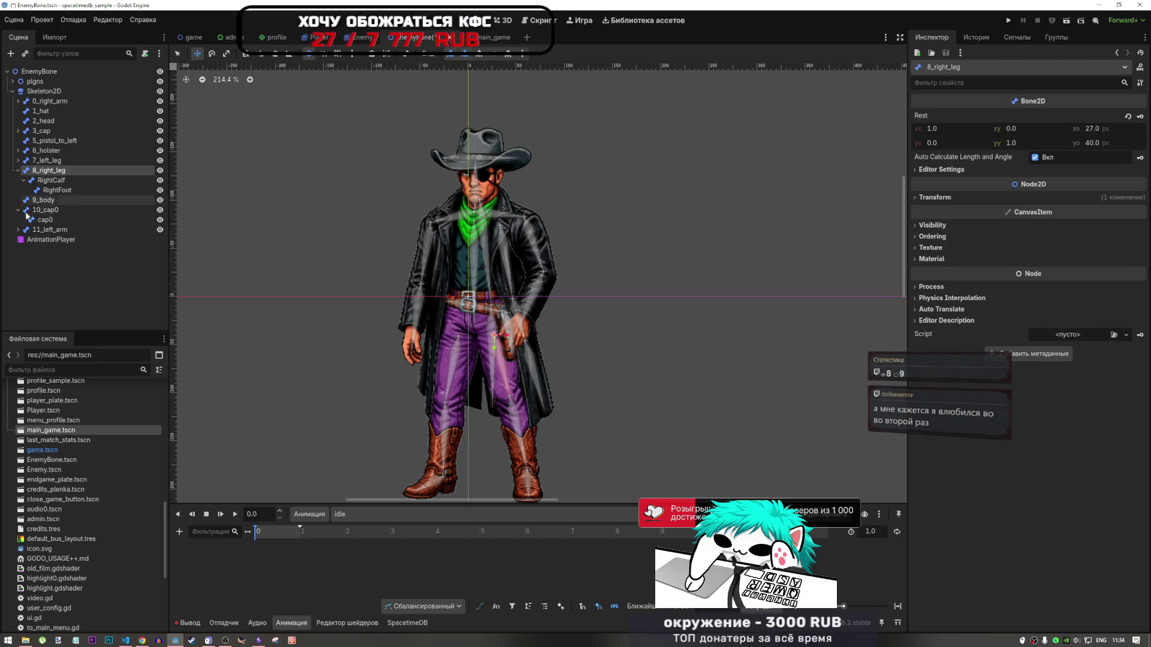
click(57, 190)
click(48, 171)
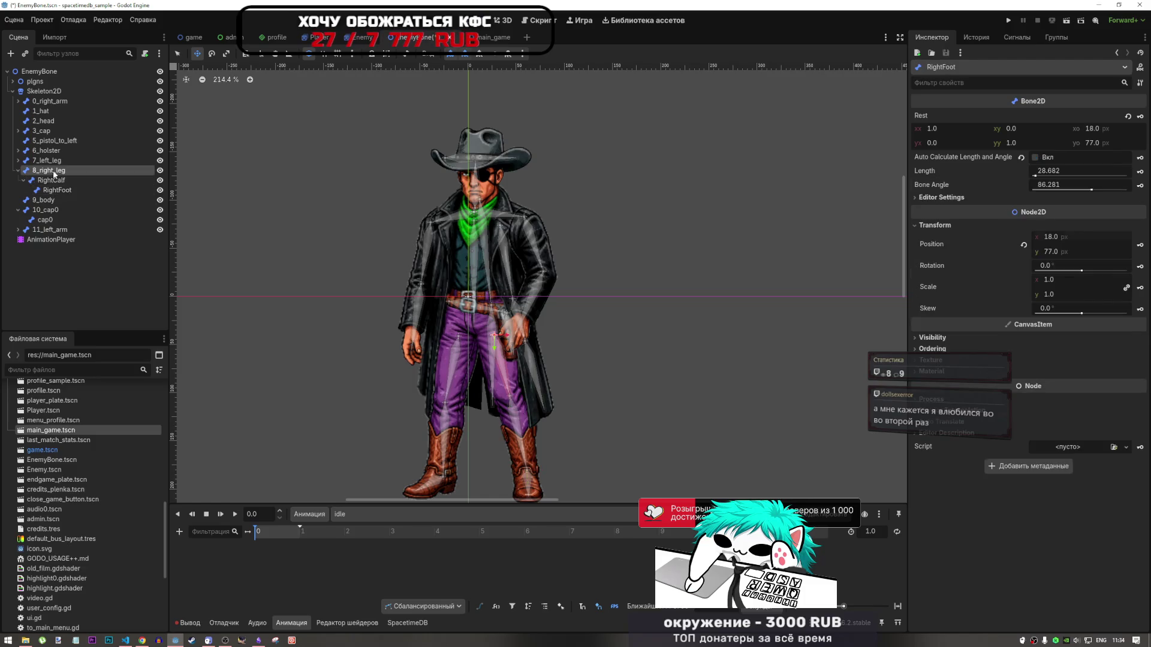
scroll(437, 277, down, 3)
scroll(438, 277, up, 5)
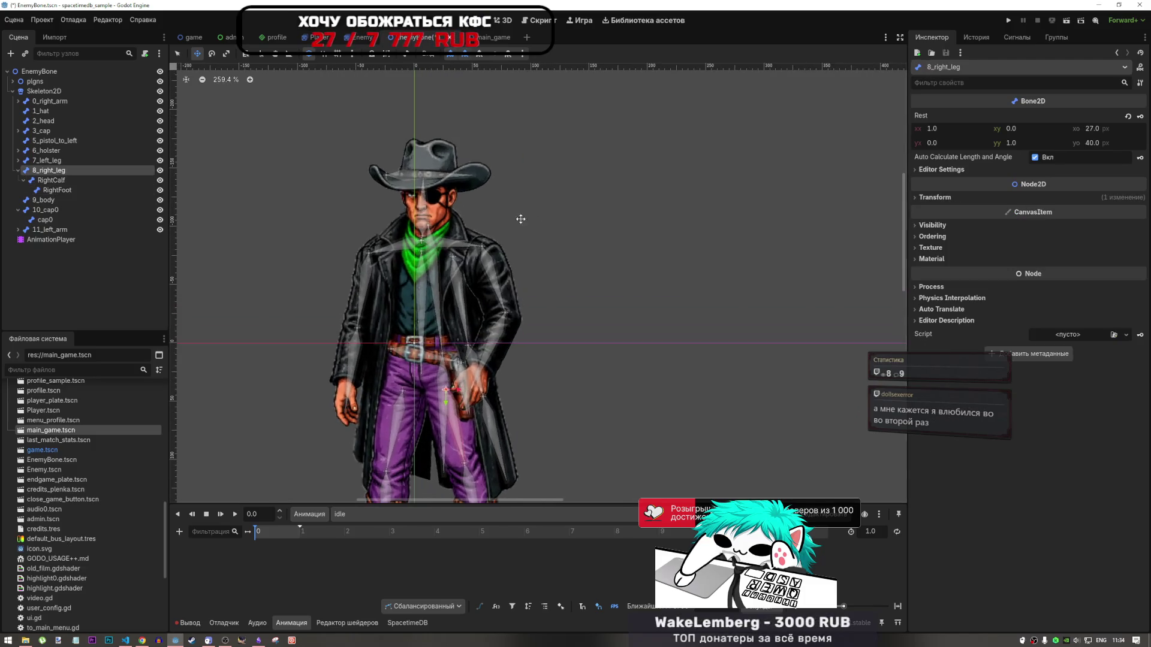
click(81, 182)
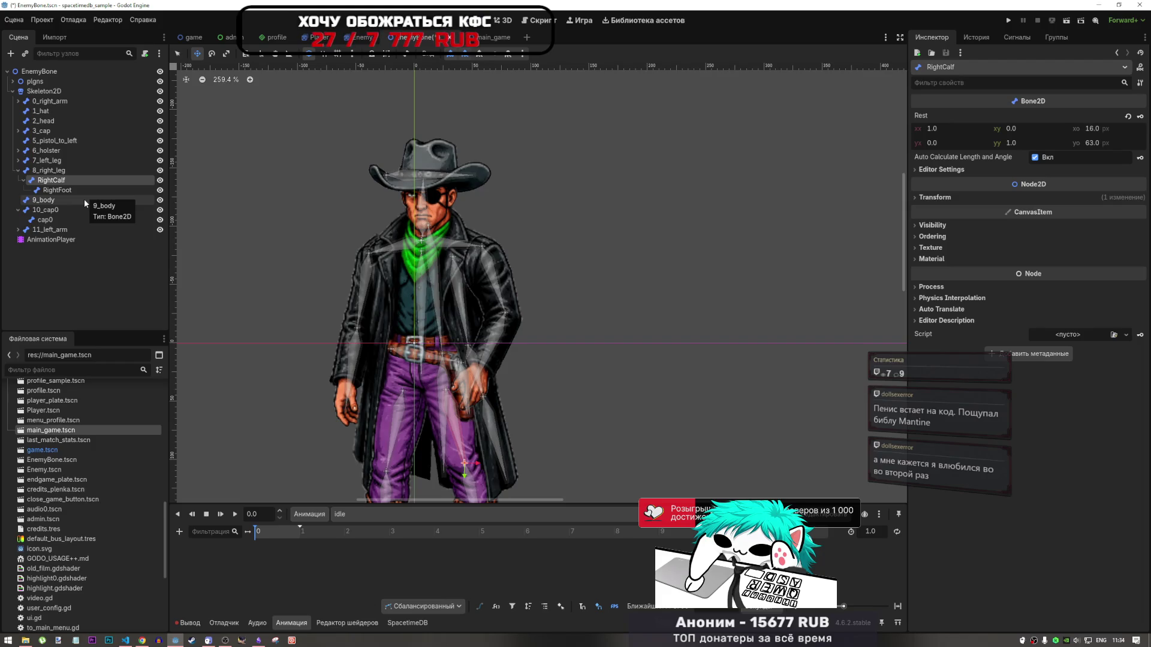
click(48, 171)
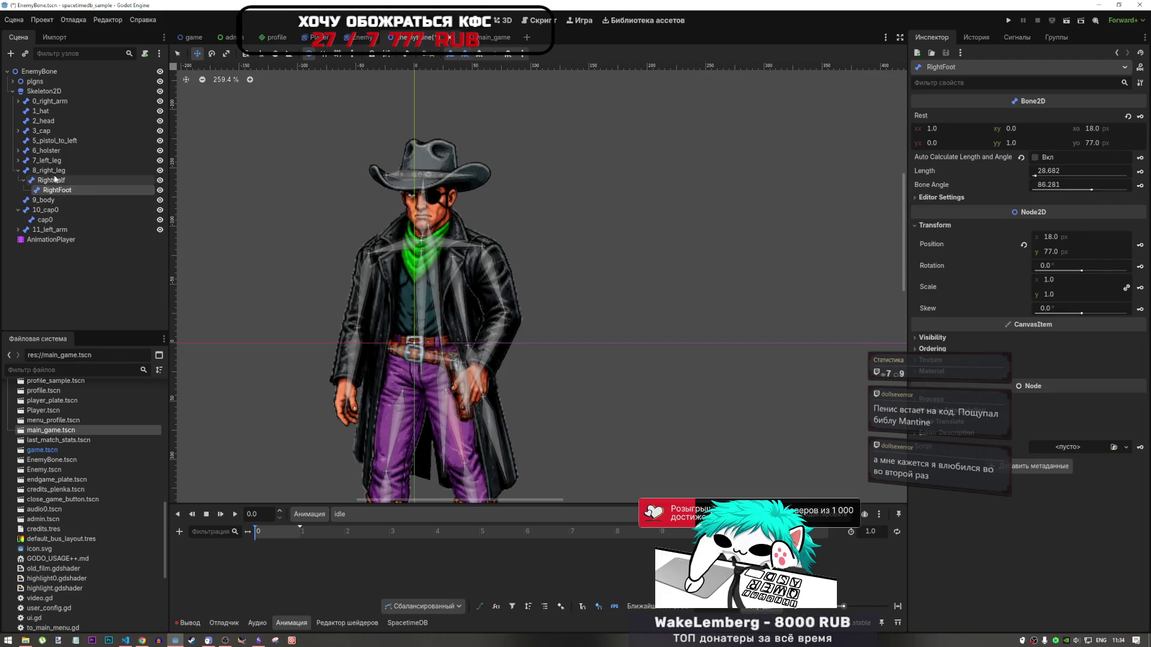
scroll(388, 358, down, 2)
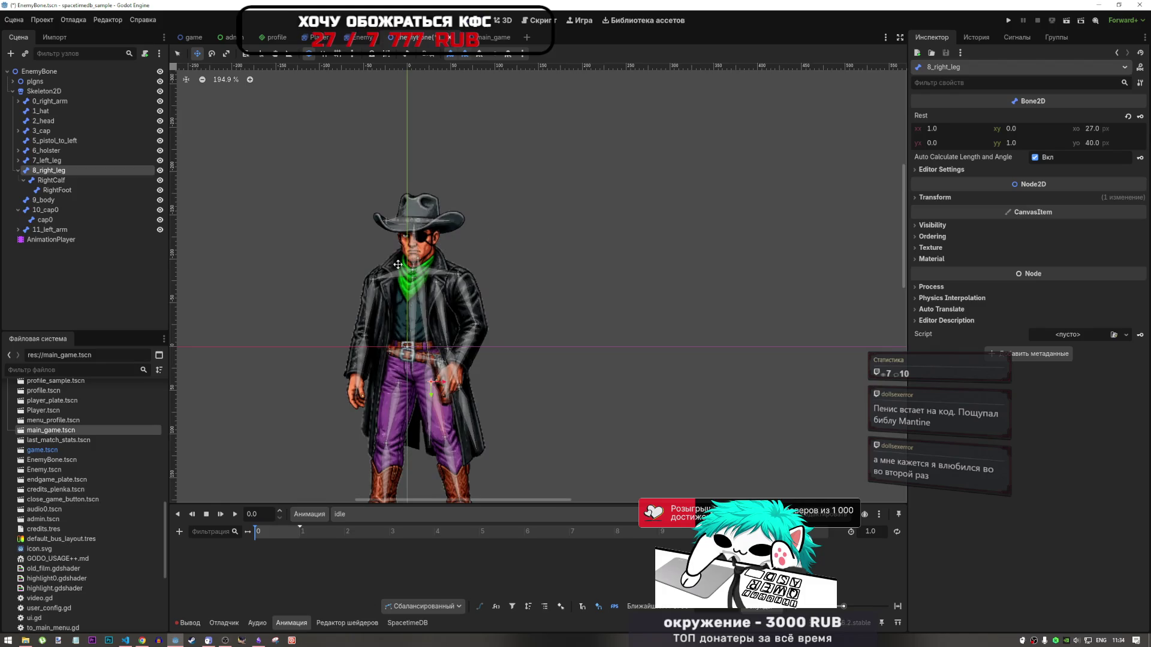
Inspect 1_hat, 2_head and 3_cap, then expand 3_cap to show 3_cap_middle and 3_cap_end
click(46, 113)
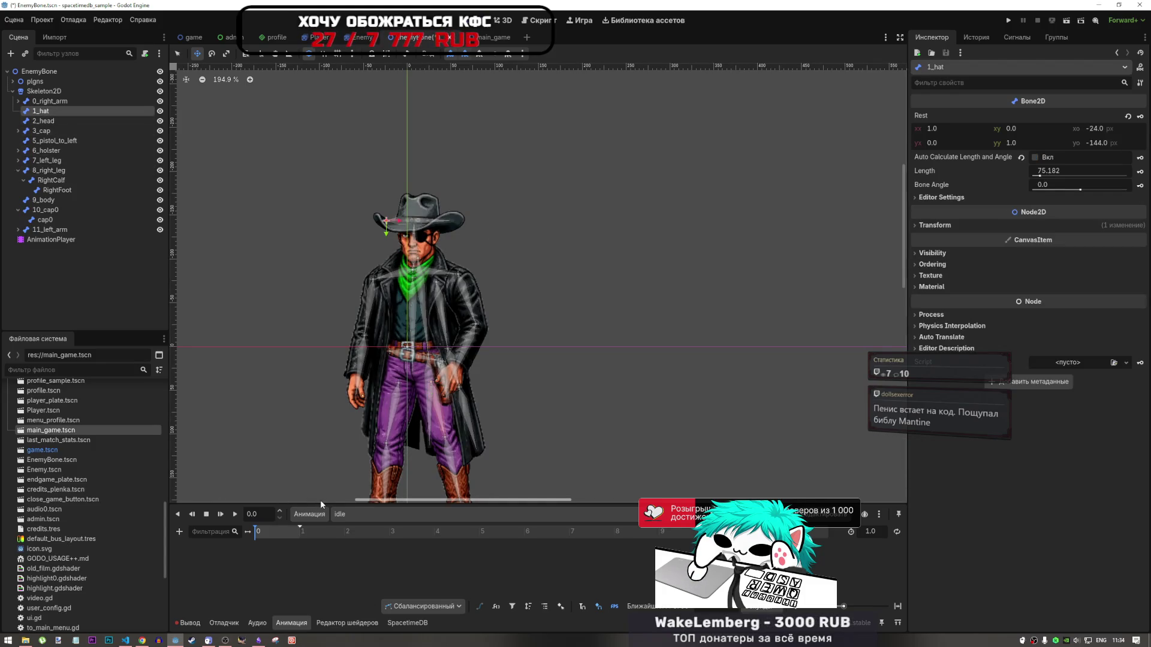
click(90, 120)
click(91, 130)
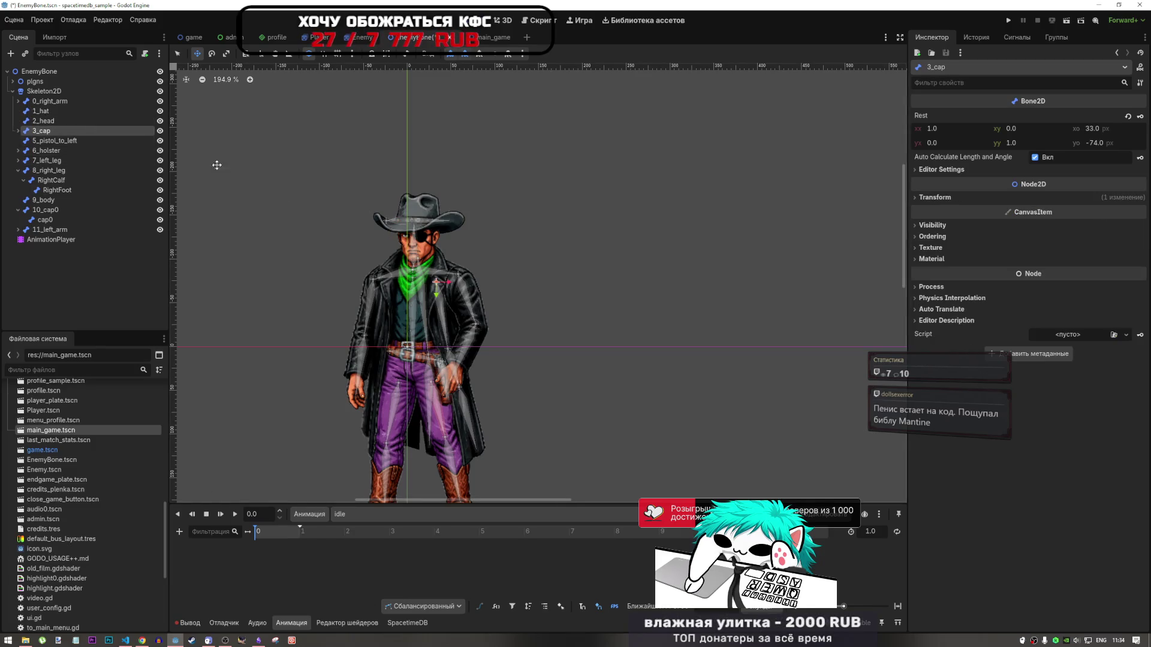
scroll(477, 275, up, 2)
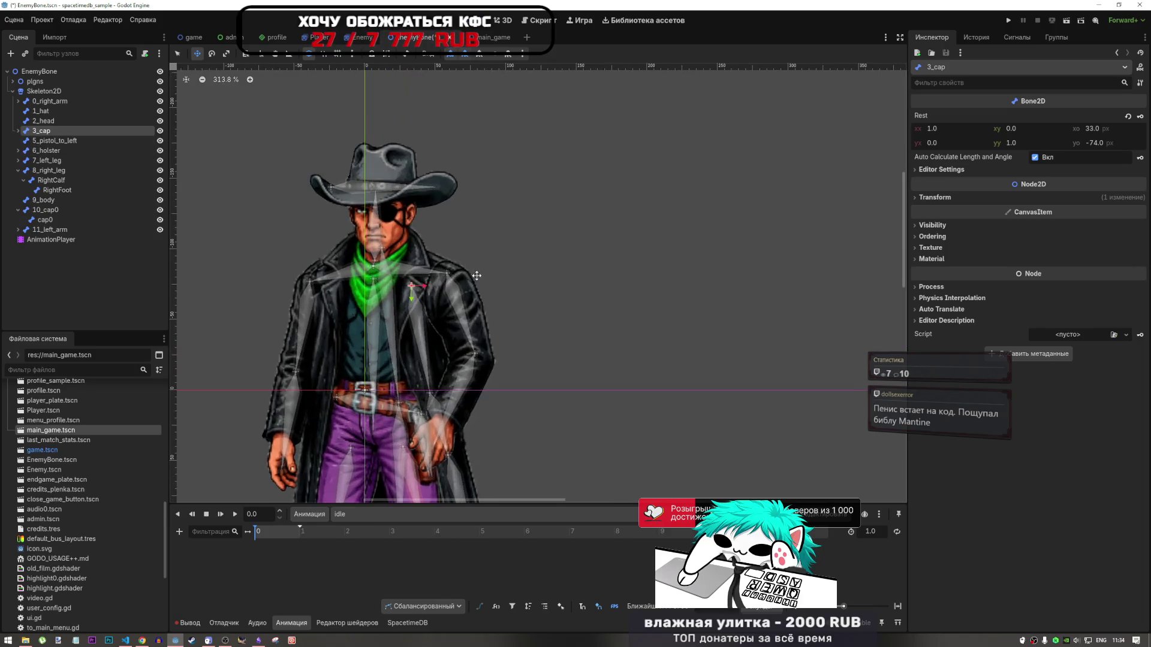
click(18, 131)
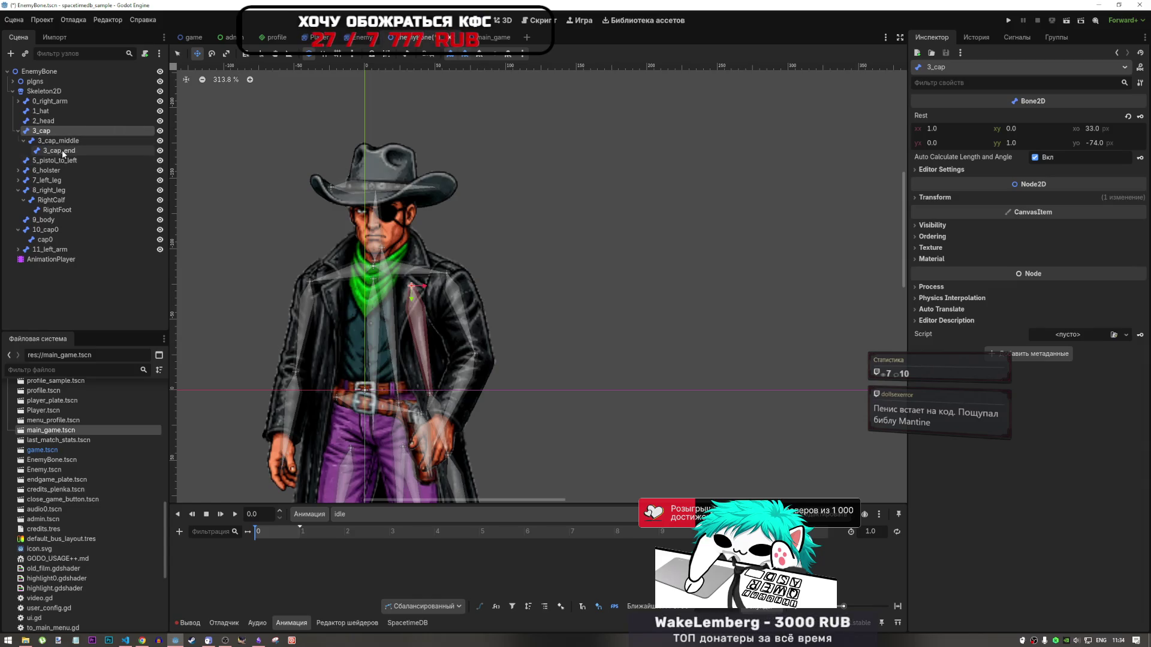
Select 3_cap and expand its Transform: position 33, -74, rotation 0, scale 1, skew 0
shift+click(62, 149)
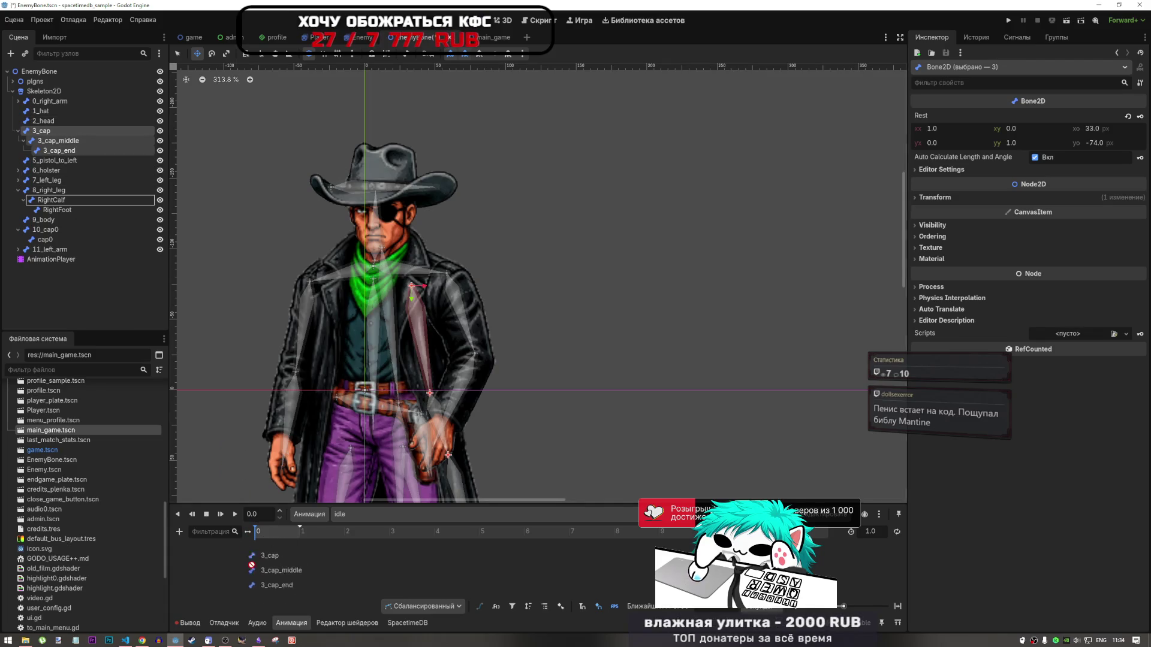
click(179, 532)
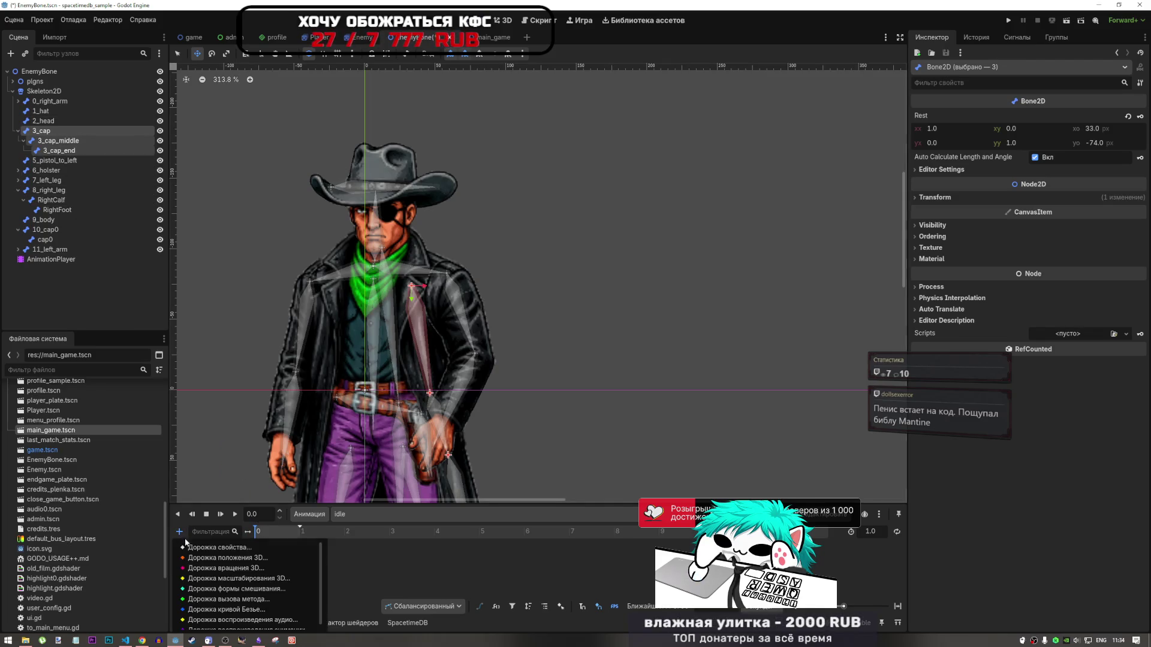
click(71, 141)
click(70, 142)
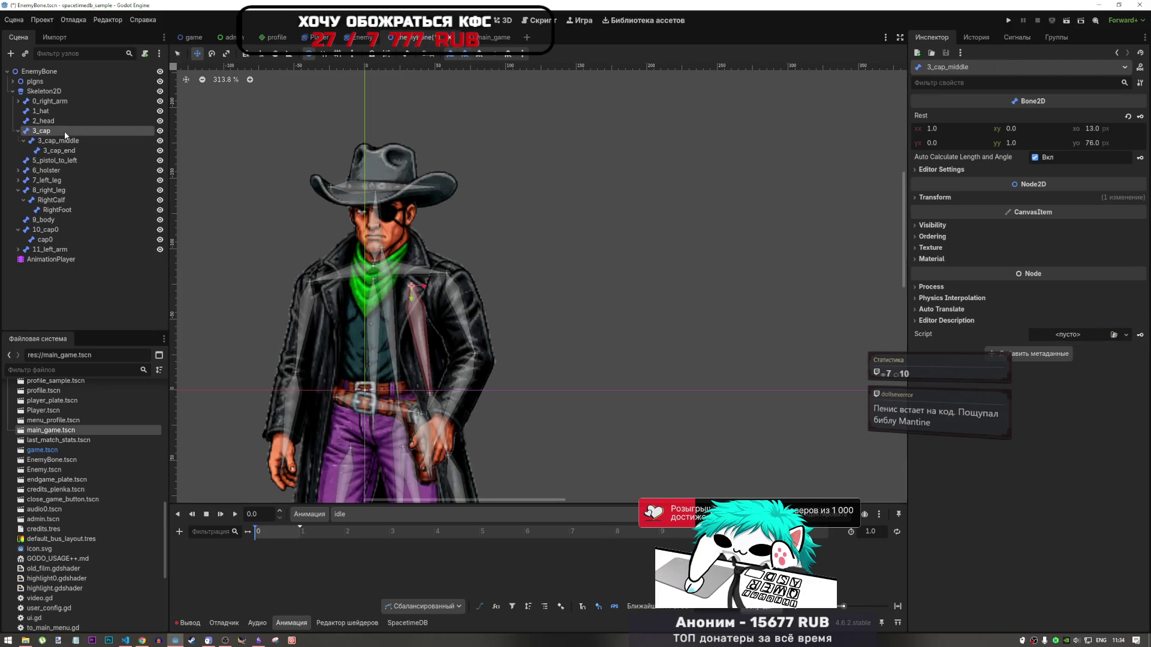
click(64, 132)
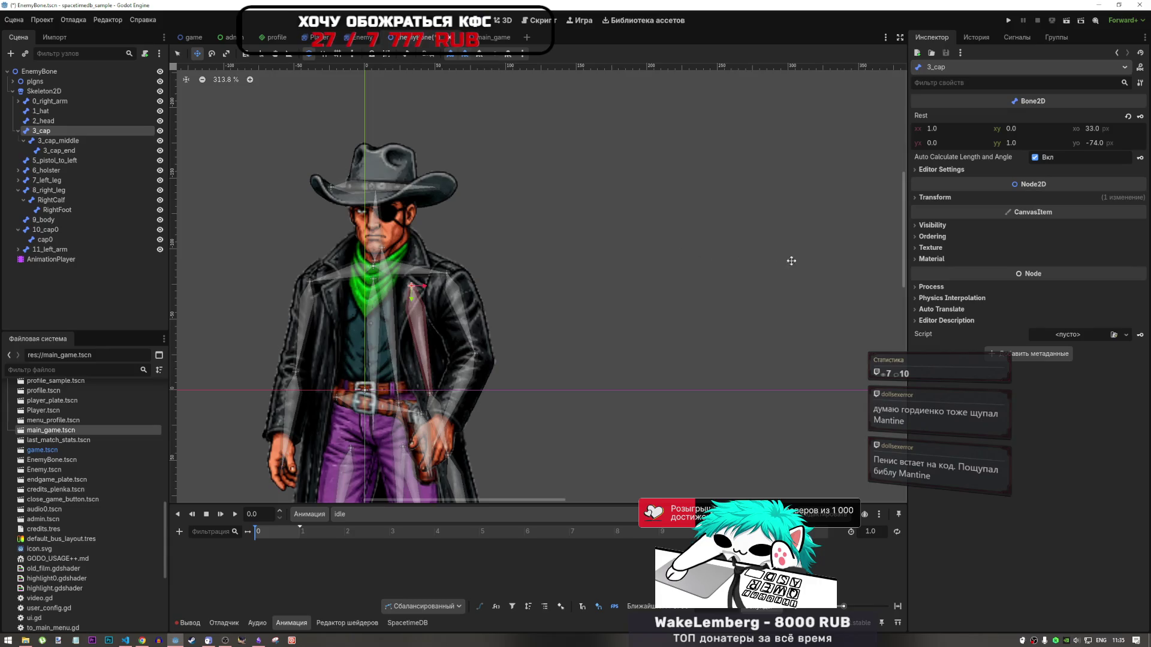
click(939, 197)
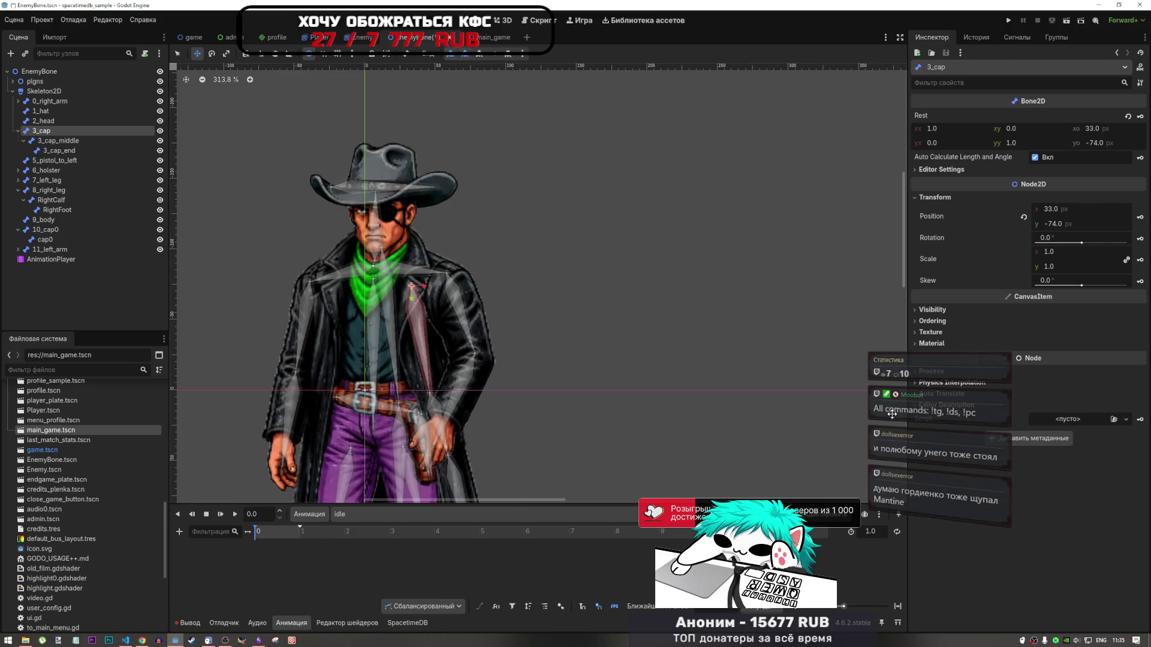
scroll(885, 410, down, 2)
scroll(626, 331, up, 2)
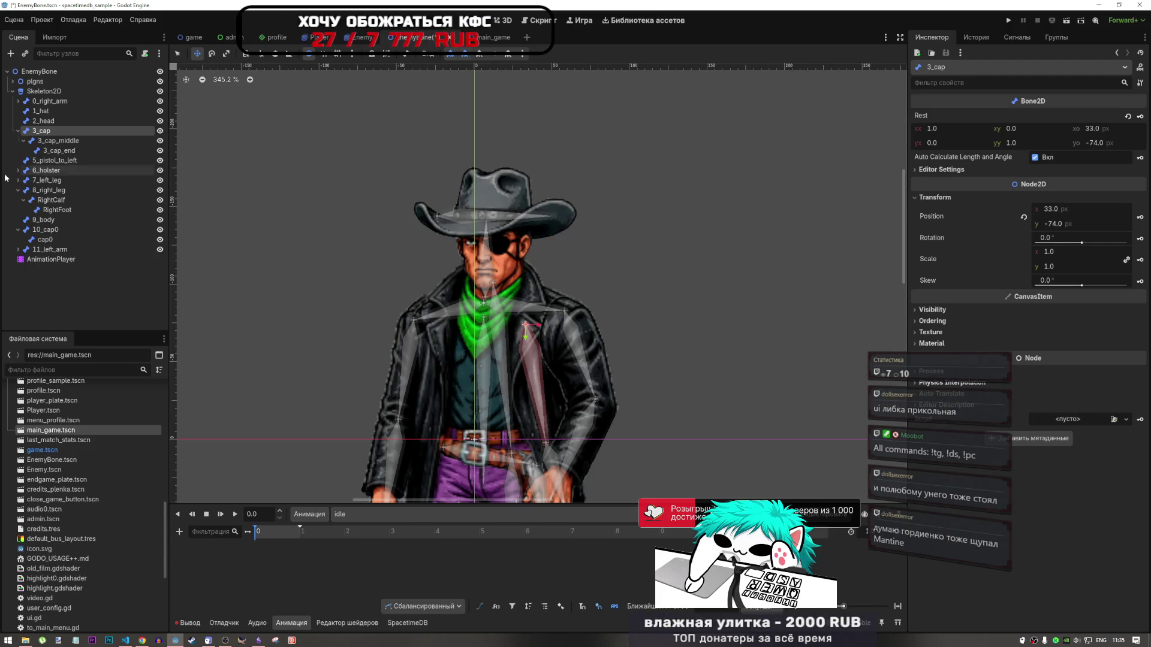
Inspect 6_holster and 0_right_arm, collapse 3_cap, and unfold 0_right_arm to pick RigthArm
click(60, 171)
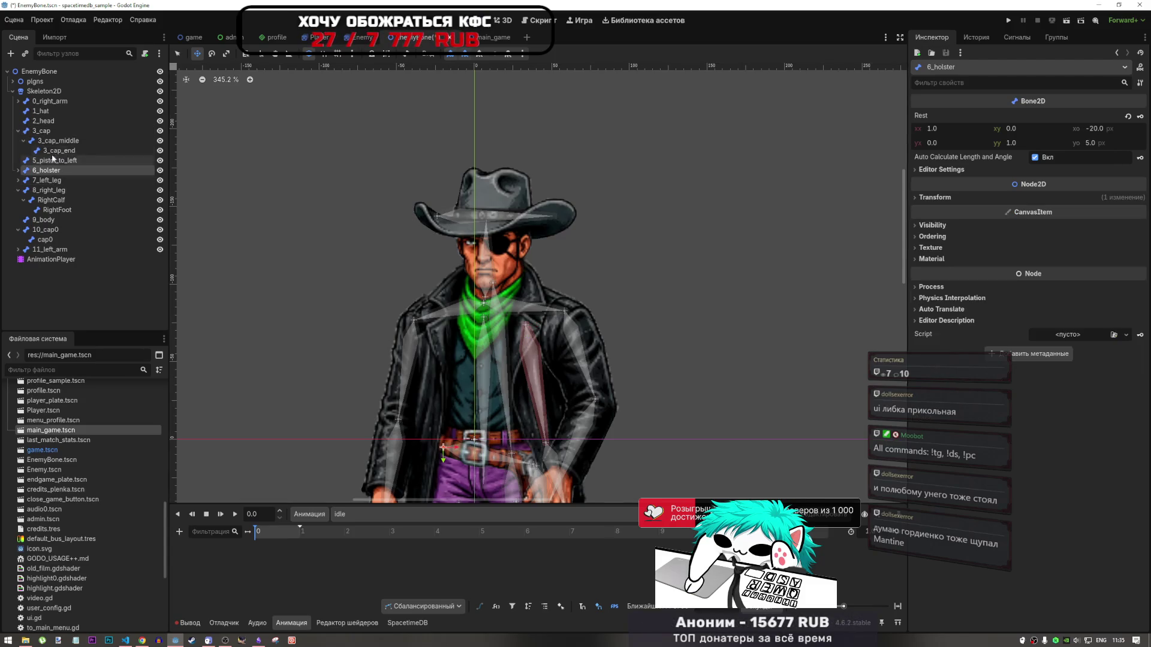
click(54, 102)
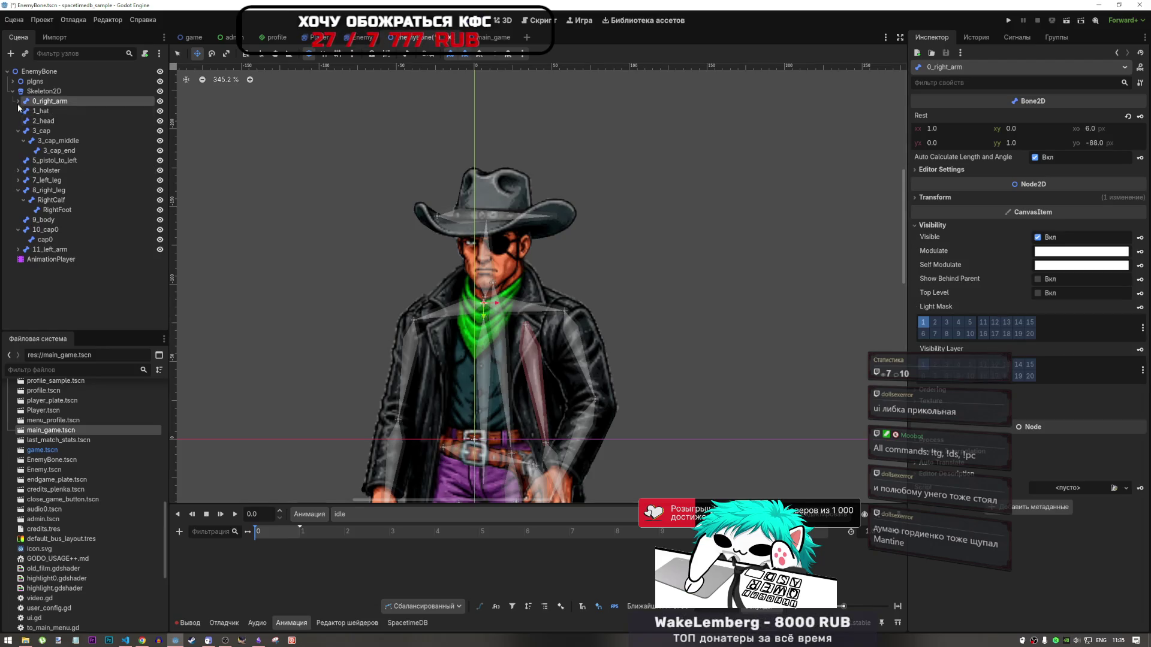
click(18, 131)
click(18, 102)
click(54, 111)
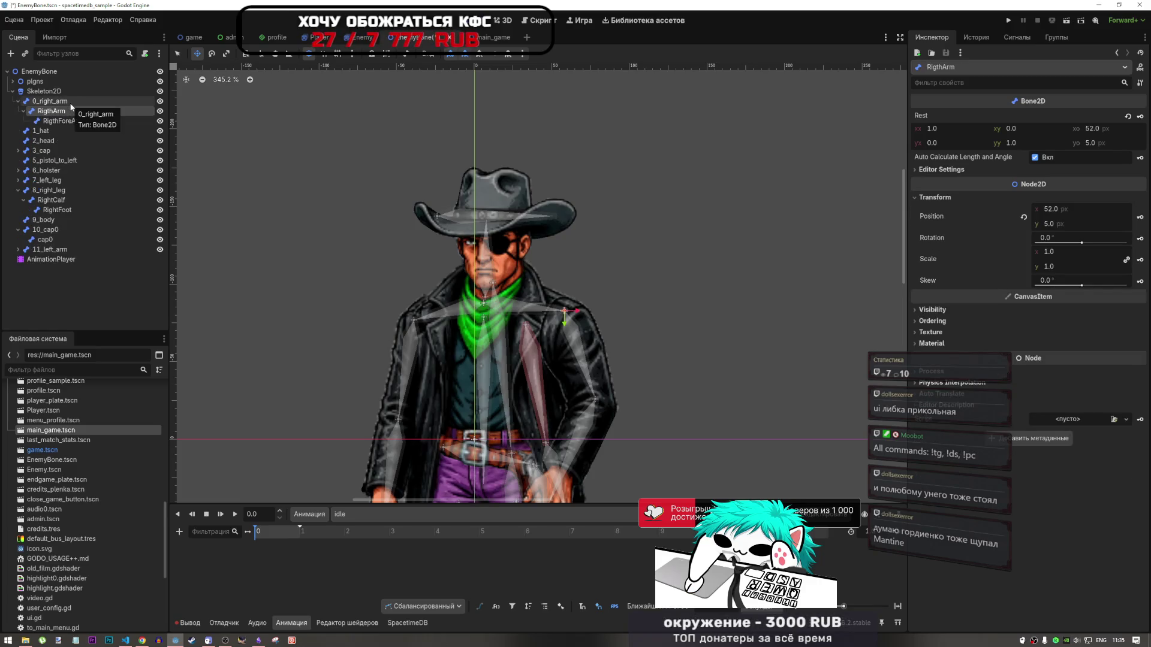
click(17, 102)
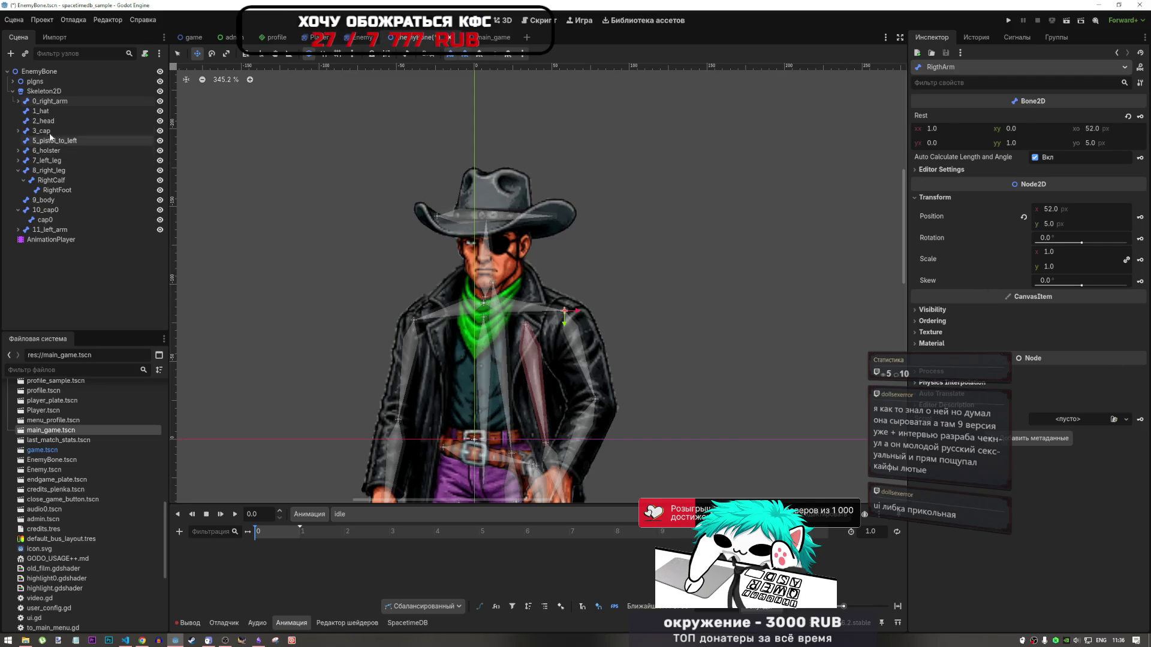
Reselect RigthArm at 52 by 5 px and key its Position, bringing up the track prompt
click(18, 101)
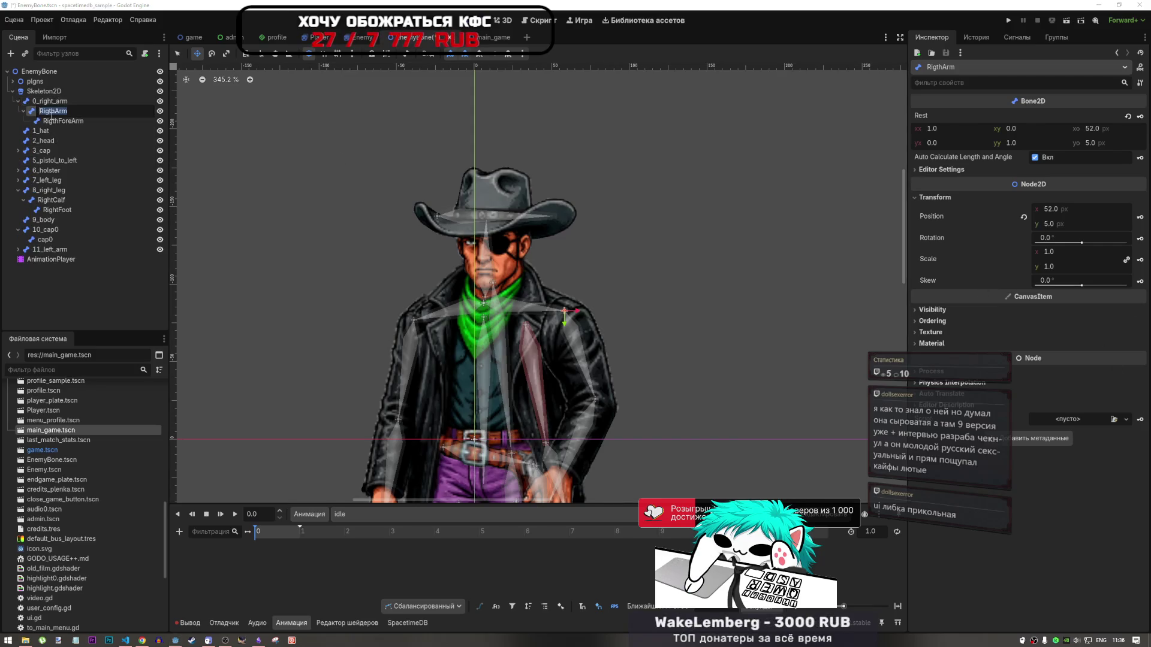
click(51, 101)
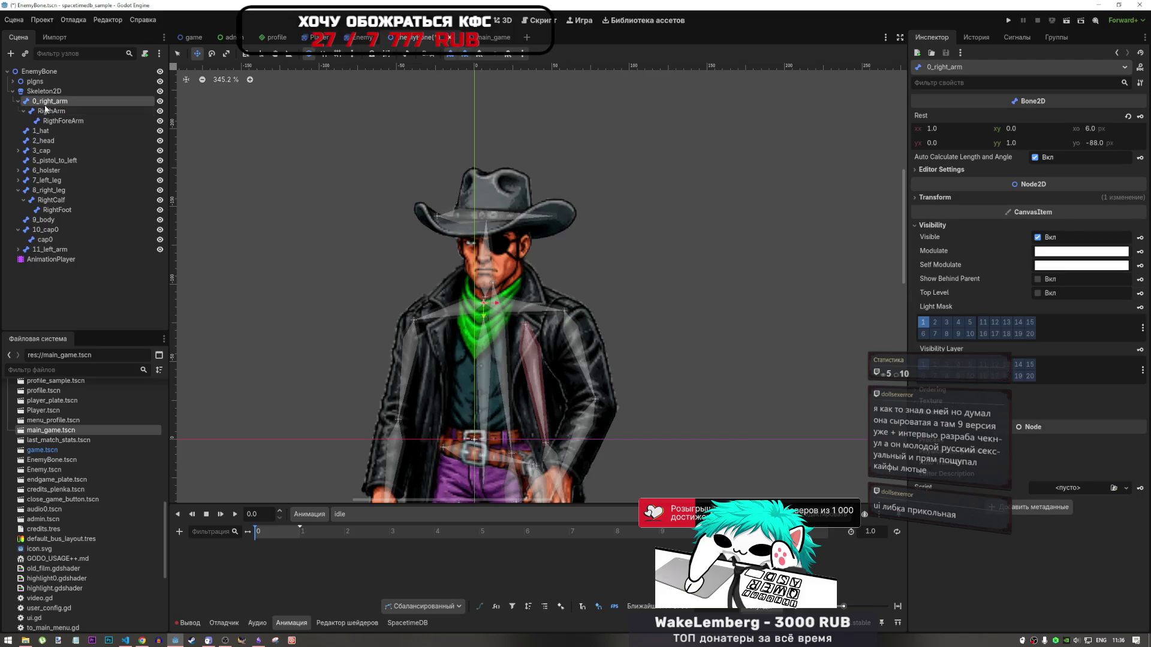
click(54, 111)
click(51, 102)
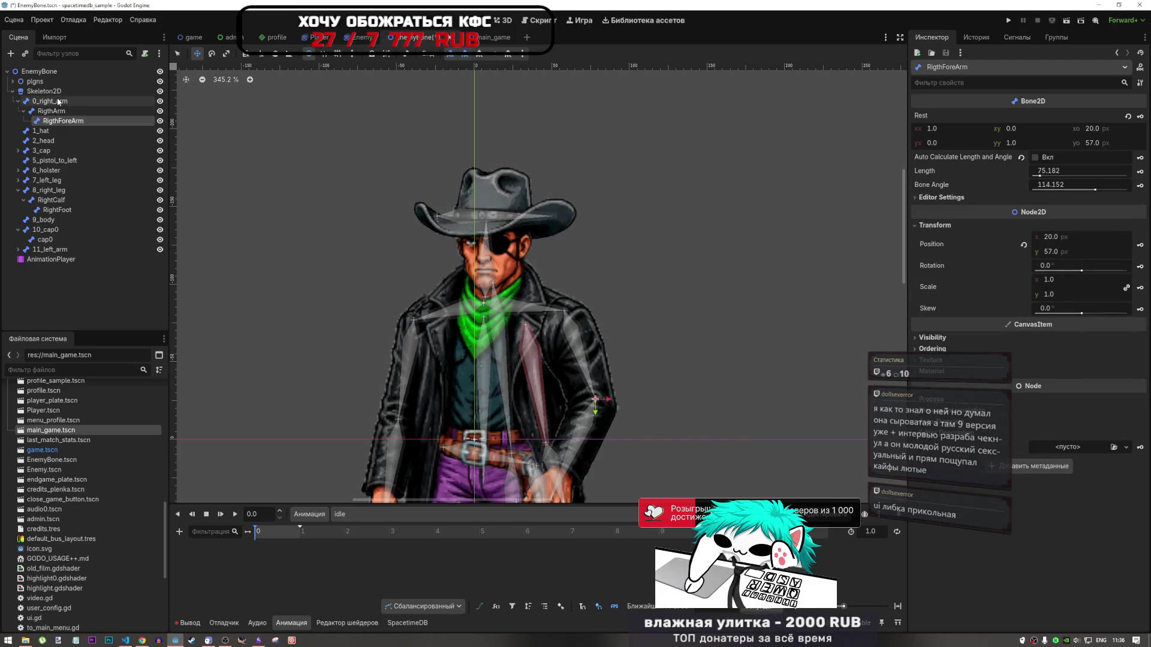
click(54, 111)
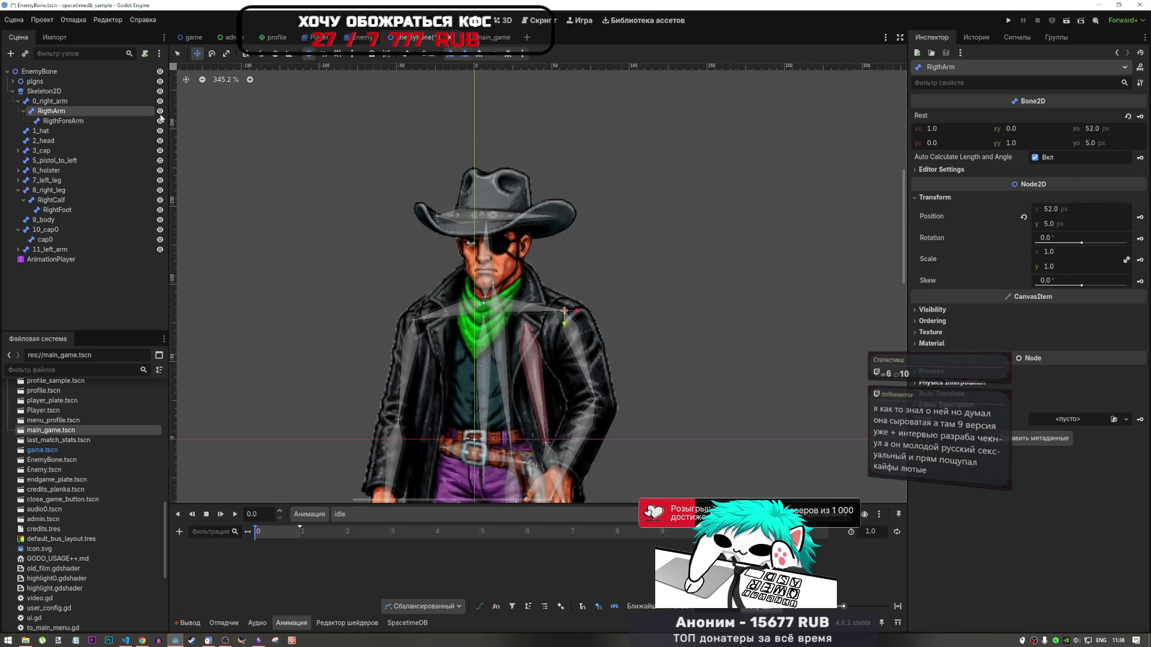
click(65, 105)
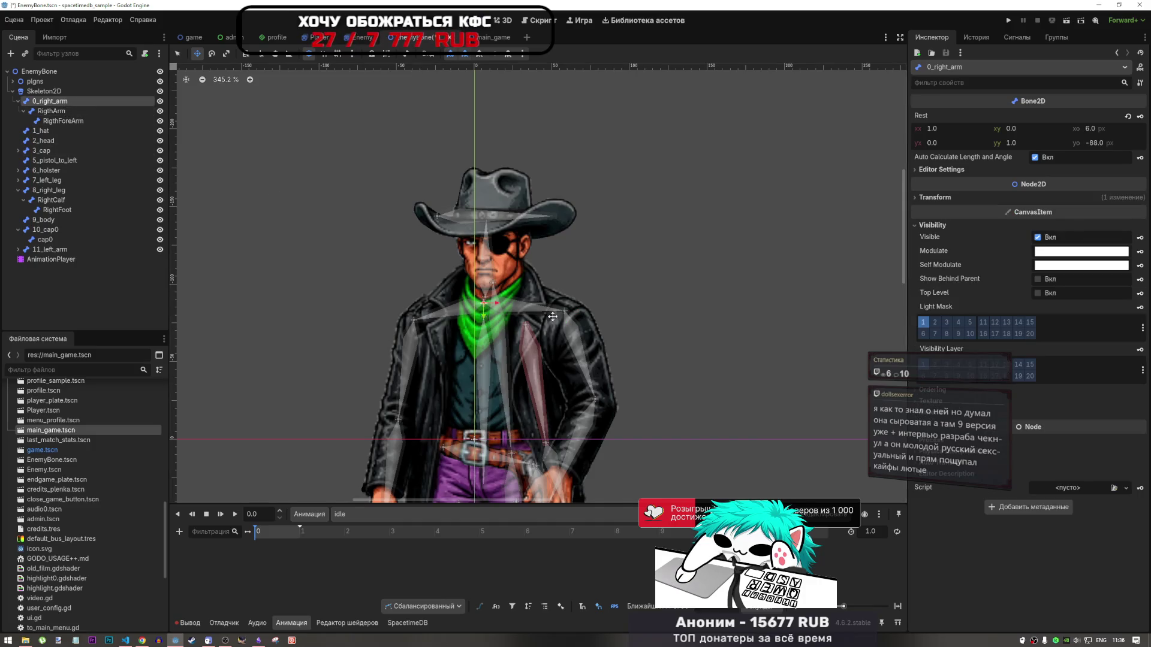
click(50, 111)
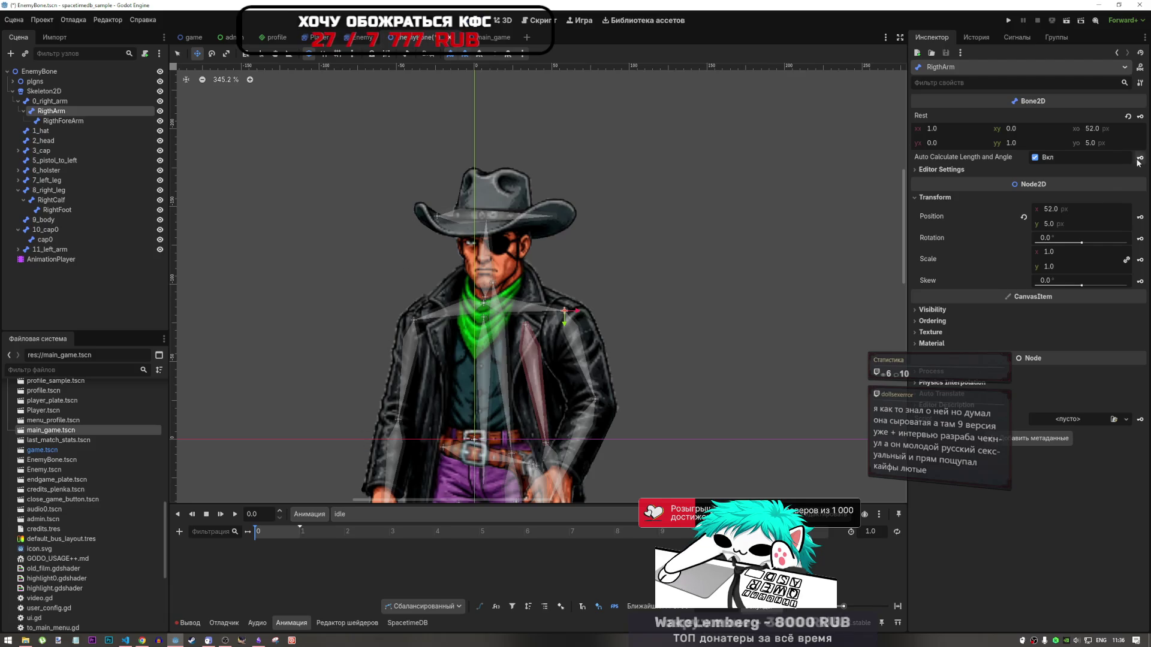
click(1140, 217)
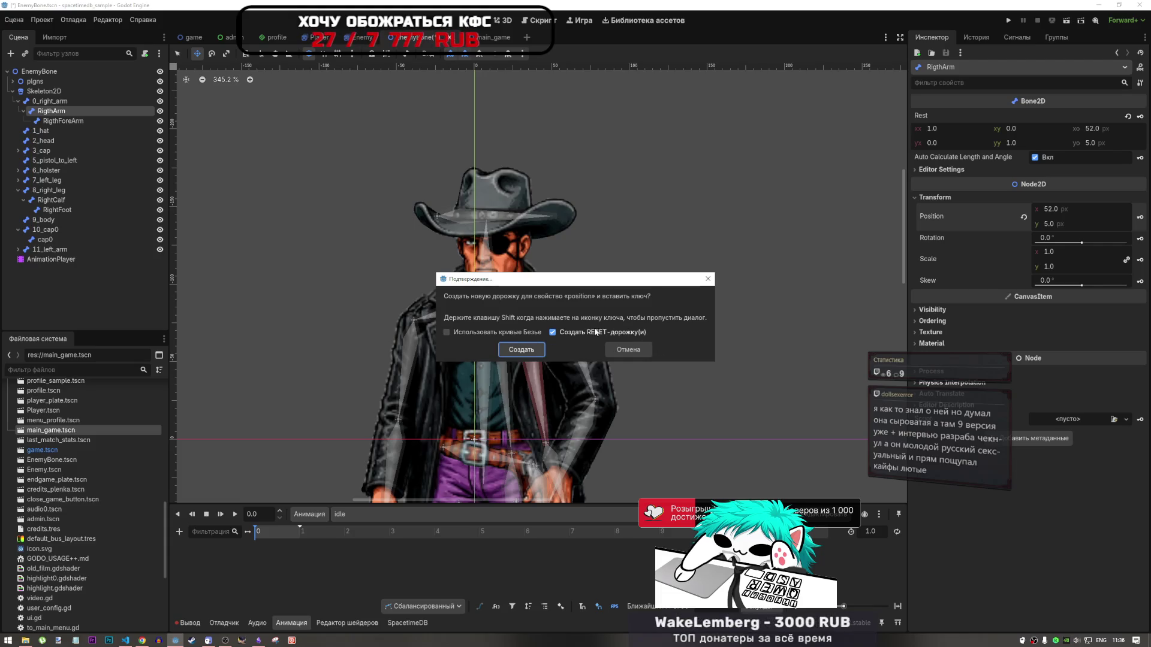
Cancel the position-track prompt and delete the 'rest' animation
click(630, 350)
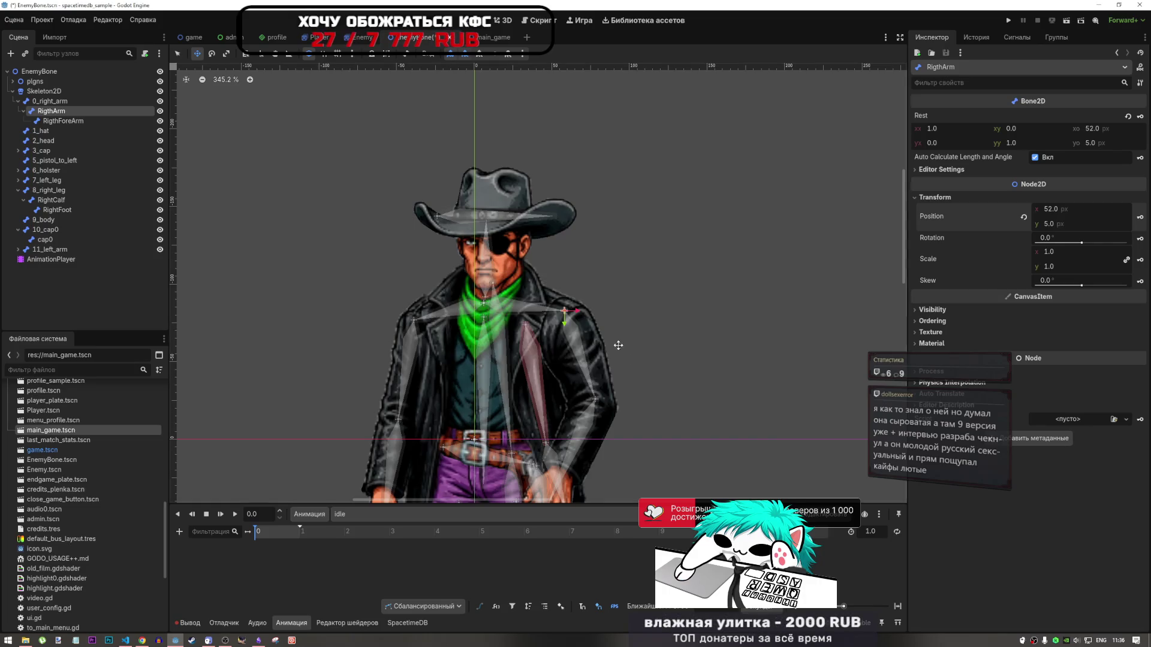
click(352, 520)
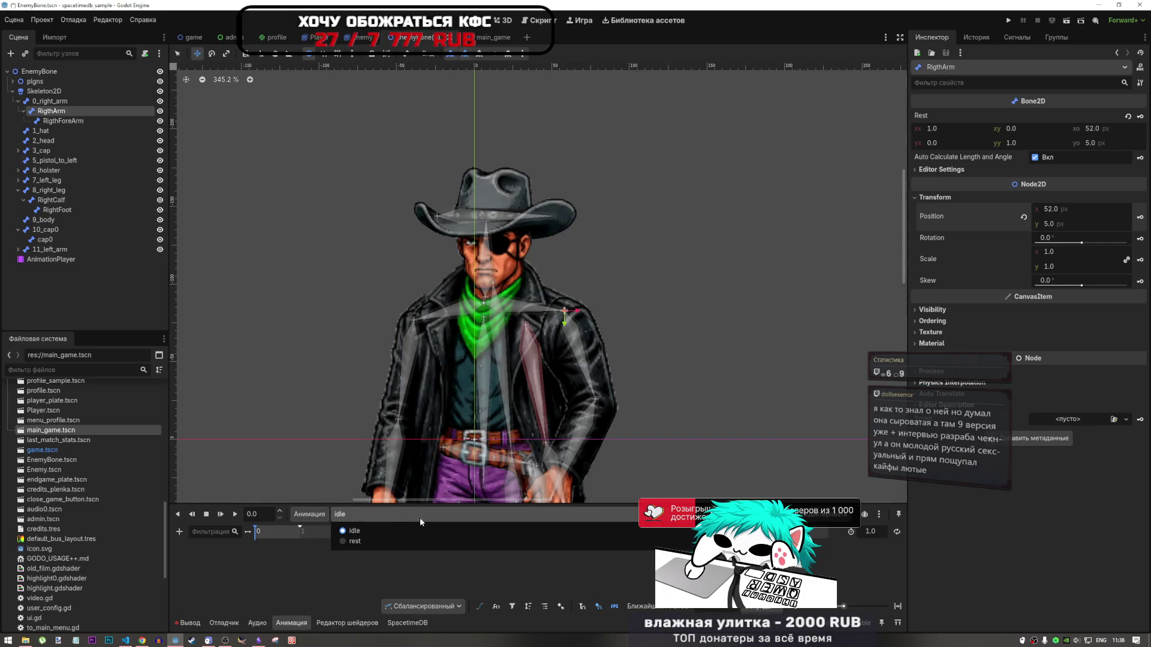
click(384, 536)
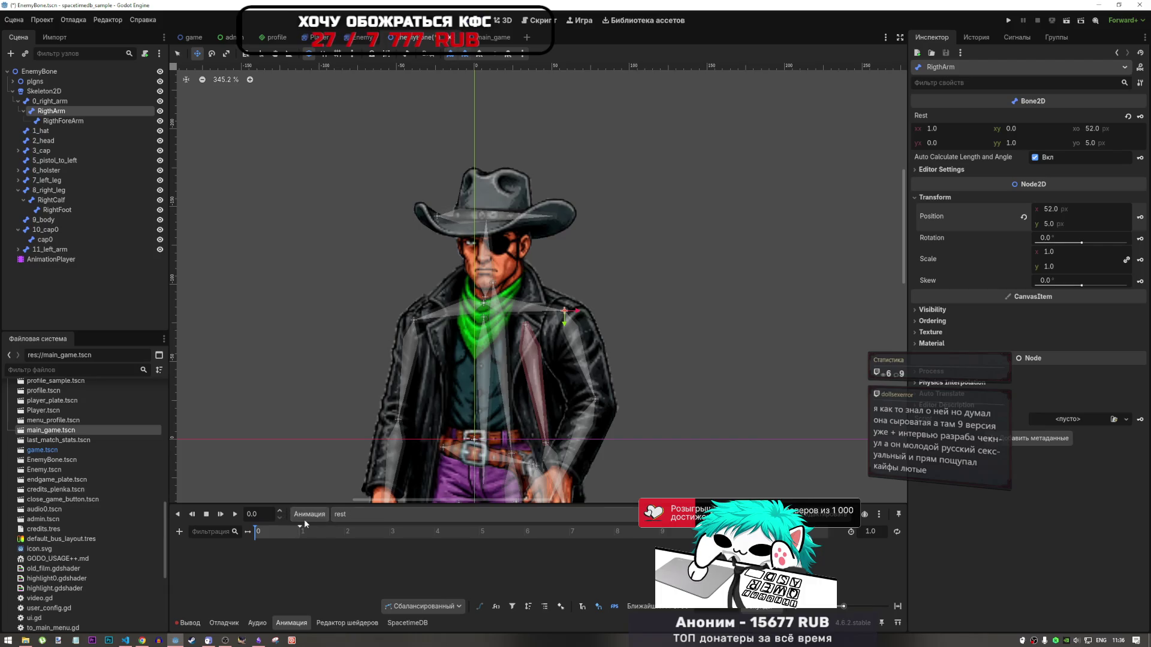
click(324, 519)
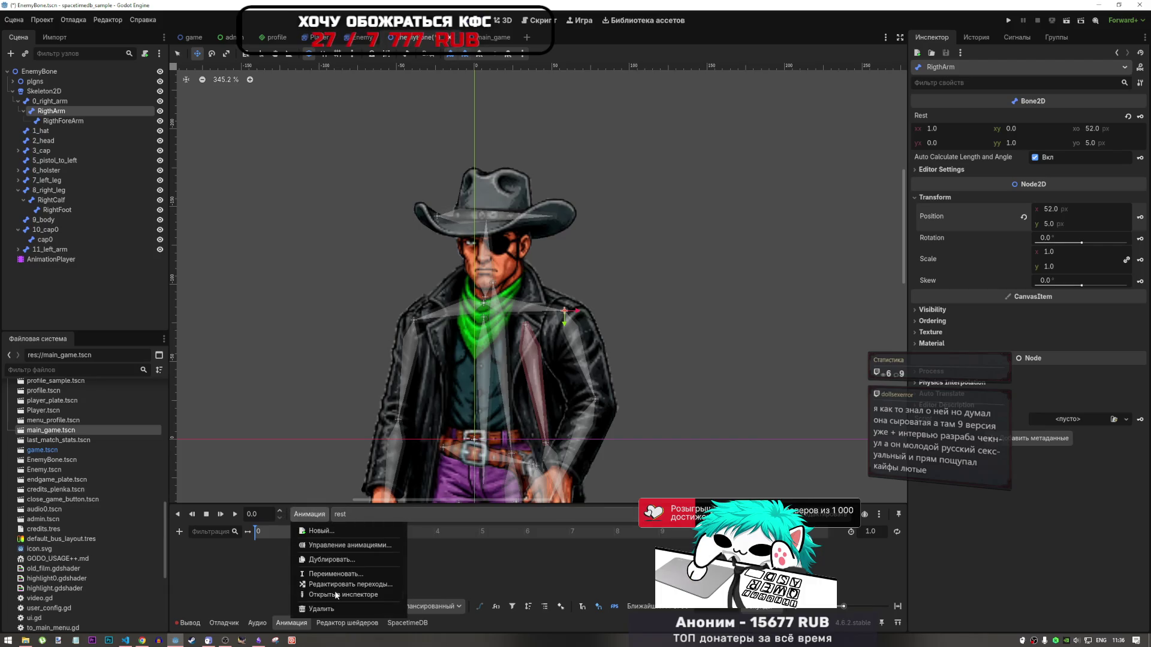
click(333, 609)
click(558, 335)
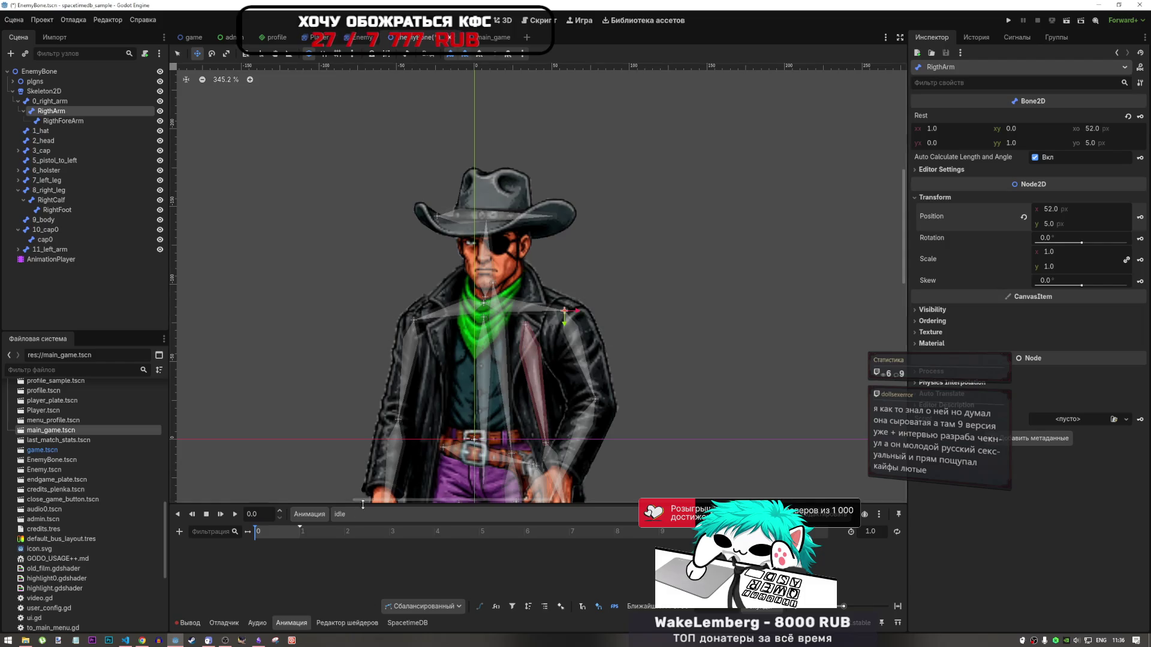
Delete the 'idle' animation as well, then select the 0_right_arm bone
click(310, 513)
click(333, 609)
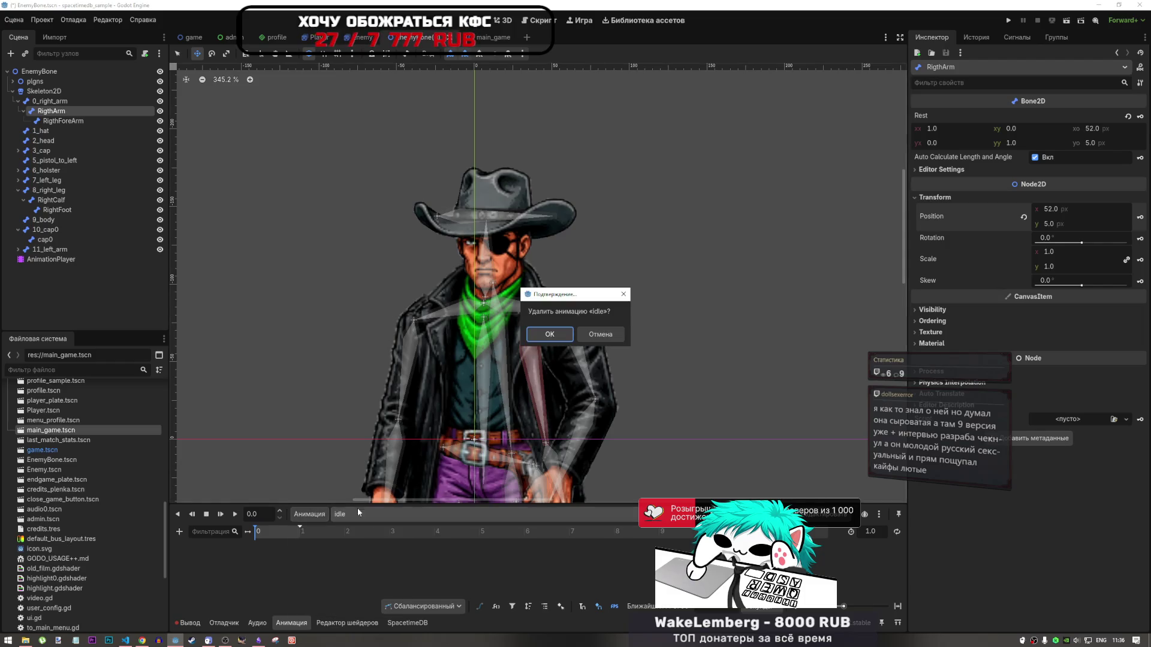
click(549, 334)
click(34, 102)
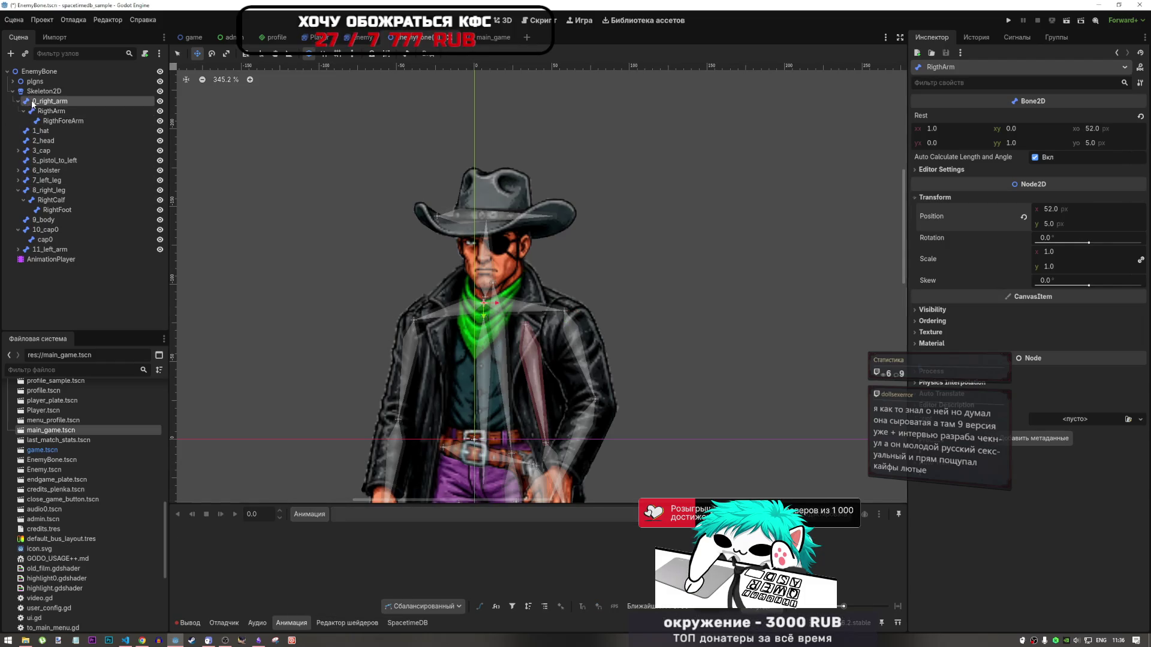
Unfold 3_cap, 3_cap_middle, 6_holster, 7_left_leg and 8_right_leg in the Scene dock
click(18, 150)
click(24, 160)
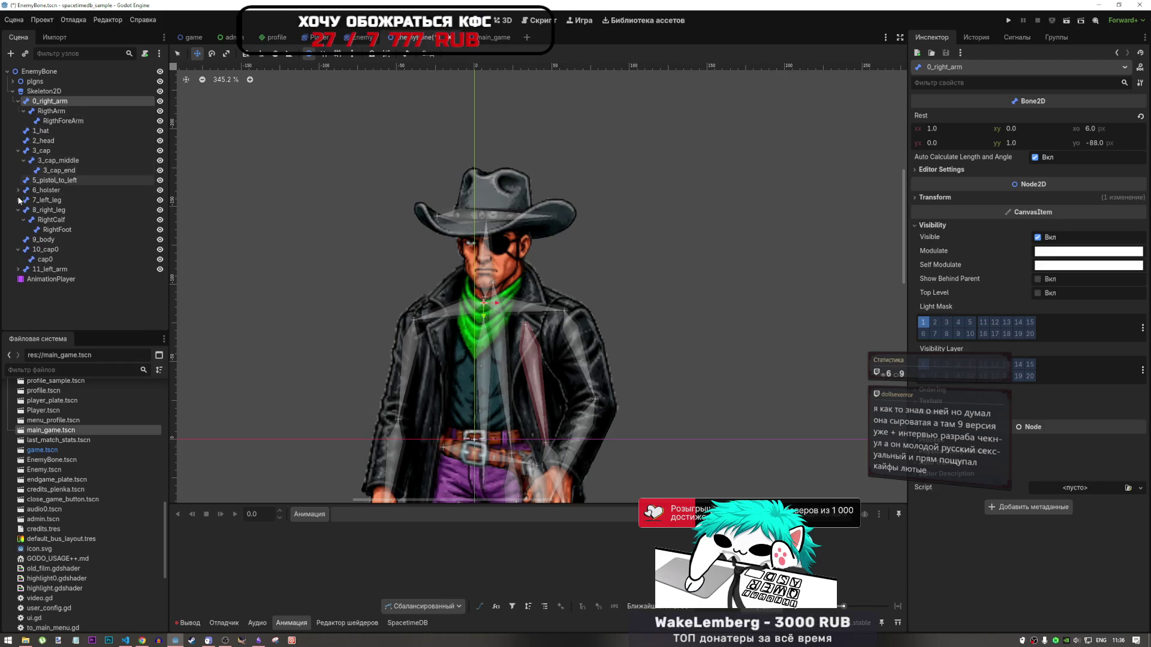
click(18, 190)
click(18, 210)
click(18, 240)
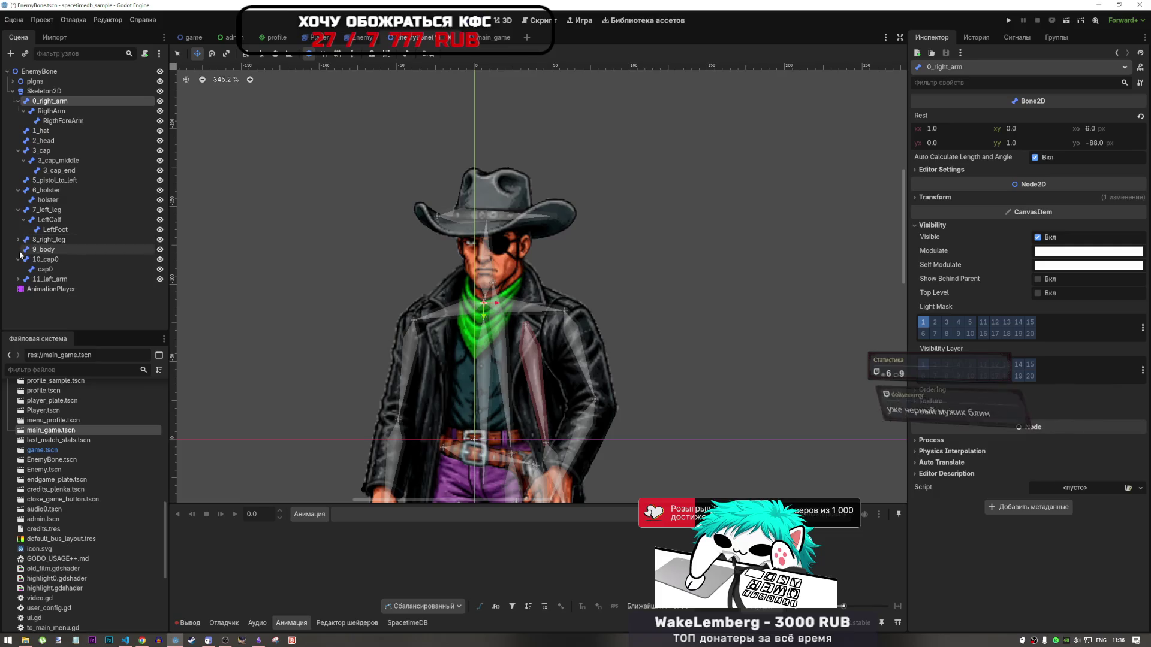
click(18, 240)
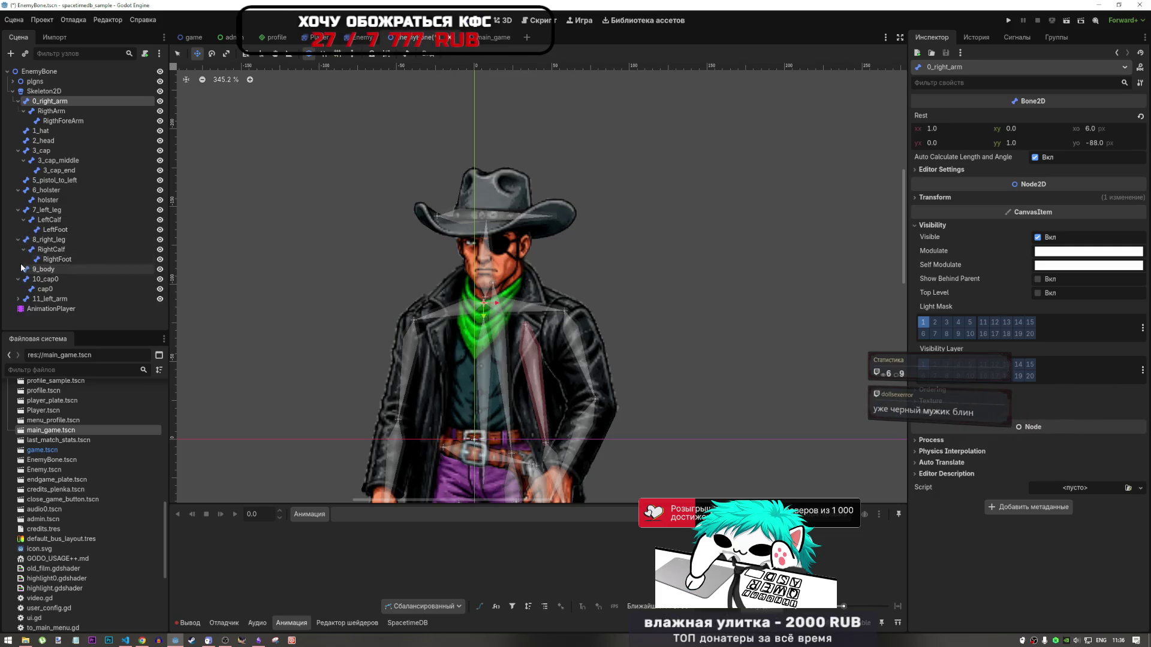
Unfold 10_cap0, 11_left_arm and LeftArm, check the bones' shared transform, then select Skeleton2D
click(18, 280)
click(19, 279)
click(18, 299)
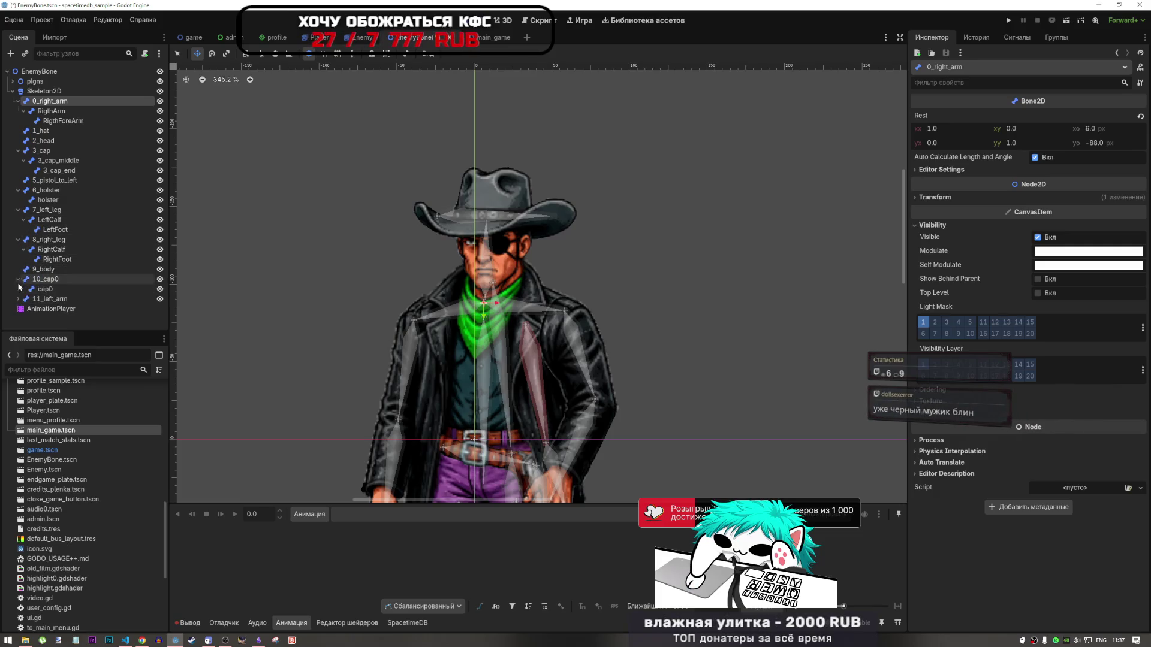
click(24, 309)
scroll(51, 307, down, 1)
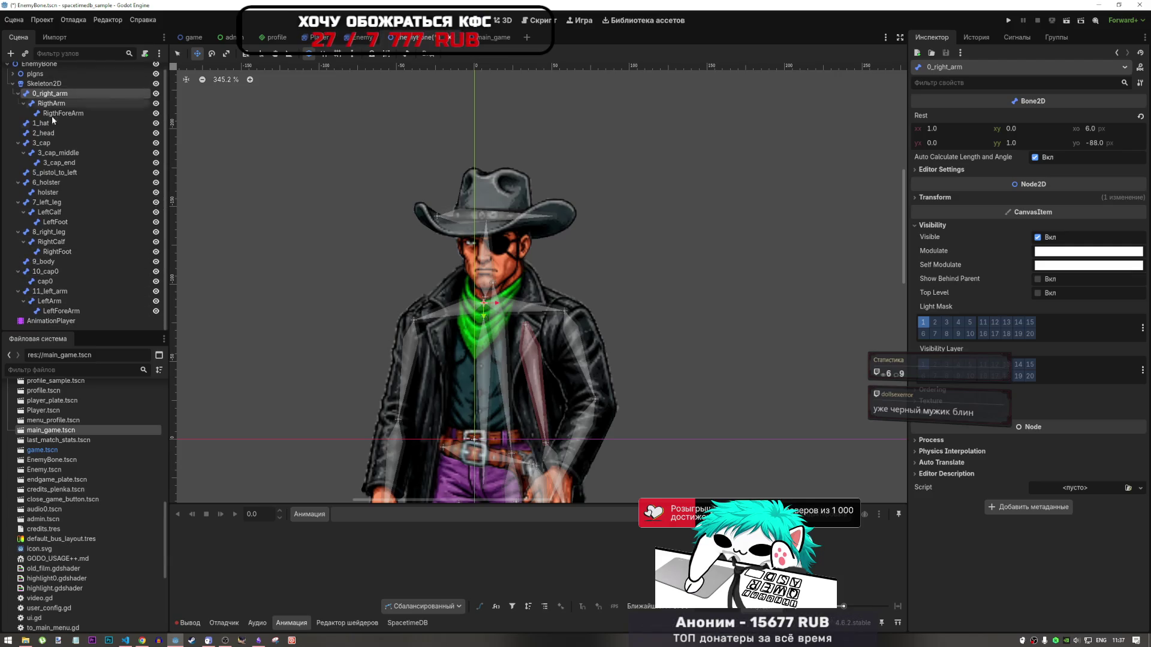
shift+click(58, 313)
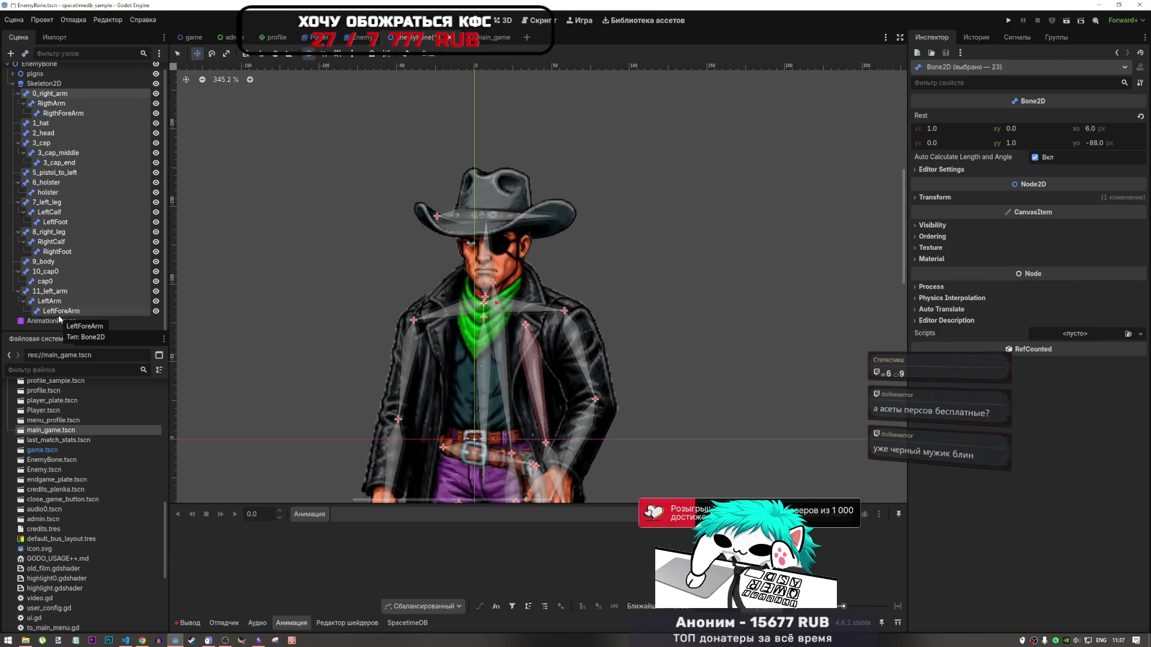
click(945, 199)
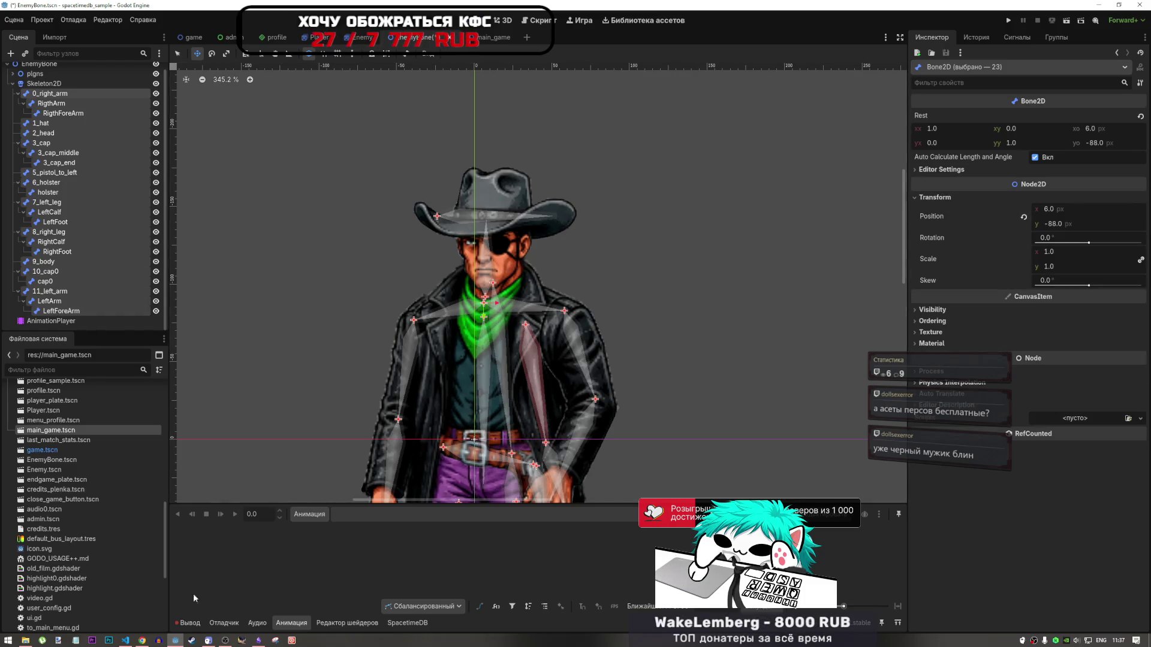
click(44, 83)
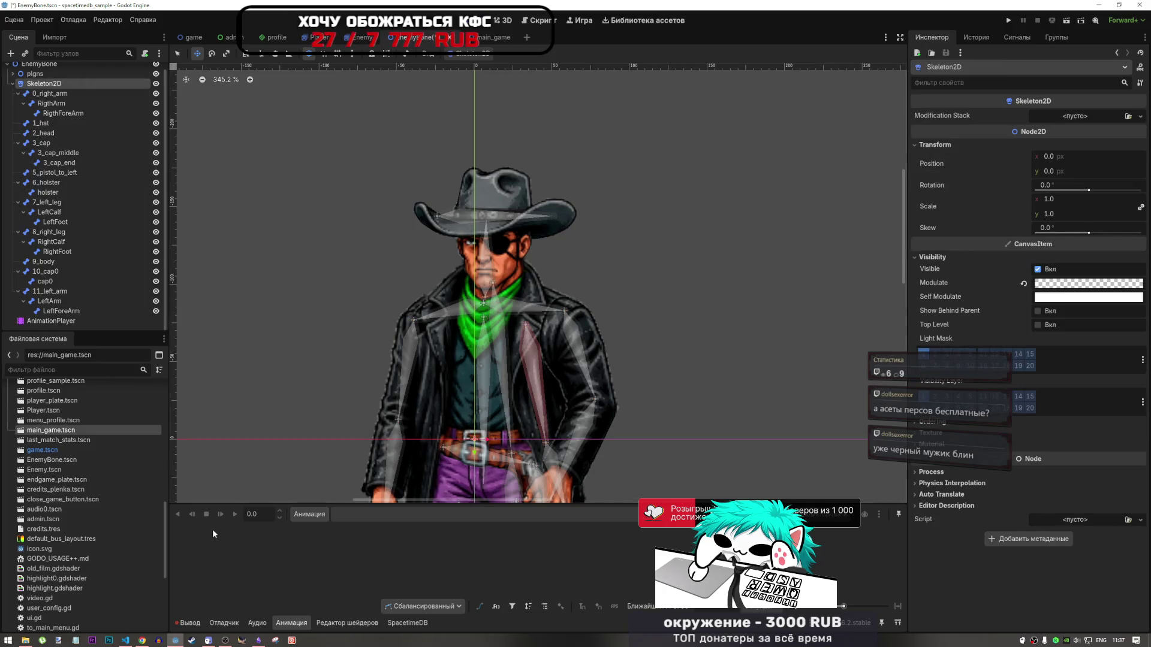
Select the AnimationPlayer node and show the Вывод output log, glancing at Отладчик
click(51, 321)
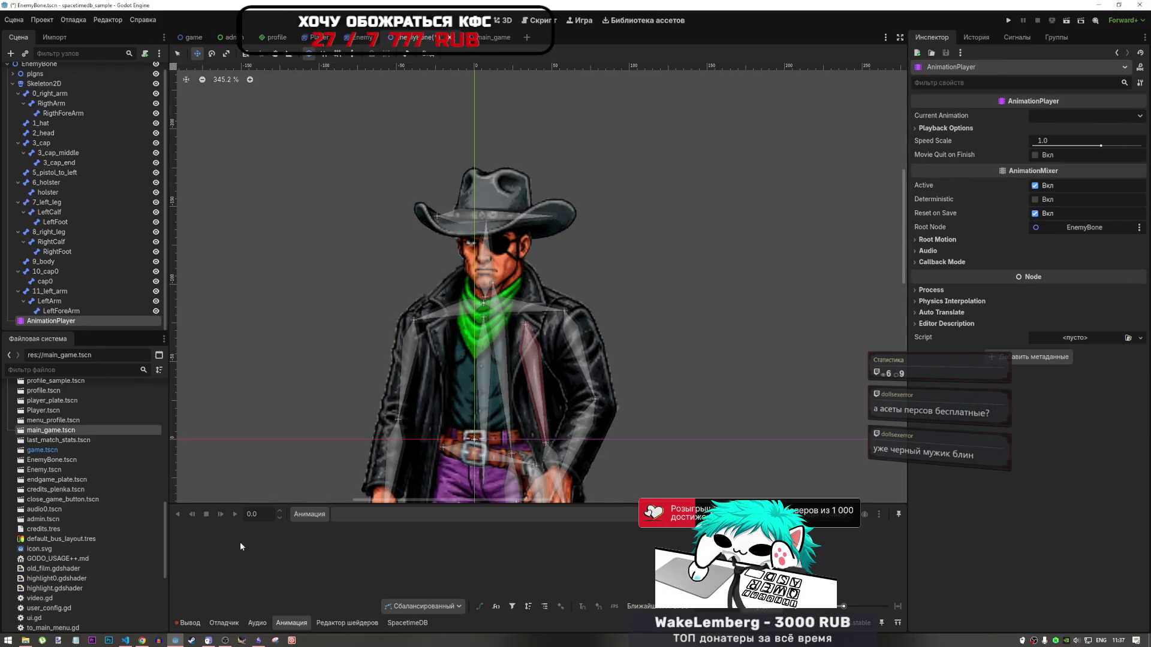
click(191, 624)
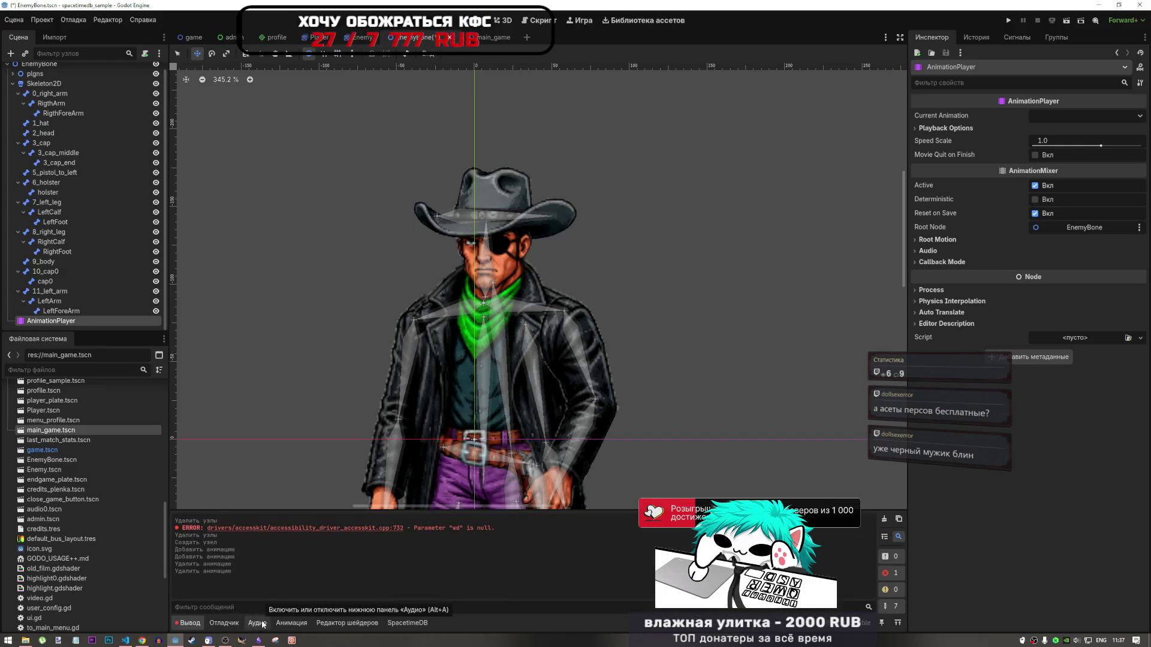
click(224, 623)
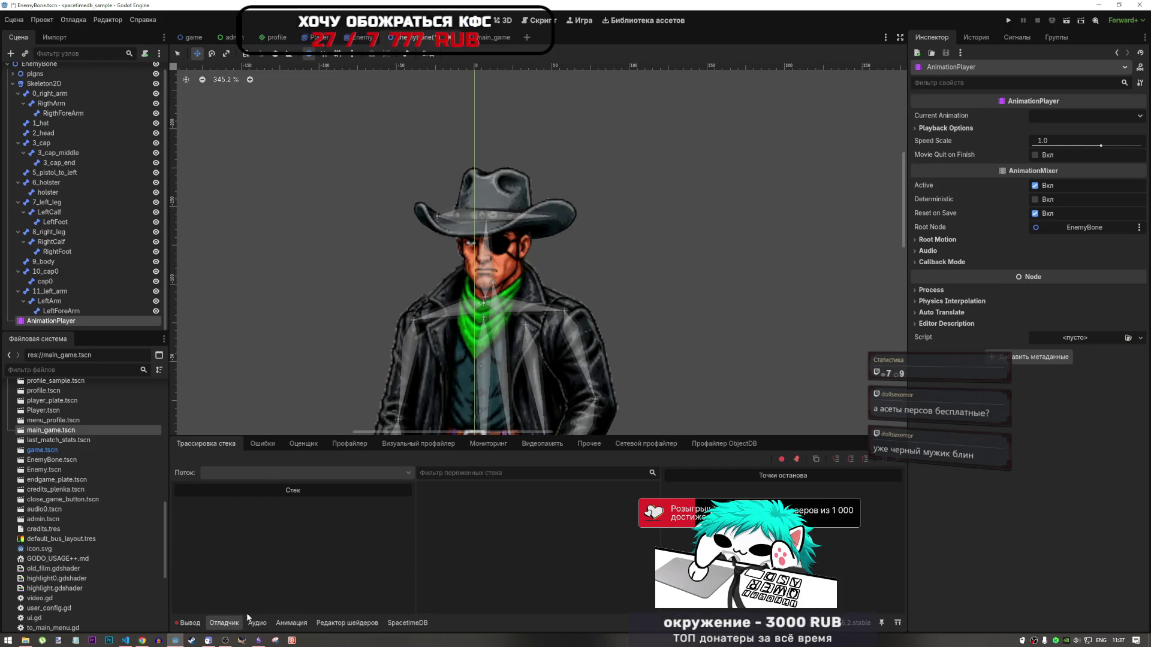
click(190, 623)
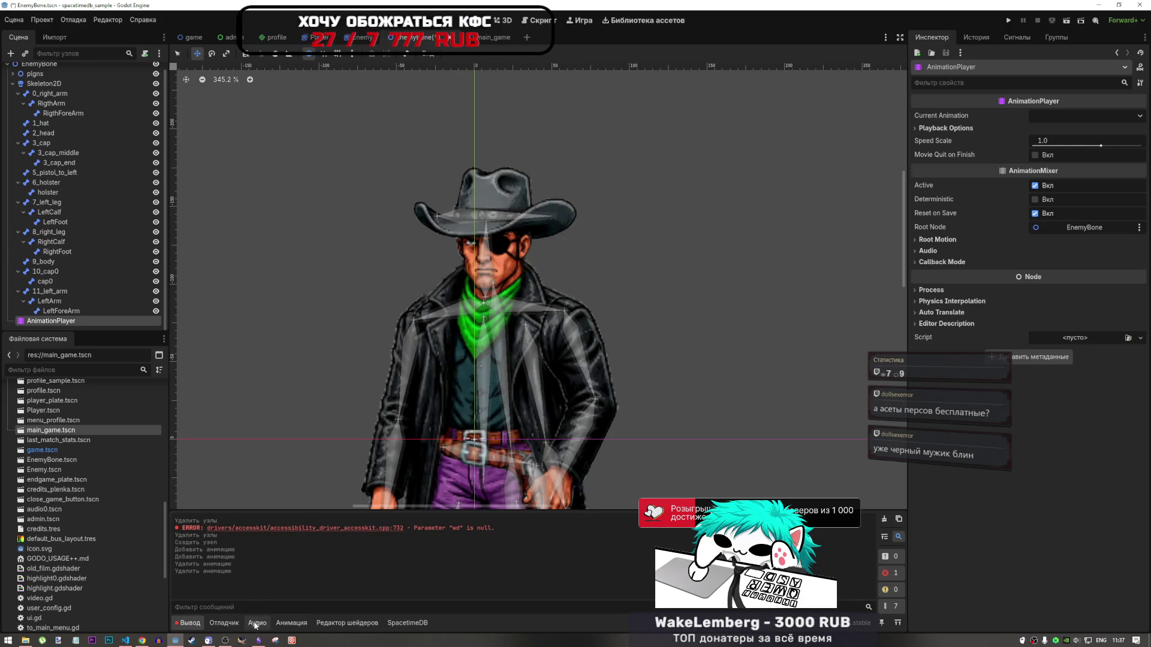
Browse the Отладчик, Аудио, Shader editor and Вывод bottom panels
click(224, 623)
click(293, 444)
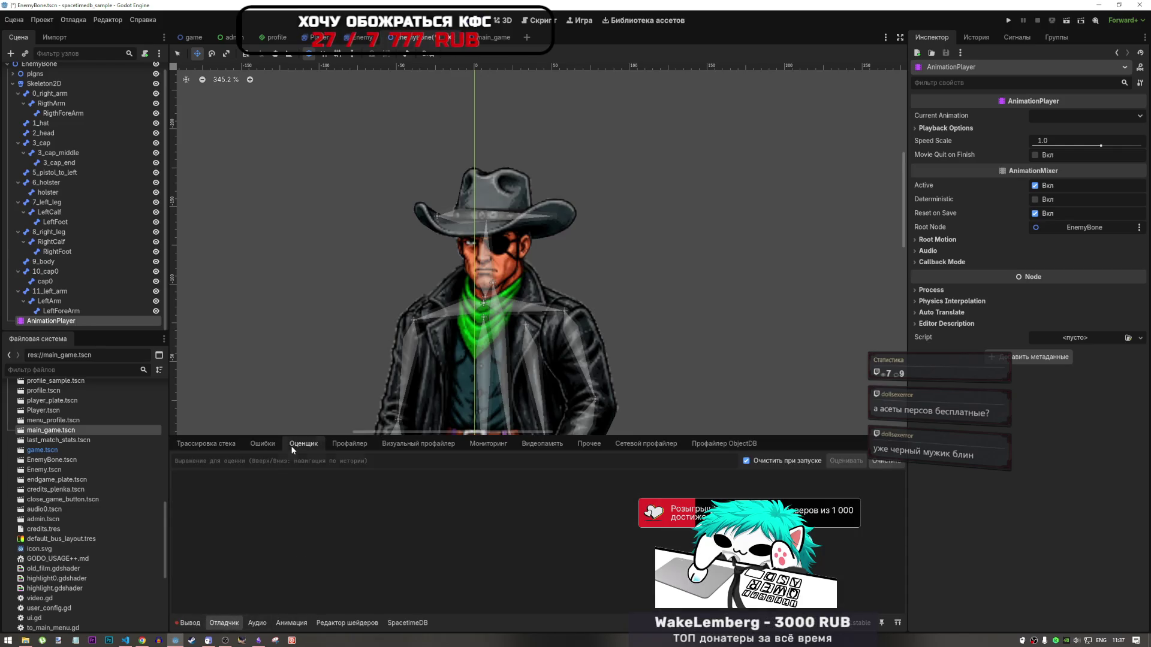
click(257, 624)
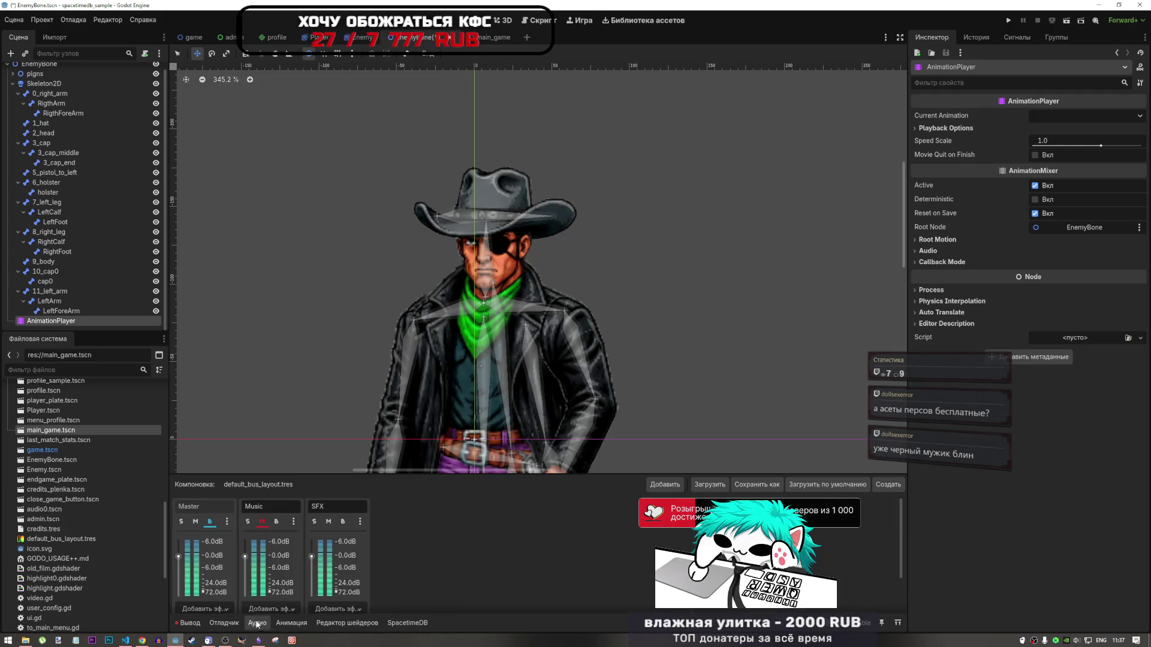
click(342, 623)
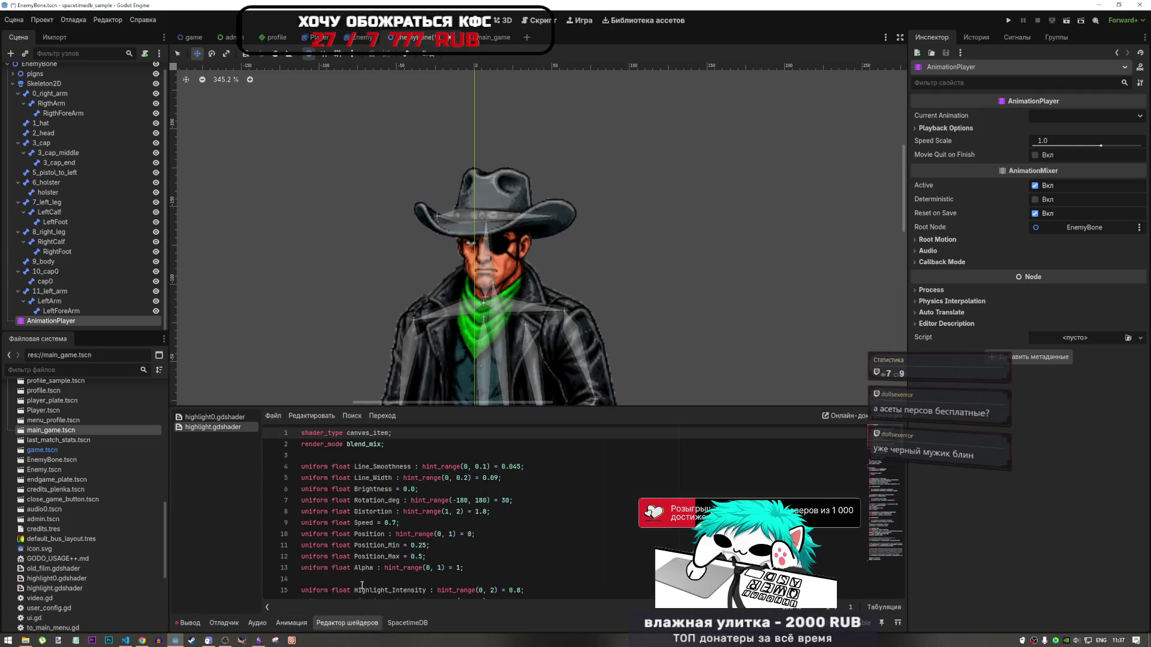
click(190, 623)
click(224, 623)
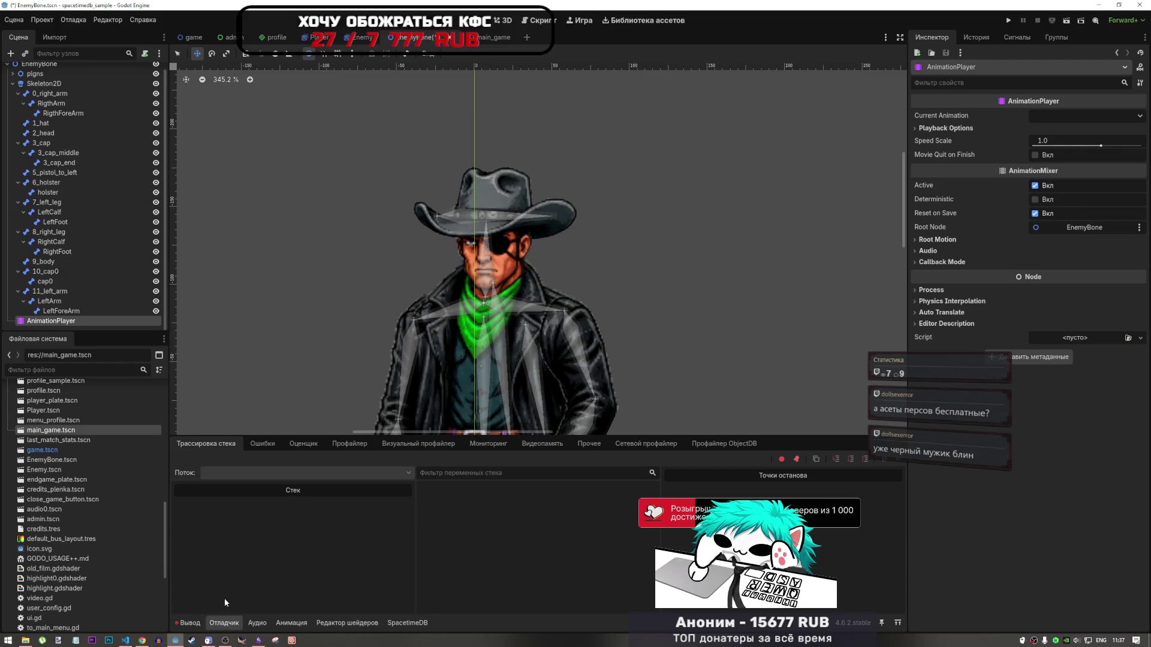
scroll(515, 231, down, 9)
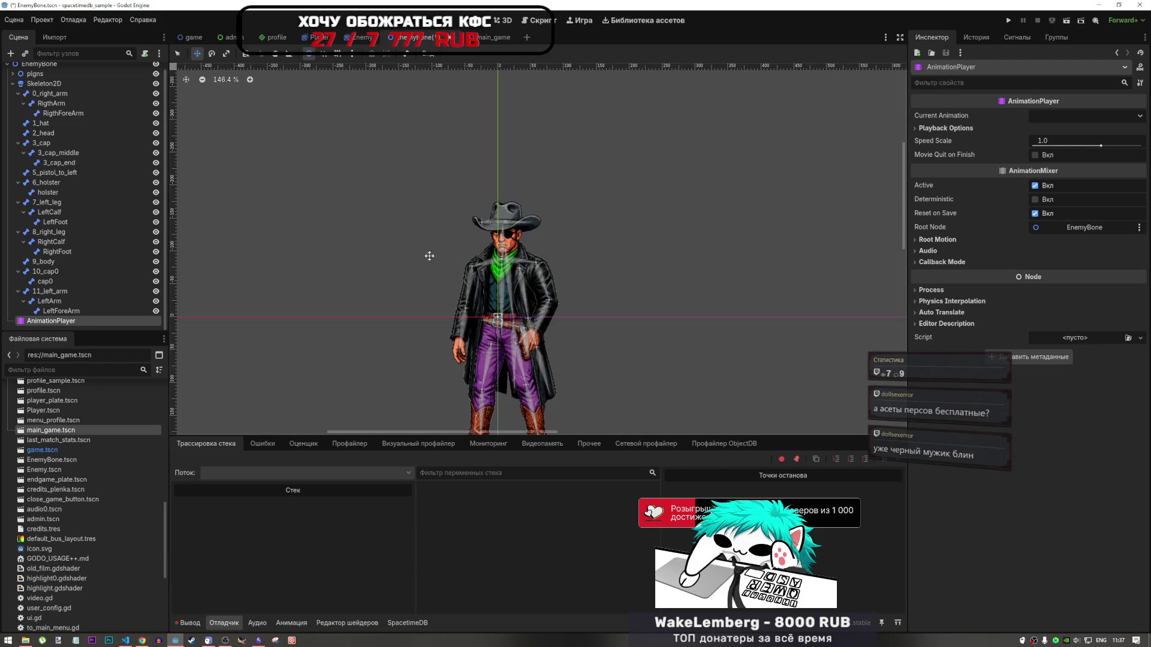
Cycle through the bottom panels again and finish on the empty Анимация timeline
click(258, 622)
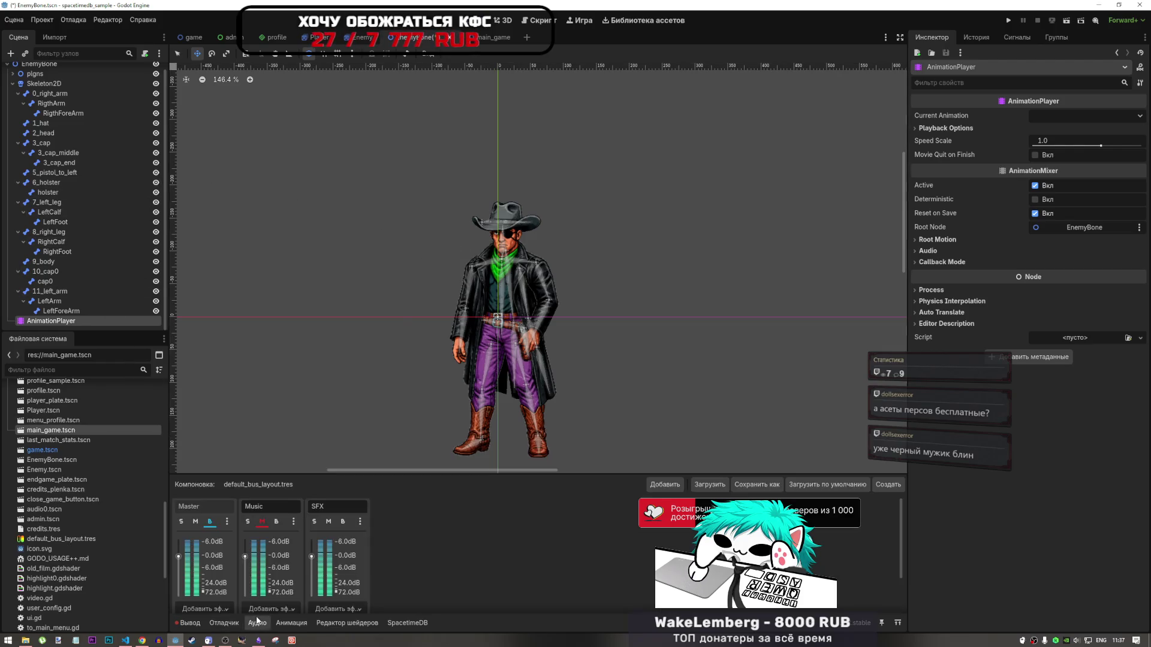
click(190, 623)
scroll(419, 348, down, 4)
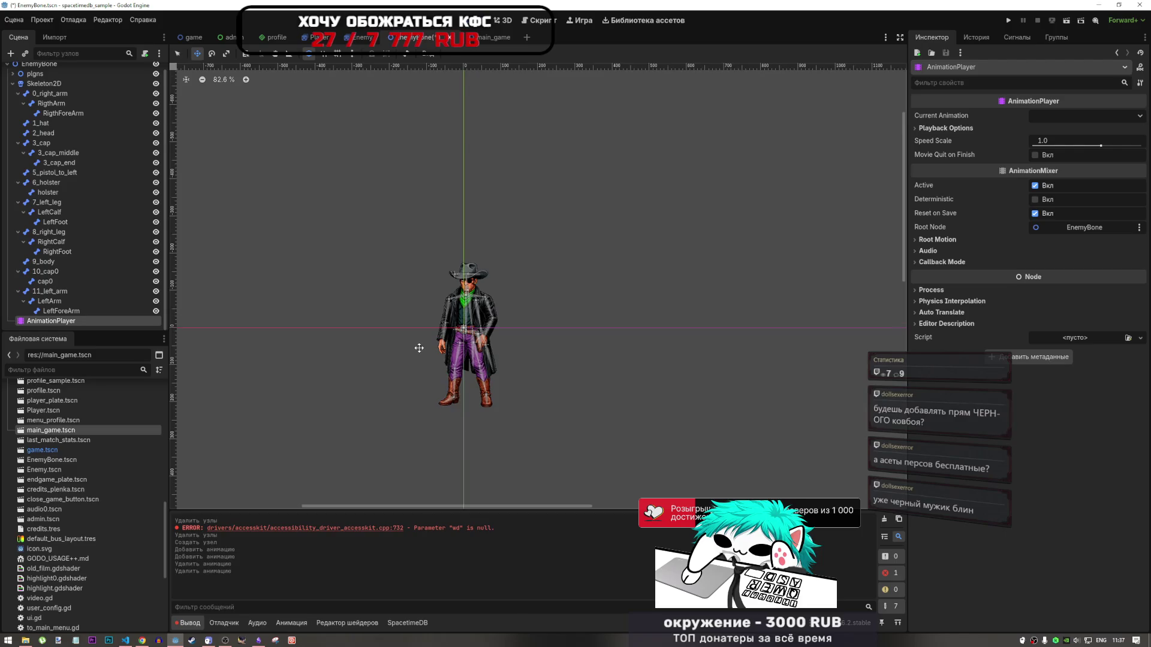
scroll(419, 348, up, 2)
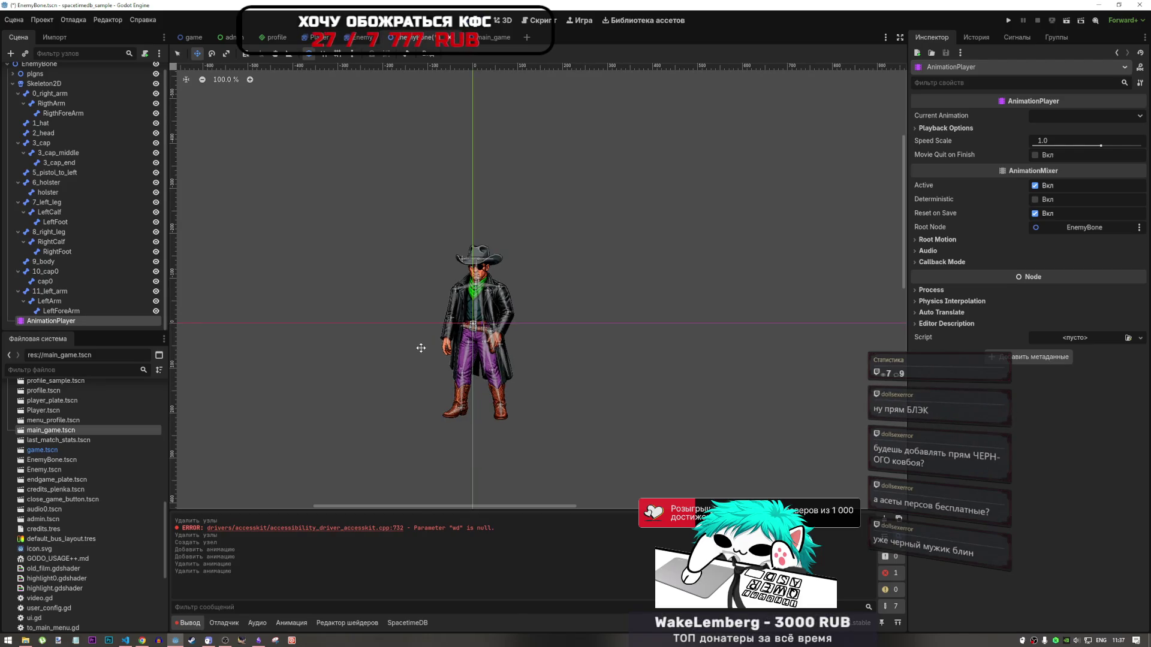
scroll(472, 234, up, 10)
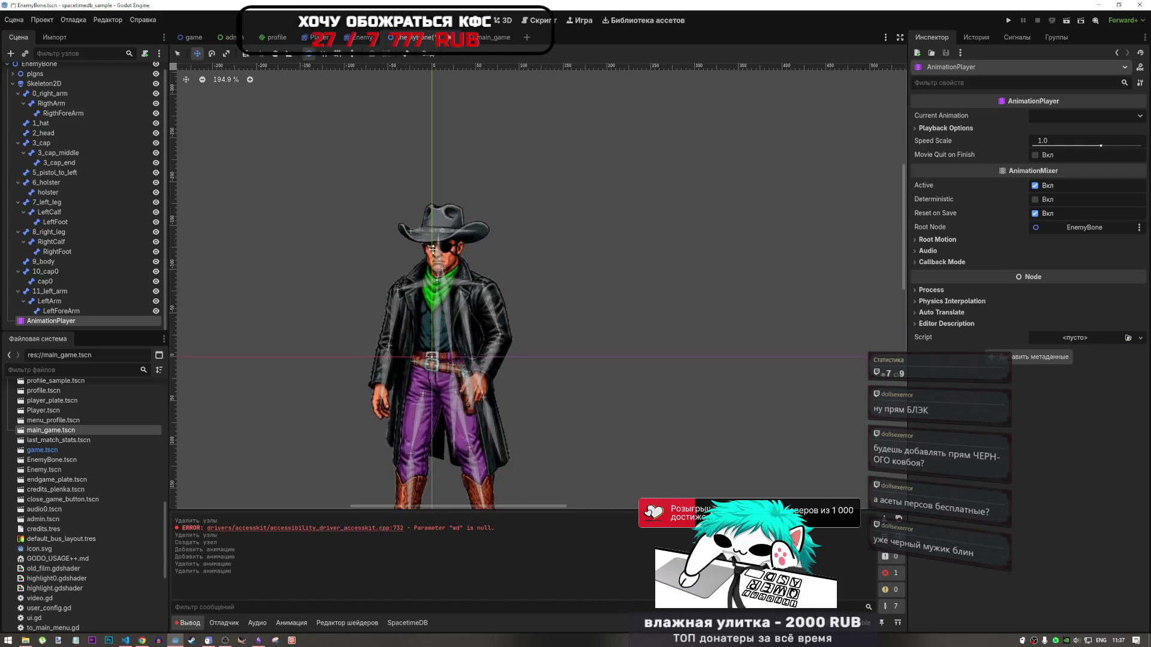
scroll(471, 234, down, 6)
scroll(471, 234, down, 2)
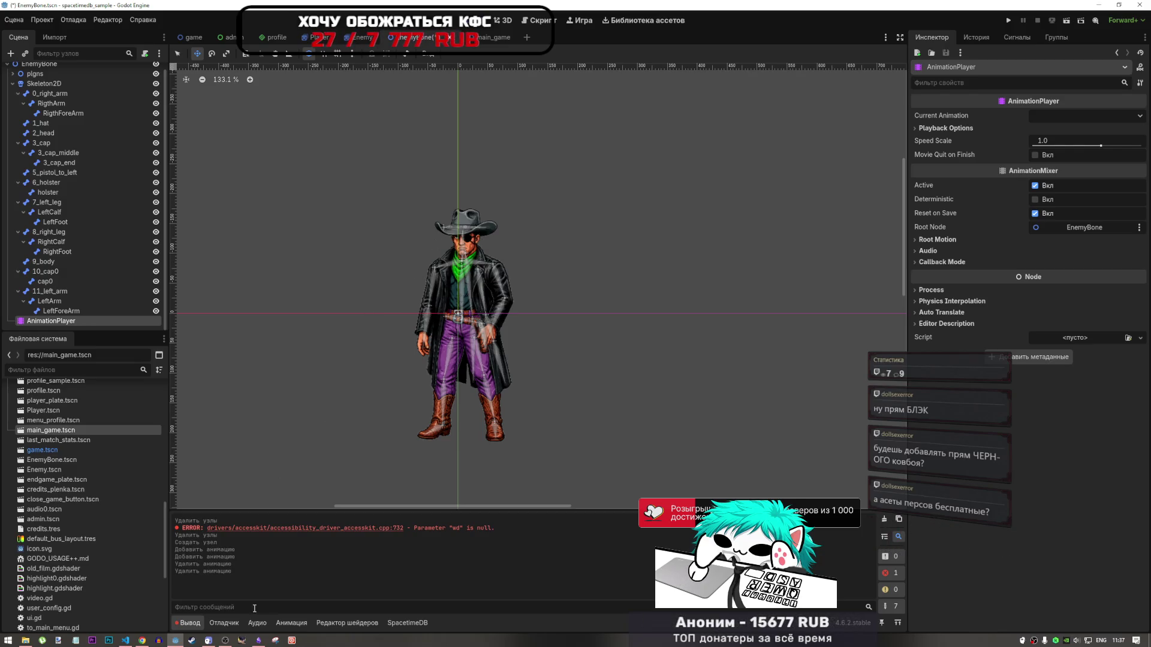
click(225, 623)
click(193, 624)
click(269, 623)
click(288, 624)
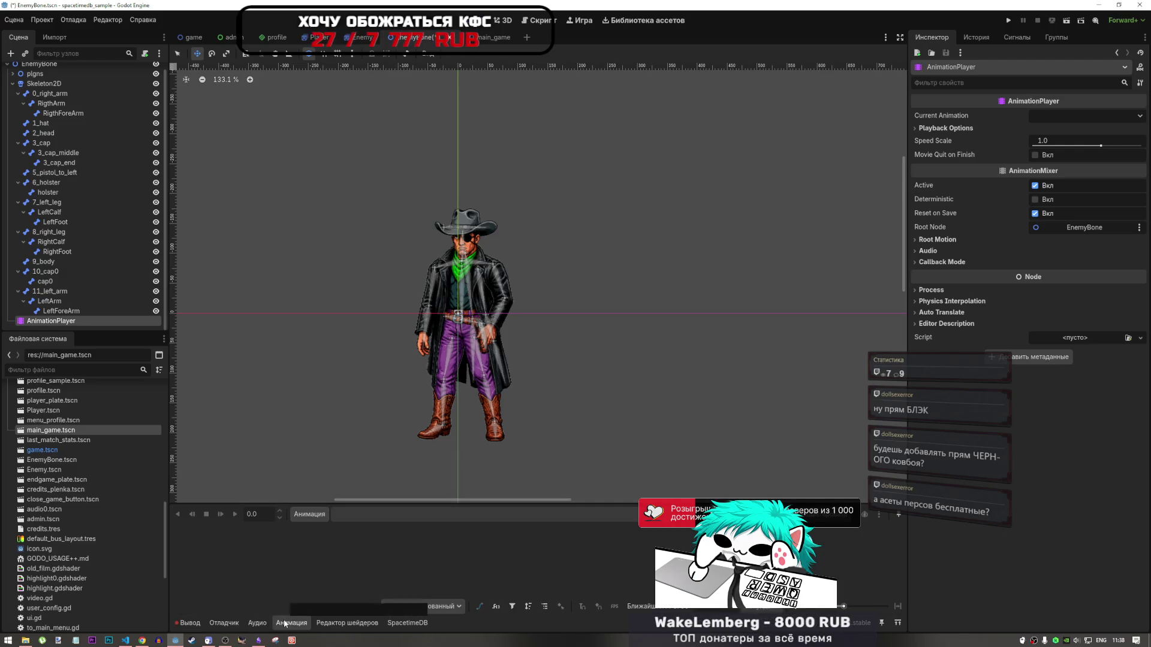
Show Godot's output log, then switch from Godot to the browser window
click(191, 623)
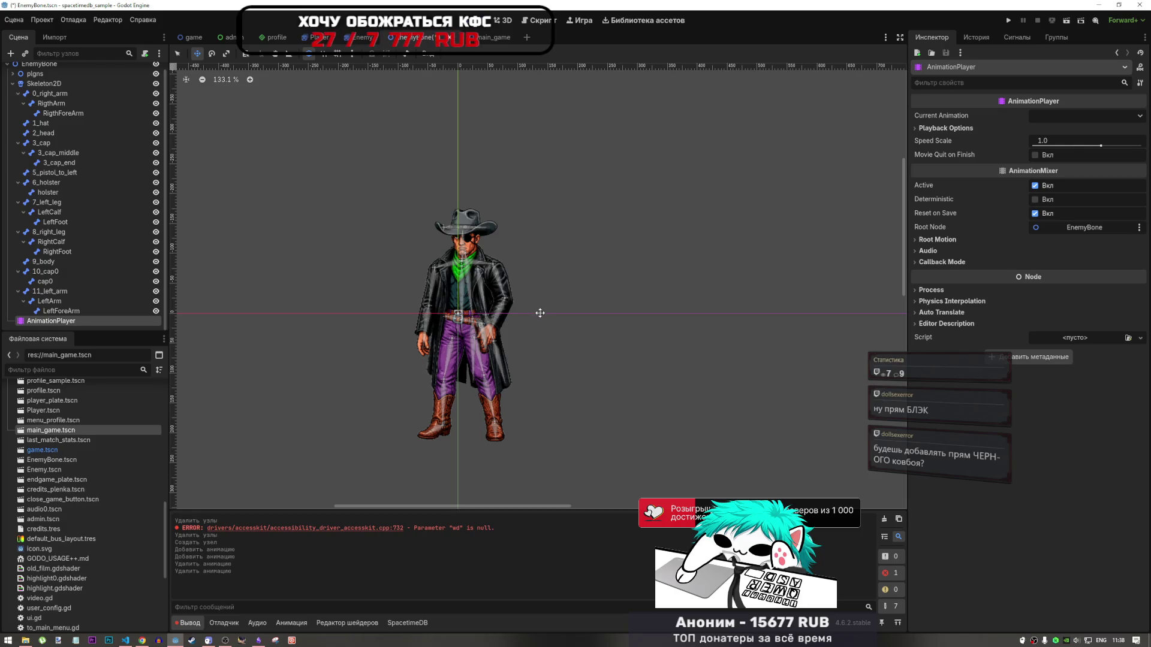
click(142, 640)
Glance at the avatar_plan.md notes in VS Code, then return to the Godot cowboy rig
click(124, 640)
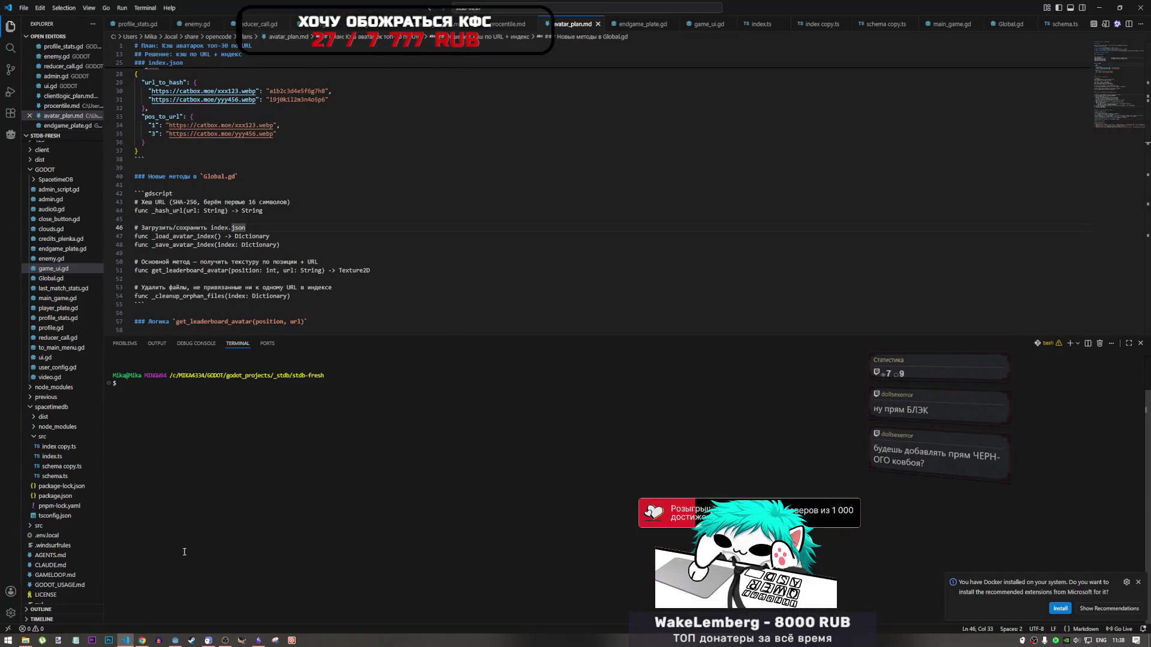
click(176, 641)
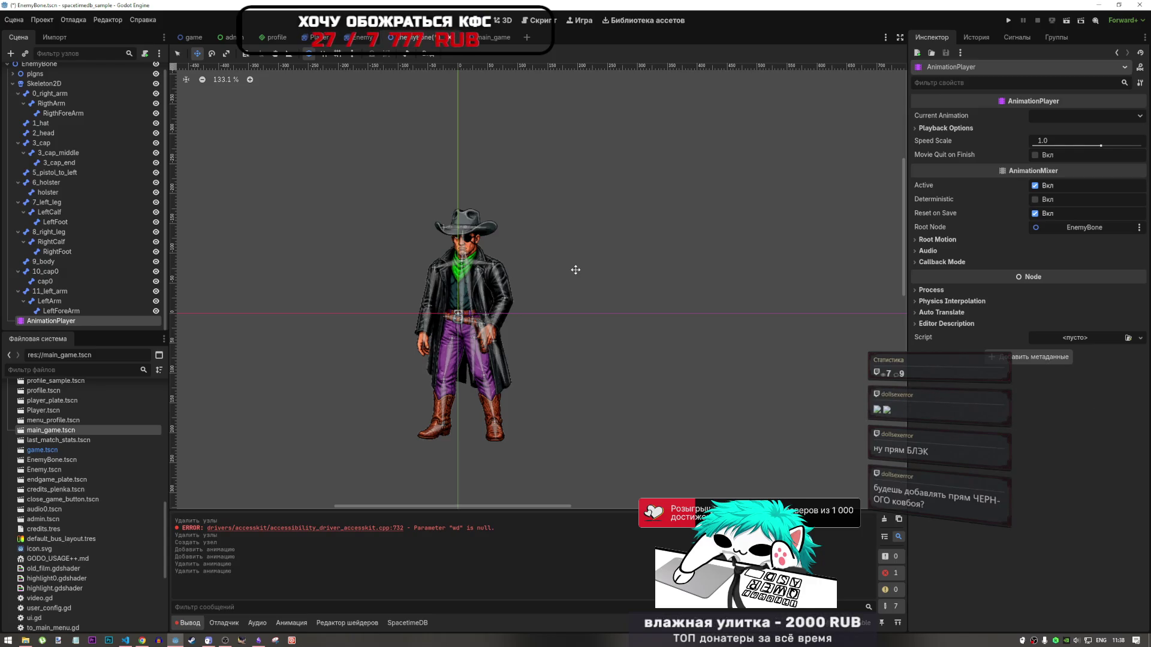
Check the LeftForeArm, LeftArm and 0_right_arm bones, then open the AnimationPlayer's Animation menu
click(60, 312)
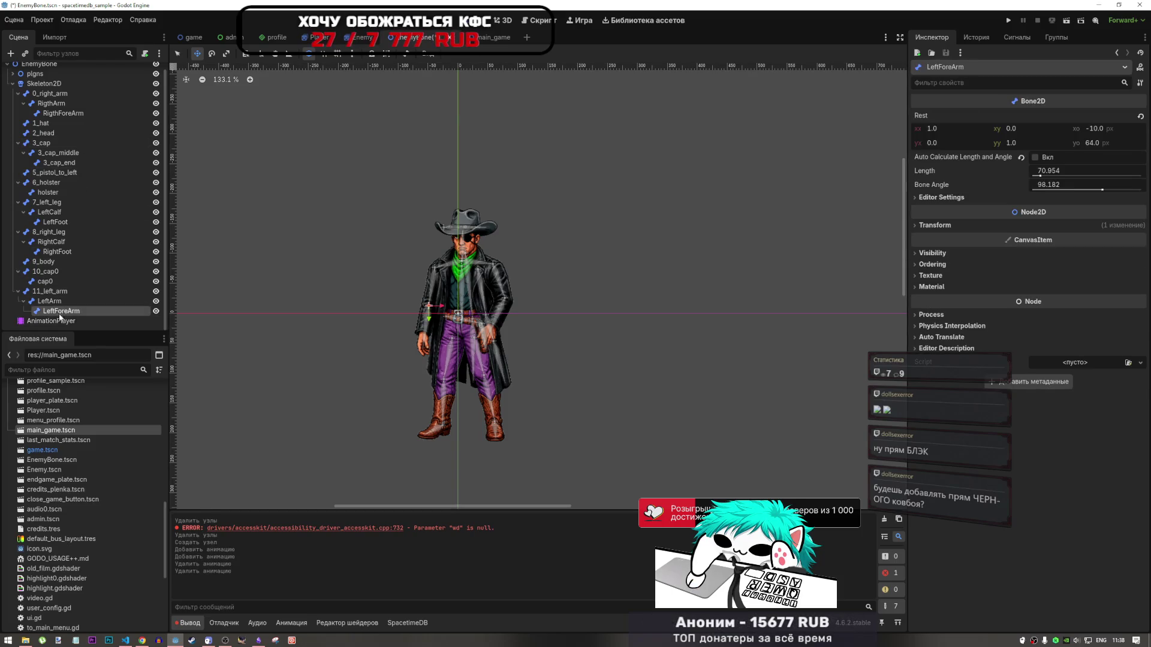
click(60, 321)
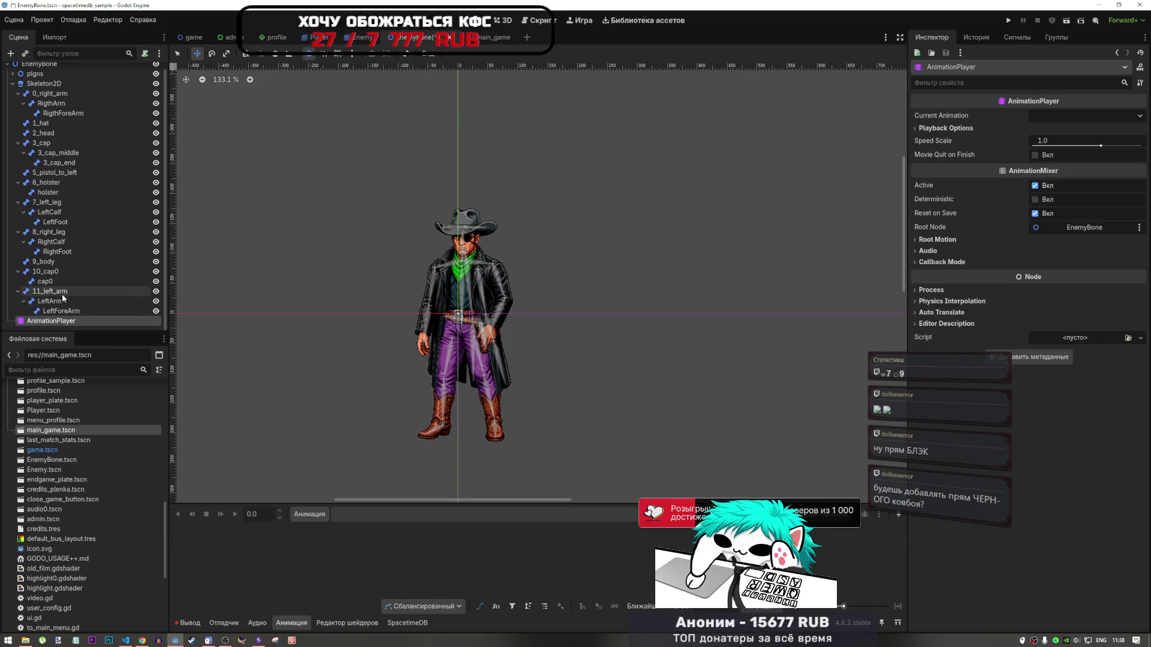
scroll(62, 296, up, 2)
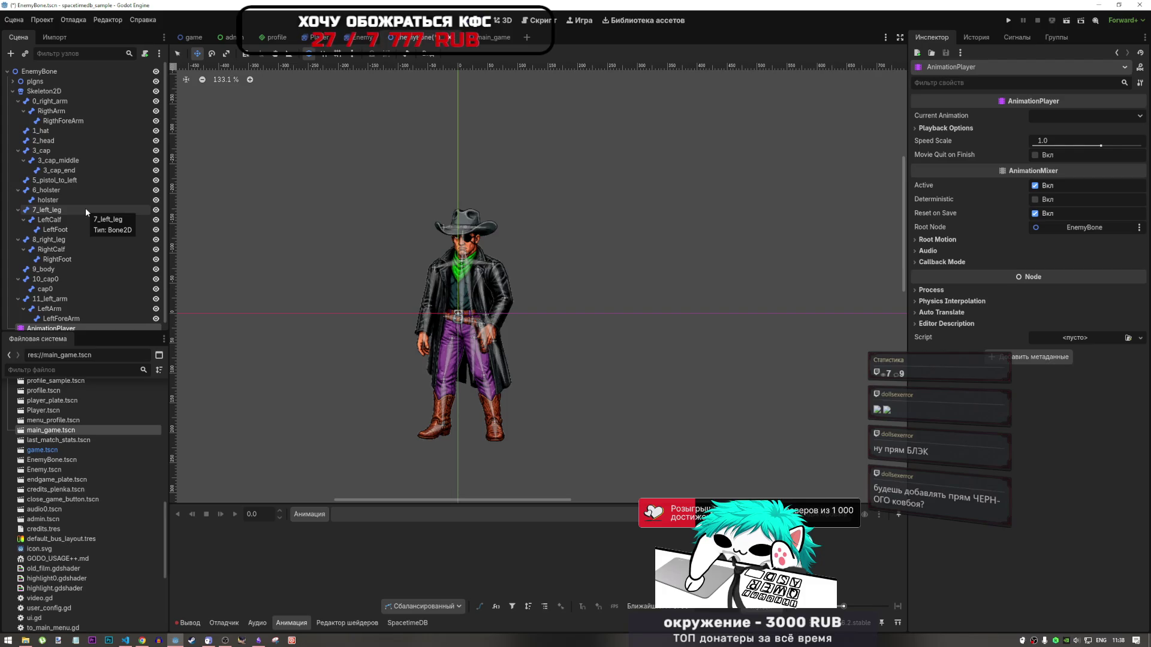
scroll(60, 294, down, 1)
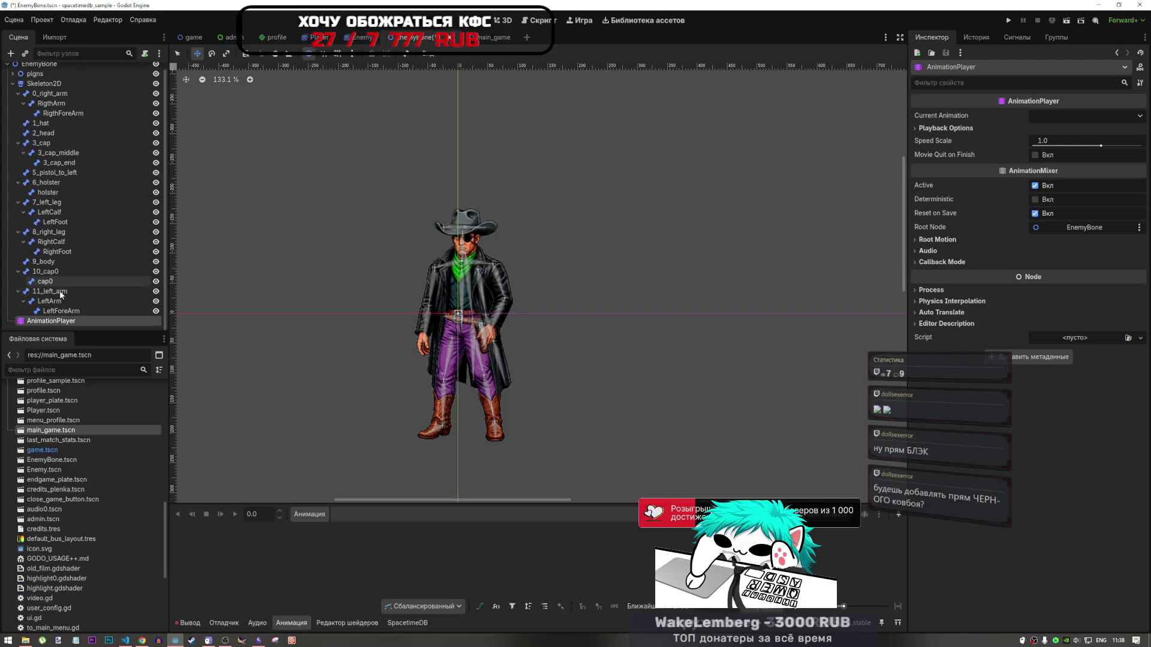
click(60, 310)
click(59, 321)
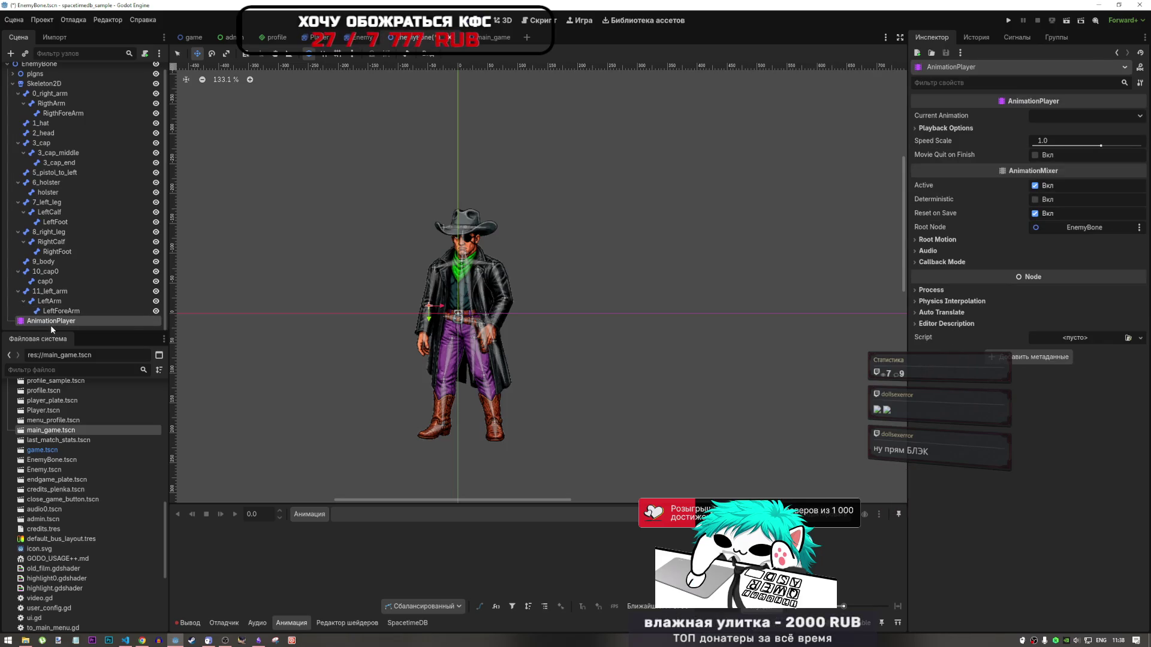
click(61, 300)
scroll(60, 282, up, 1)
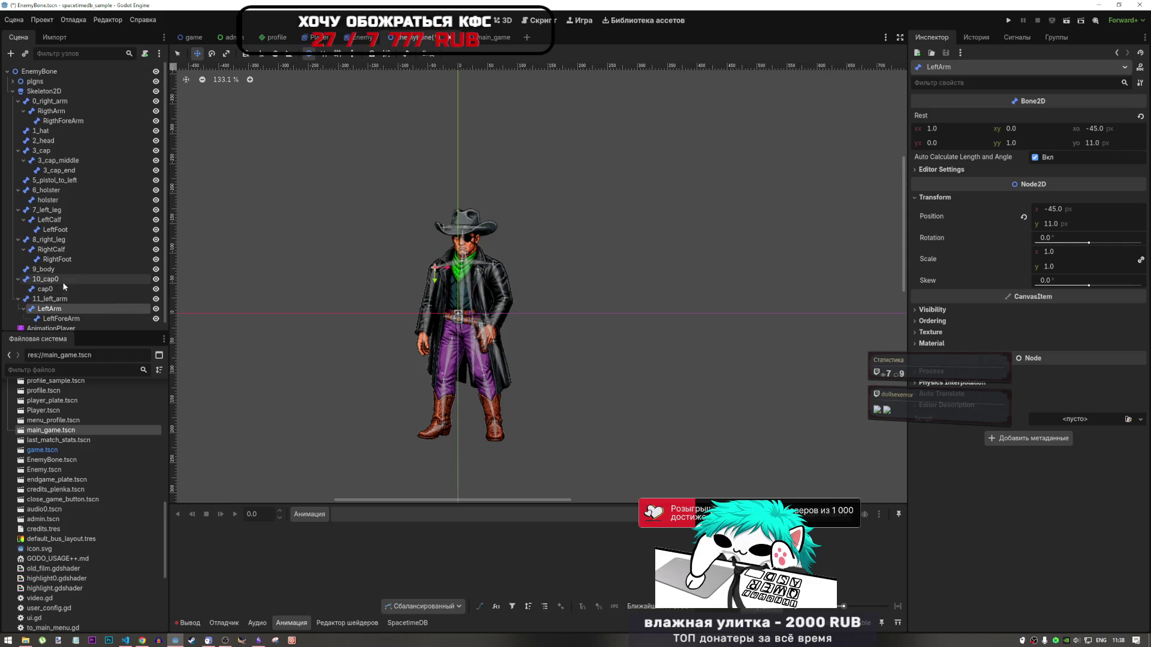
click(59, 102)
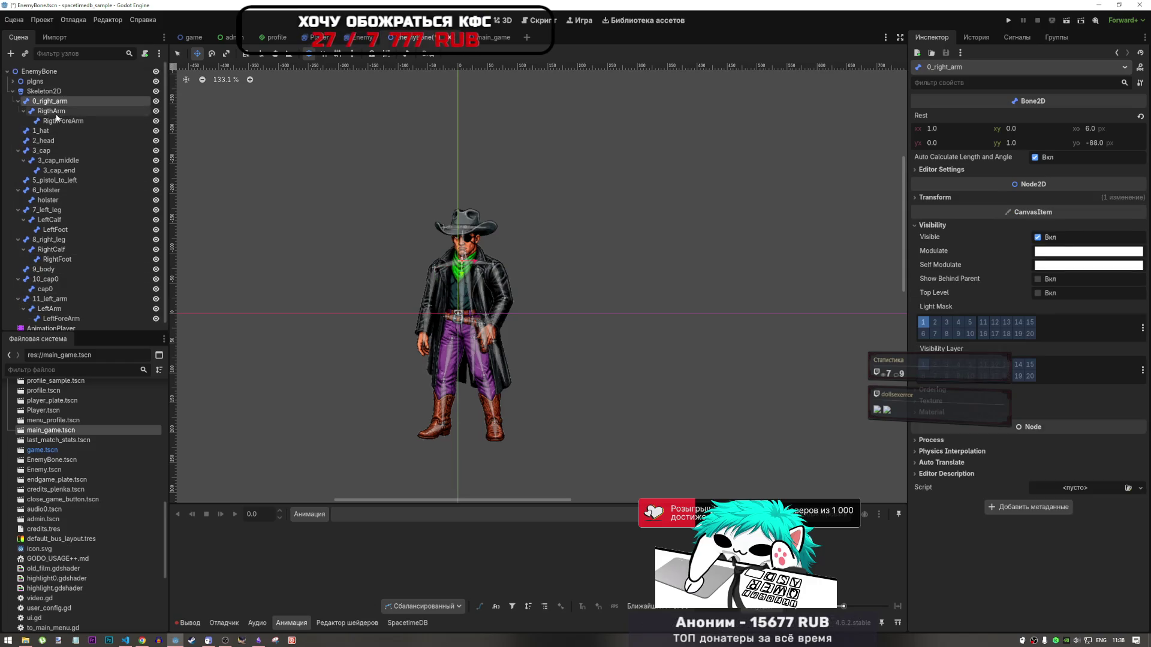
click(63, 328)
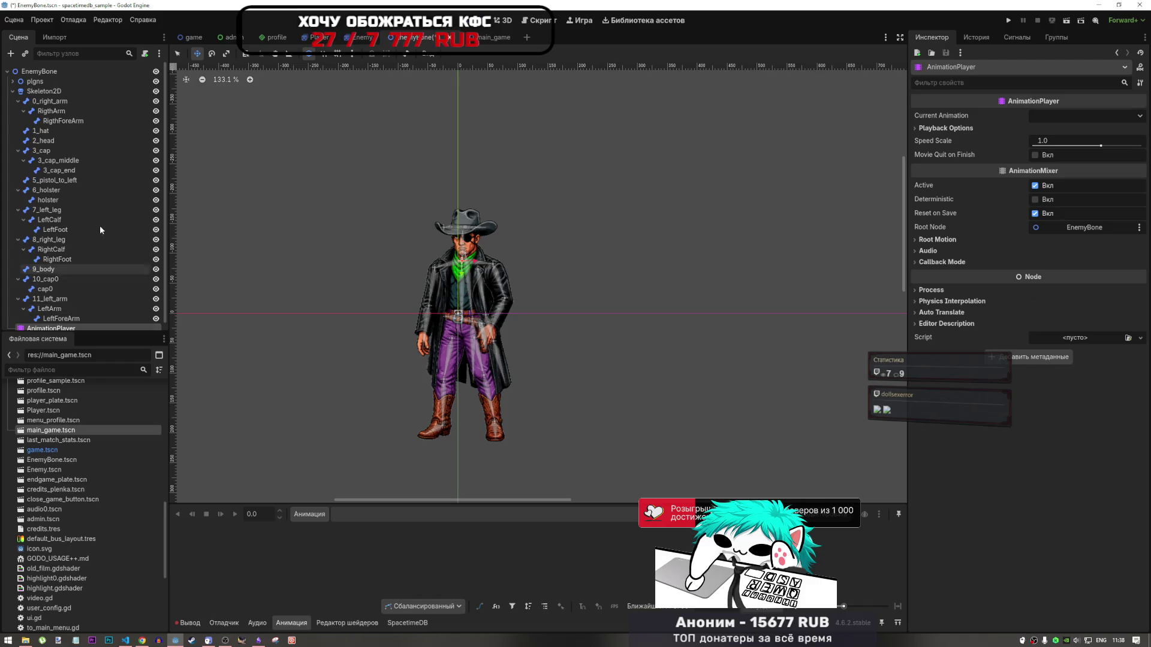
click(322, 516)
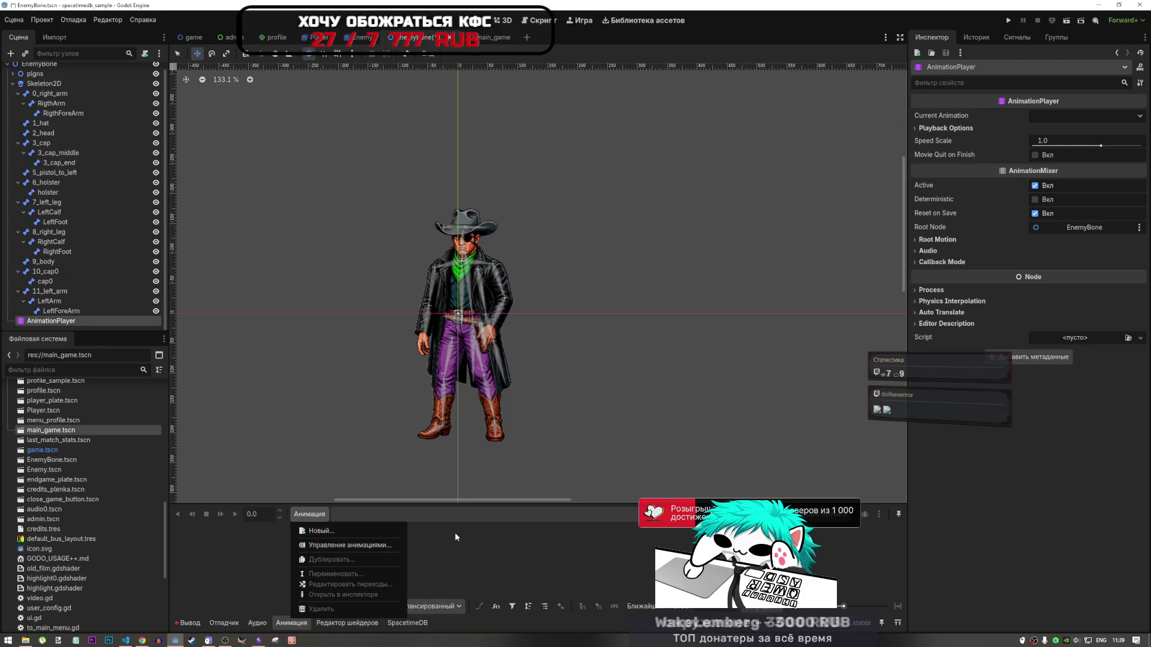
Open and dismiss the AnimationPlayer's Animation menu several times without picking an action
click(349, 517)
click(318, 517)
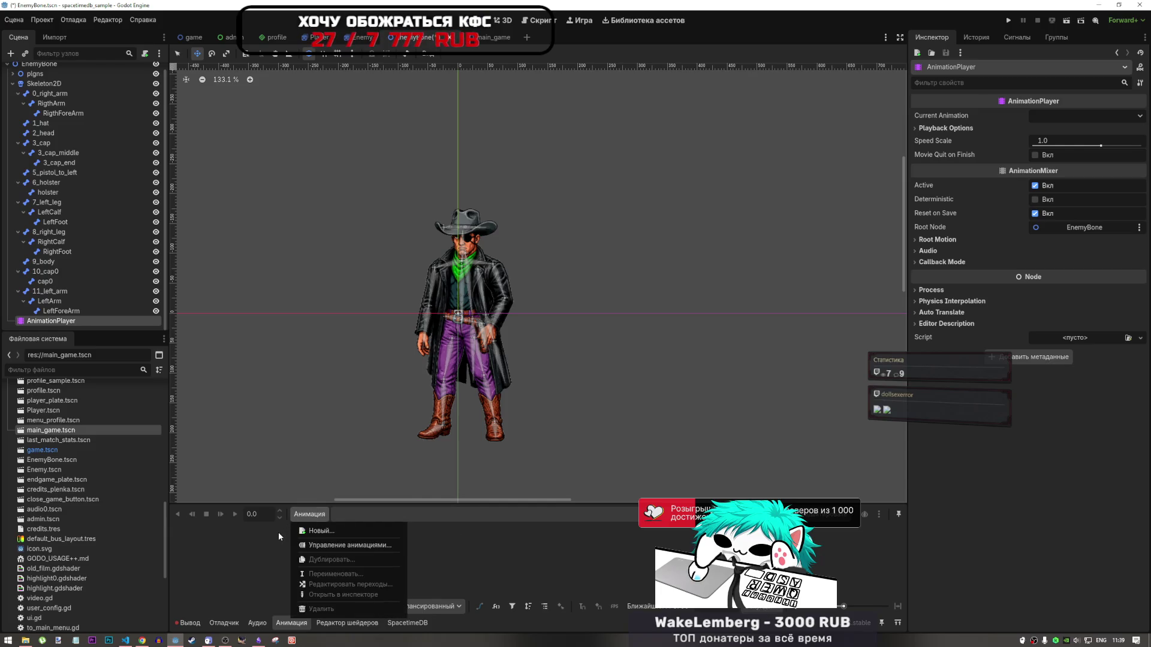
click(296, 519)
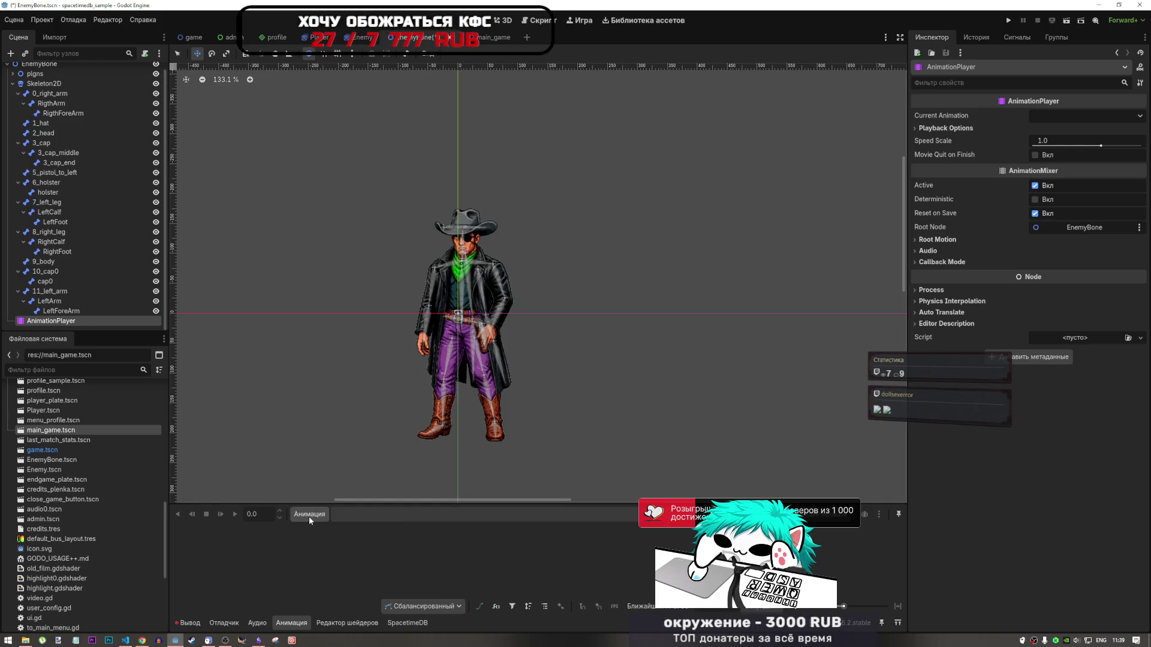
click(308, 516)
click(285, 533)
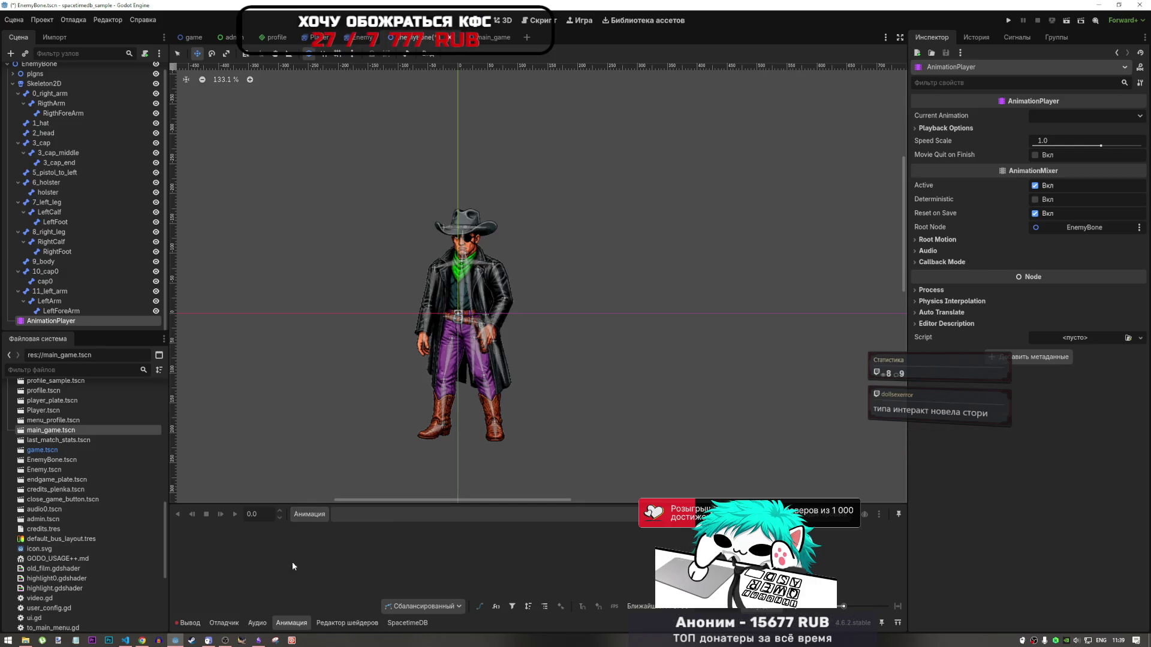
click(310, 516)
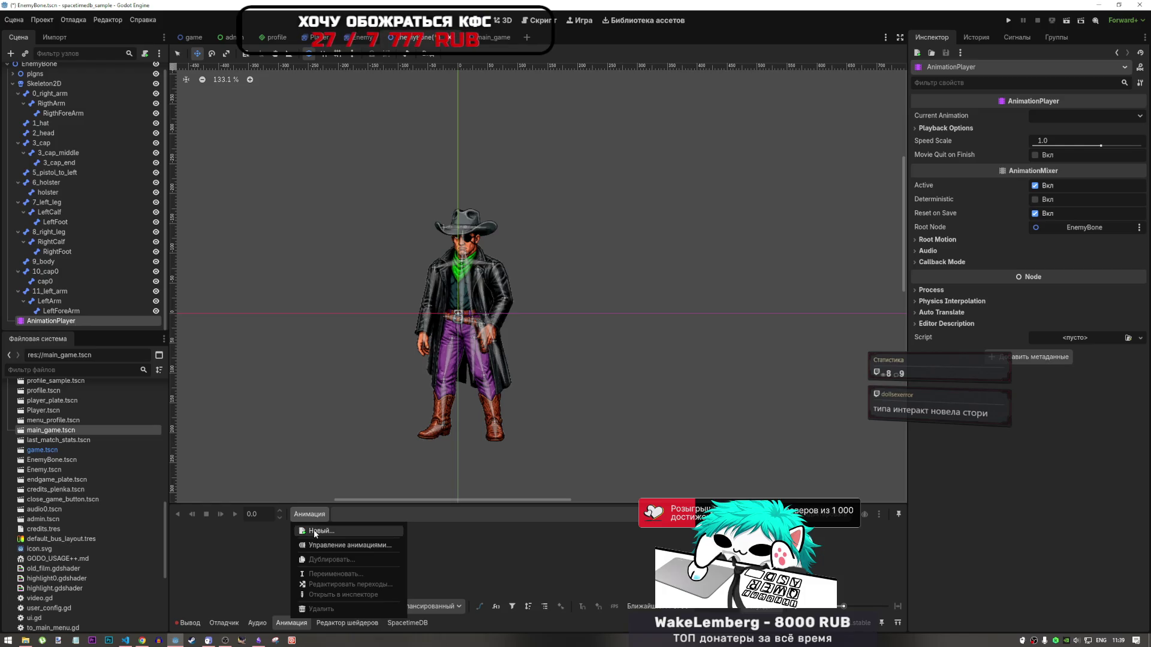
click(256, 539)
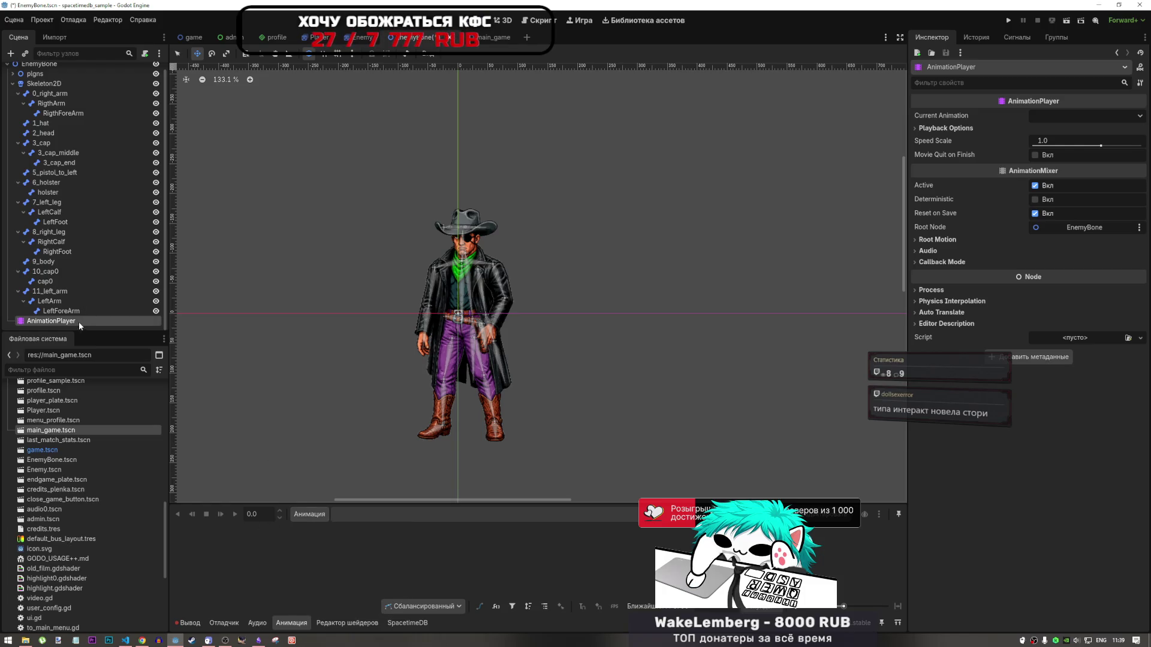
With 0_right_arm selected and Transform expanded, create a new animation named 'idle'
click(50, 94)
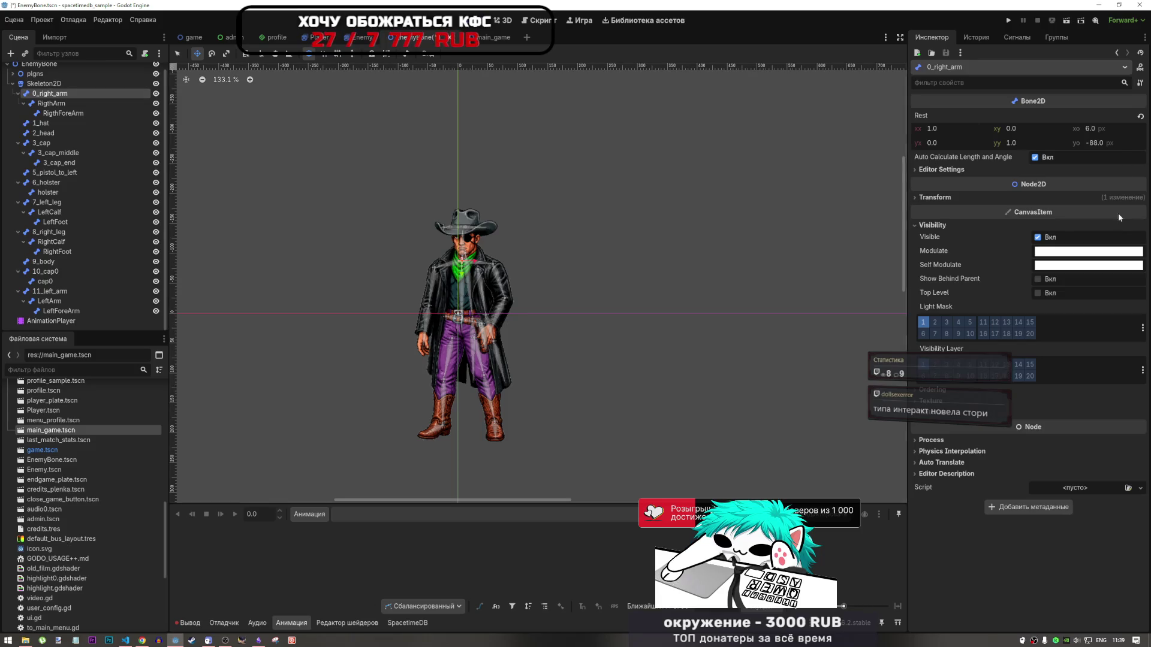
click(953, 197)
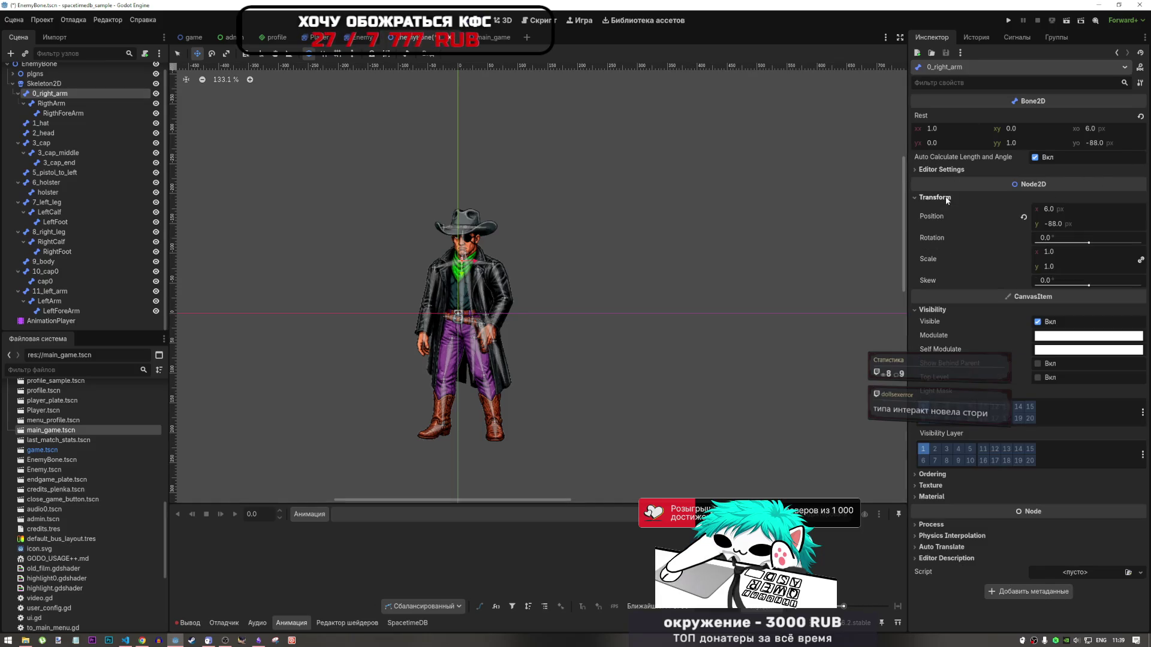
click(309, 514)
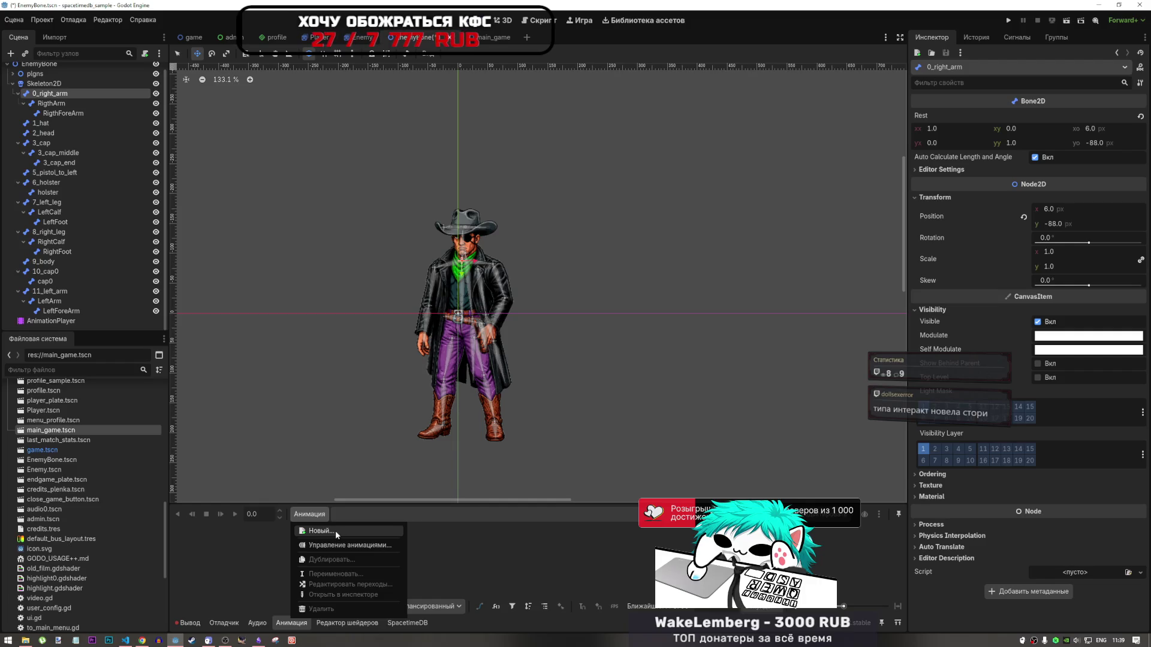
click(334, 530)
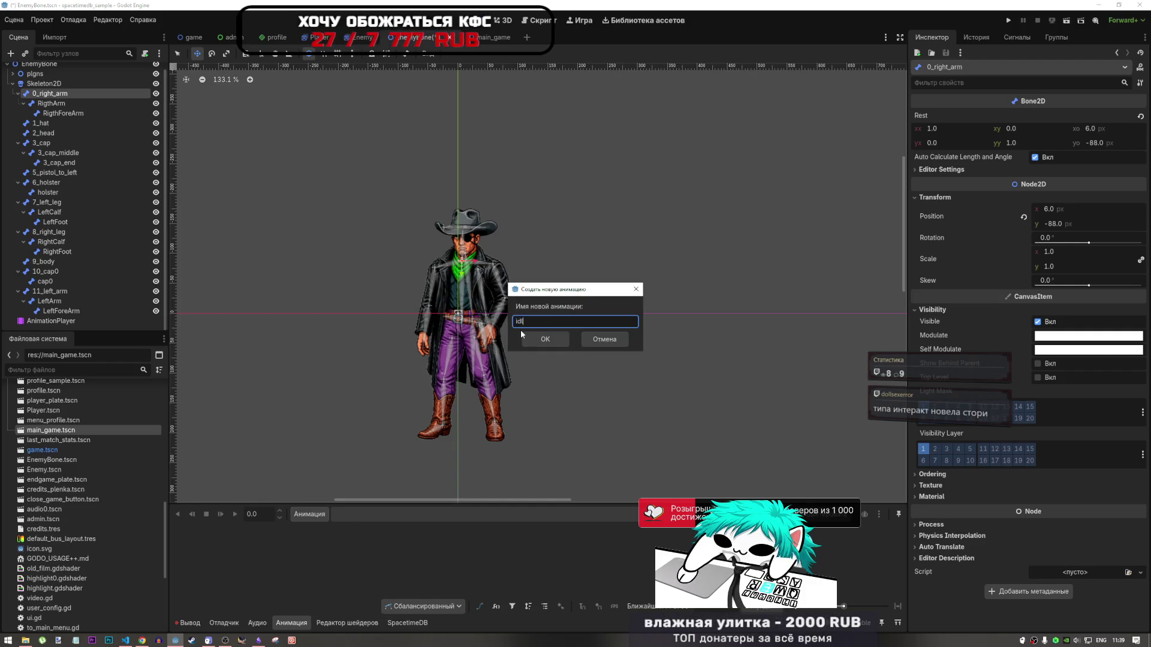
text(idle)
click(546, 341)
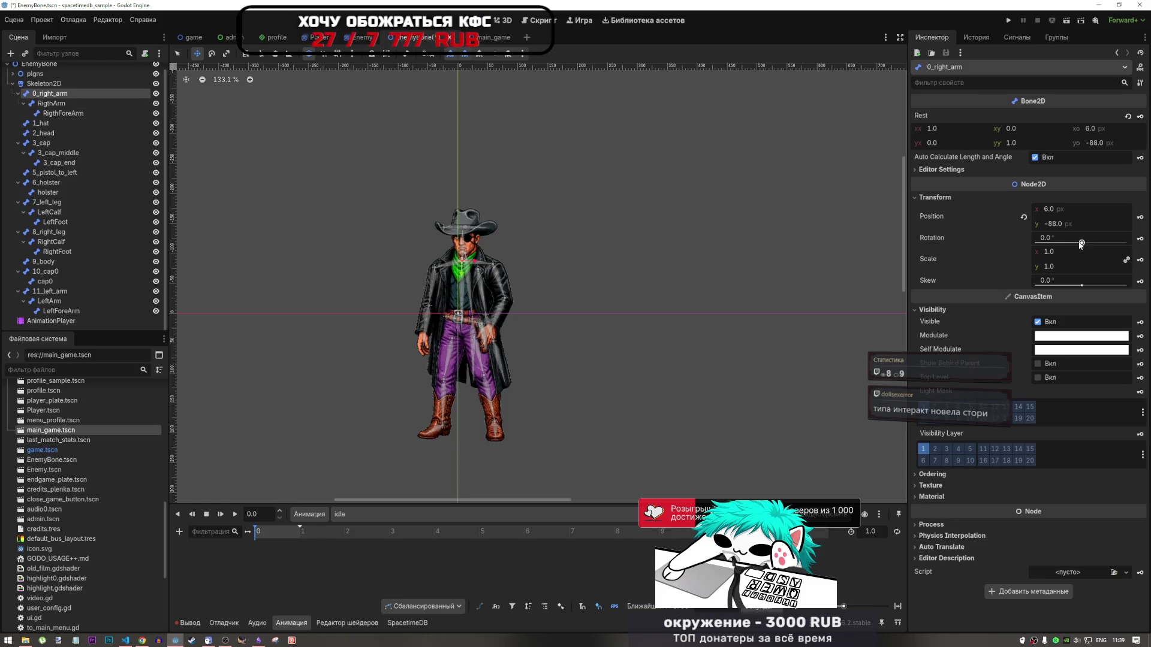
Reselect 0_right_arm and key its position and rotation tracks at 0.0
click(65, 101)
key(Up)
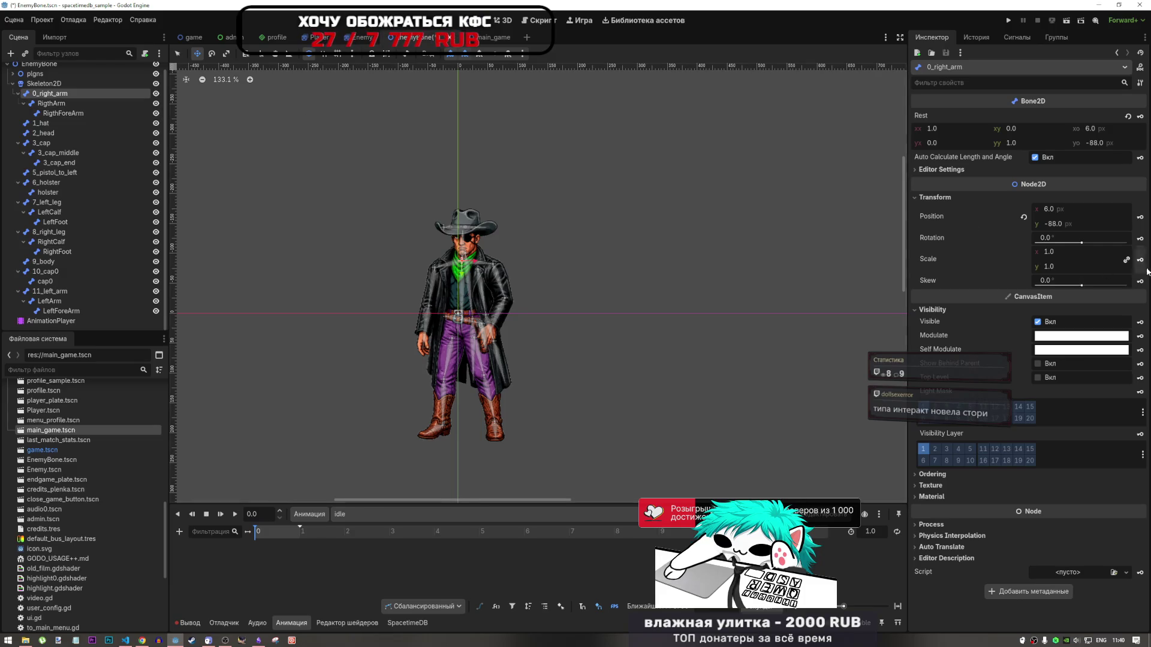
click(1141, 217)
click(522, 351)
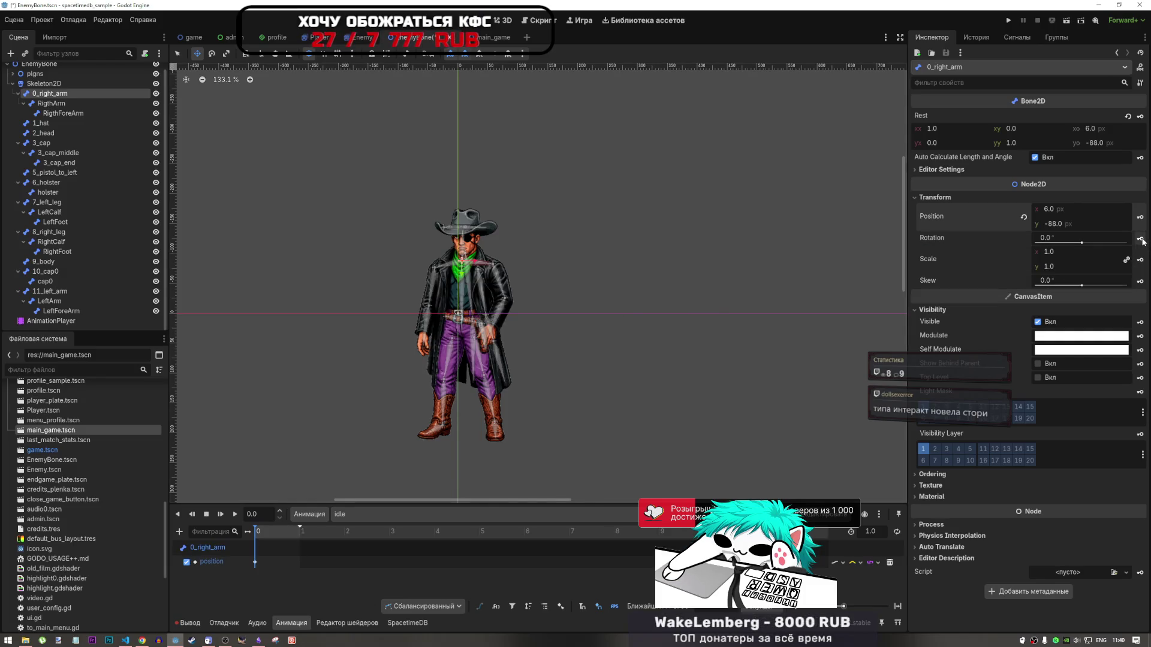
click(1141, 239)
click(521, 347)
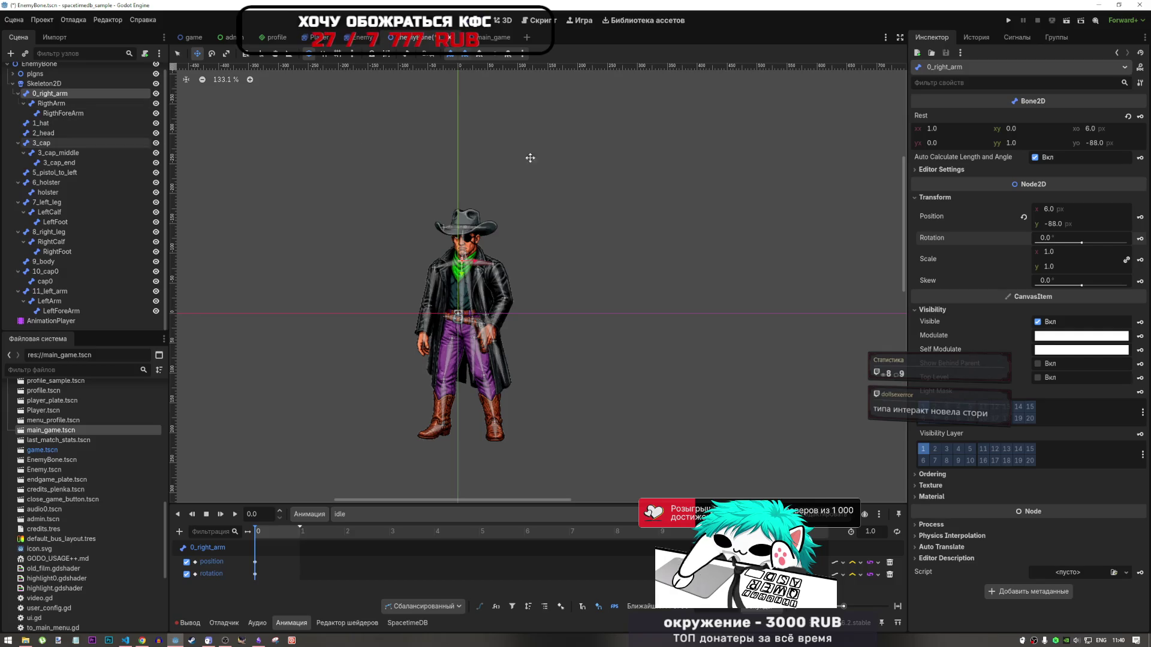
Test the arm's skew, reset it to 0, and key the skew track
mouse_move(1082, 287)
mouse_down()
mouse_move(1050, 285)
mouse_move(1124, 290)
mouse_move(1049, 286)
mouse_up()
click(1024, 281)
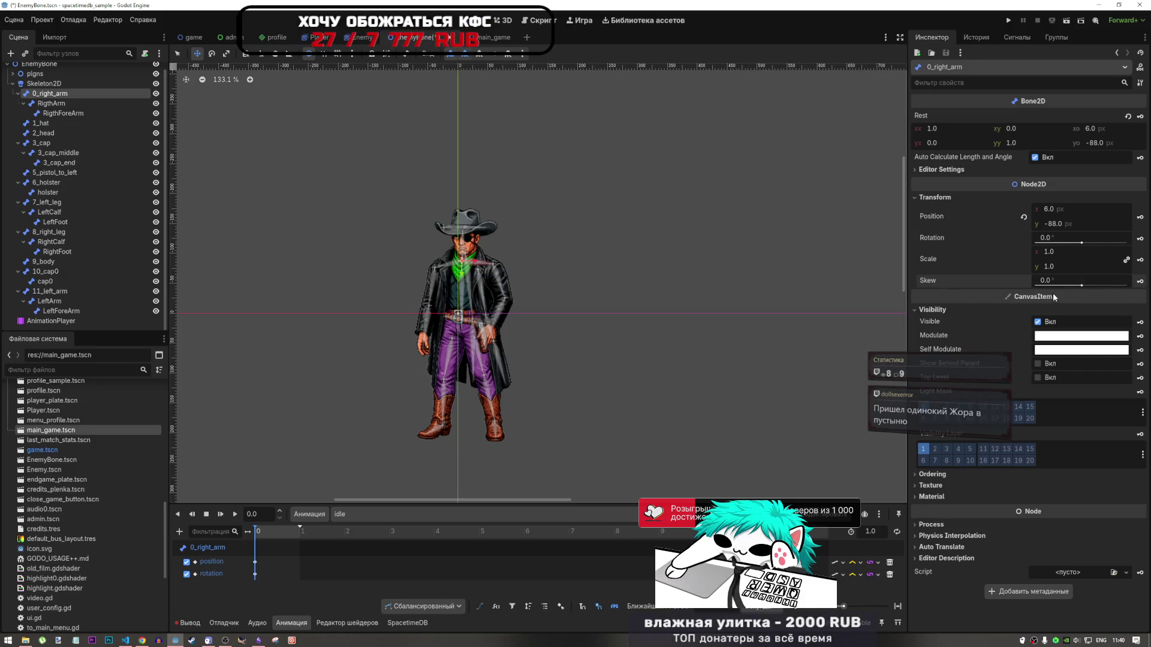
click(1141, 282)
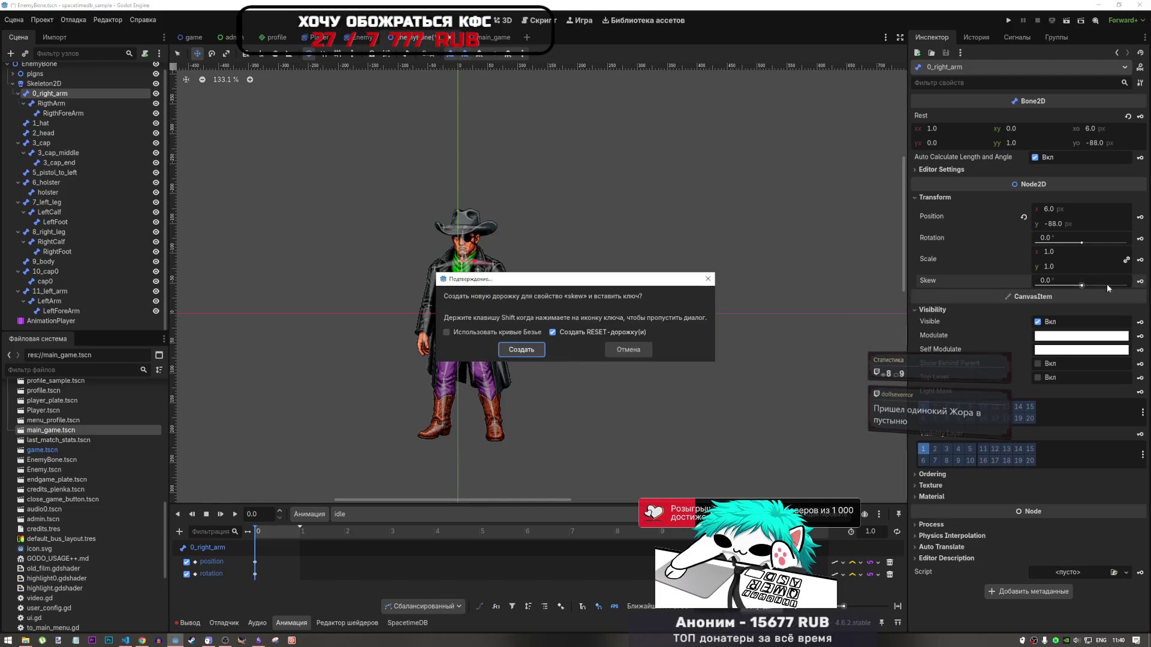
click(531, 352)
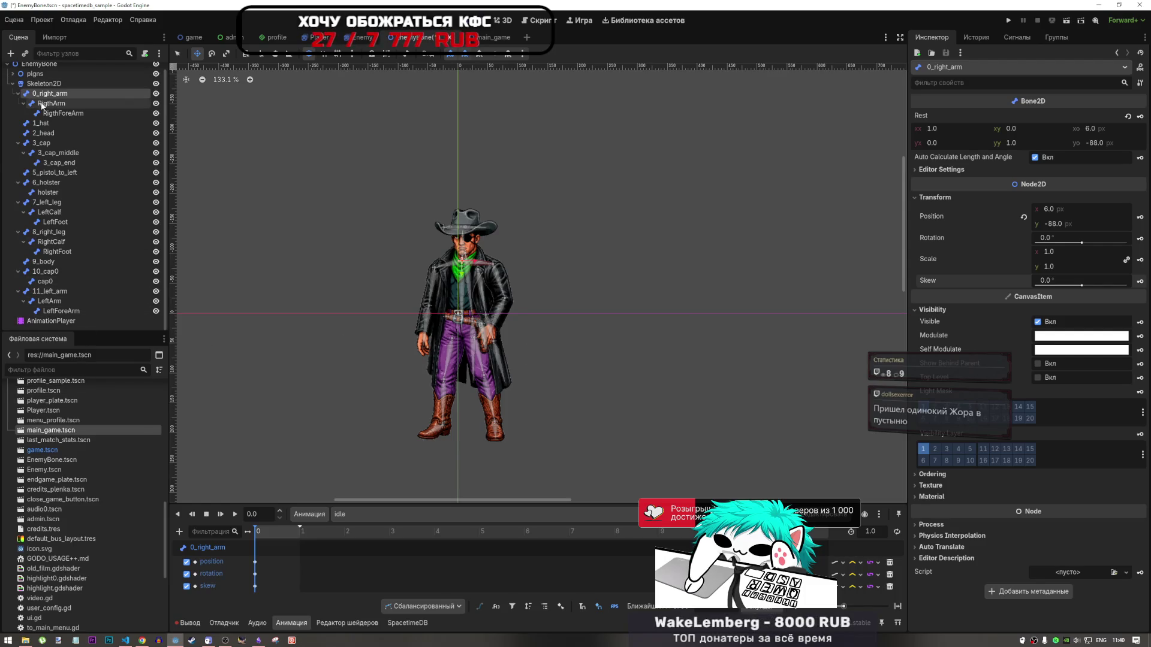
click(51, 103)
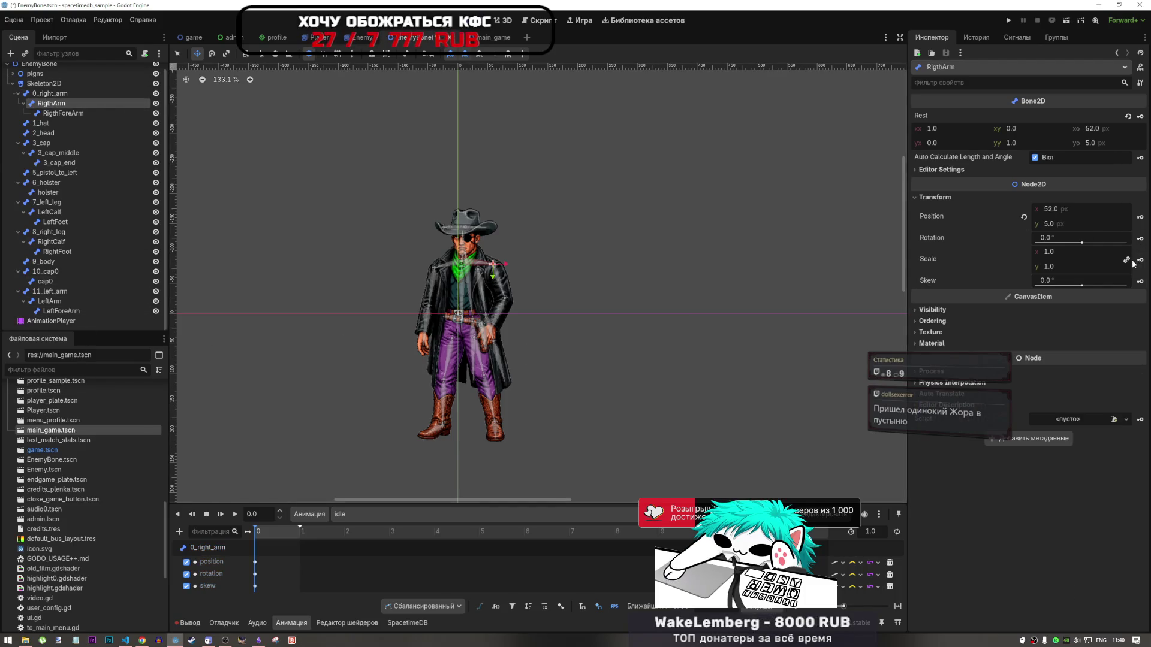
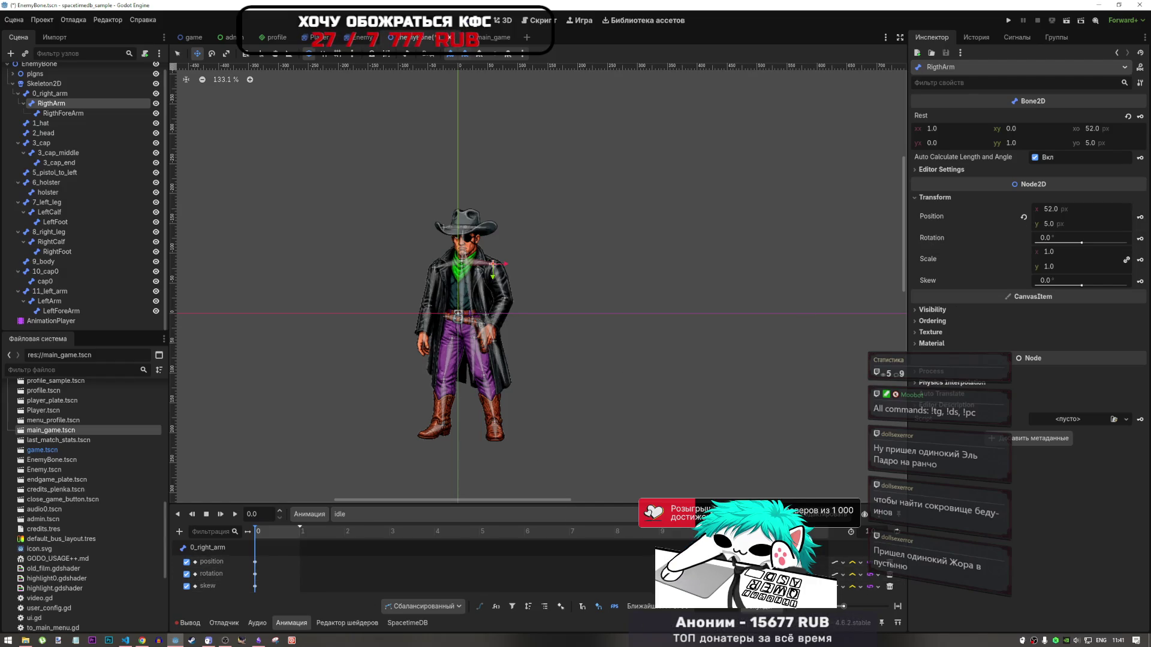
Key the RigthArm bone's position and rotation in the idle animation
click(1140, 218)
click(526, 350)
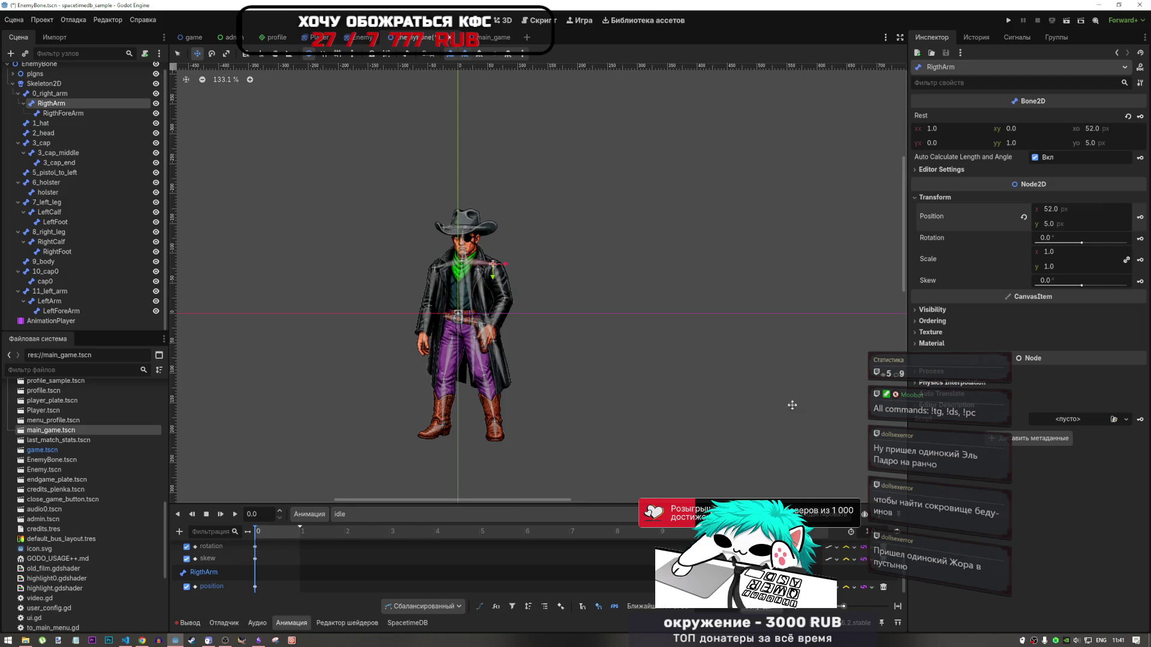
click(1141, 238)
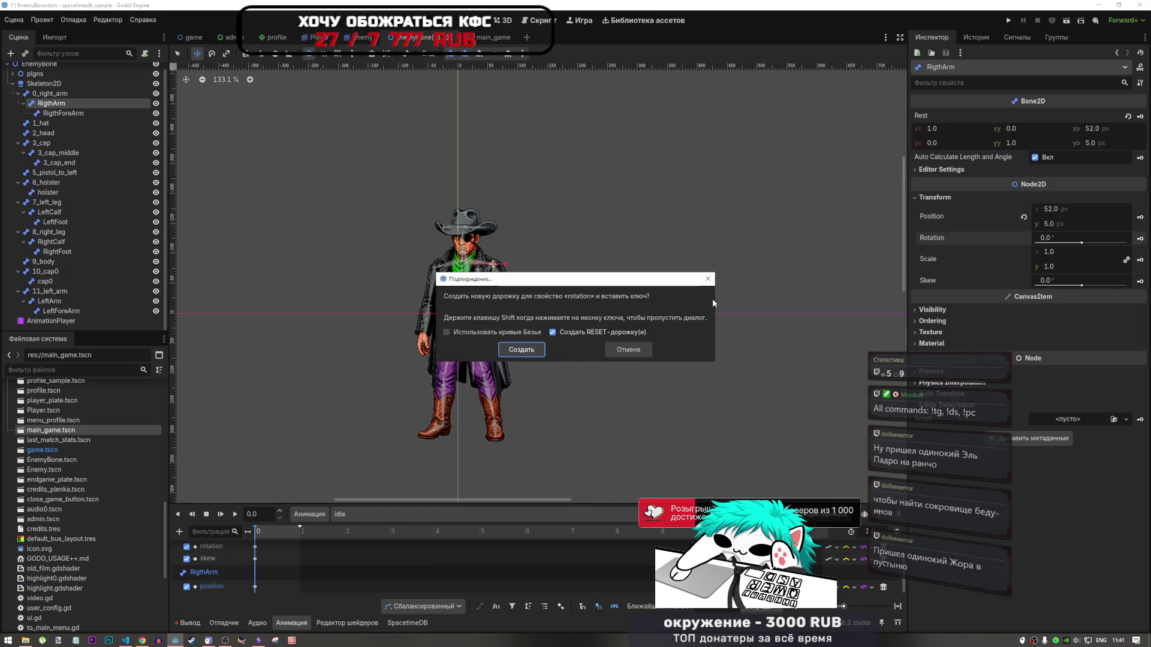
click(527, 350)
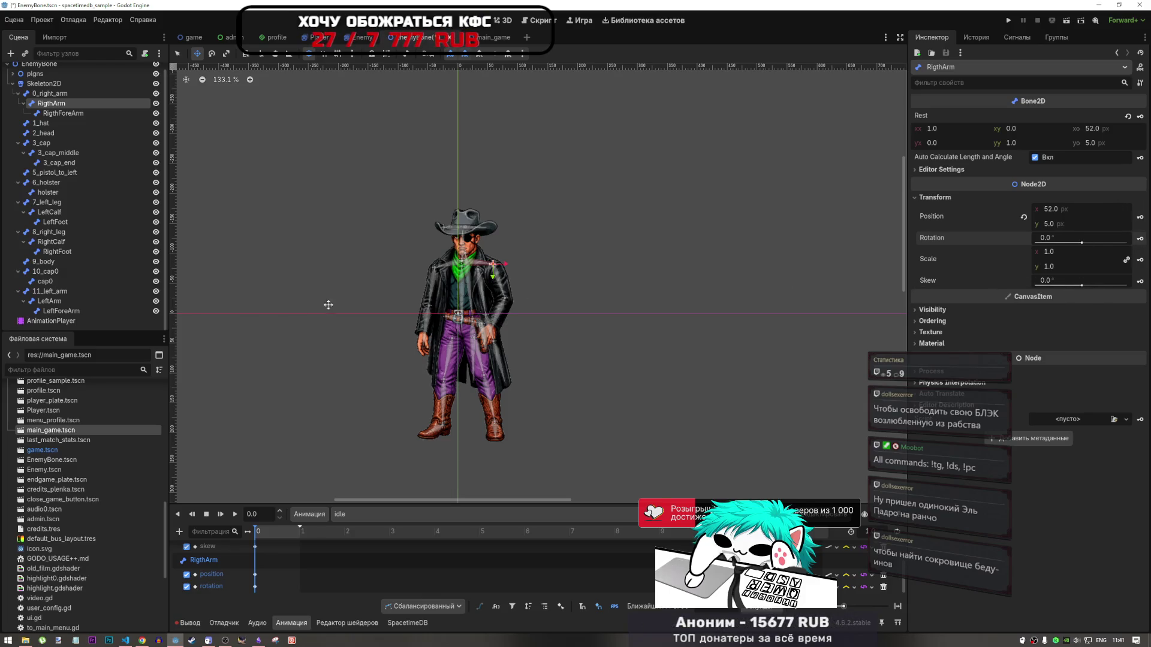
Add a scale track for 0_right_arm and move its skew track below scale
click(255, 562)
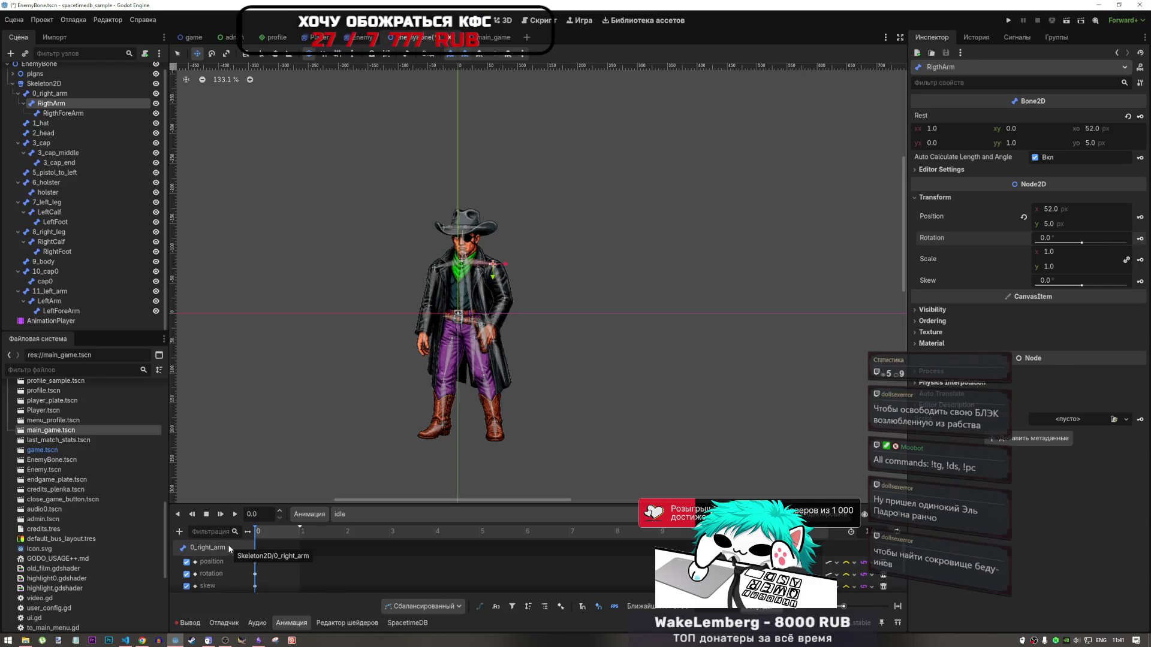
click(228, 547)
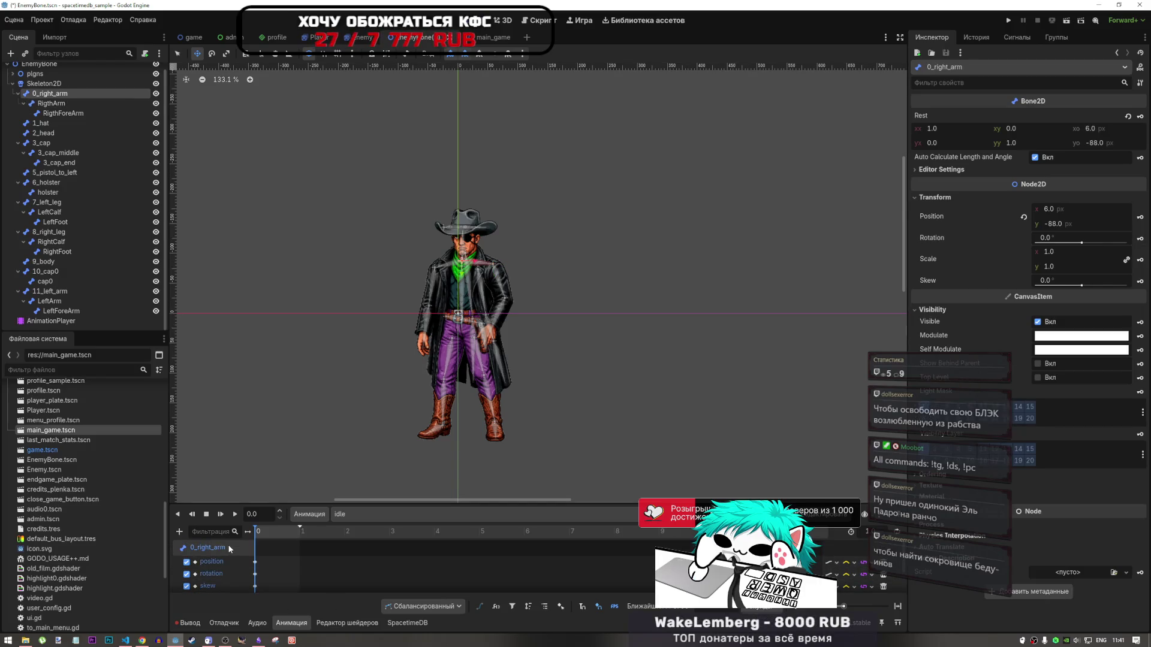
click(1140, 260)
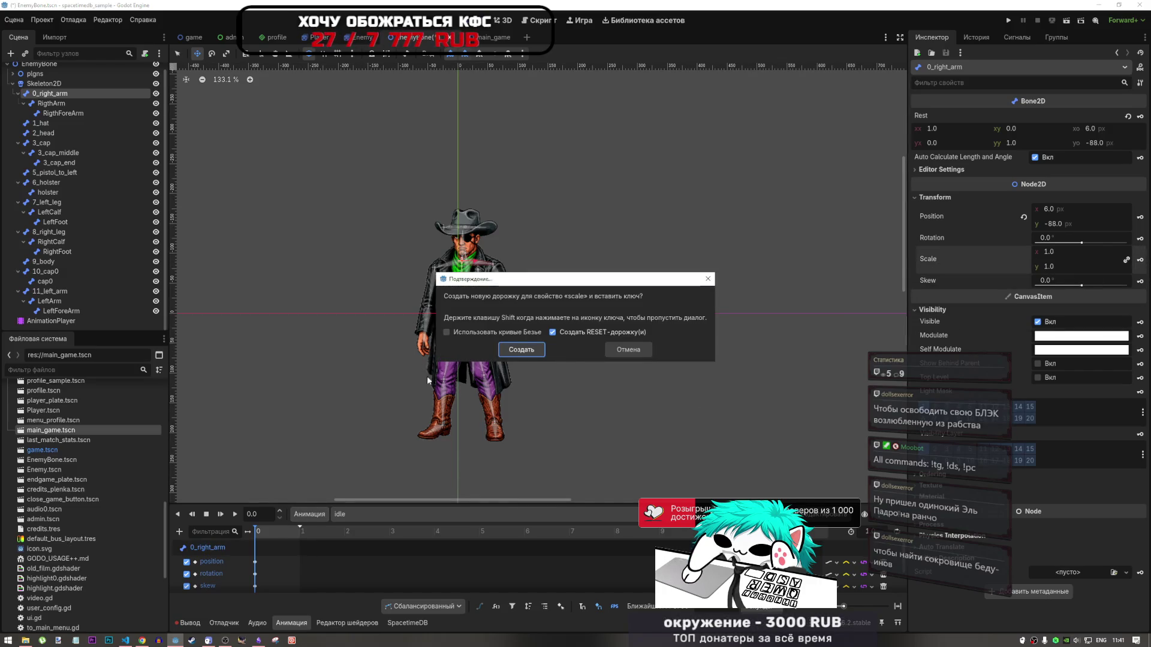
key(Return)
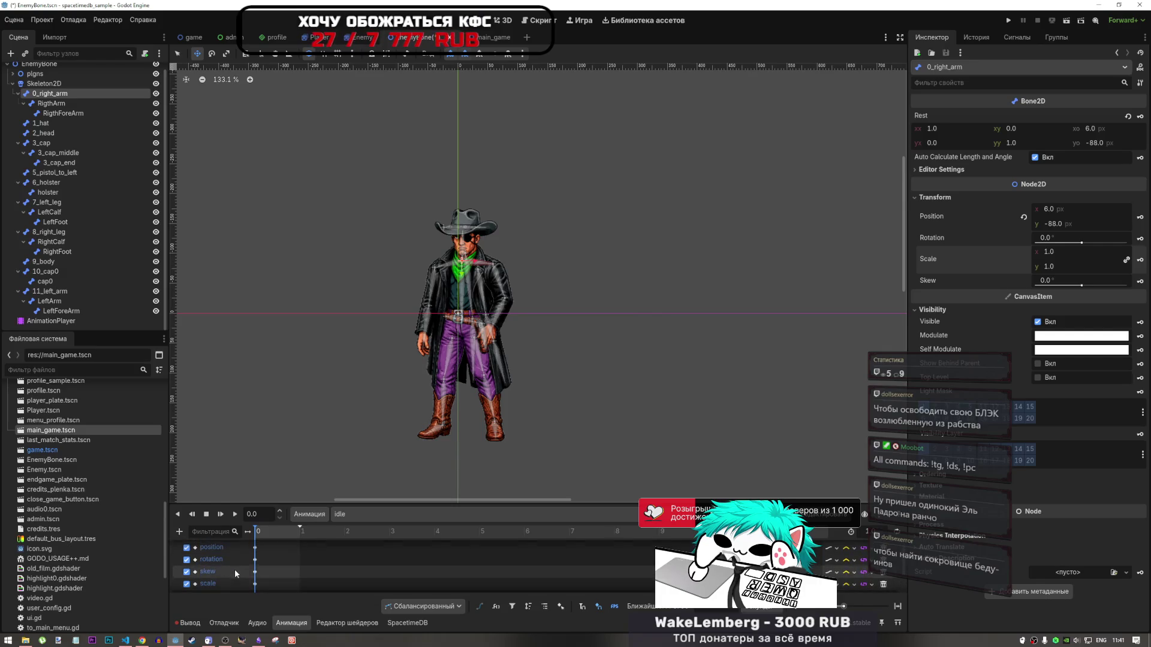
drag(235, 572, 227, 582)
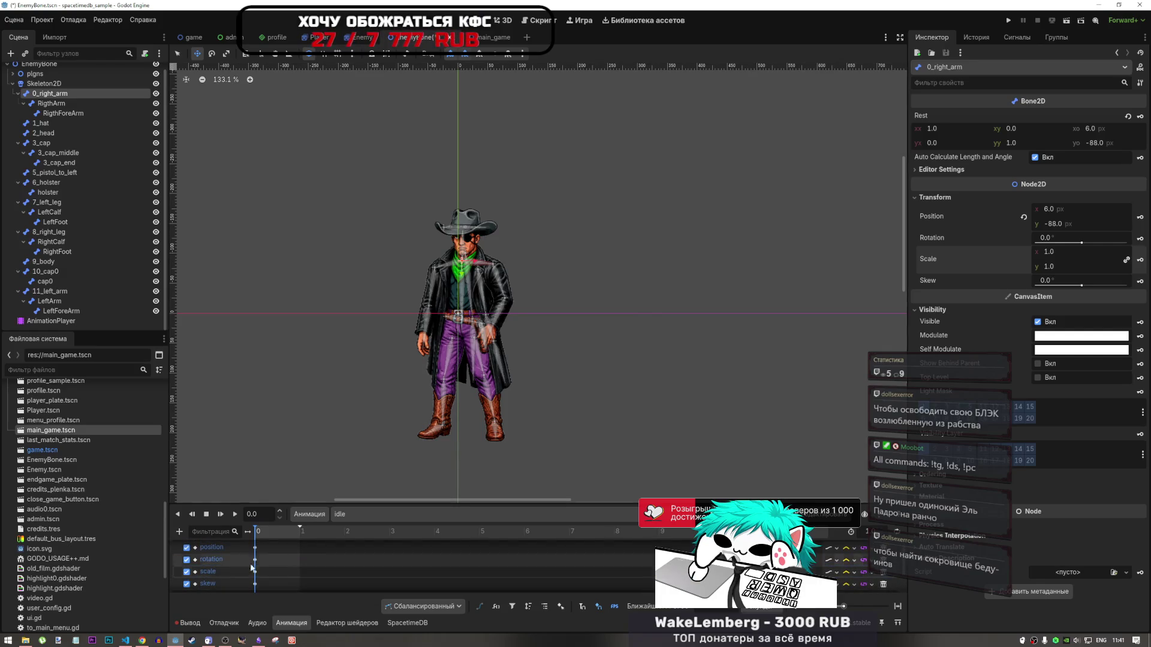
scroll(251, 567, down, 2)
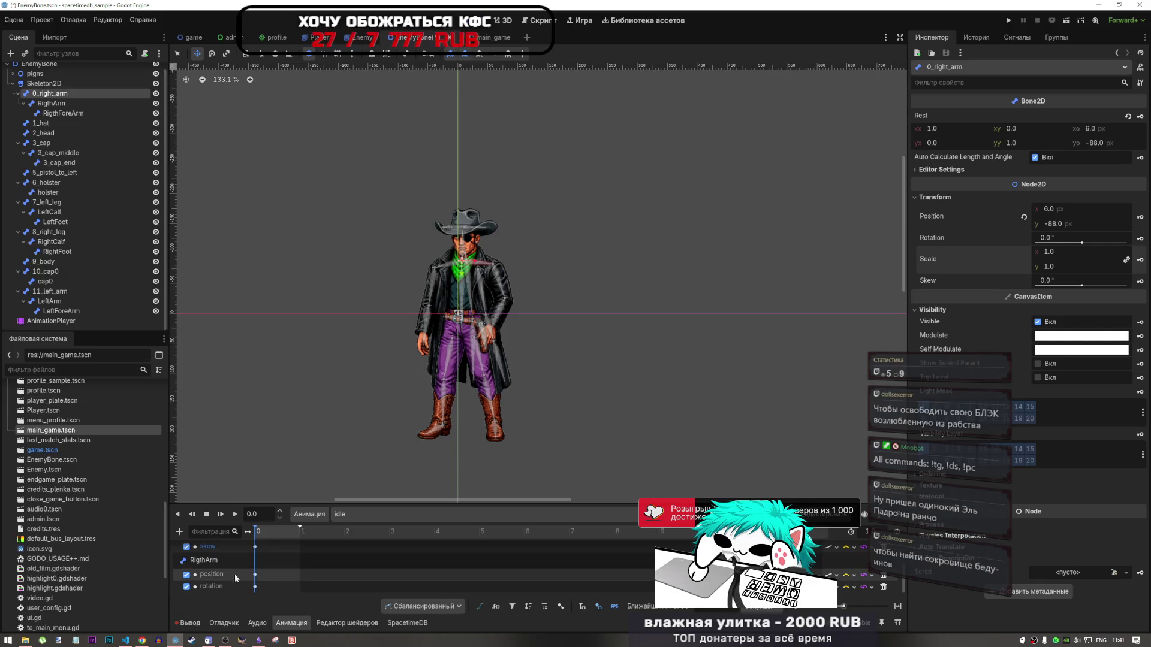
Key the RigthArm bone's scale and skew in the idle animation
click(204, 560)
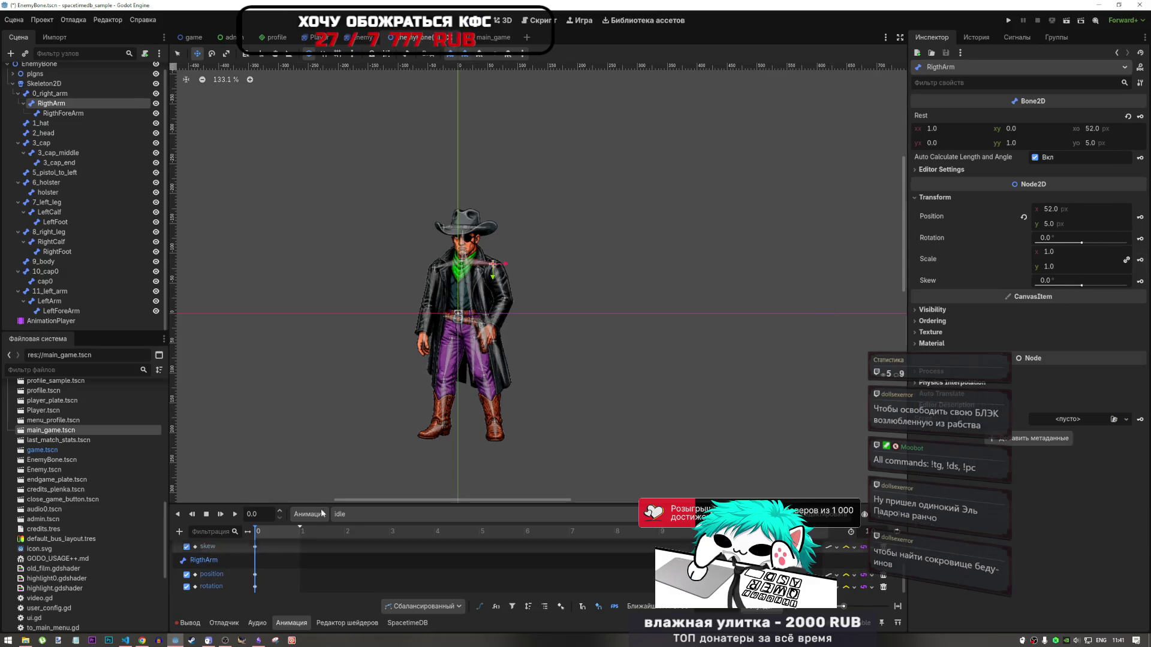
click(1140, 259)
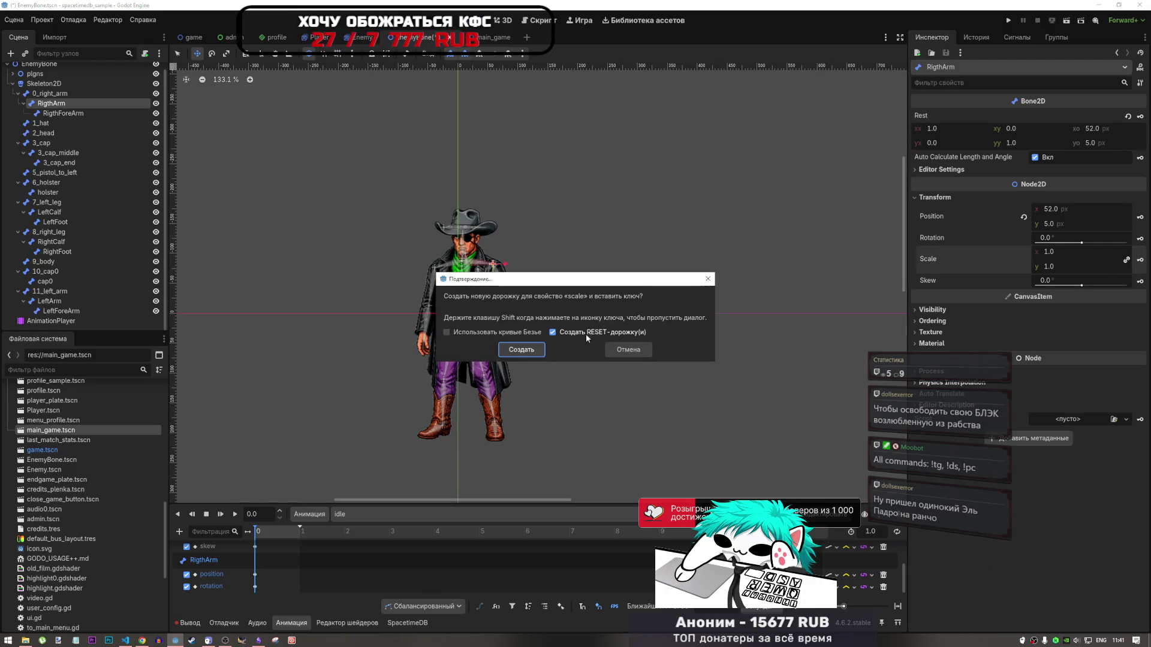
click(535, 350)
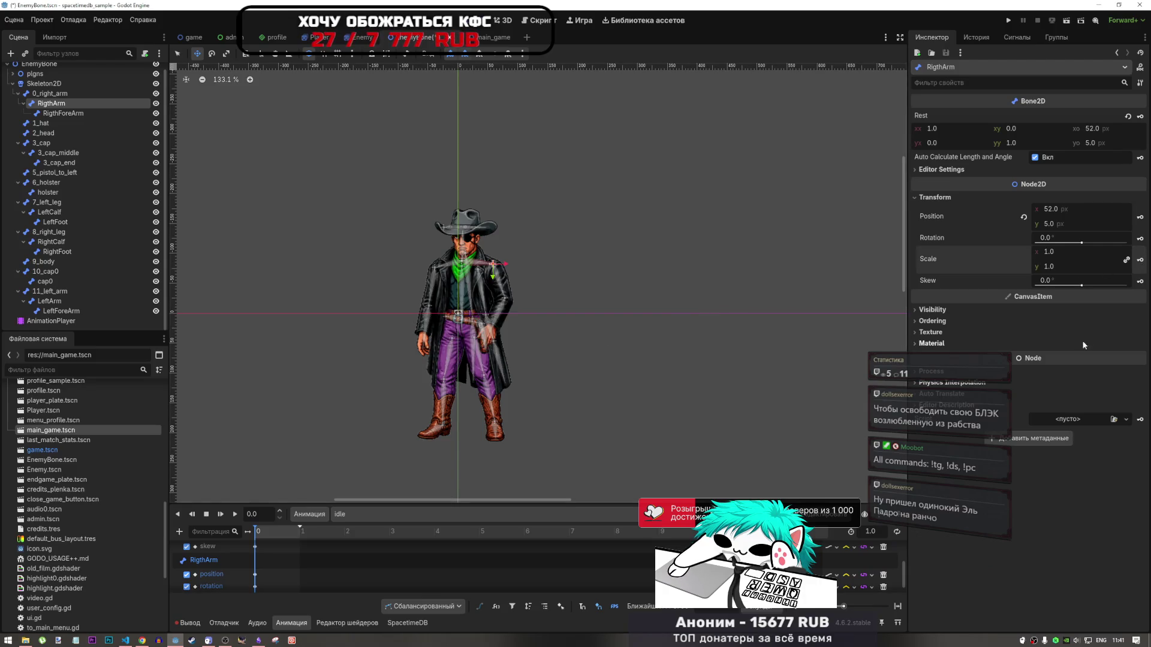
click(1139, 282)
click(528, 350)
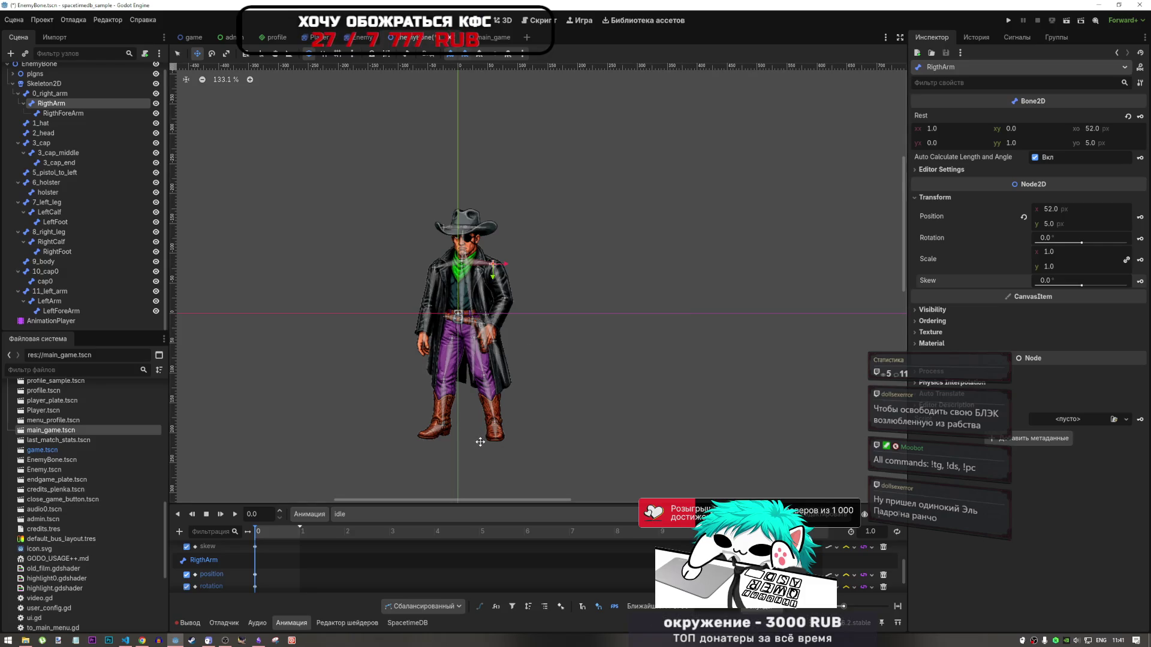
Select the RigthForeArm bone and key its position and rotation at frame 0
click(79, 114)
scroll(393, 250, down, 2)
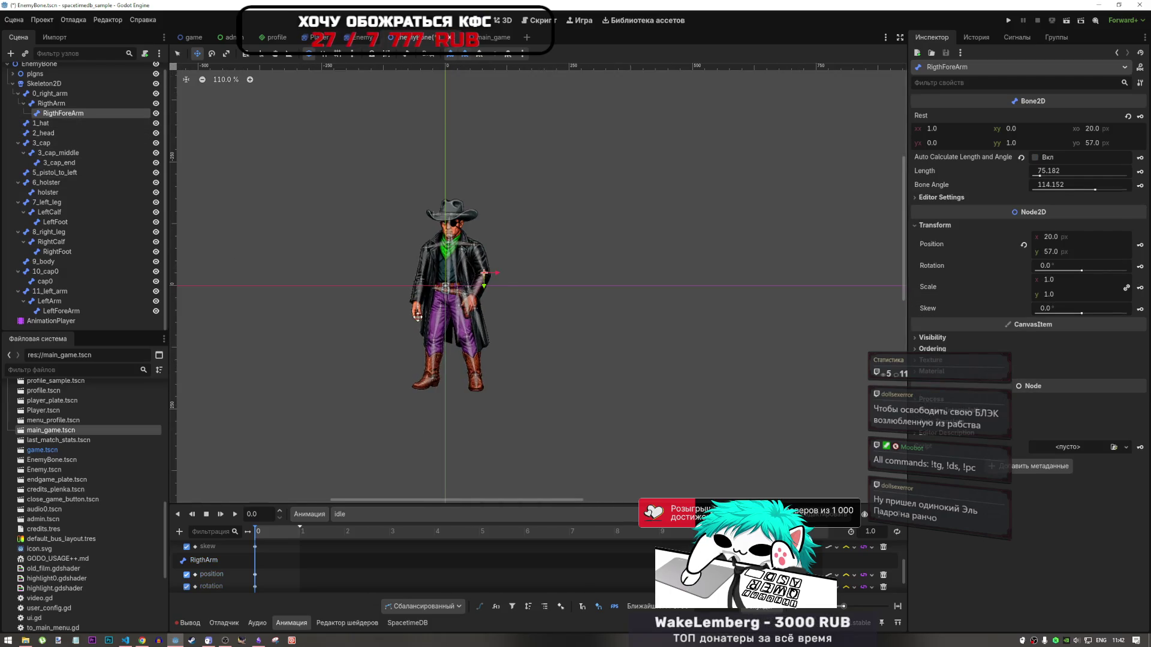
scroll(345, 552, down, 1)
scroll(190, 574, down, 1)
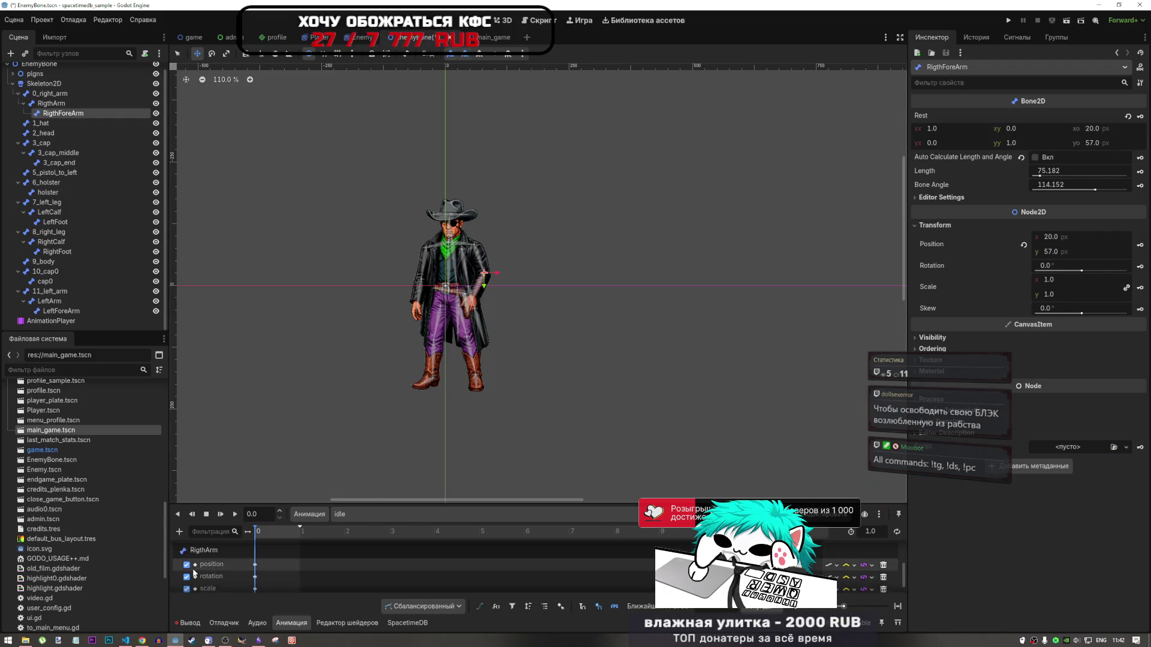
scroll(190, 585, up, 1)
scroll(190, 587, down, 3)
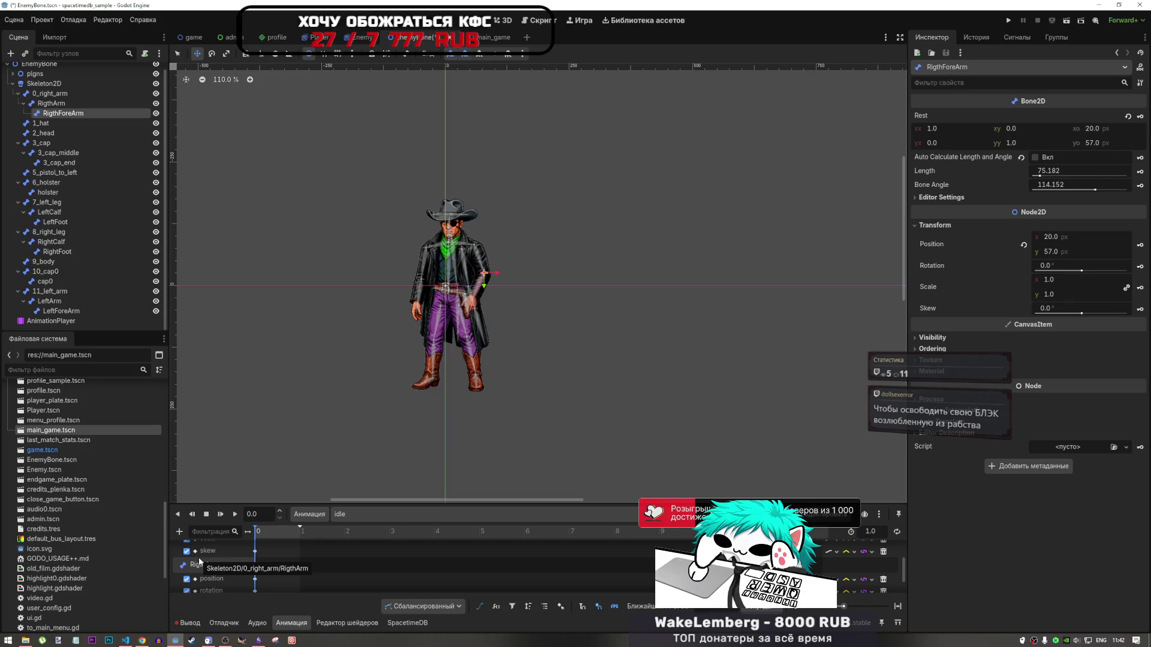
scroll(200, 564, down, 1)
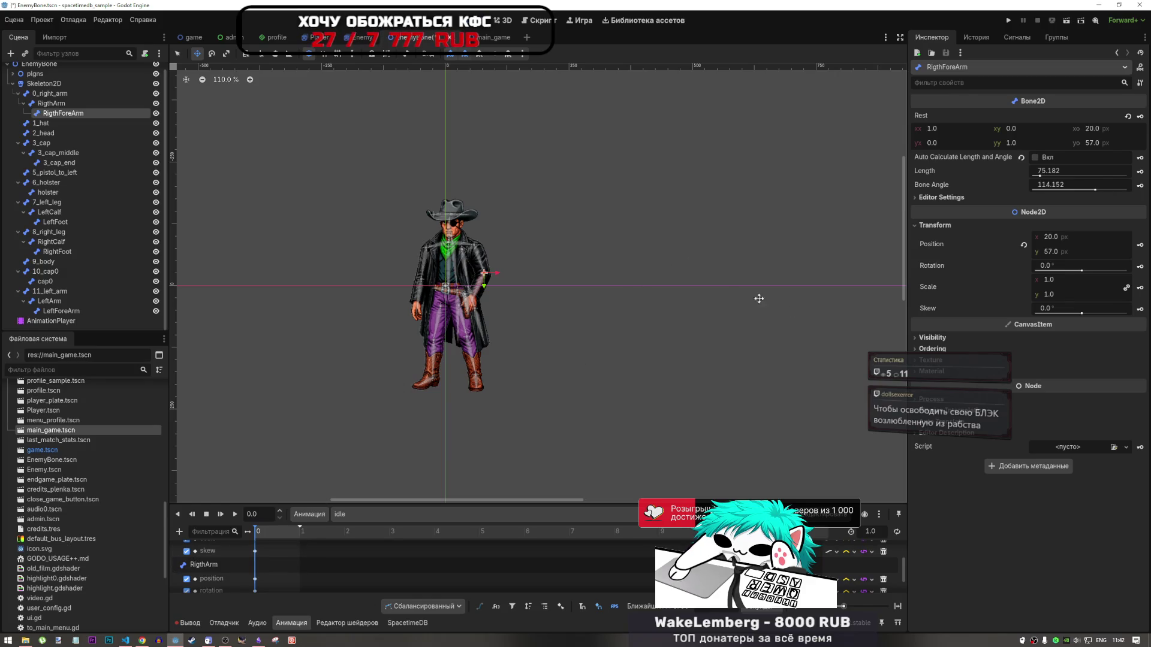
scroll(293, 552, down, 3)
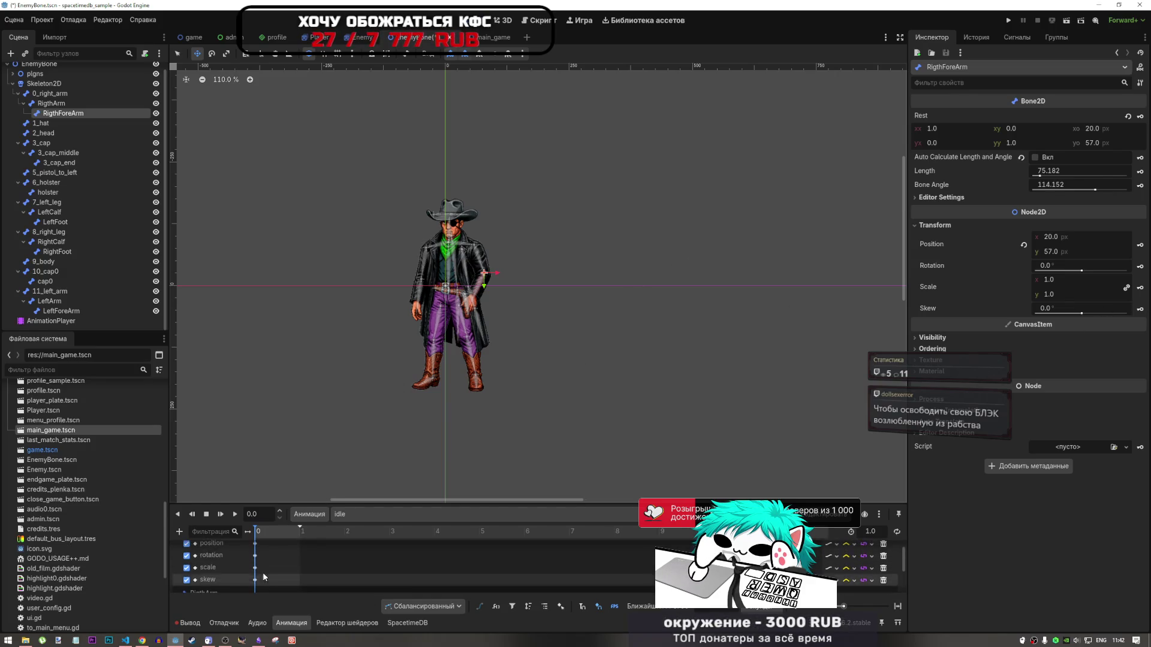
scroll(251, 572, down, 2)
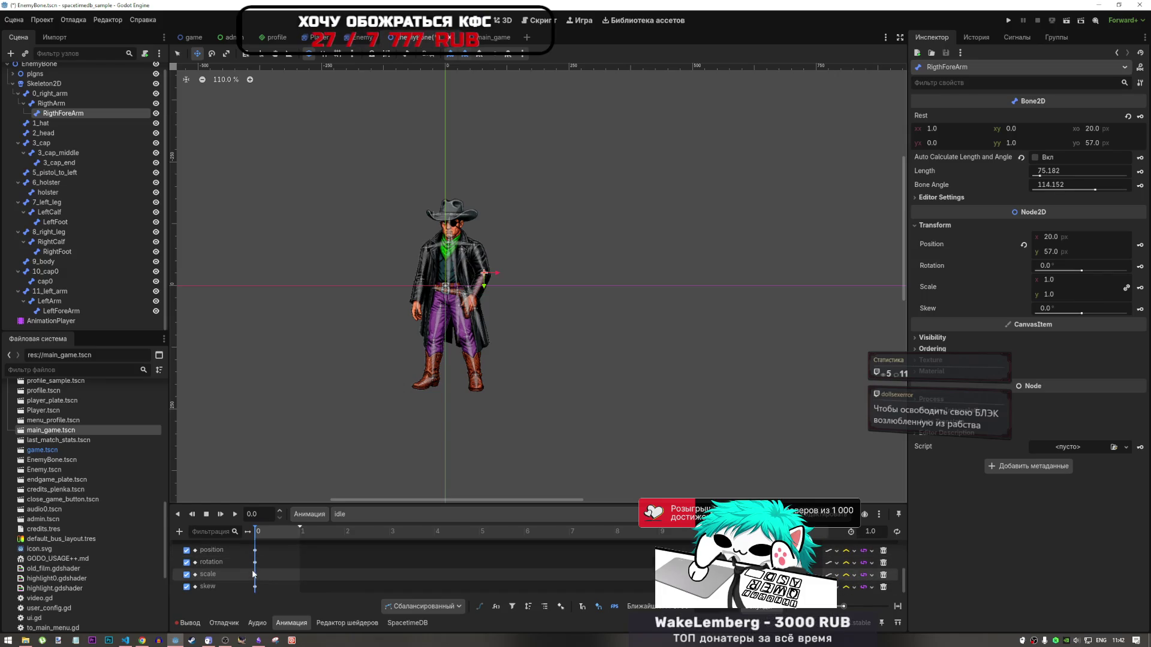
mouse_move(253, 574)
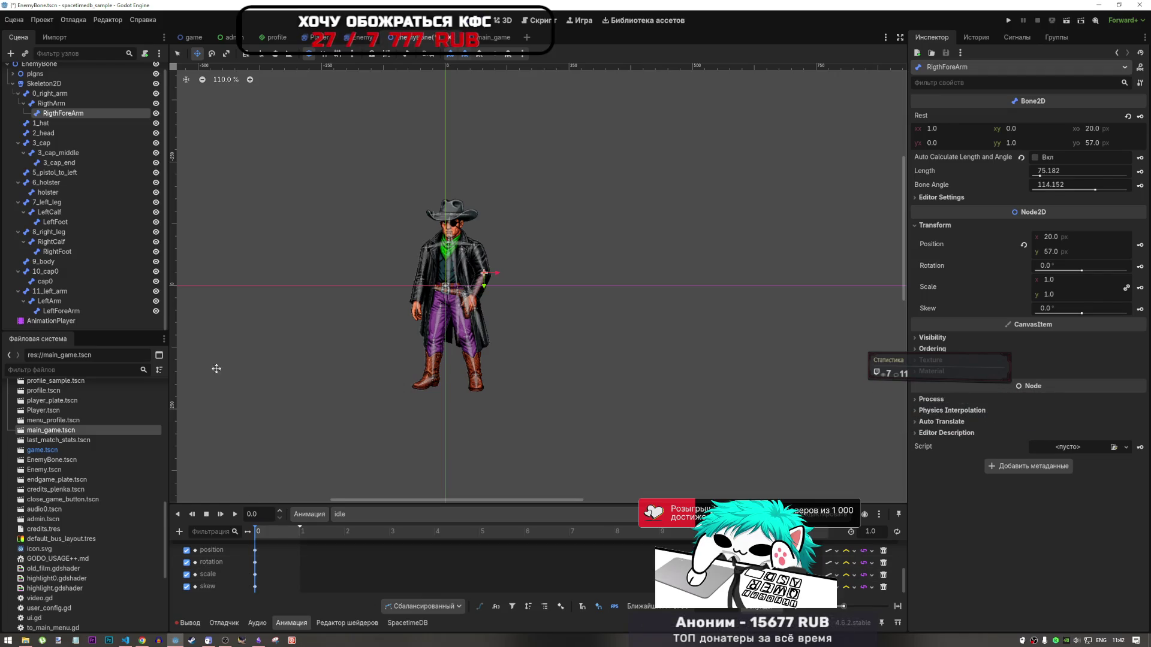
scroll(319, 574, up, 1)
scroll(314, 569, down, 3)
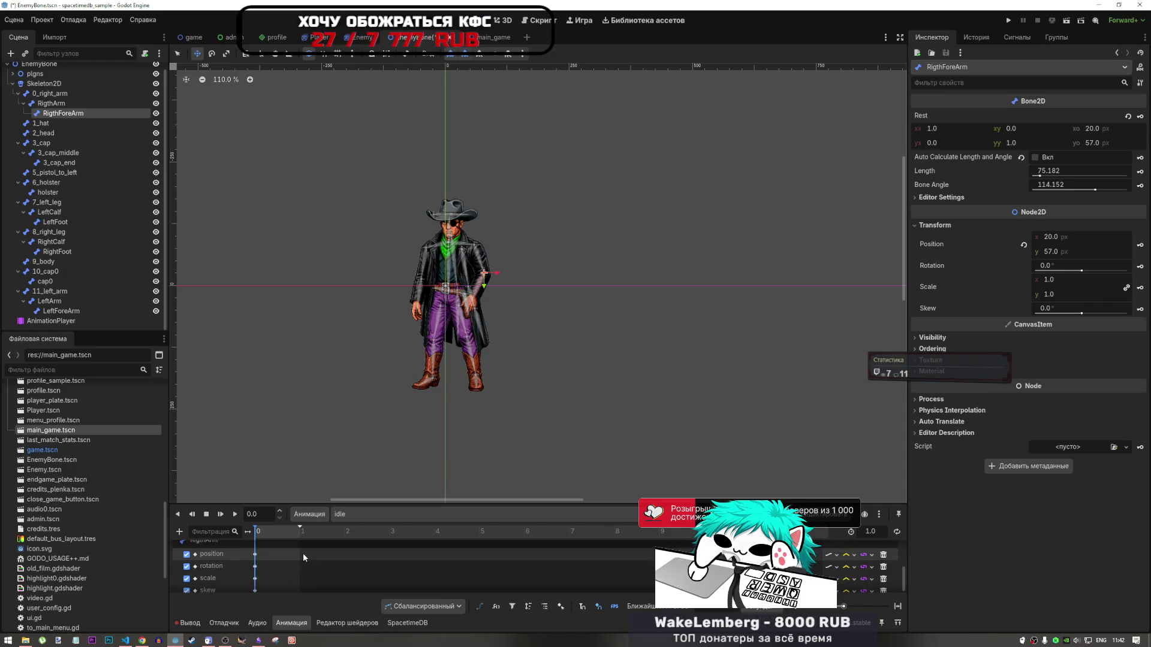
scroll(303, 561, down, 1)
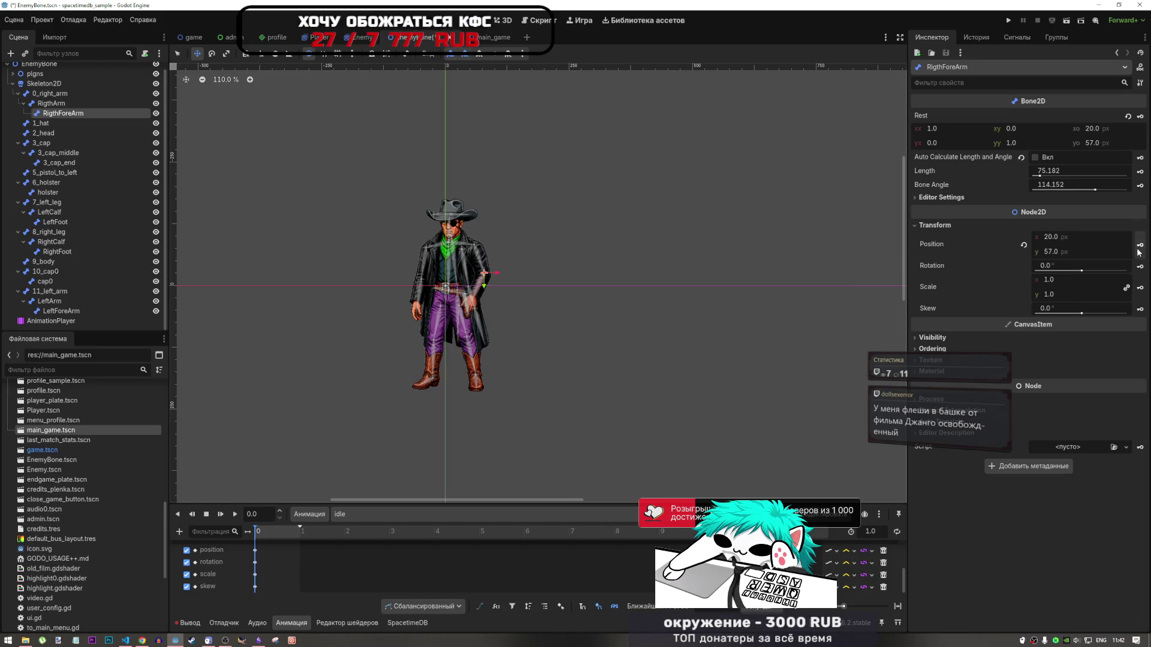
click(1140, 250)
key(Return)
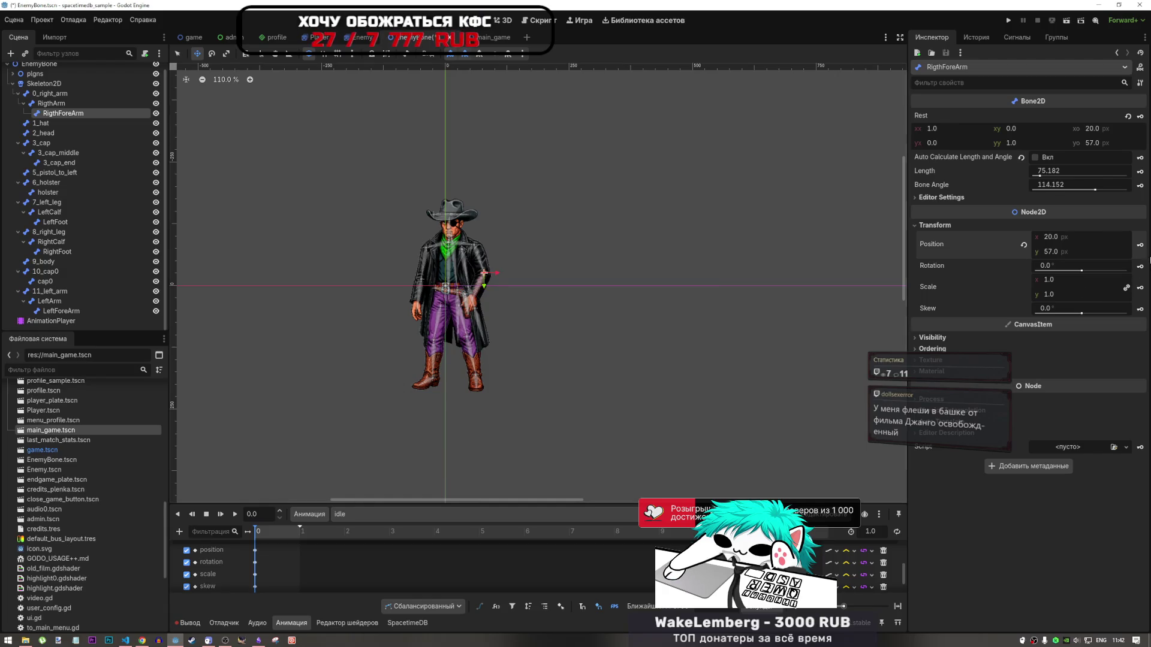
click(1140, 266)
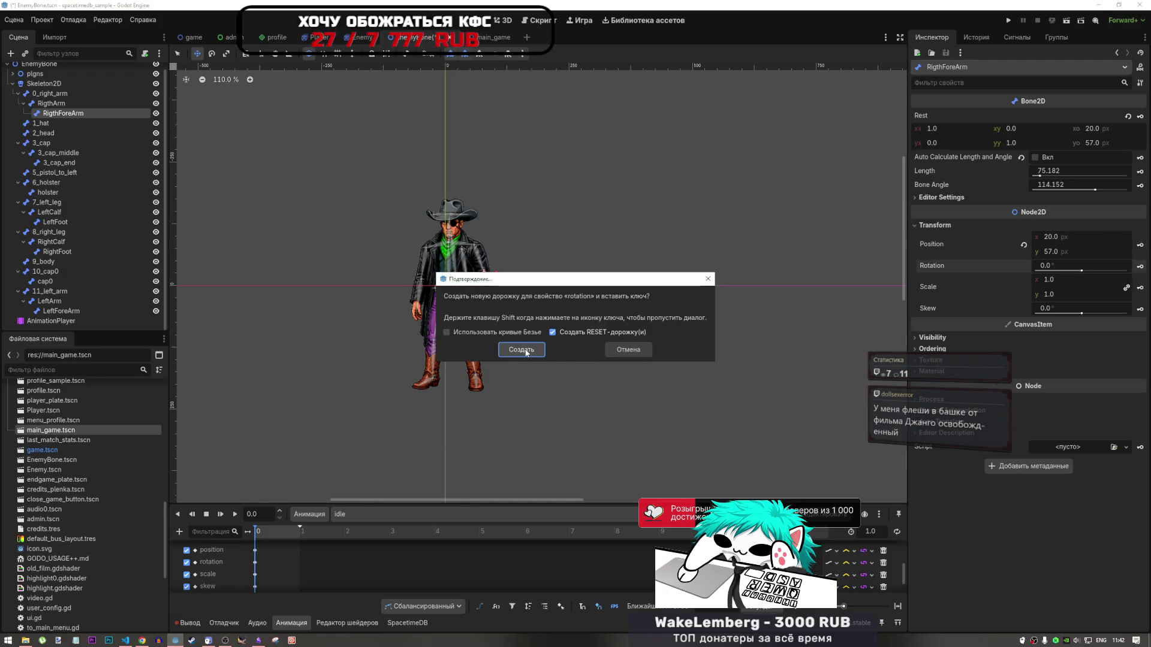
click(526, 352)
Key RigthForeArm's scale and skew tracks in the idle animation
click(1141, 290)
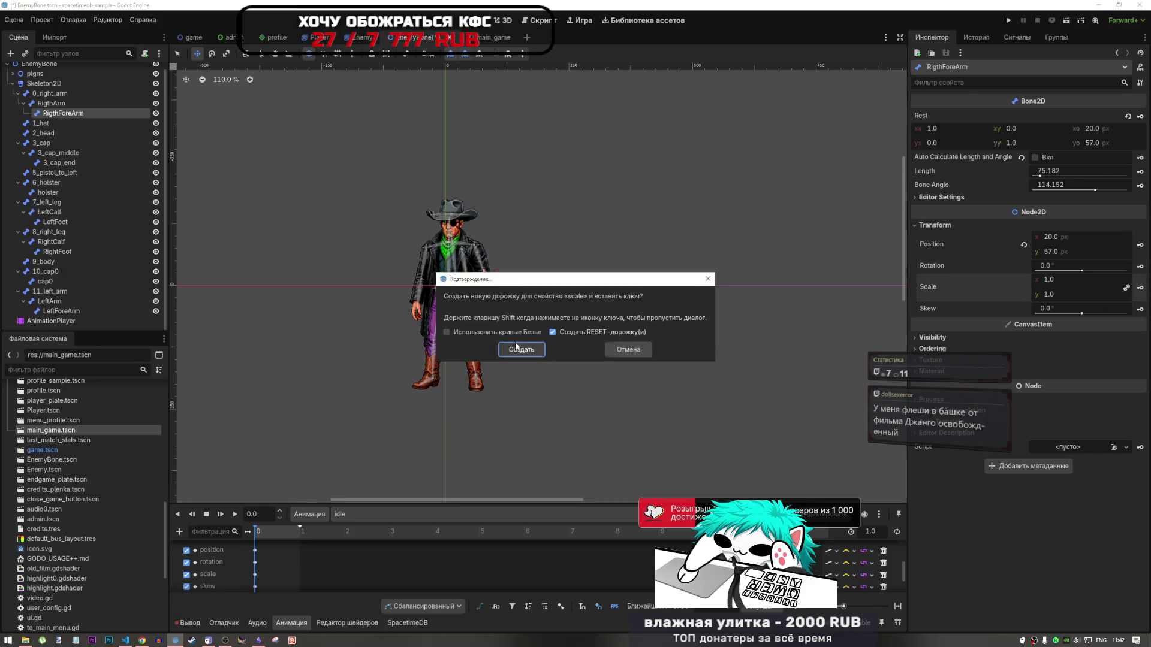
click(516, 353)
click(1141, 309)
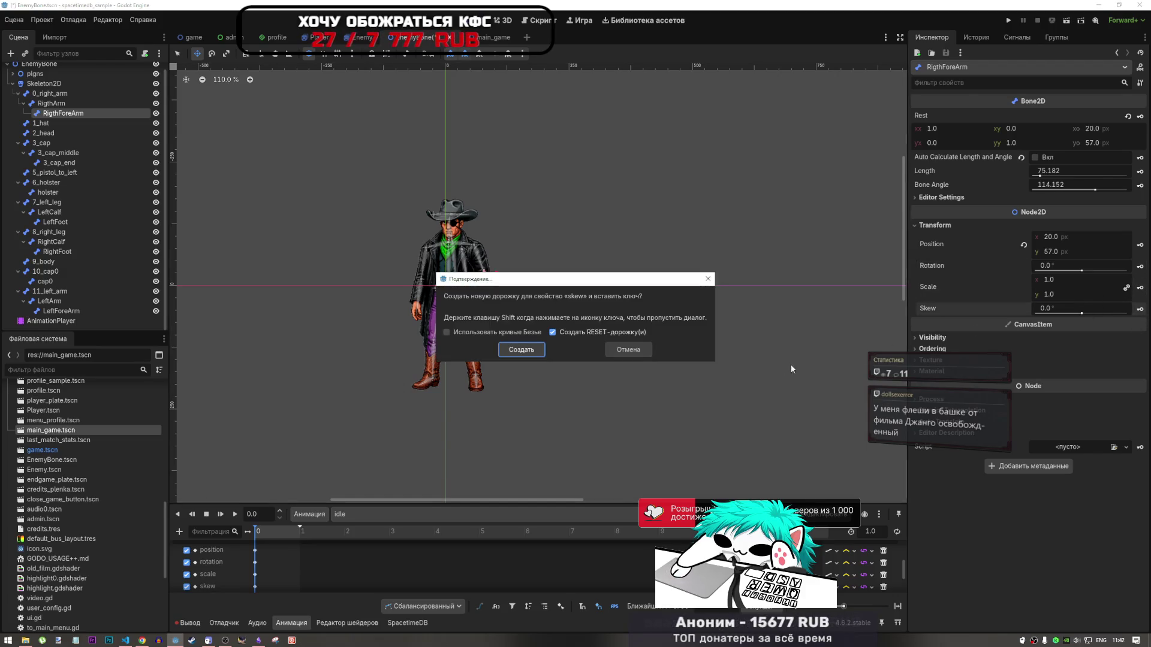
click(521, 353)
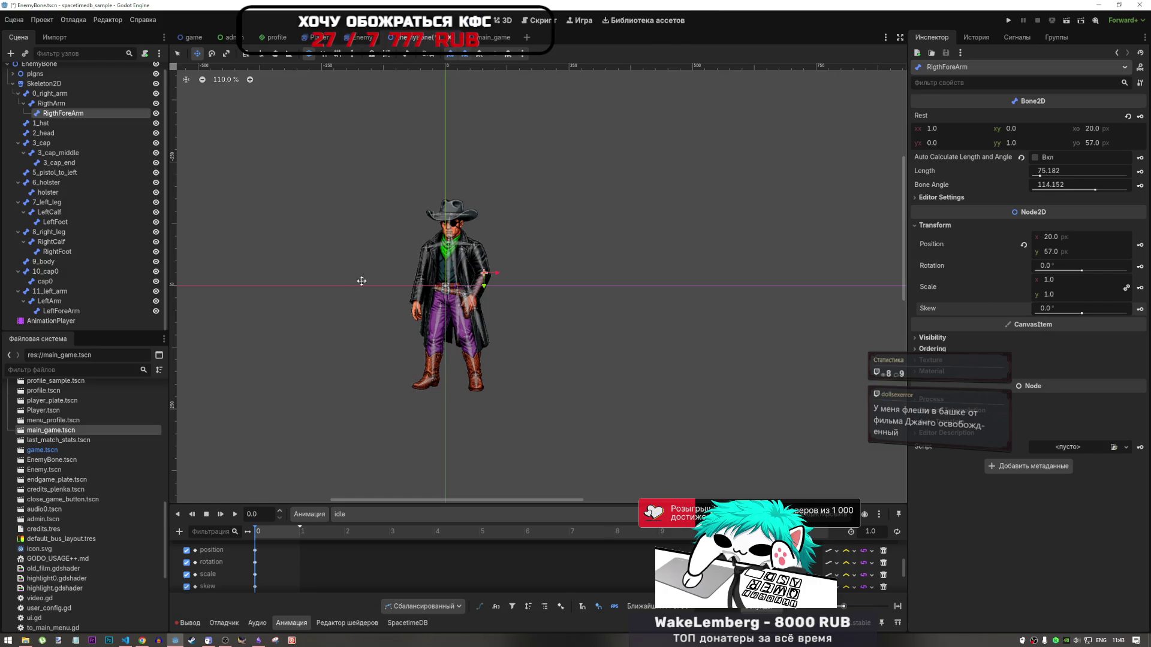
Reparent the 1_hat bone under 2_head and expand plgns to show its polygons
click(52, 123)
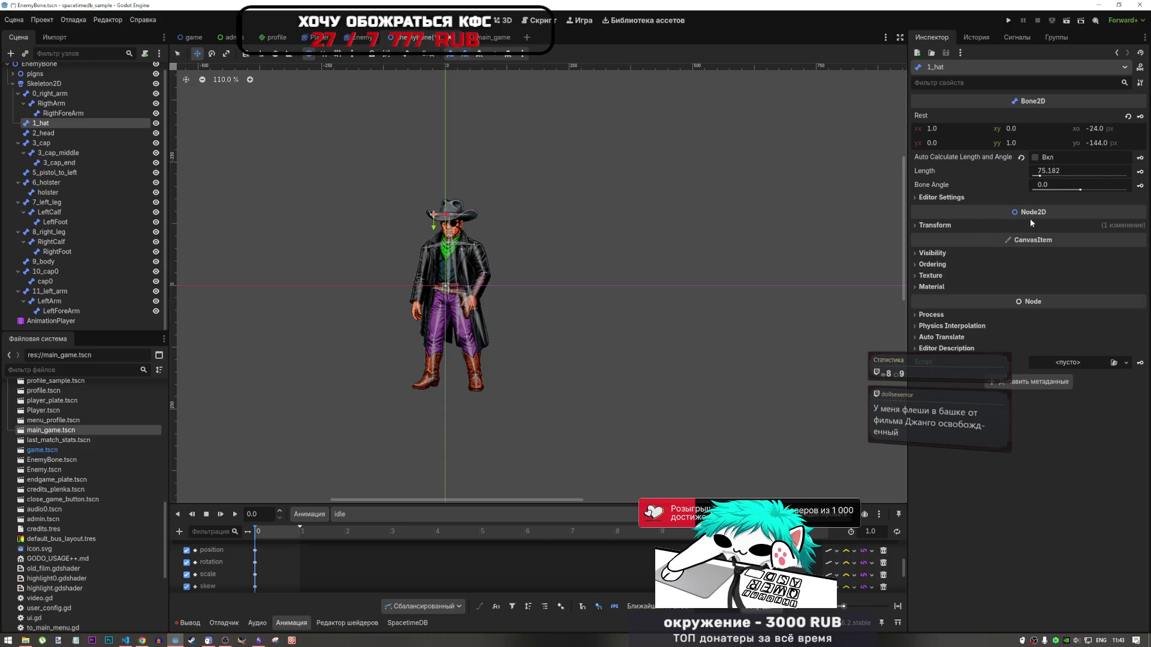
click(992, 224)
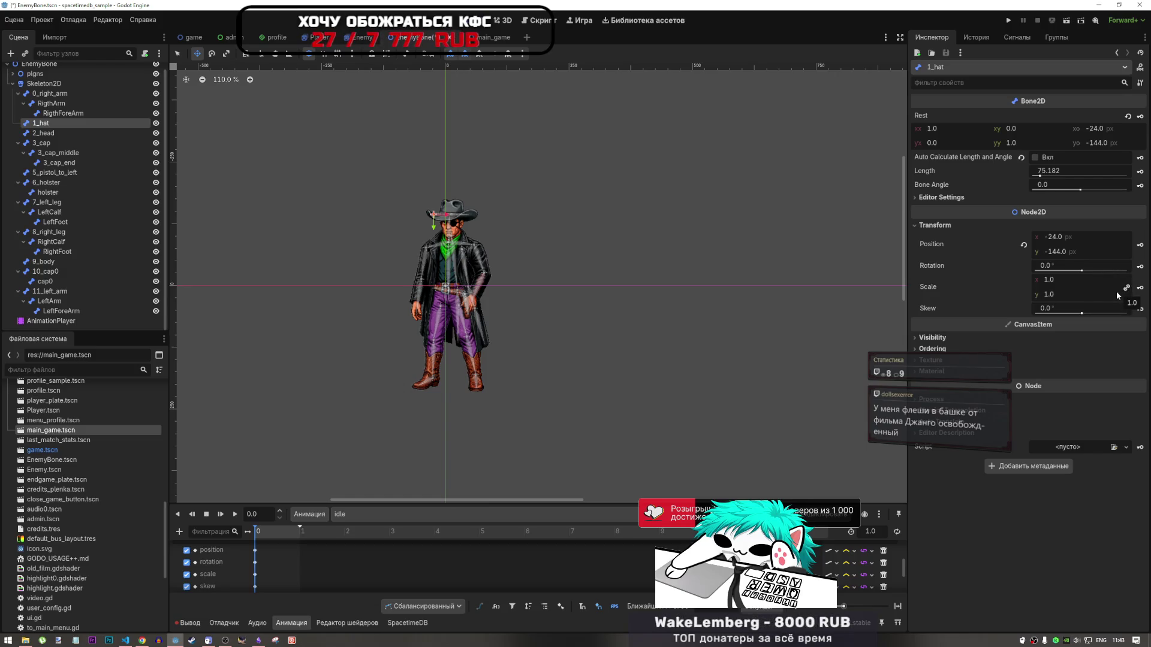
scroll(461, 224, up, 10)
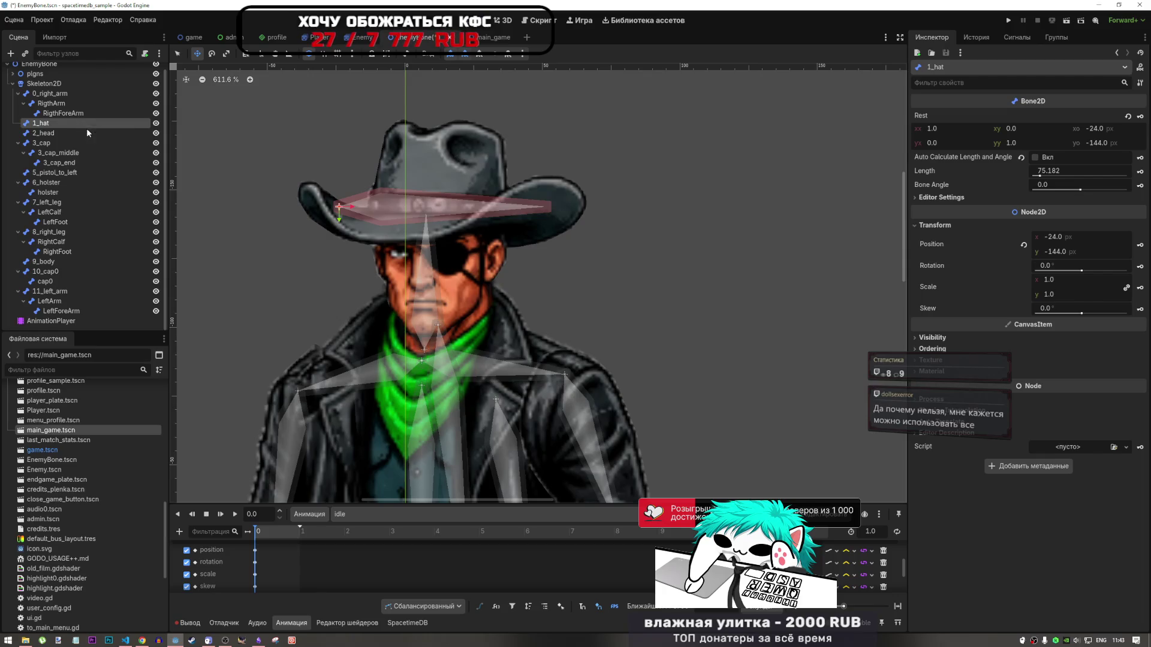
drag(77, 125, 61, 133)
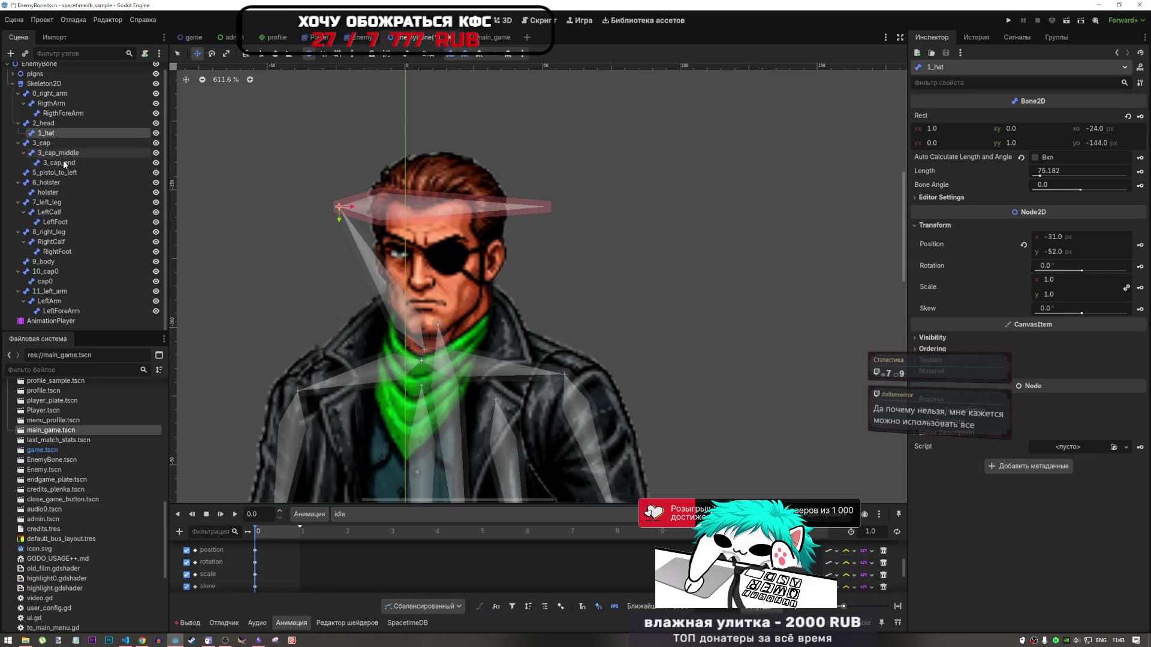
scroll(66, 154, up, 1)
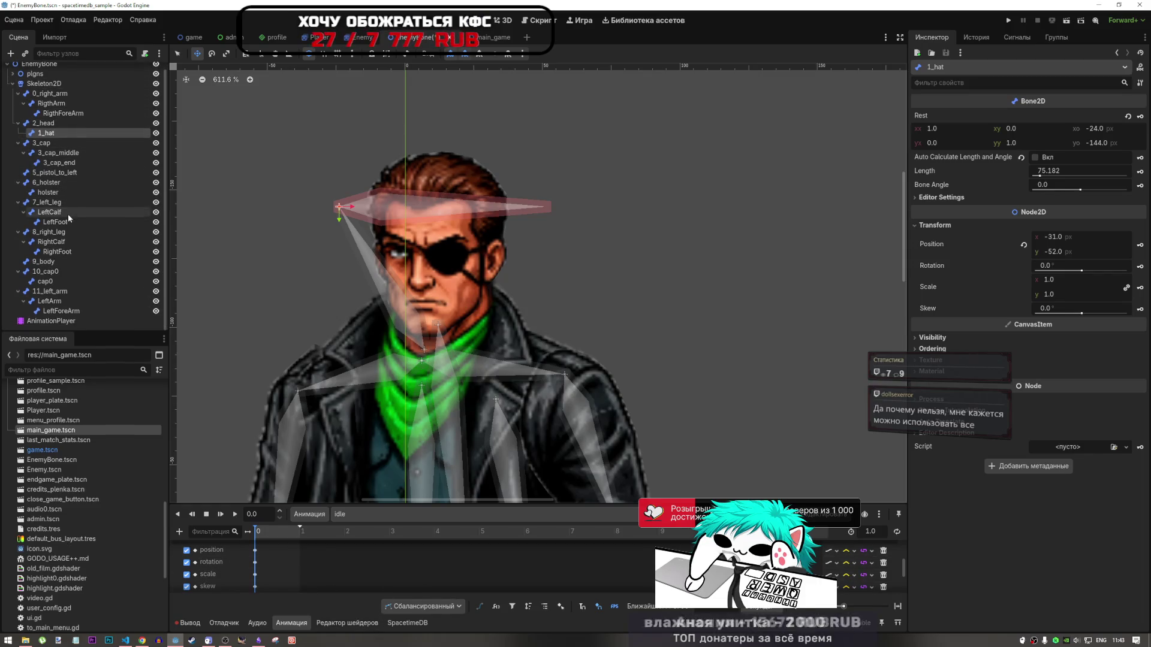
click(12, 83)
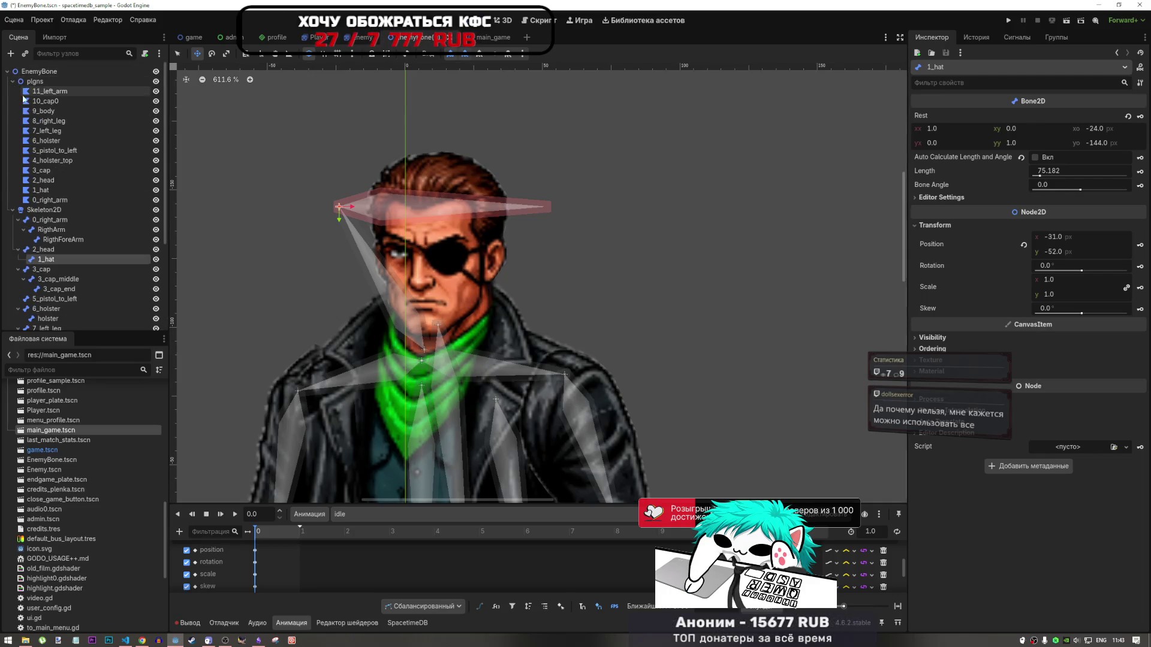
Review the hat polygon's weights for 2_head and 10_cap0, switching the brush to clear weight
click(57, 179)
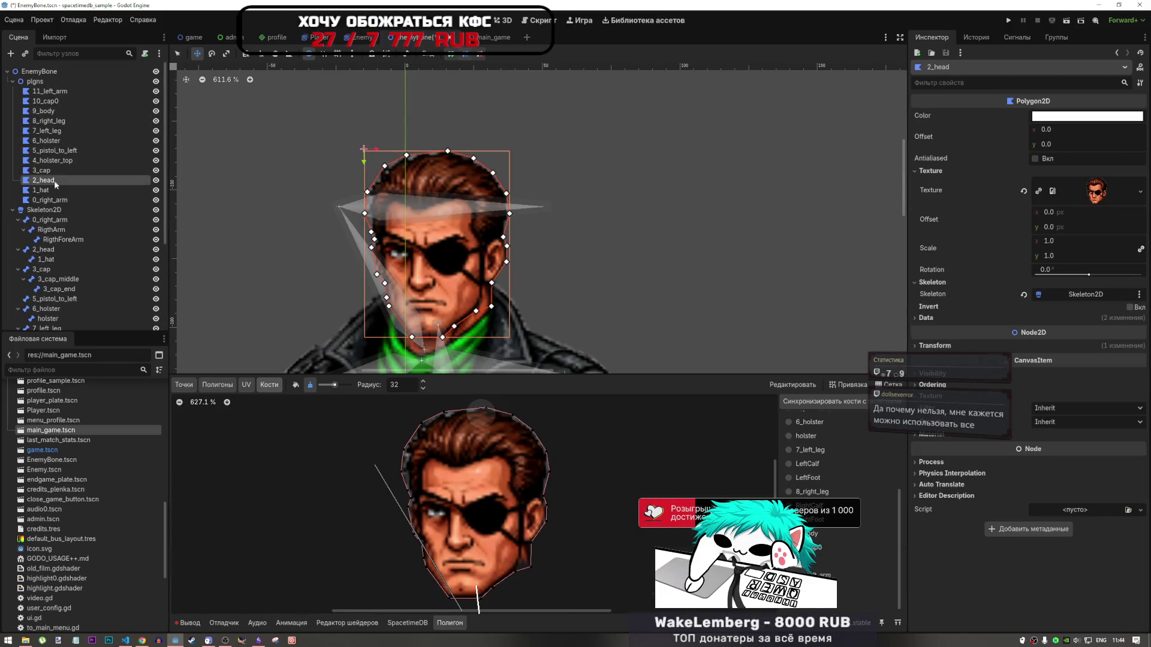
click(56, 190)
scroll(628, 342, down, 5)
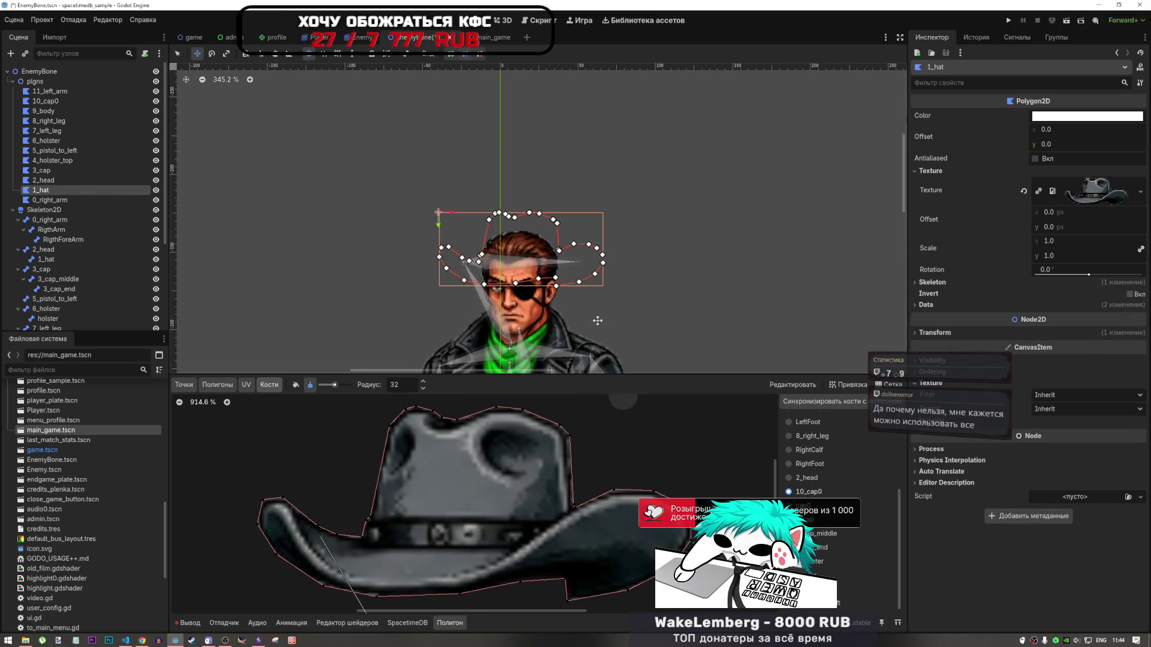
scroll(544, 470, down, 5)
scroll(535, 522, up, 3)
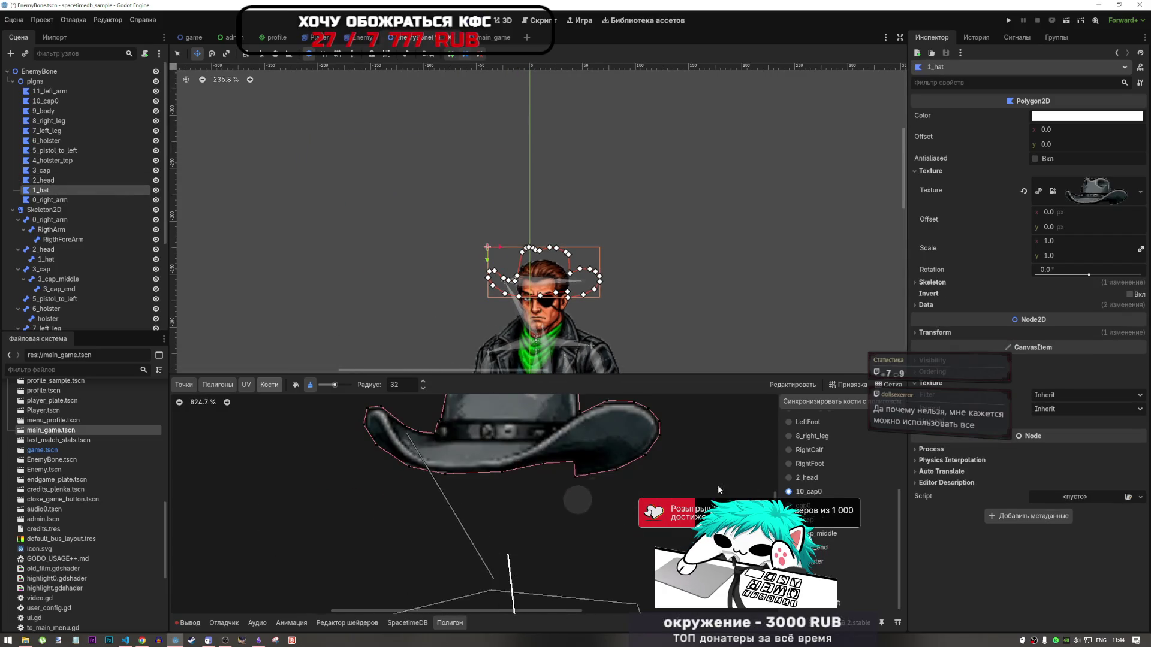
click(808, 479)
click(809, 492)
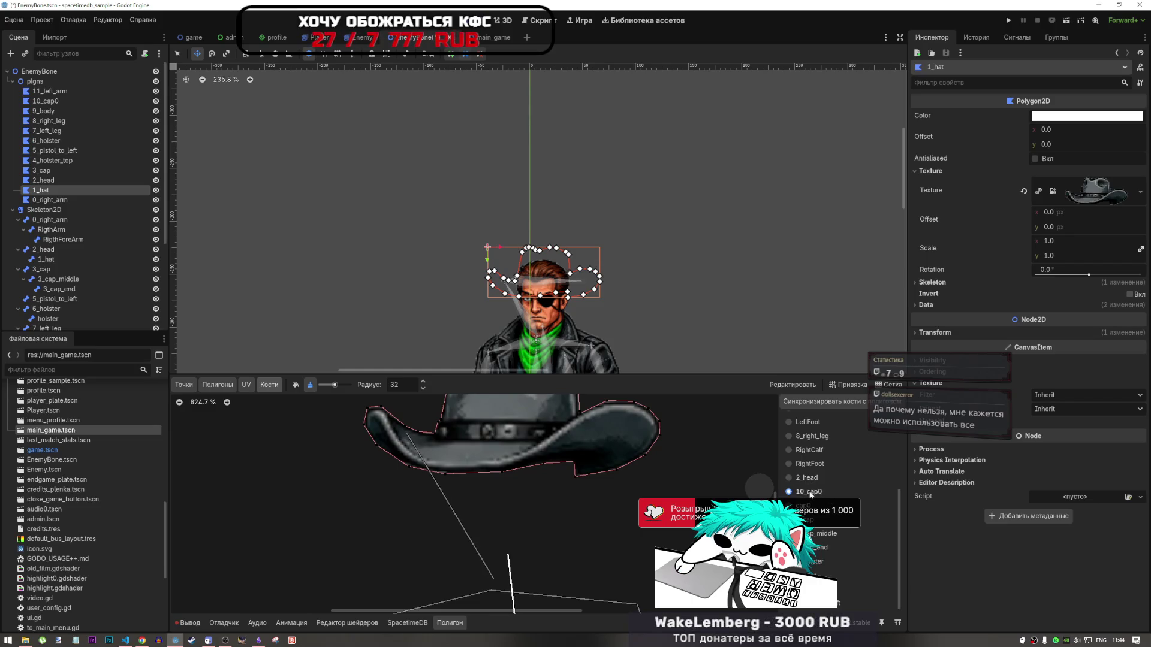
scroll(415, 447, down, 5)
scroll(464, 473, up, 3)
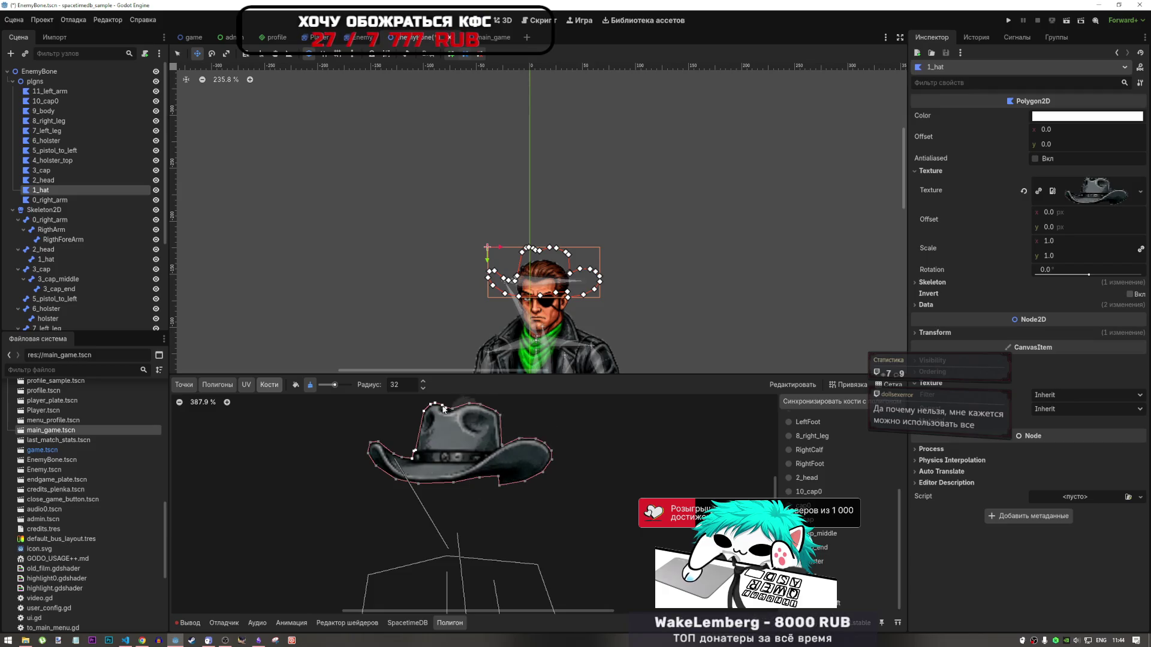
click(296, 385)
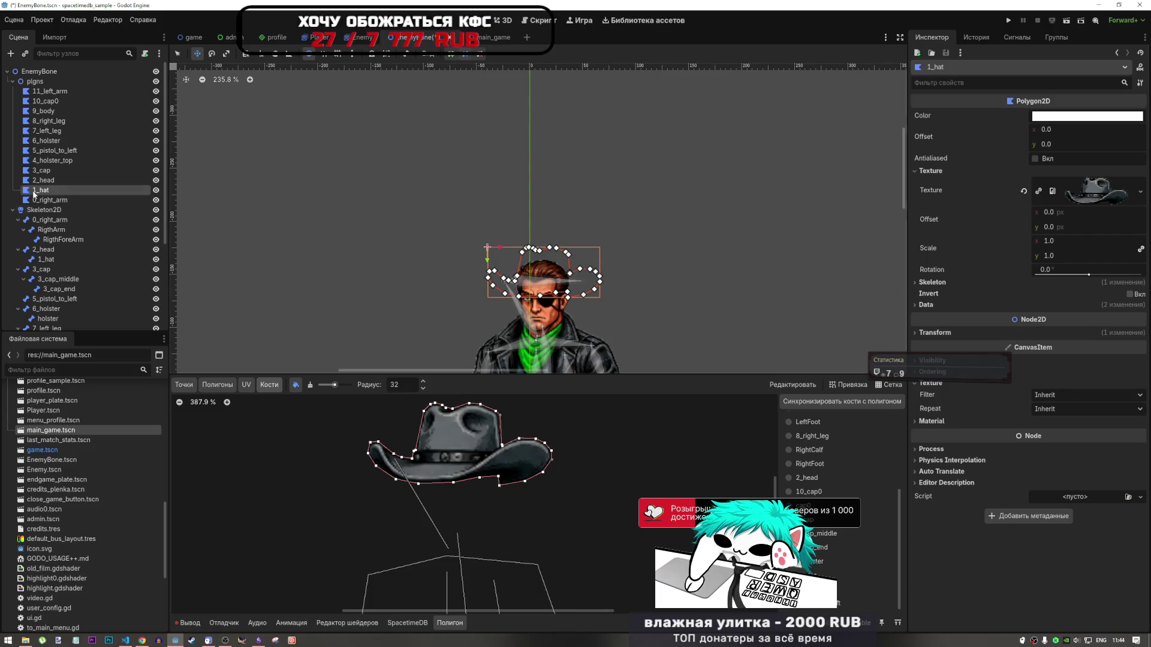
Compare the cap, head and hat polygons' weights, ending on the head polygon
click(52, 182)
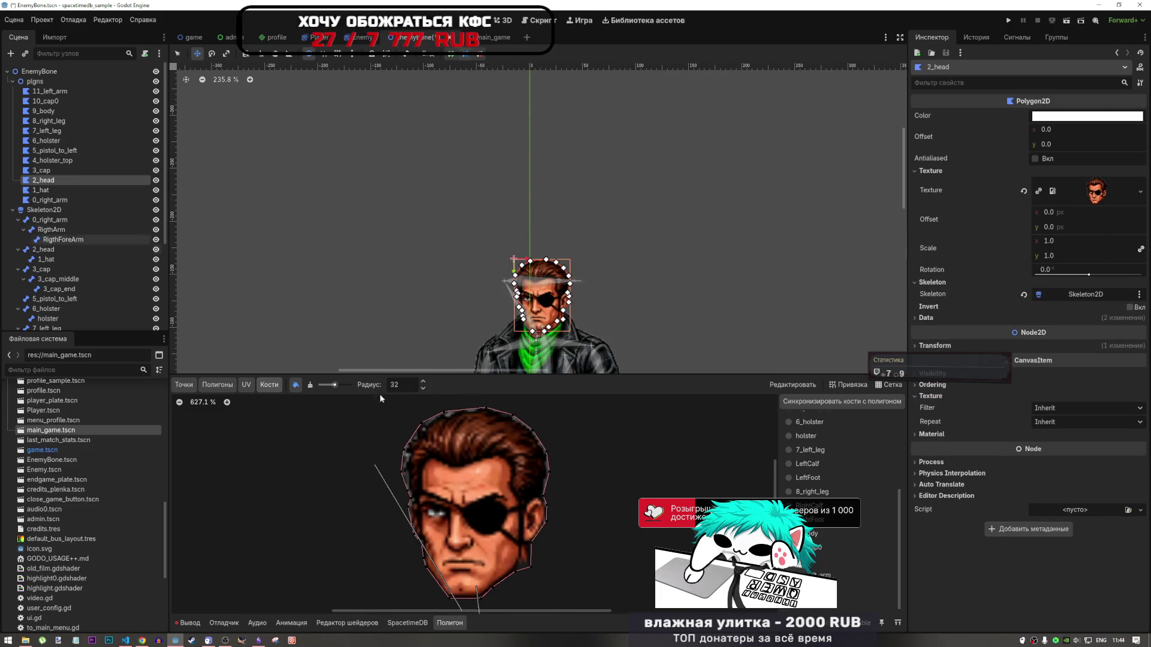
scroll(487, 506, down, 1)
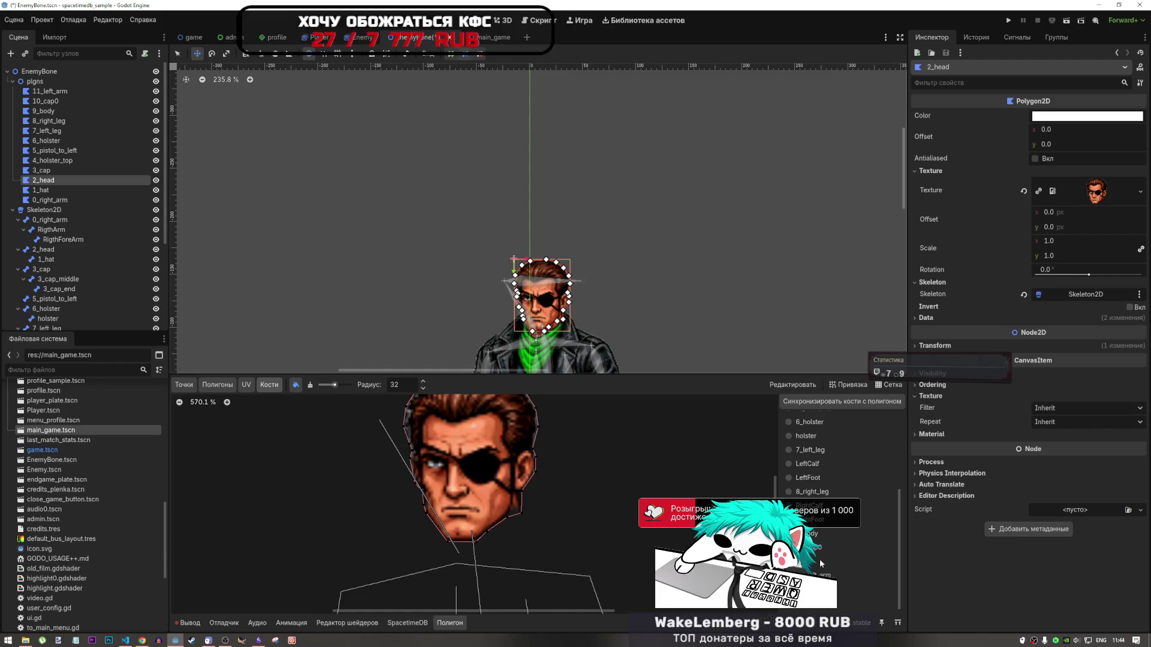
click(41, 172)
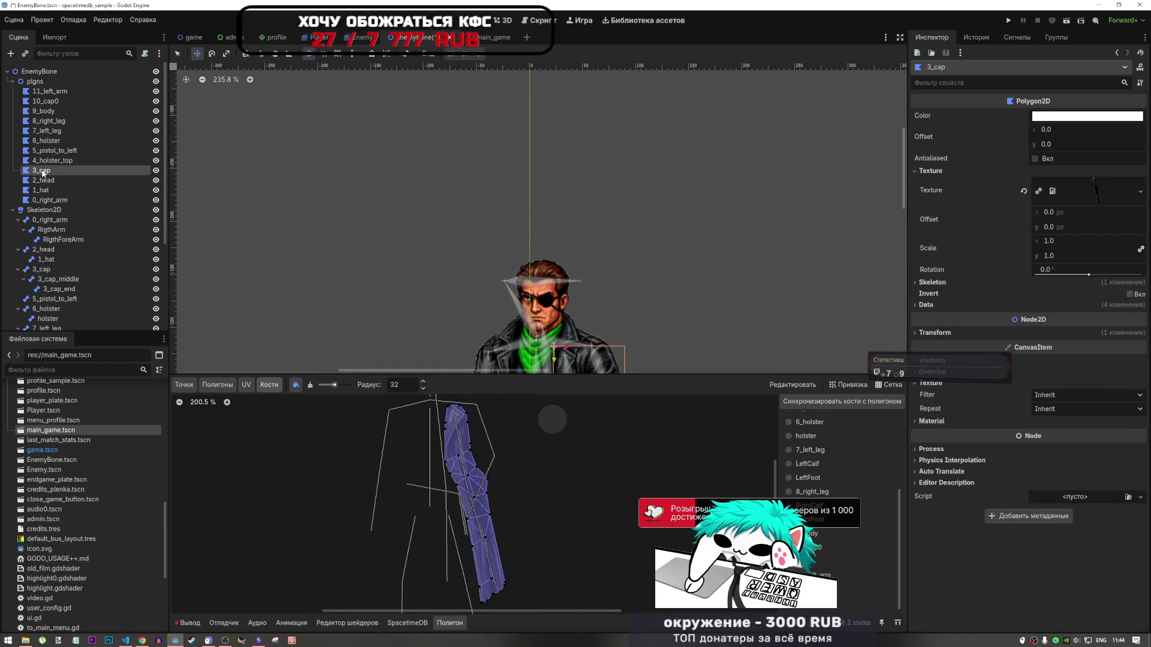
click(43, 179)
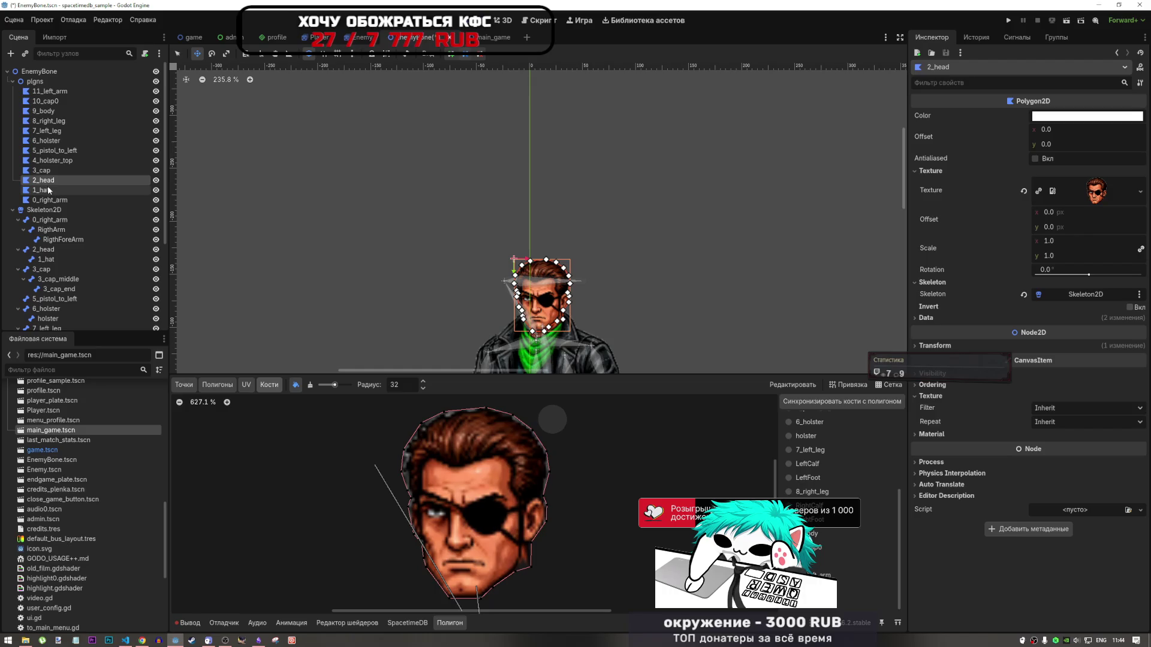
click(310, 385)
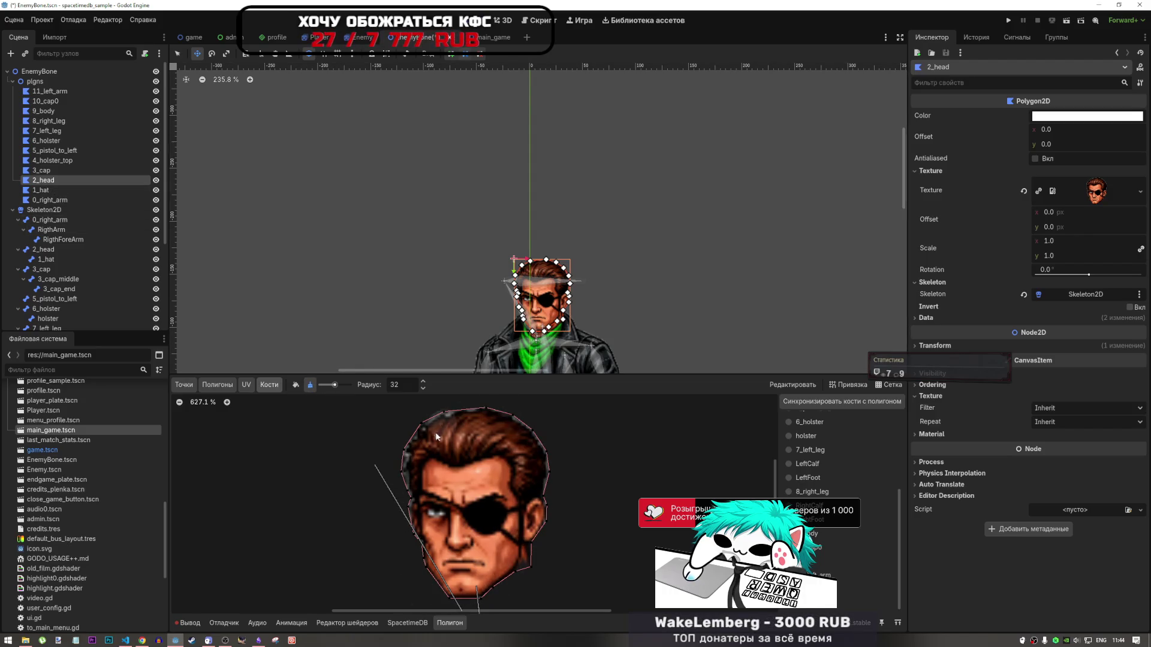
click(37, 170)
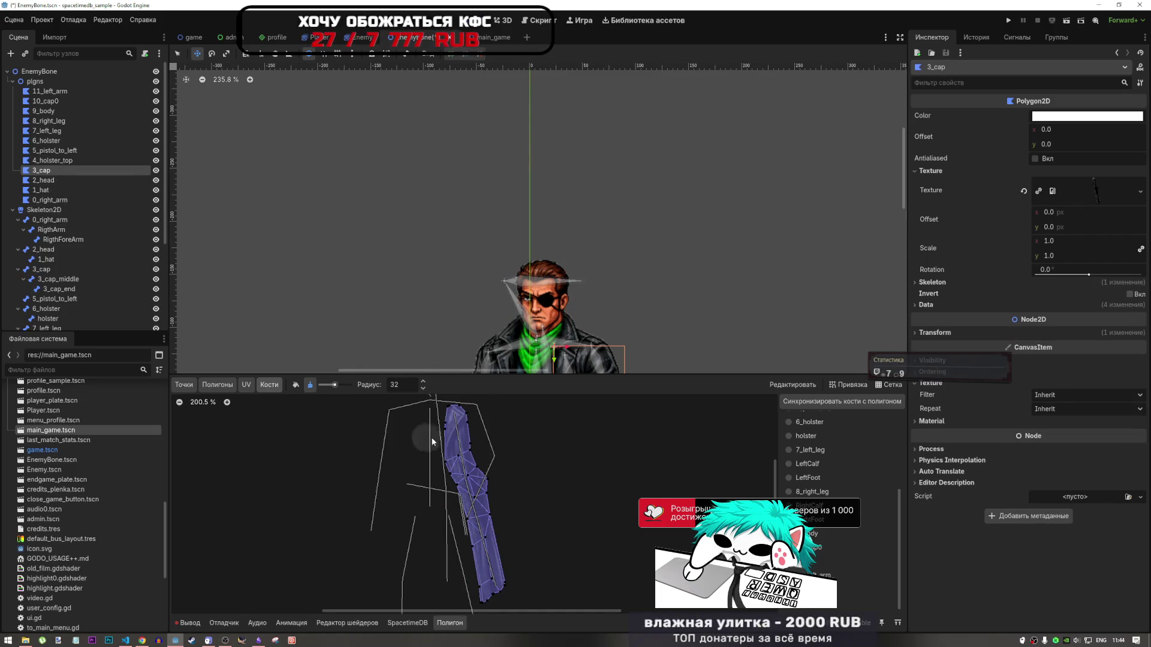
click(38, 190)
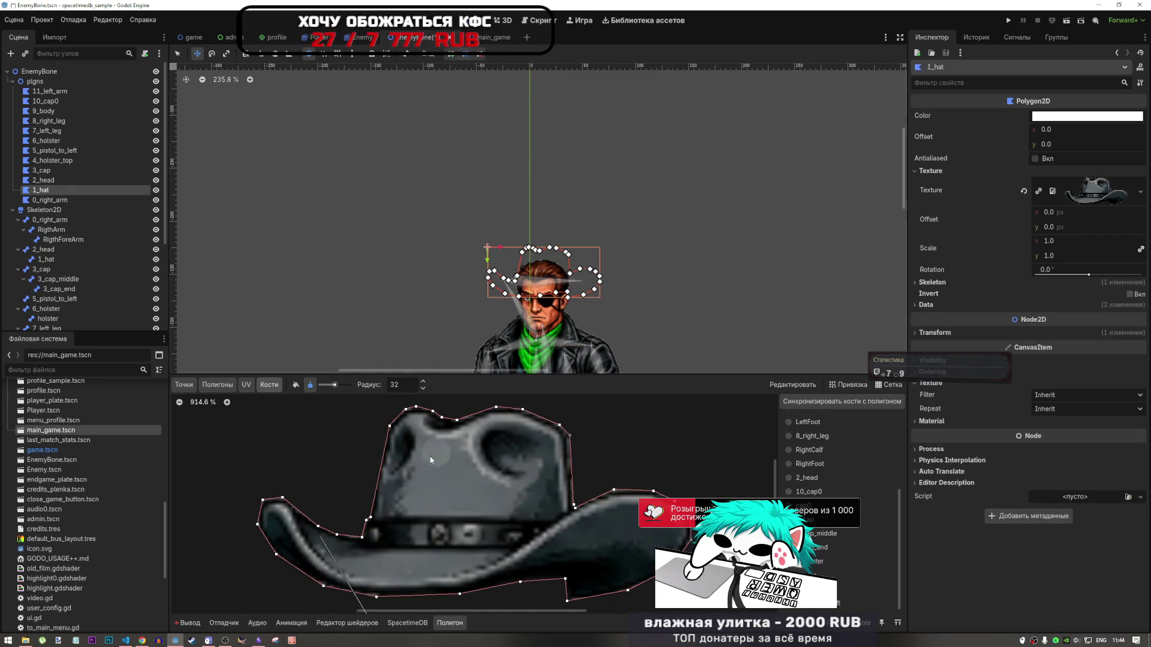
scroll(446, 455, down, 4)
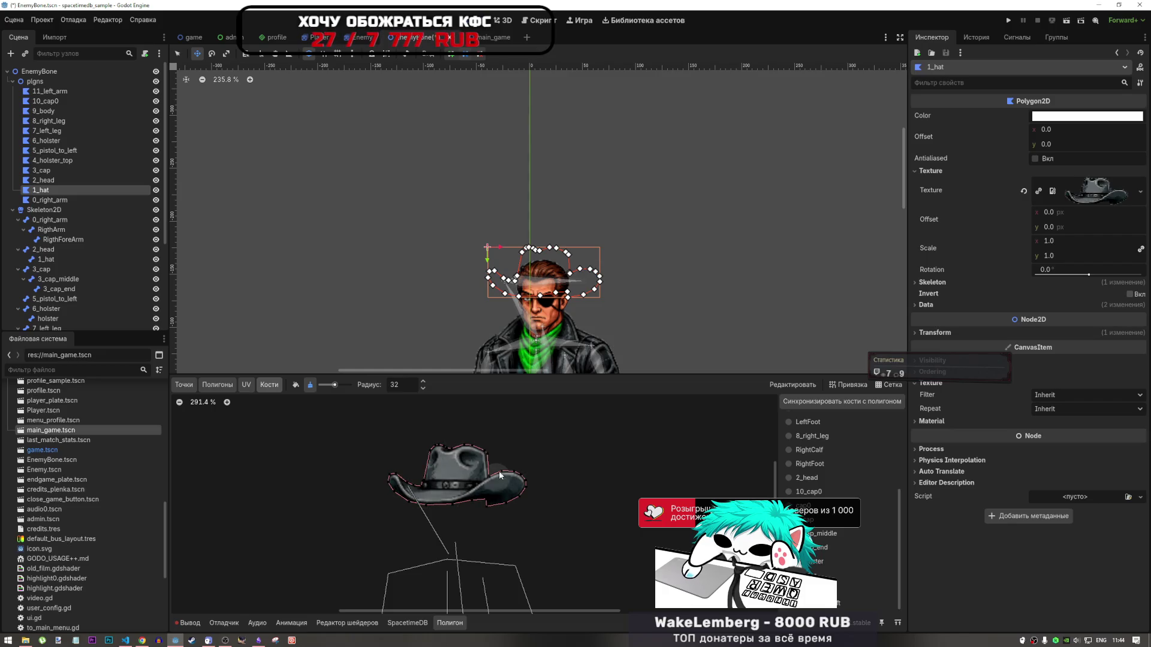
click(59, 180)
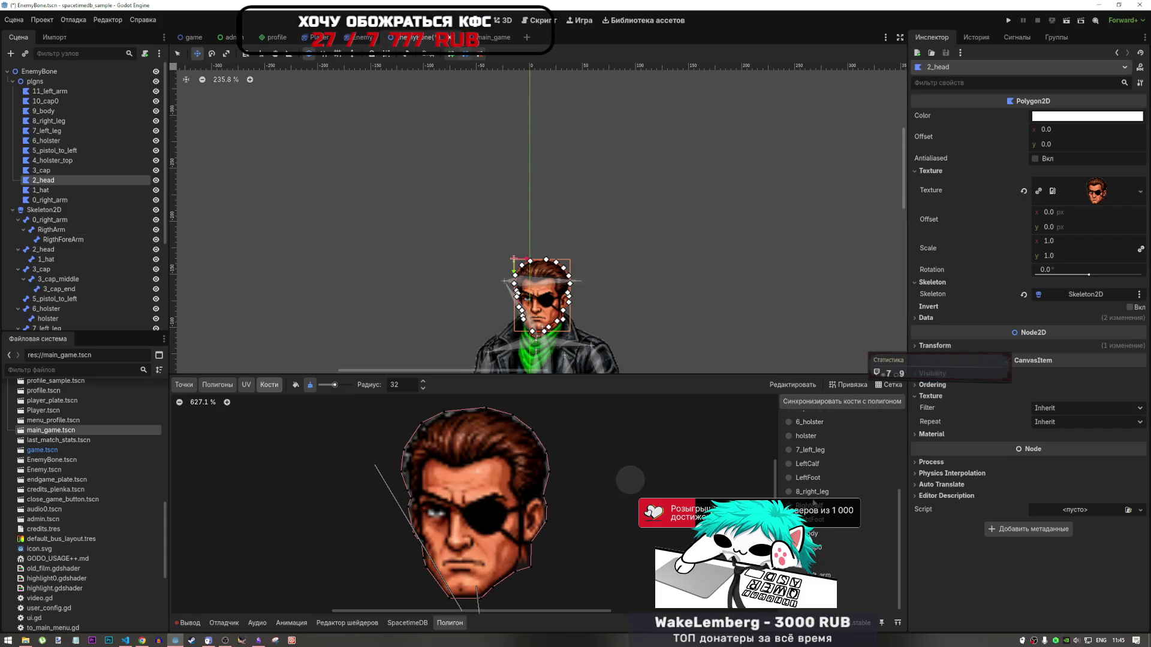
scroll(815, 501, up, 3)
scroll(824, 495, up, 2)
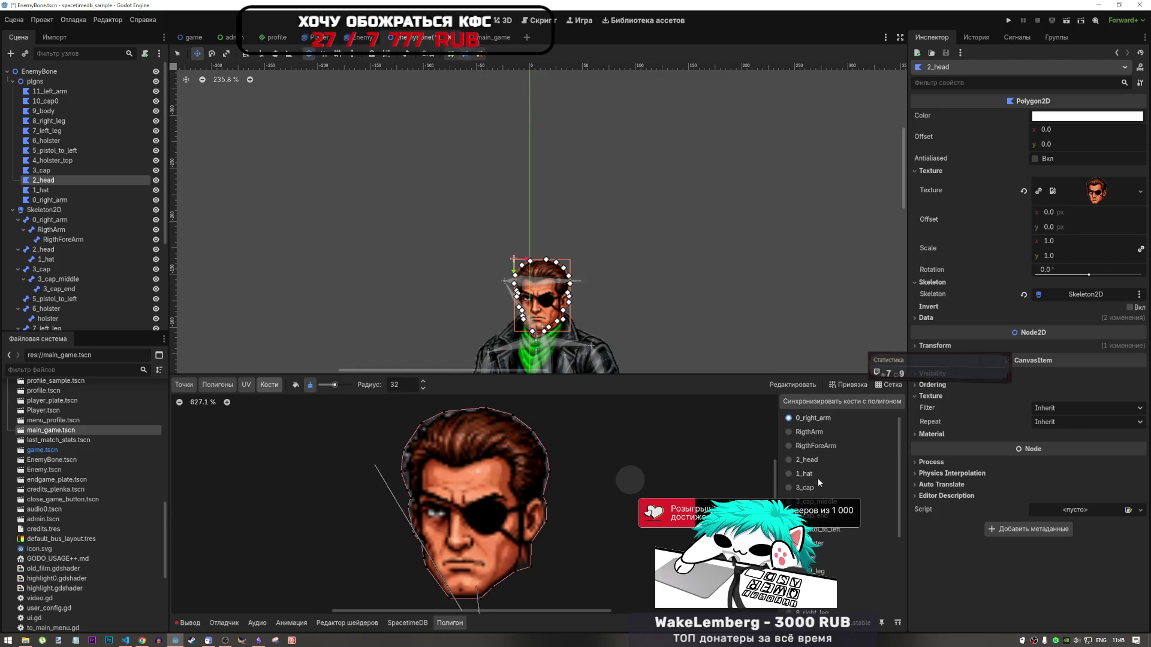
Paint 2_head bone weight across the whole head polygon, then move to the 3_cap polygon
click(813, 460)
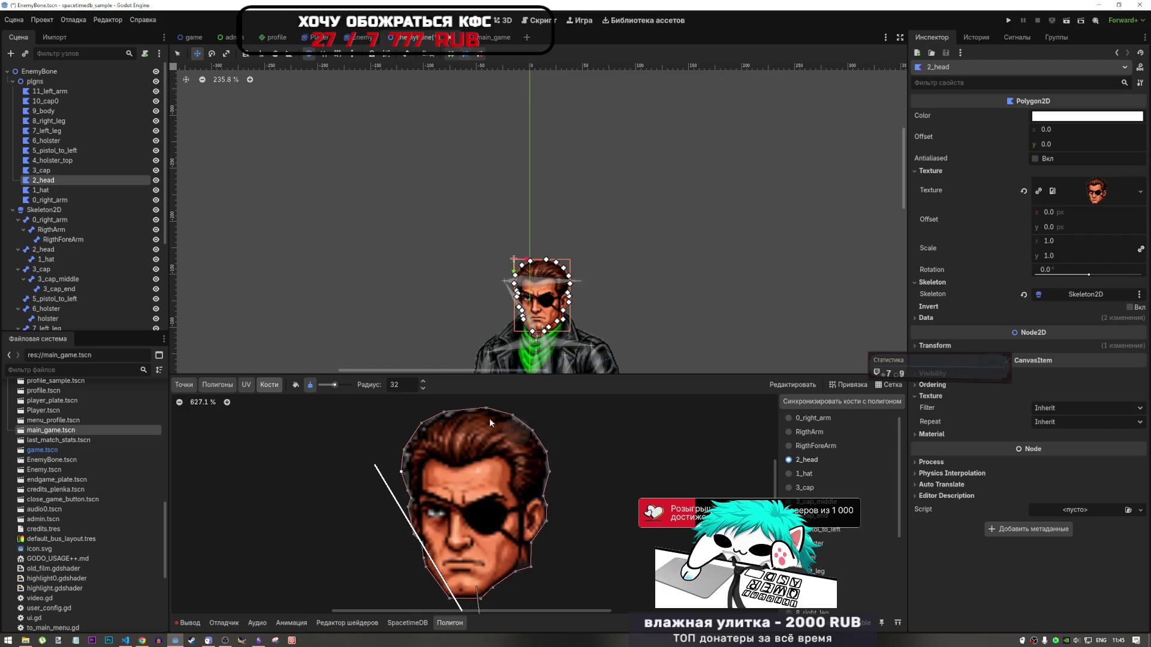
mouse_move(410, 447)
mouse_down()
mouse_move(423, 547)
mouse_move(486, 585)
mouse_move(548, 458)
mouse_move(428, 424)
mouse_move(427, 558)
mouse_move(515, 575)
mouse_move(534, 441)
mouse_move(404, 460)
mouse_up()
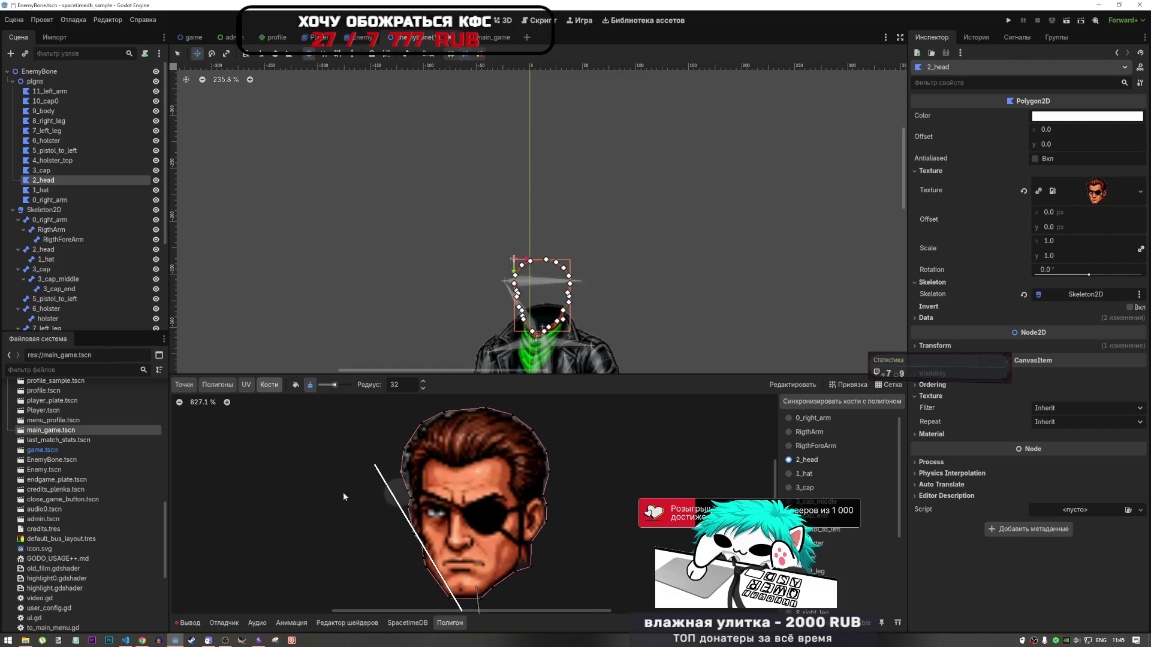
click(51, 191)
click(43, 180)
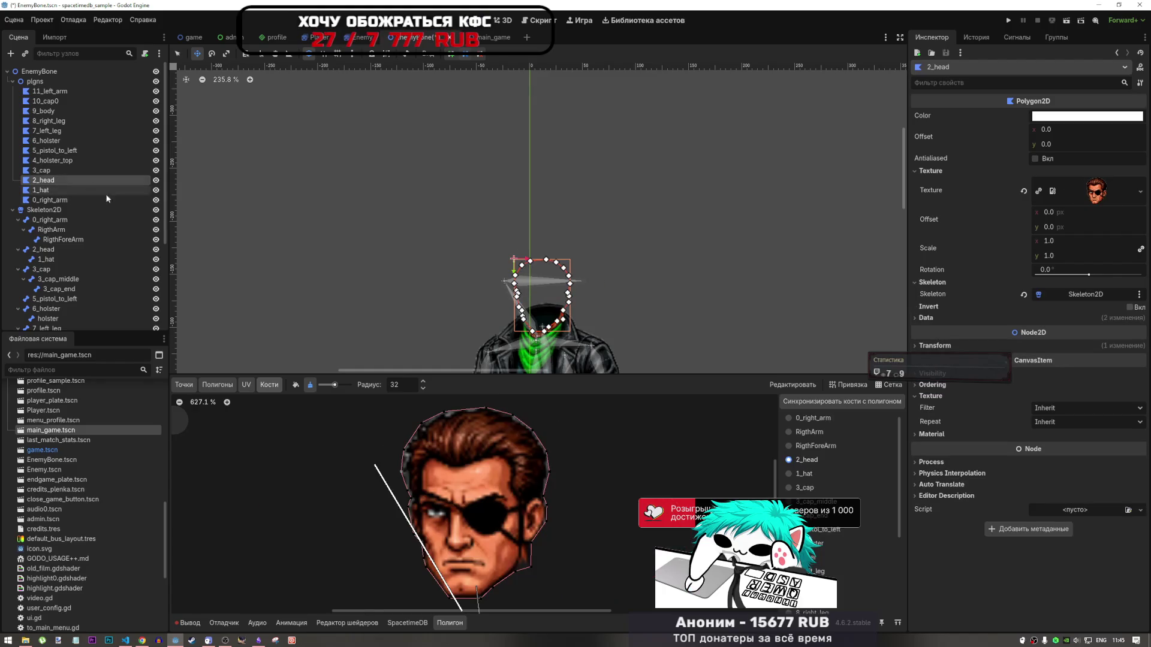
scroll(425, 292, down, 5)
scroll(481, 504, down, 8)
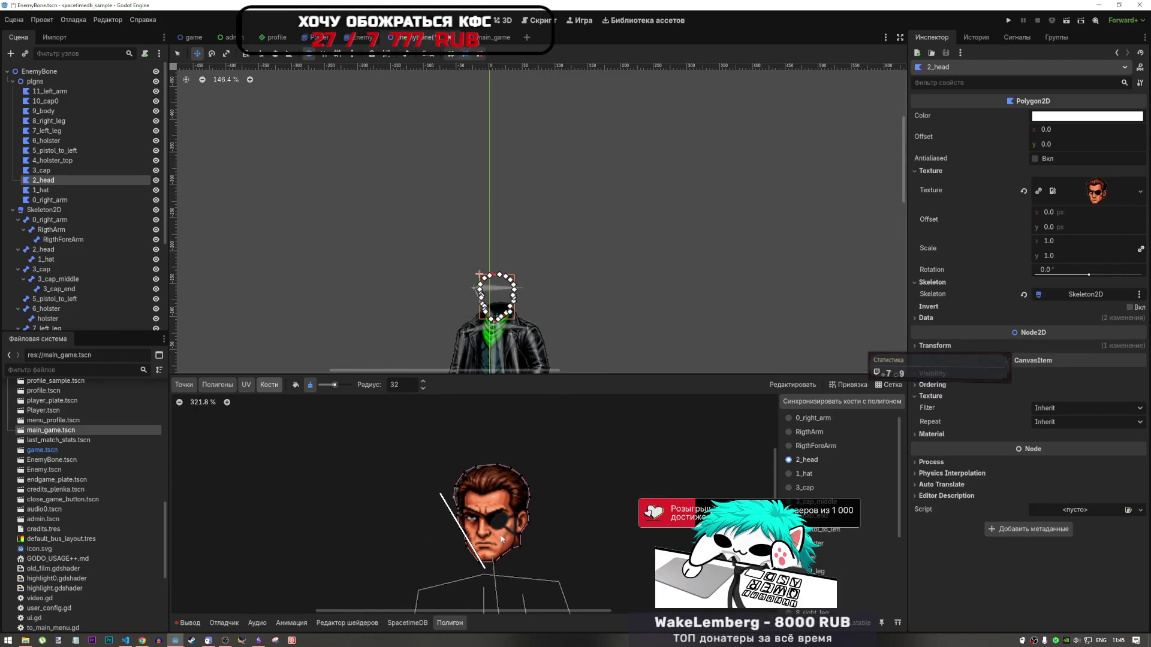
scroll(495, 556, up, 3)
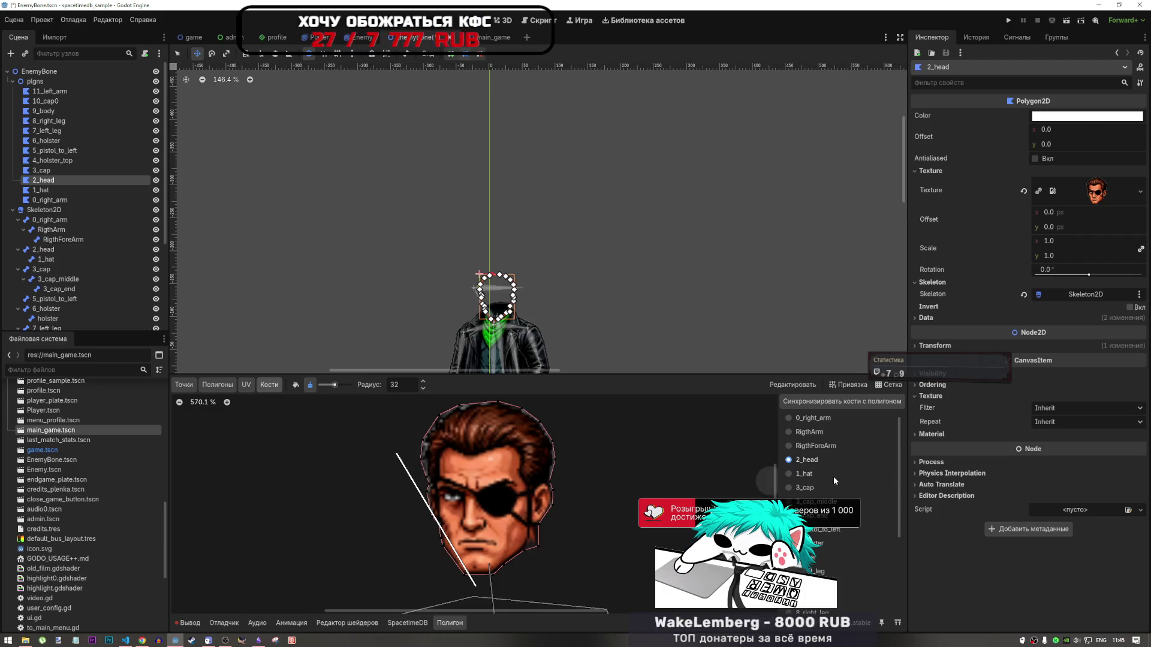
click(66, 170)
Sync the cap and hat polygons' bone lists with the skeleton
click(819, 405)
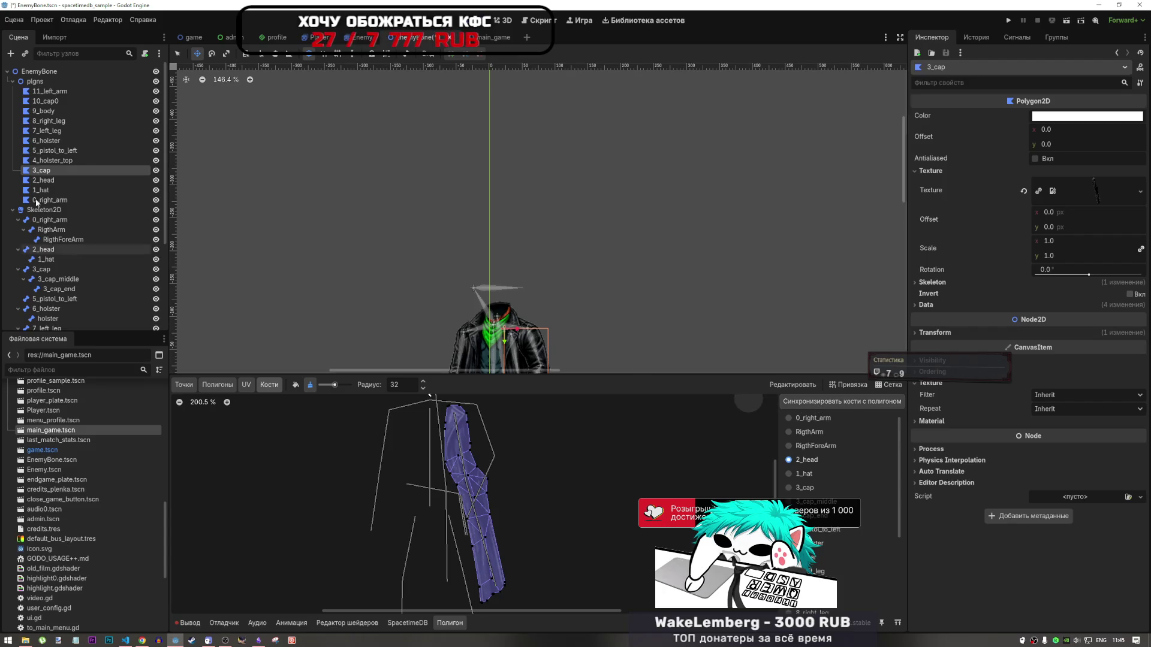
scroll(611, 499, down, 5)
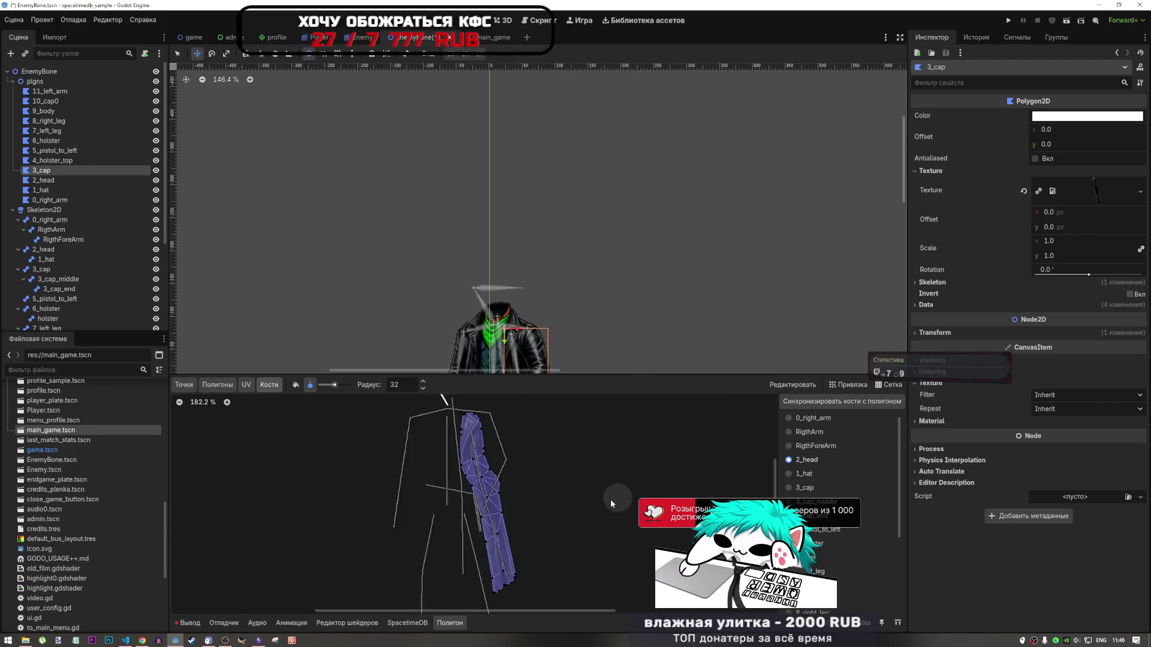
scroll(537, 448, up, 5)
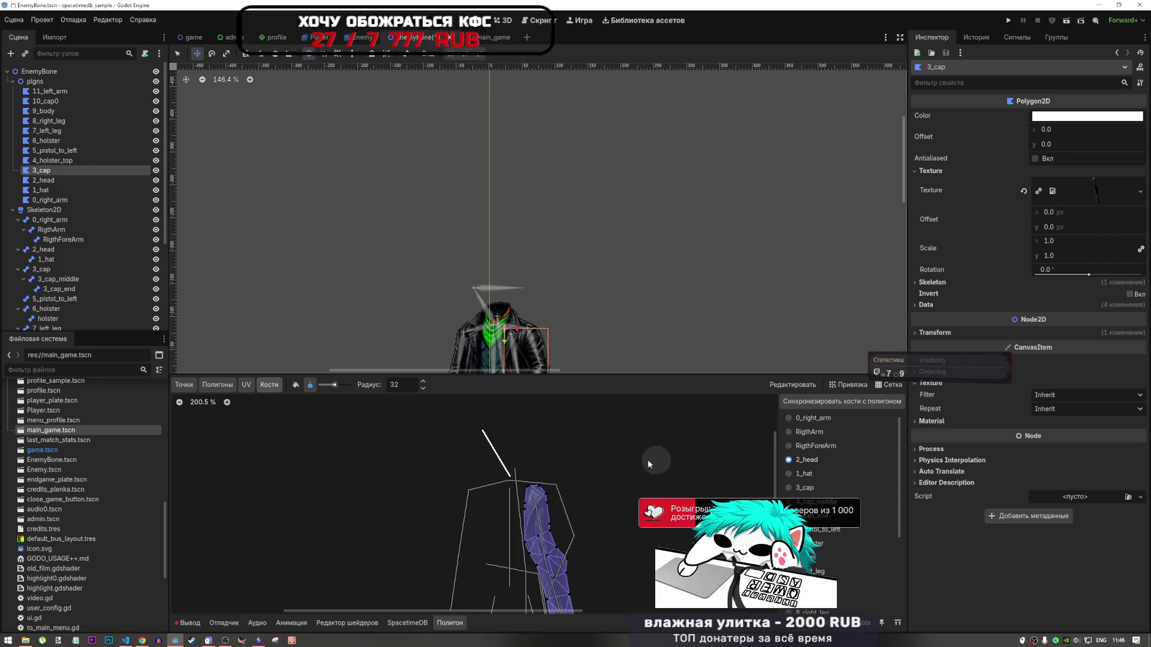
click(59, 181)
click(37, 192)
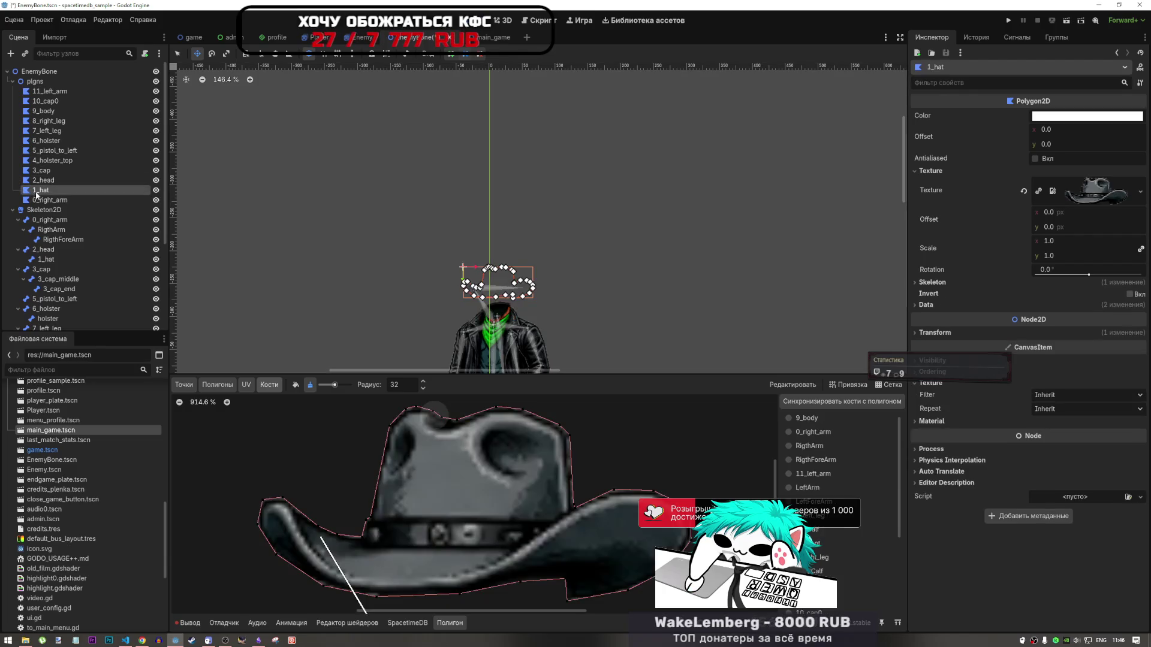
click(803, 401)
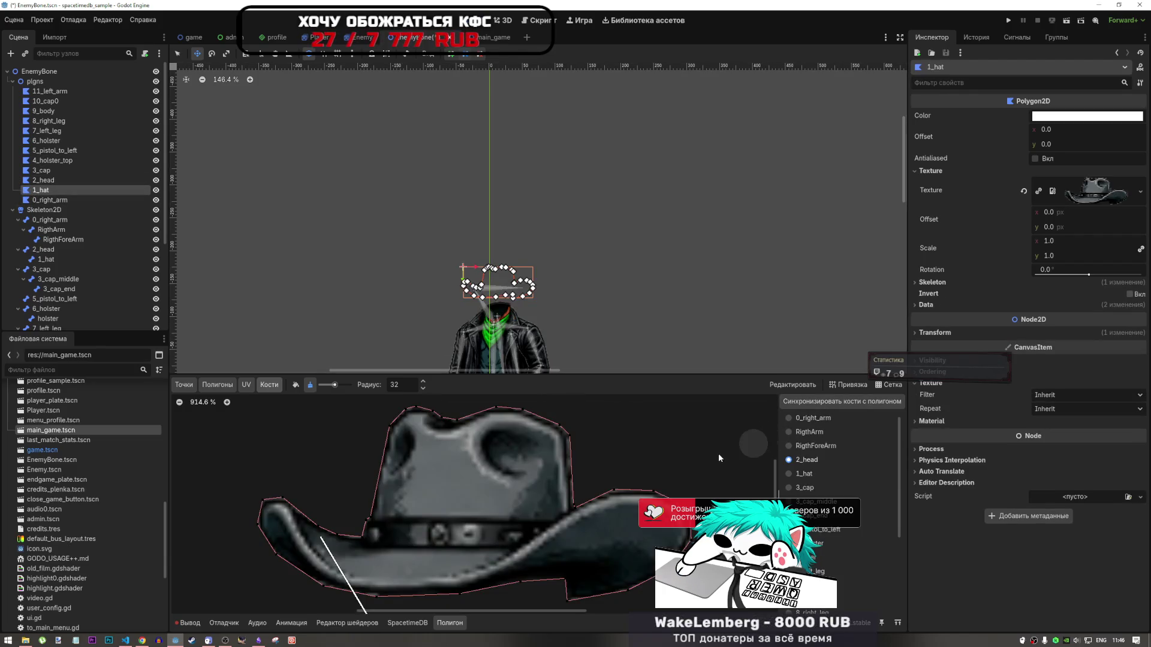
scroll(709, 444, down, 2)
Paint 1_hat bone weight over the whole hat outline with the add brush
click(812, 474)
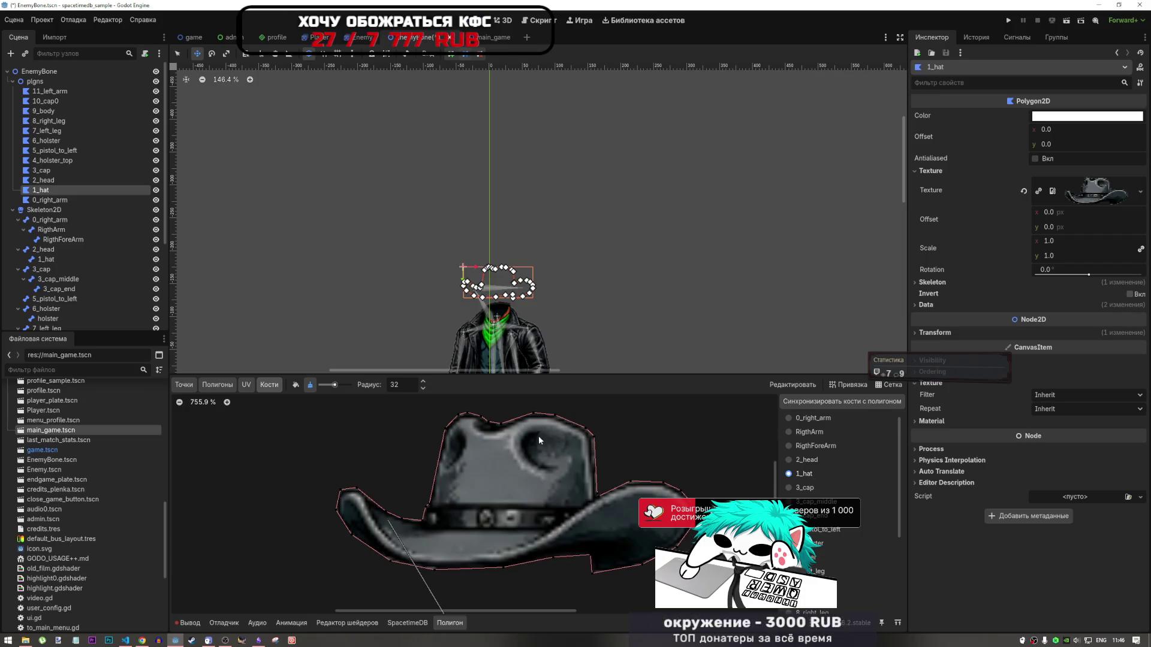
scroll(539, 439, down, 7)
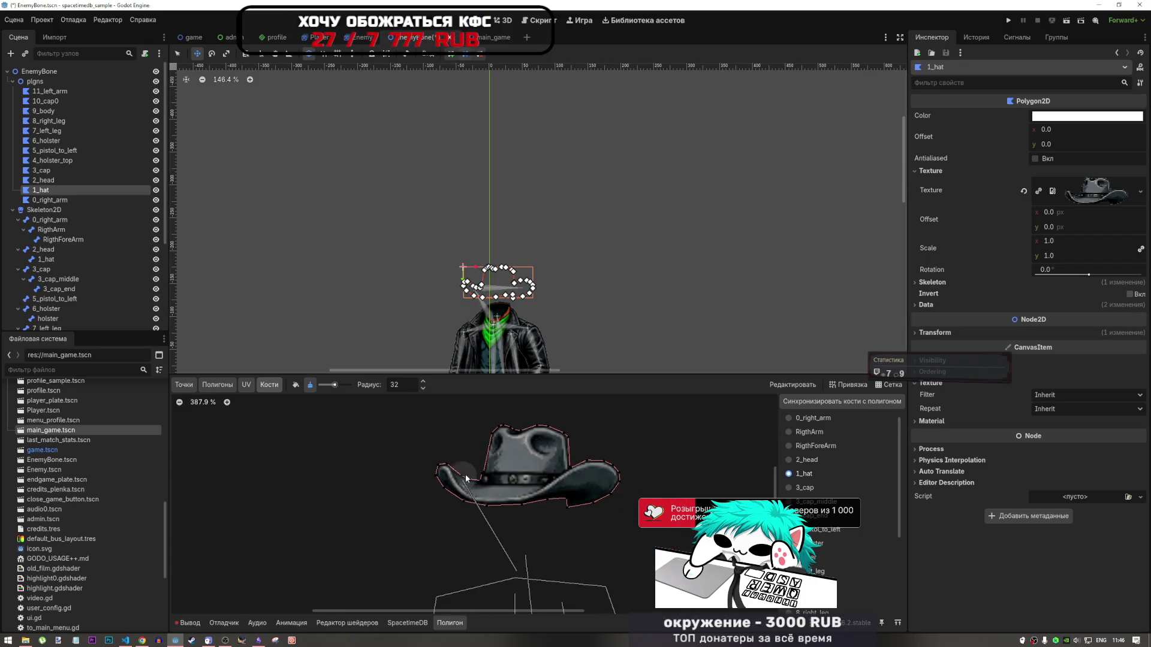
click(296, 385)
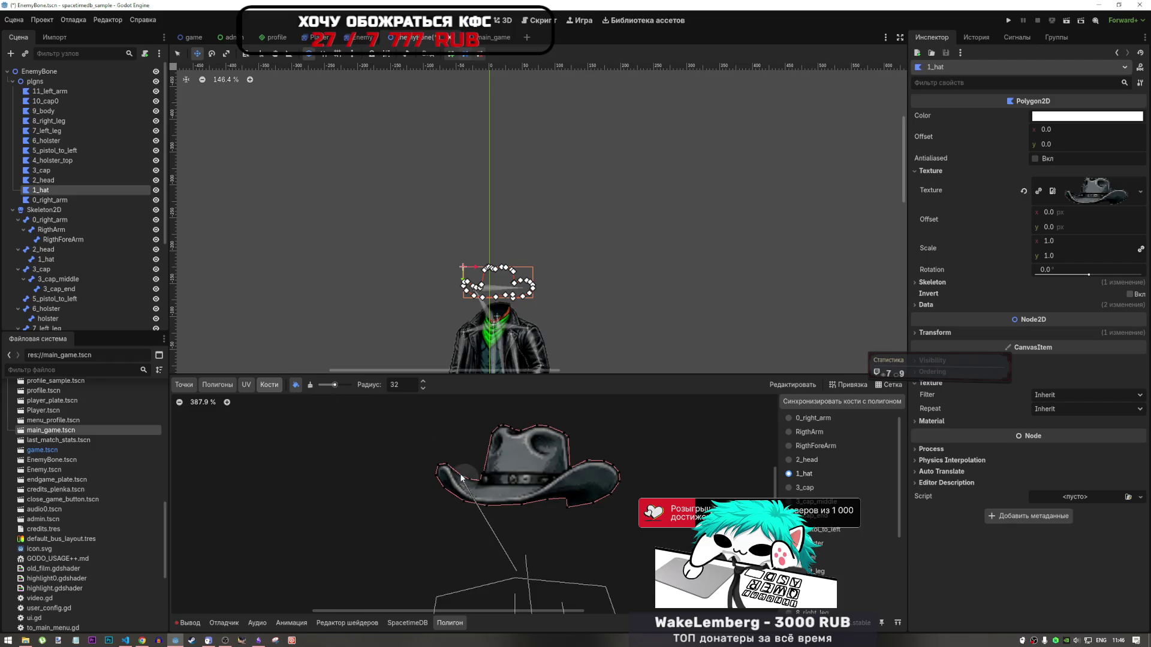
mouse_move(491, 506)
mouse_down()
mouse_move(446, 473)
mouse_move(510, 444)
mouse_move(580, 445)
mouse_move(574, 469)
mouse_move(611, 479)
mouse_move(475, 501)
mouse_up()
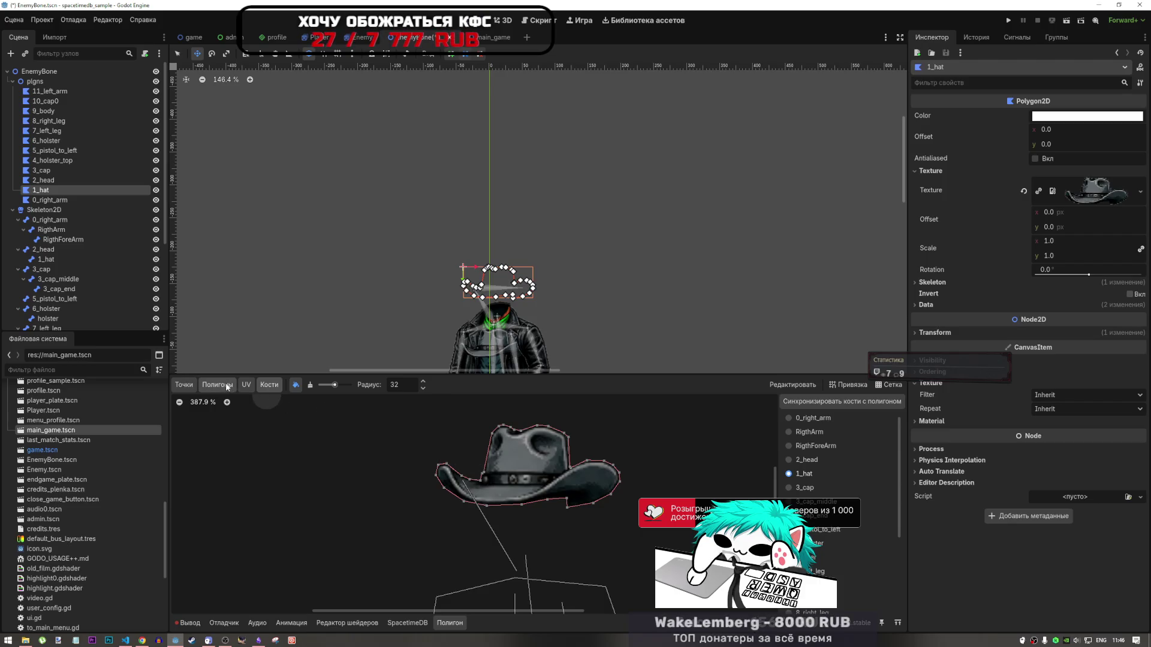
mouse_move(452, 487)
mouse_down()
mouse_move(446, 477)
mouse_move(525, 505)
mouse_move(617, 480)
mouse_move(557, 444)
mouse_up()
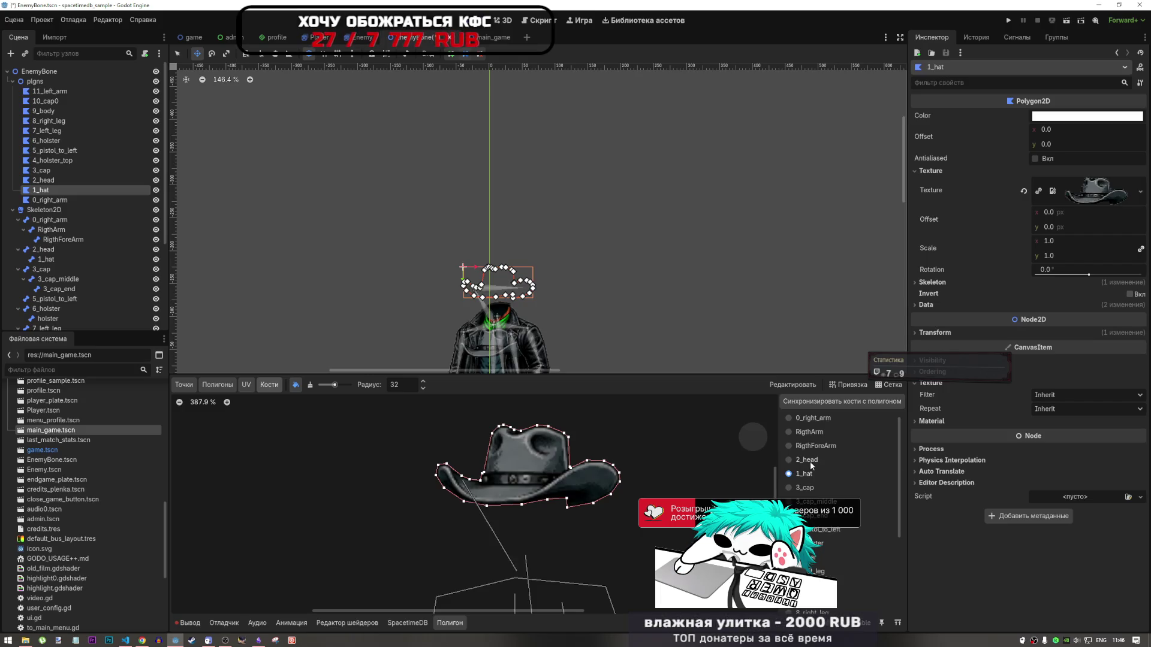
Check the hat's weights on RigthForeArm, leg, holster, 0_right_arm and 2_head, then select the head polygon
click(811, 447)
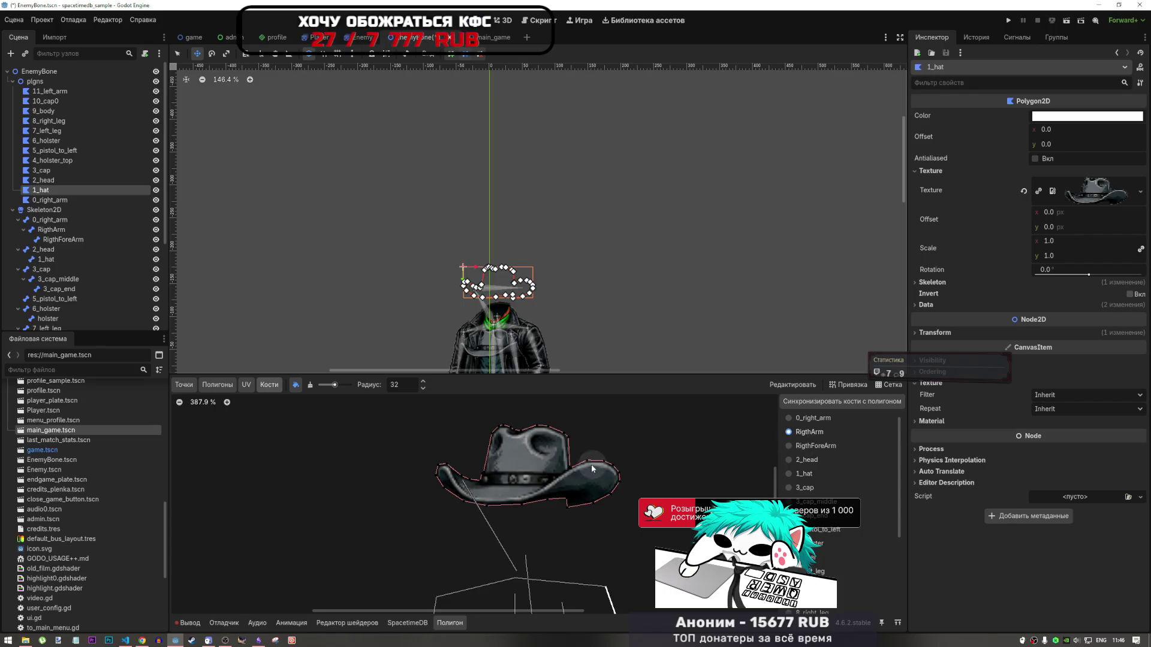
scroll(592, 465, down, 5)
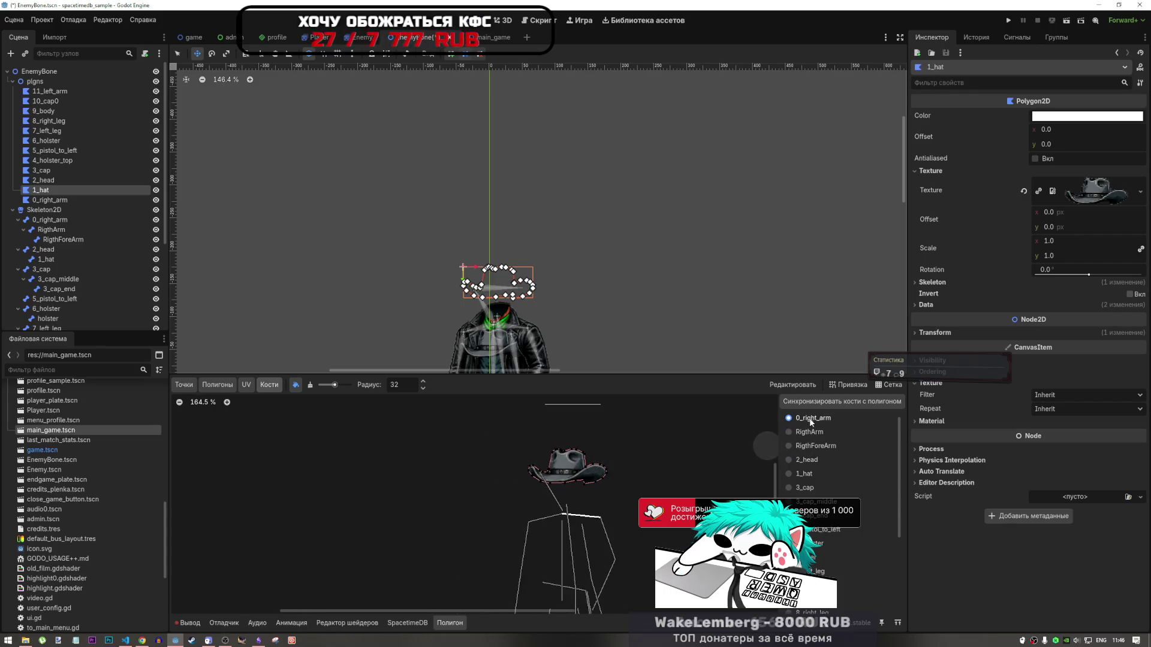
scroll(811, 420, down, 4)
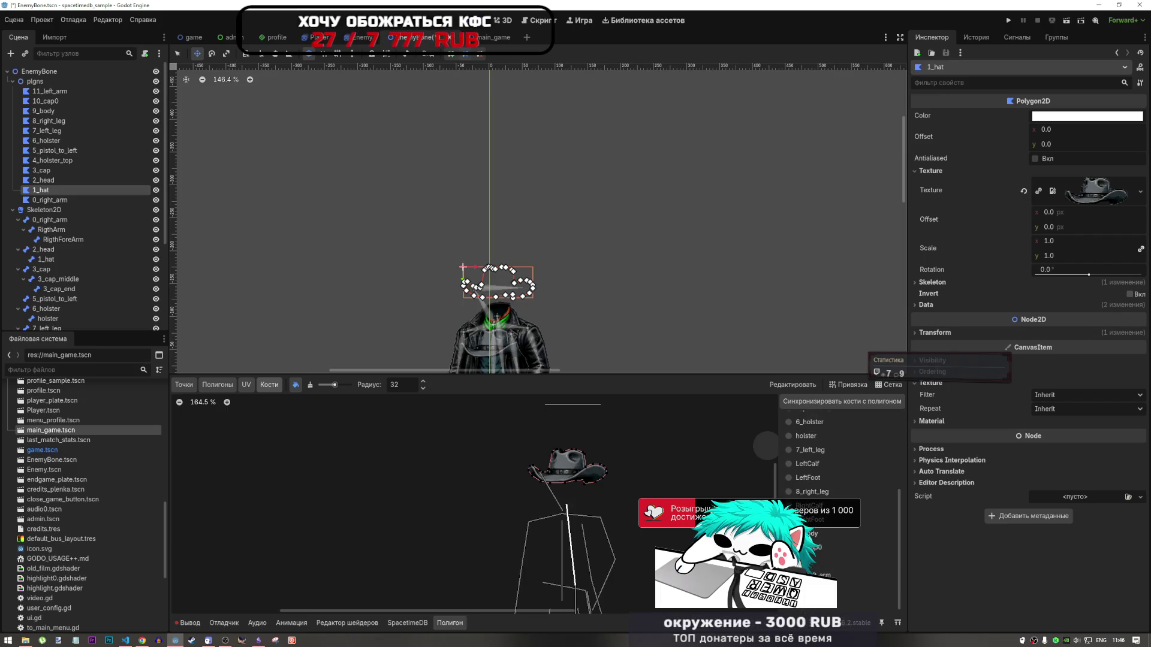
click(811, 522)
click(812, 436)
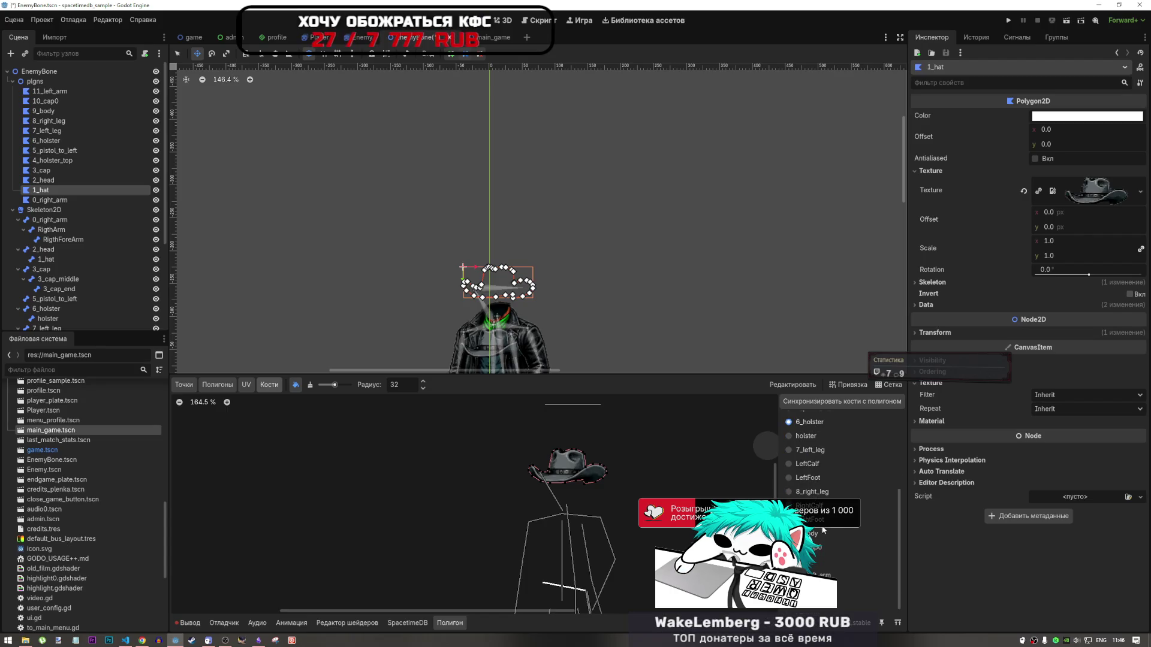
scroll(822, 530, up, 3)
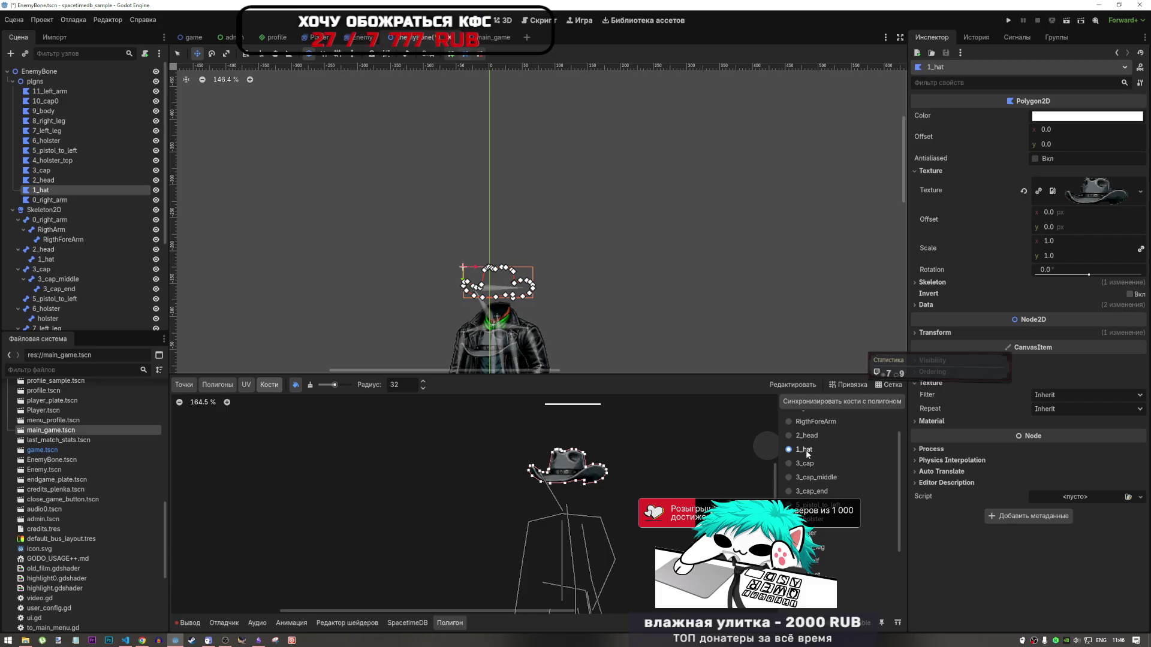
click(814, 422)
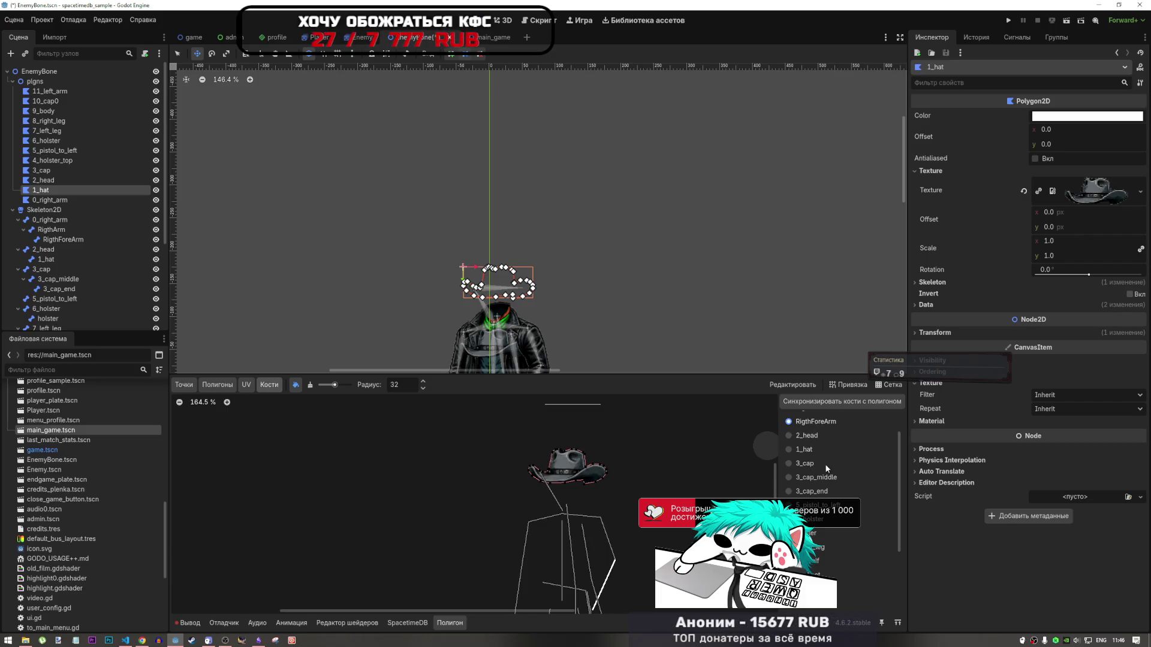
scroll(809, 435, up, 1)
click(814, 423)
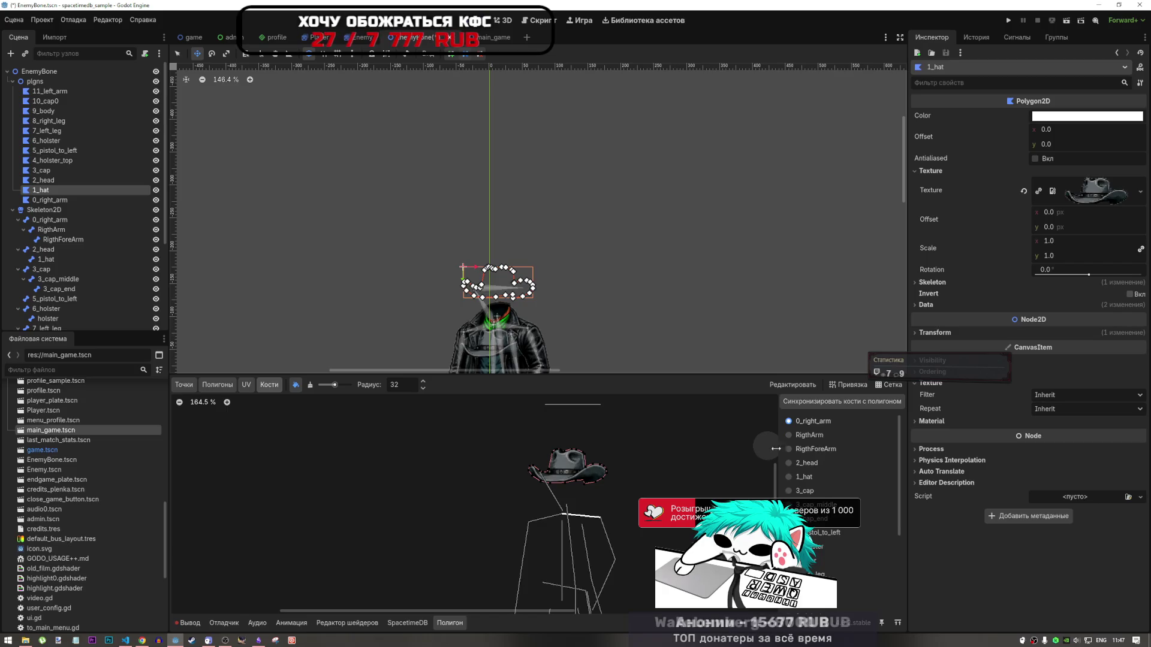
click(804, 478)
click(44, 180)
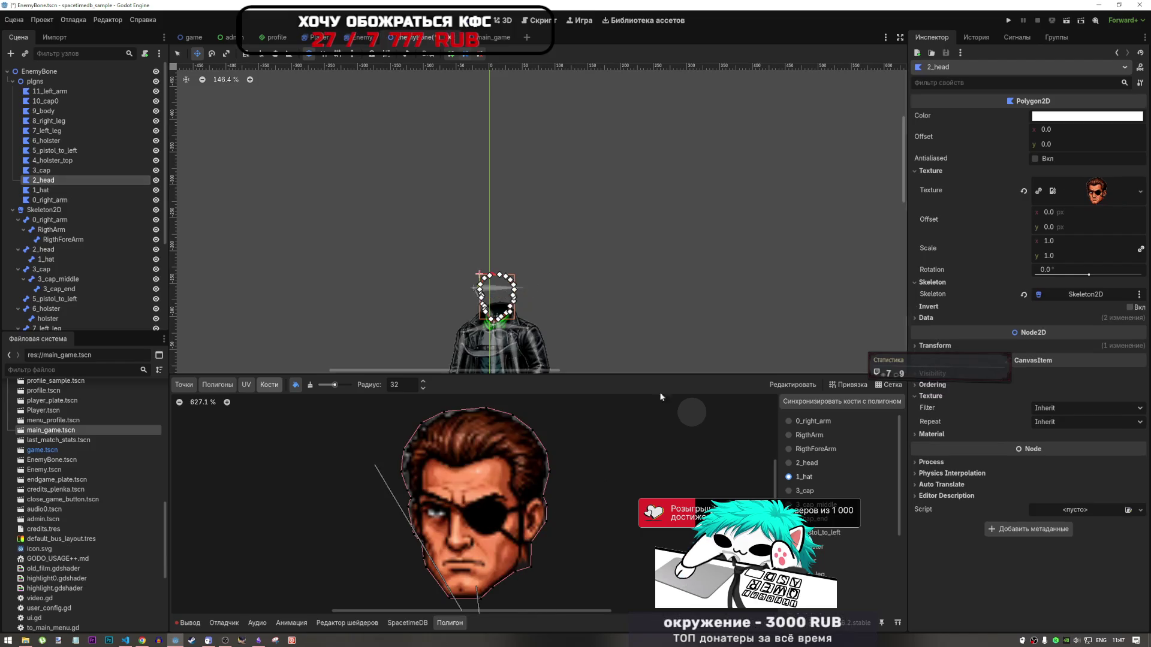
Paint 2_head weight on the head, undo a stray 1_hat paint, and select the 1_hat bone
click(806, 463)
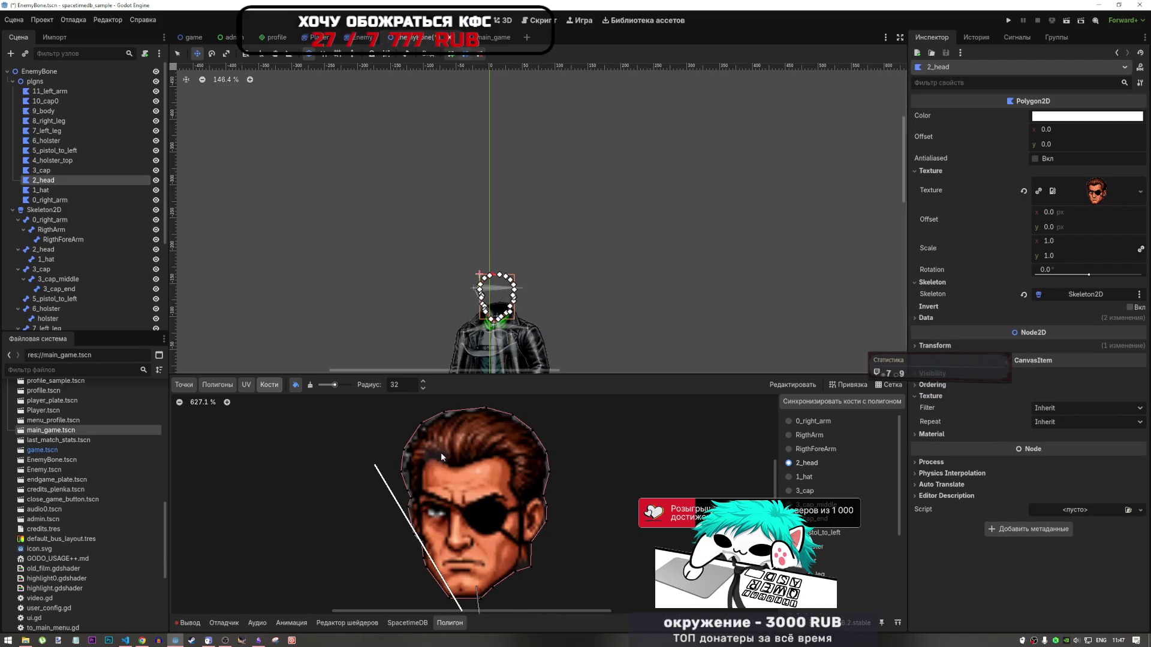
scroll(440, 452, down, 2)
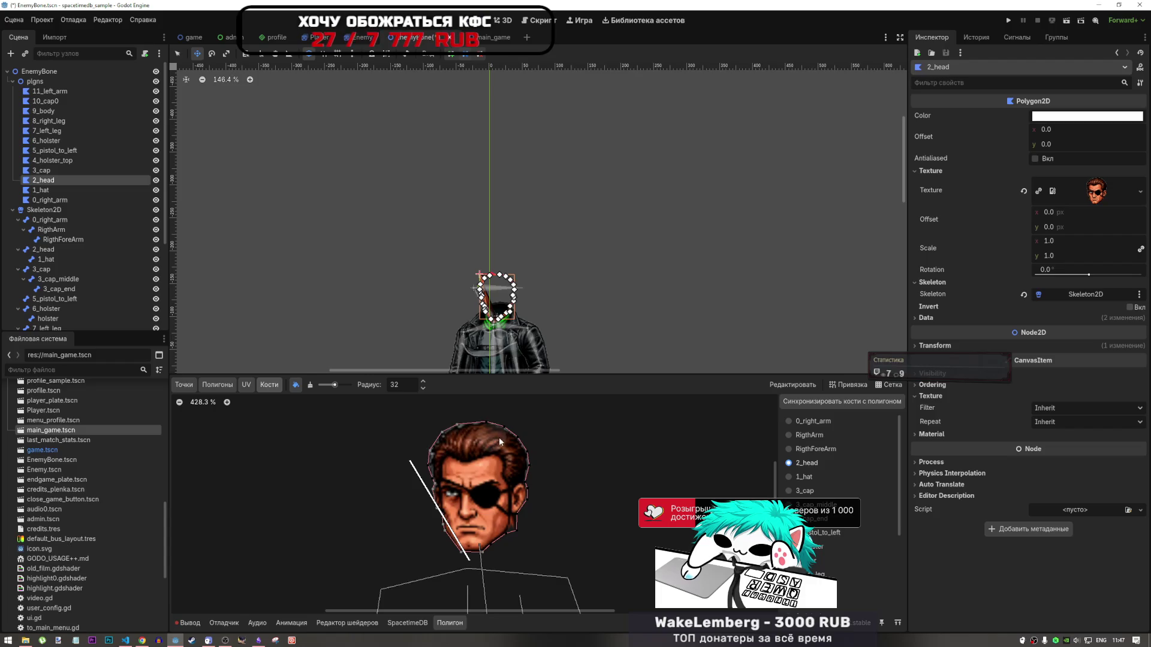
mouse_move(499, 437)
mouse_down()
mouse_move(507, 491)
mouse_move(533, 467)
mouse_move(439, 488)
mouse_up()
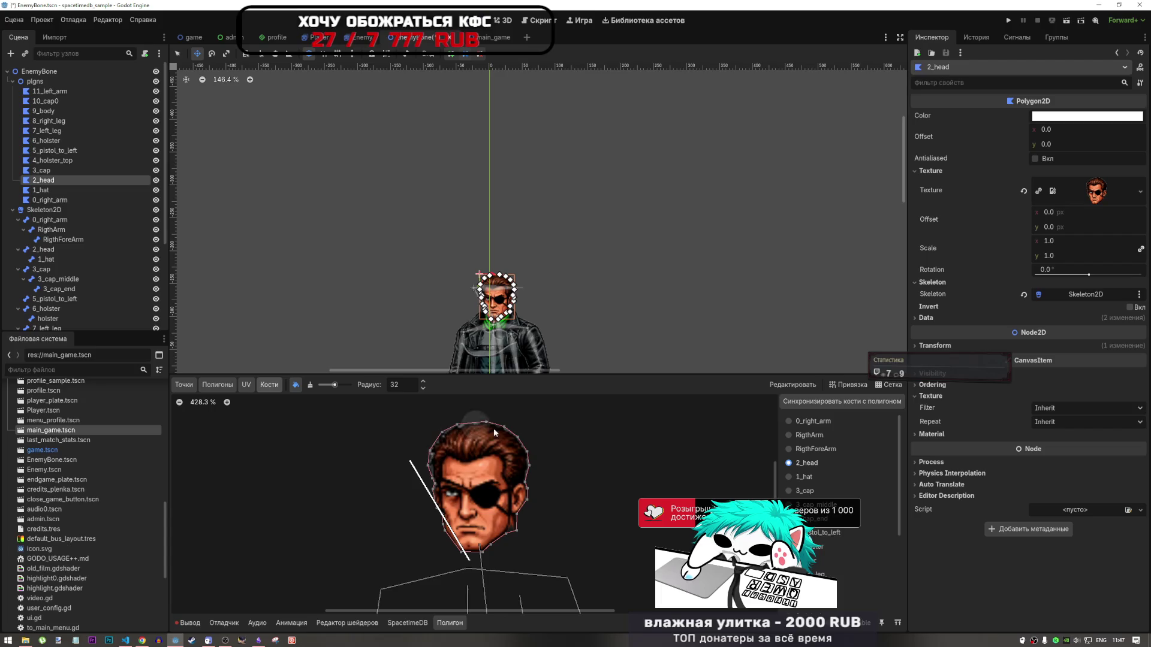
click(804, 477)
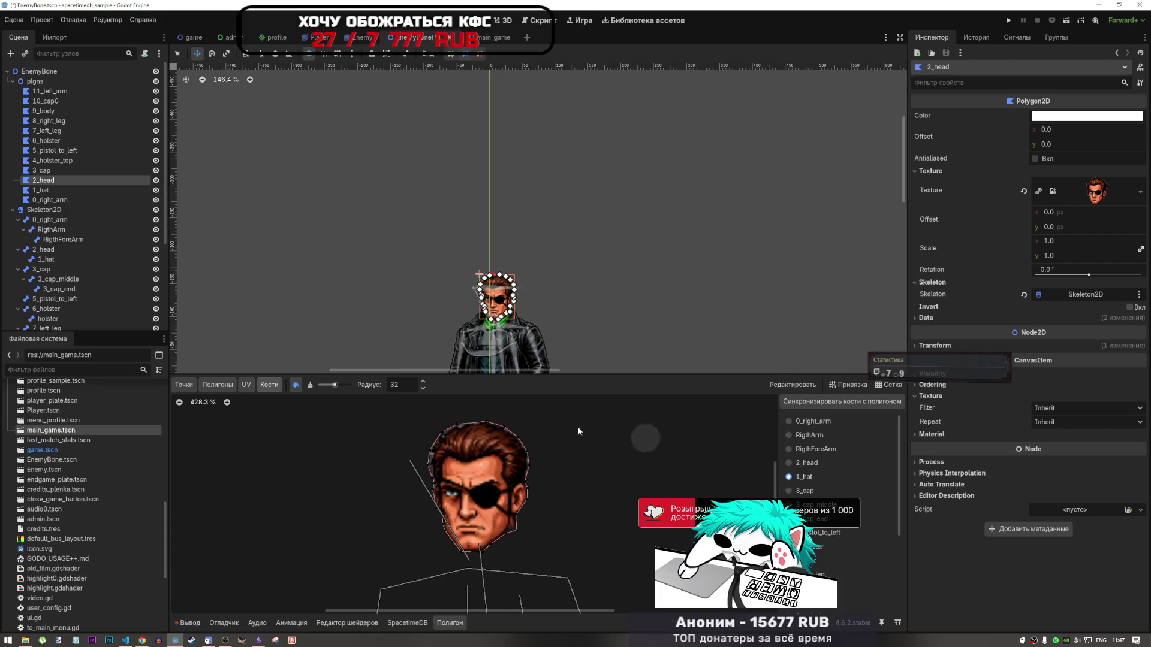
mouse_move(477, 426)
mouse_down()
mouse_move(441, 511)
mouse_move(448, 414)
mouse_move(535, 519)
mouse_up()
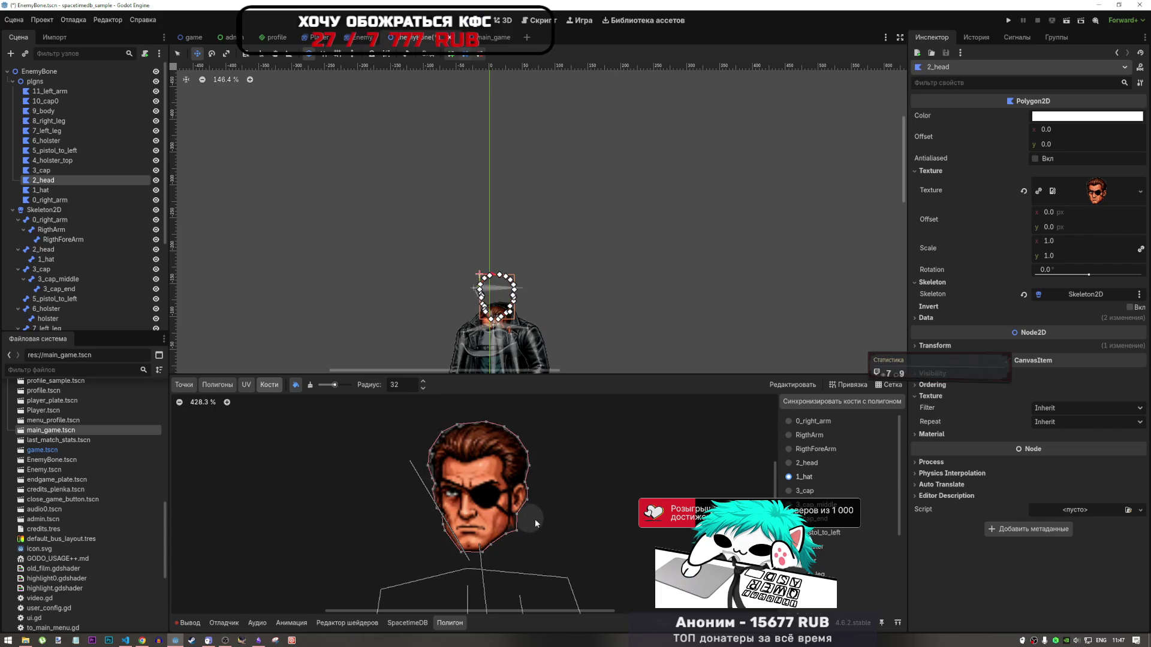
key(ctrl+z)
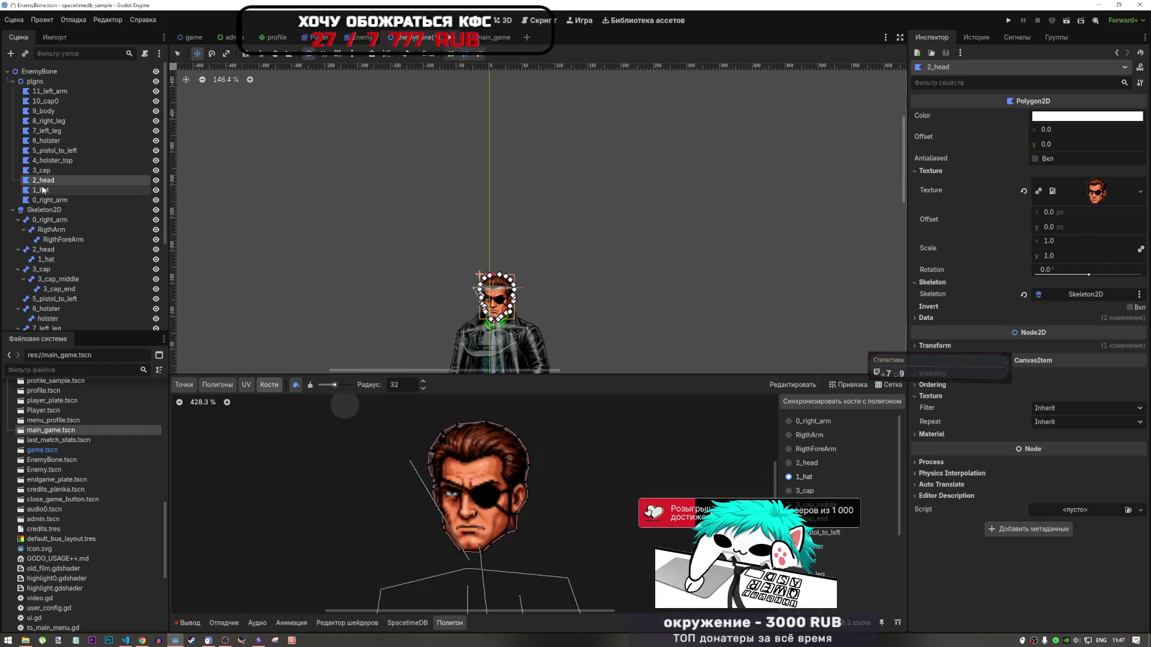
click(52, 259)
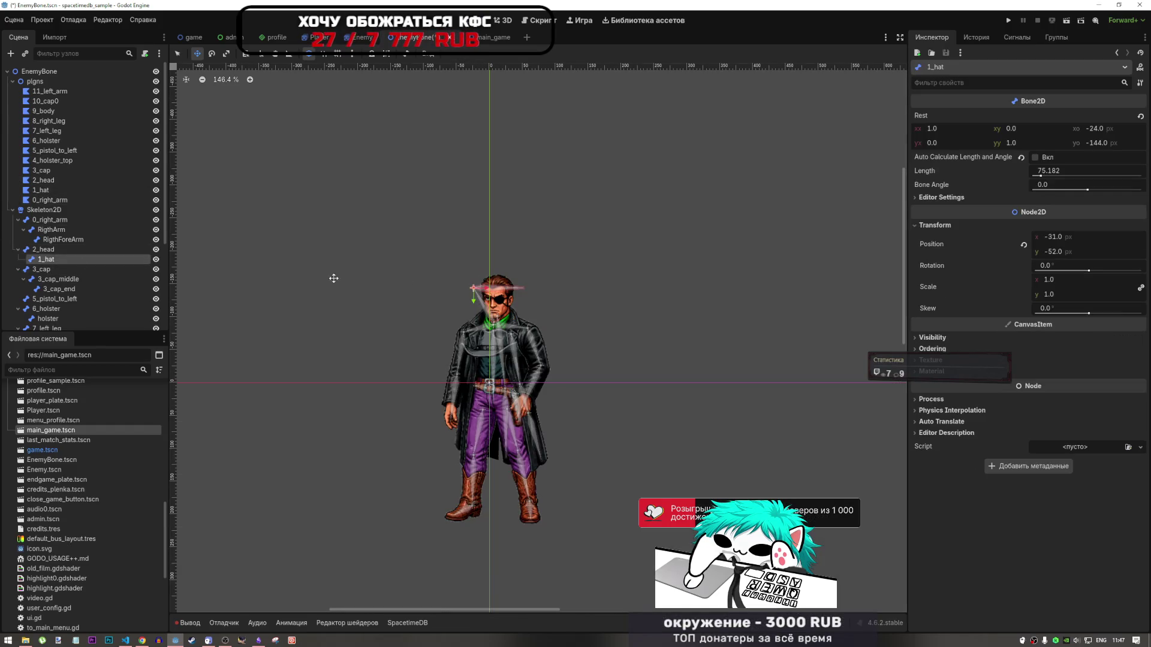
Try moving 1_hat onto the head, then re-enable automatic length and angle on 2_head and 1_hat
mouse_move(469, 291)
mouse_down()
mouse_move(474, 299)
mouse_move(482, 216)
mouse_move(512, 232)
mouse_move(484, 251)
mouse_move(478, 278)
mouse_up()
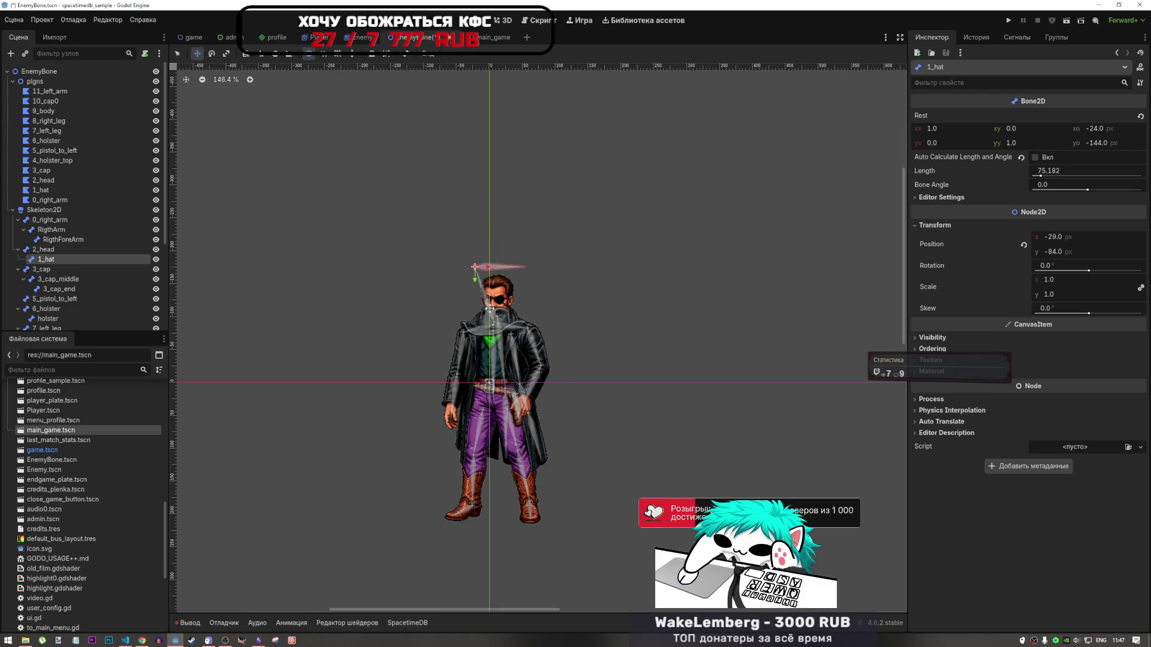
click(1023, 246)
mouse_move(508, 365)
mouse_down()
mouse_move(509, 231)
mouse_move(545, 261)
mouse_up()
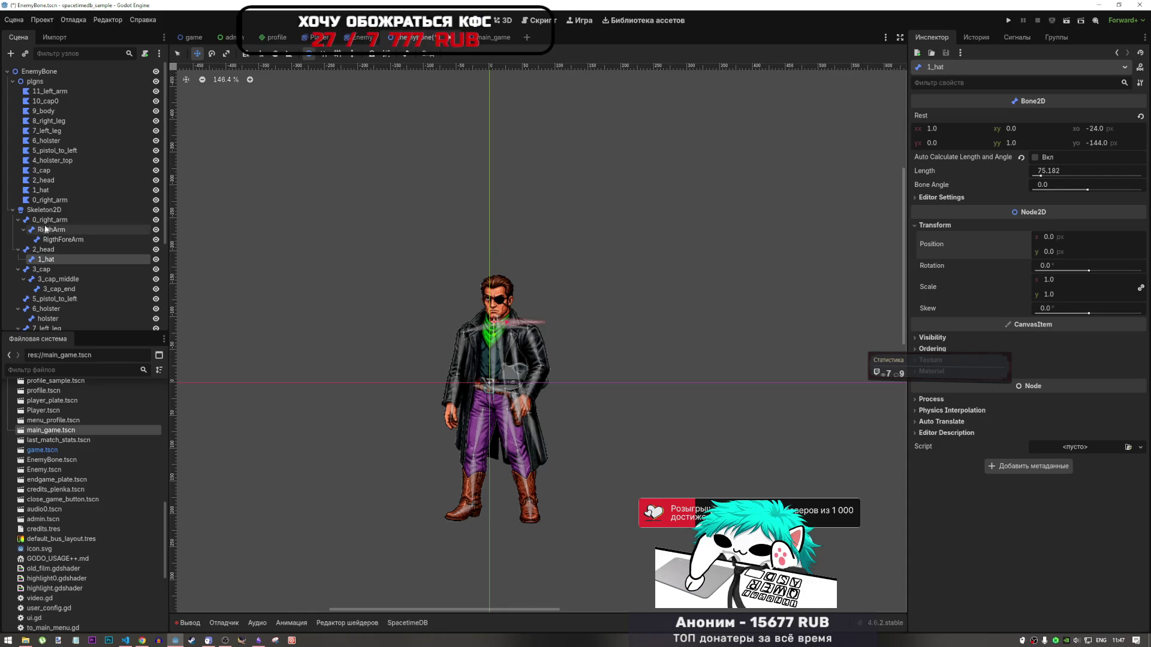
click(52, 251)
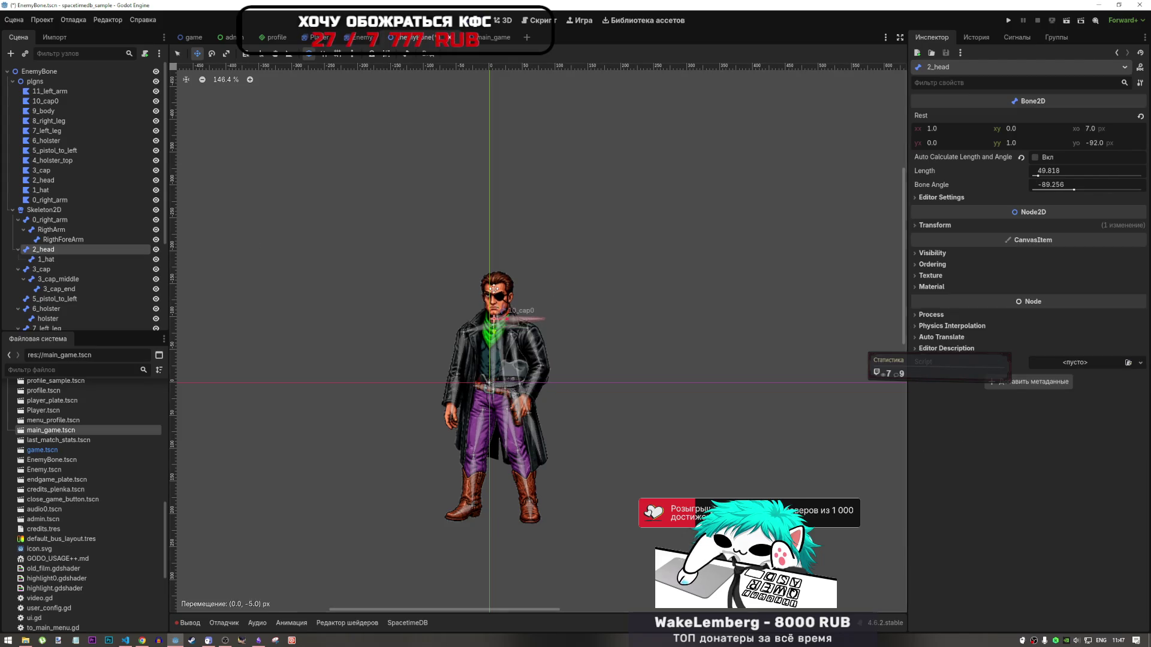
mouse_move(518, 312)
mouse_down()
mouse_move(515, 281)
mouse_move(518, 313)
mouse_up()
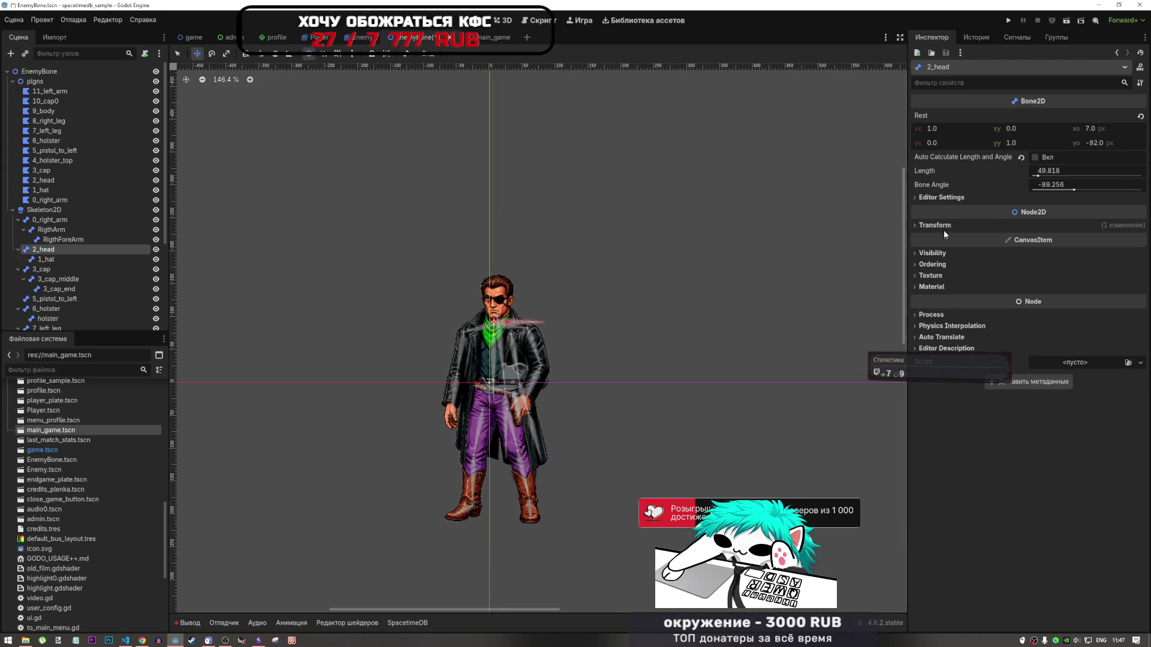
drag(1074, 190, 1059, 190)
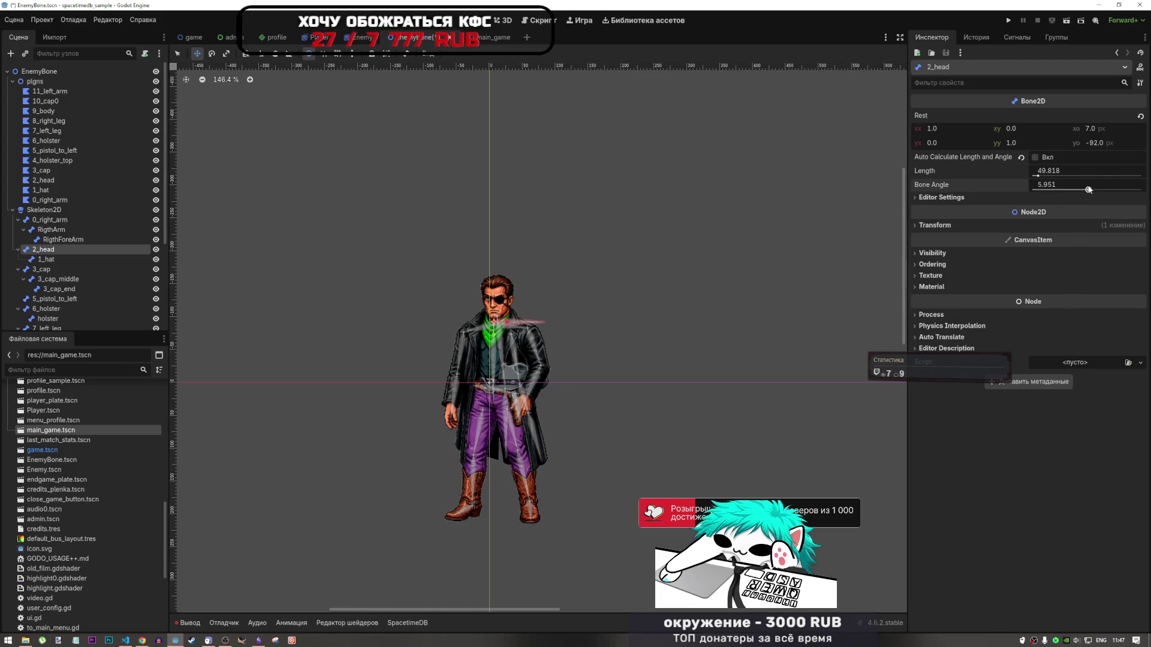
click(1023, 155)
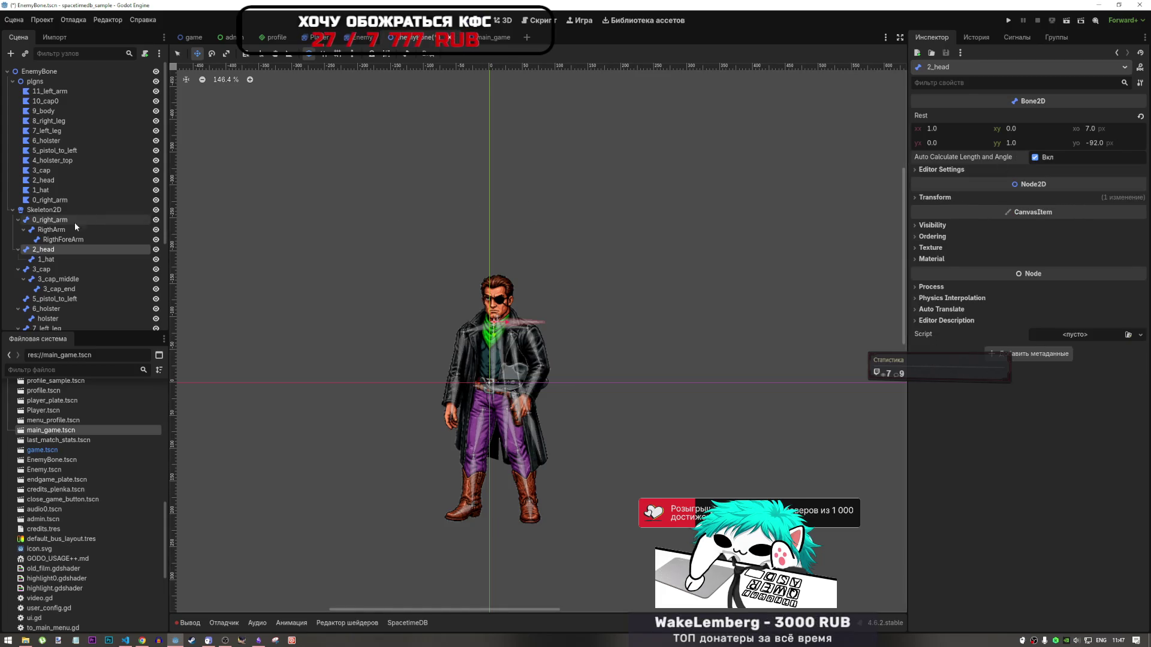
click(57, 259)
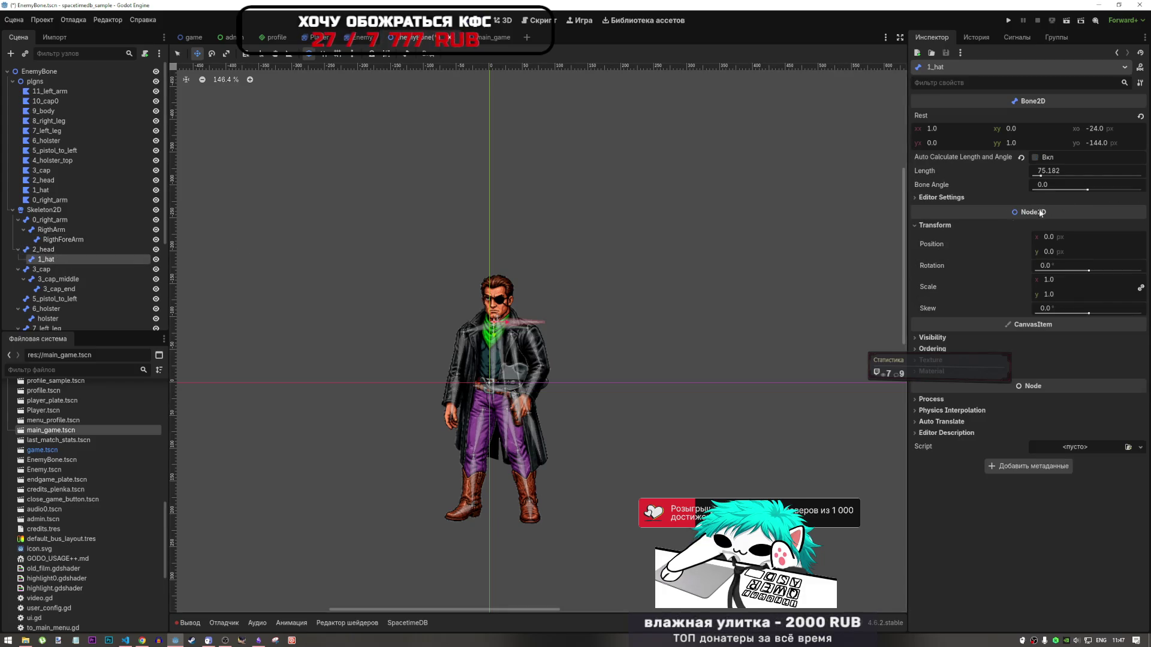
click(1024, 156)
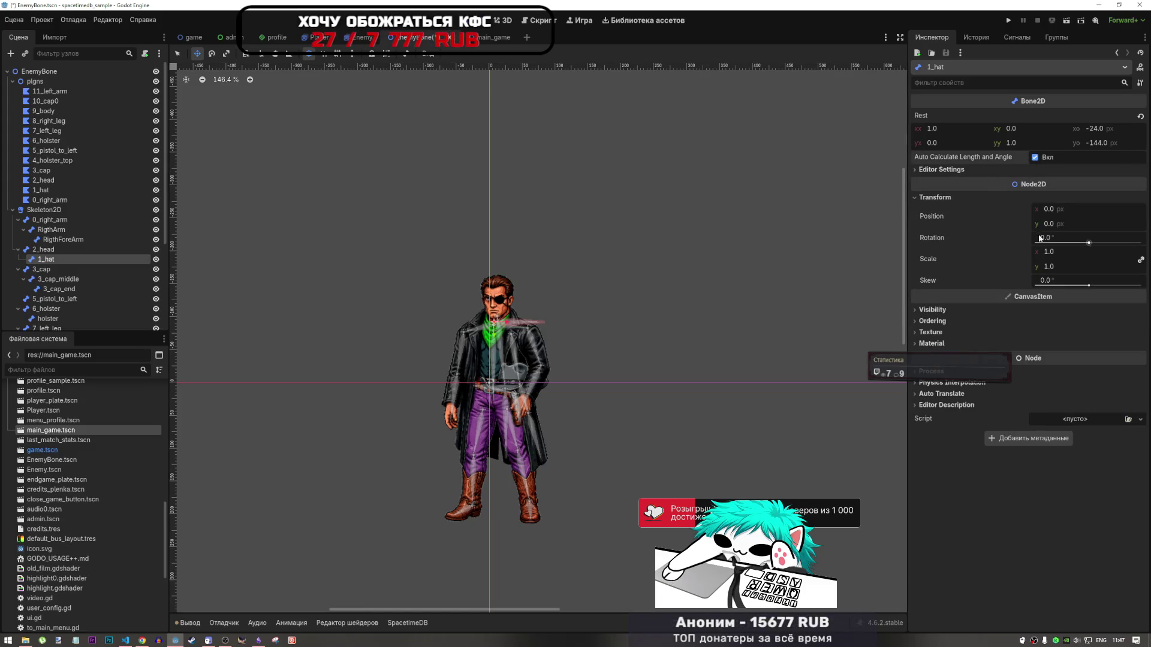
Switch between the 2_head and 1_hat bones, then drag the head bone up and cancel the move
click(43, 249)
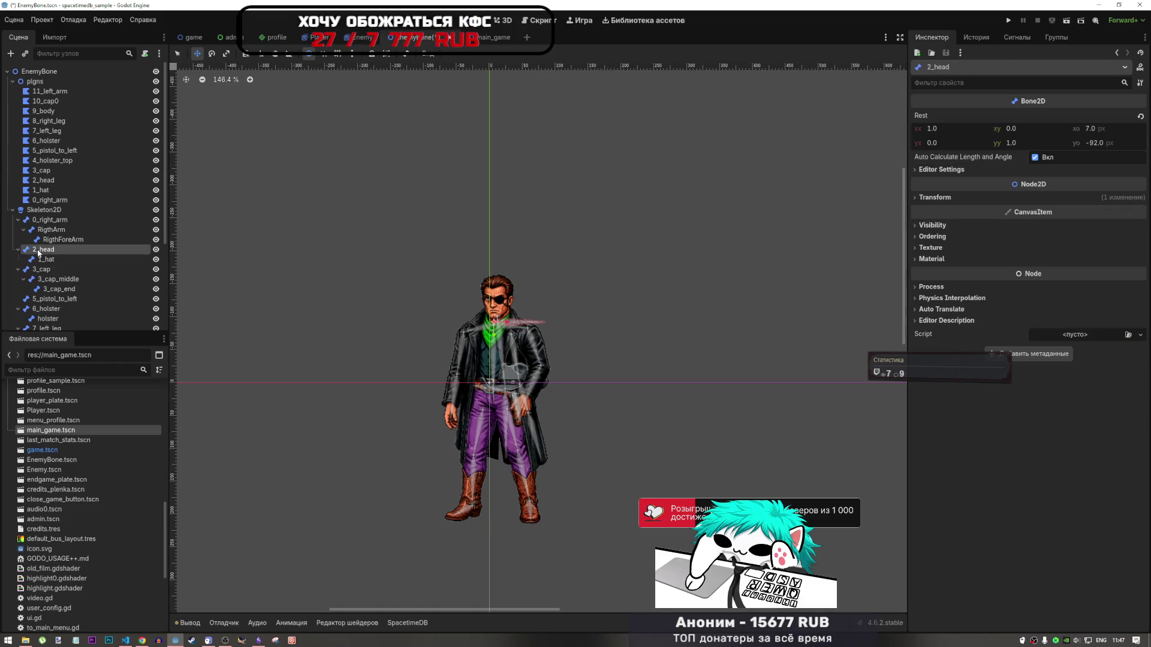
click(48, 260)
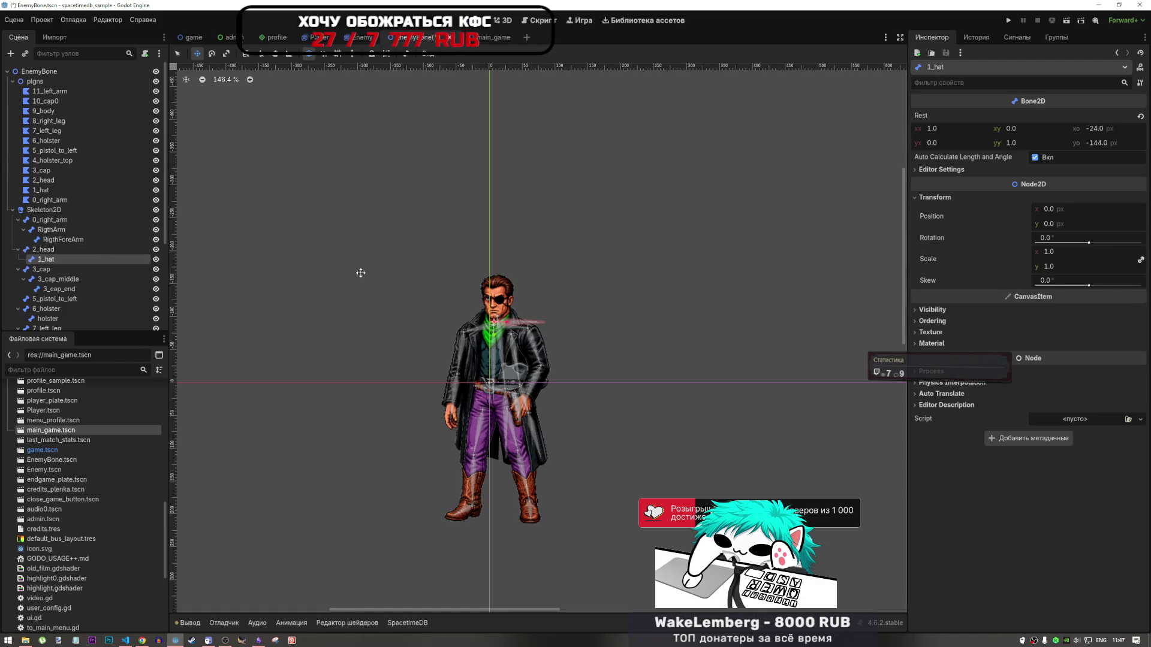
click(57, 249)
click(54, 258)
click(54, 251)
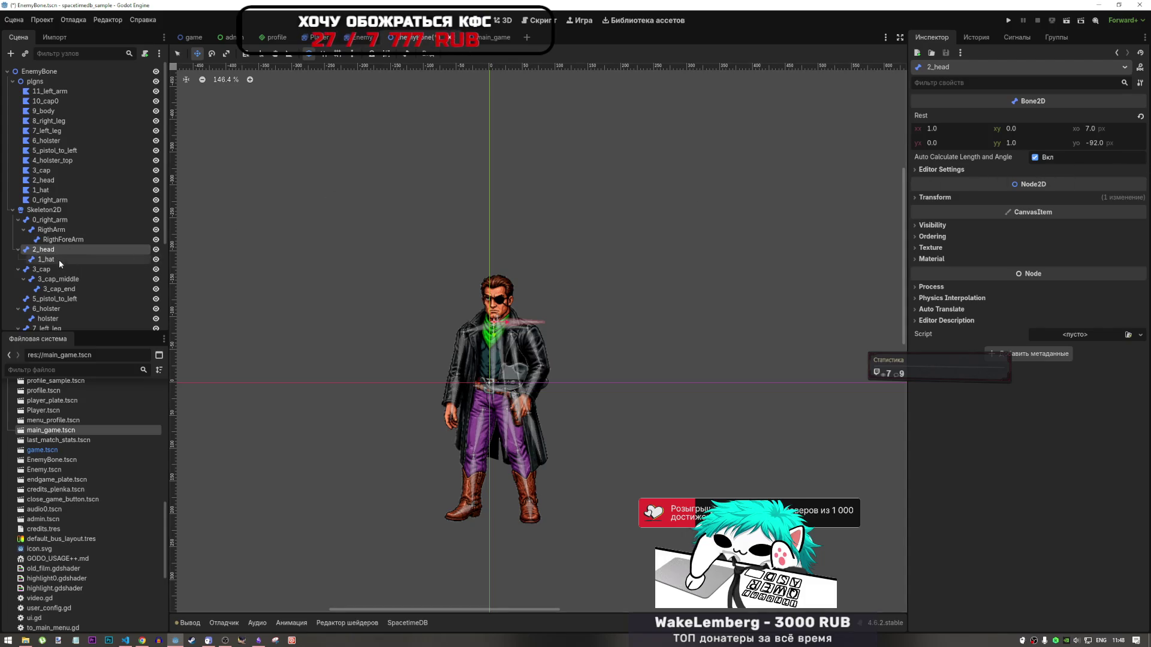
scroll(499, 303, up, 5)
scroll(498, 315, up, 1)
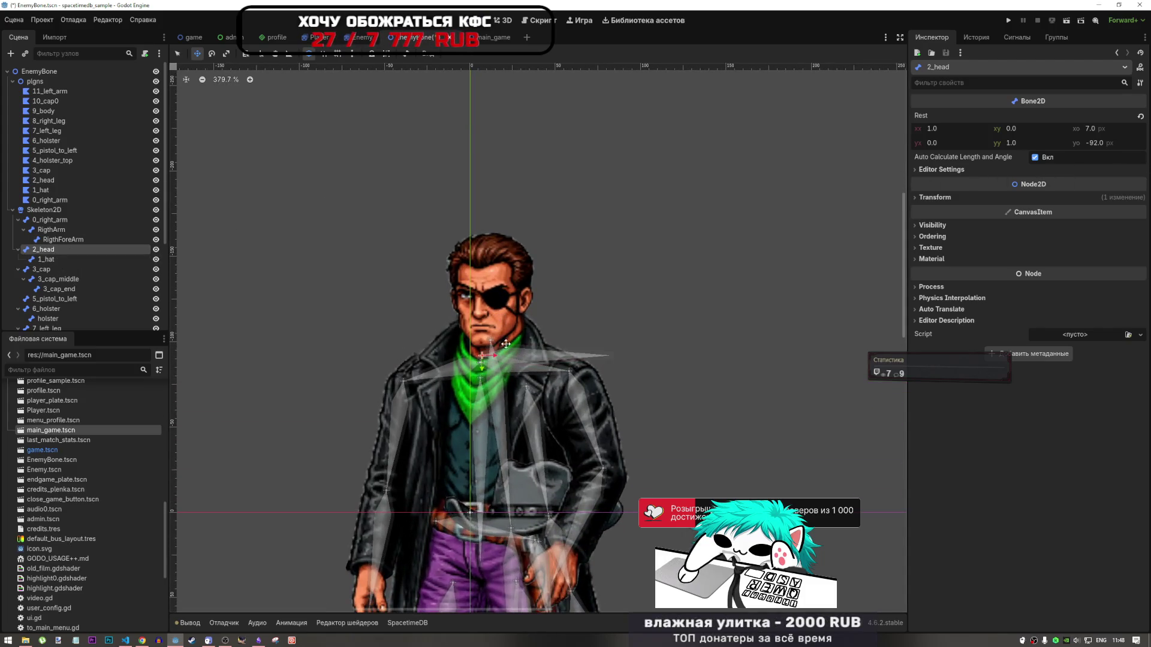
click(52, 259)
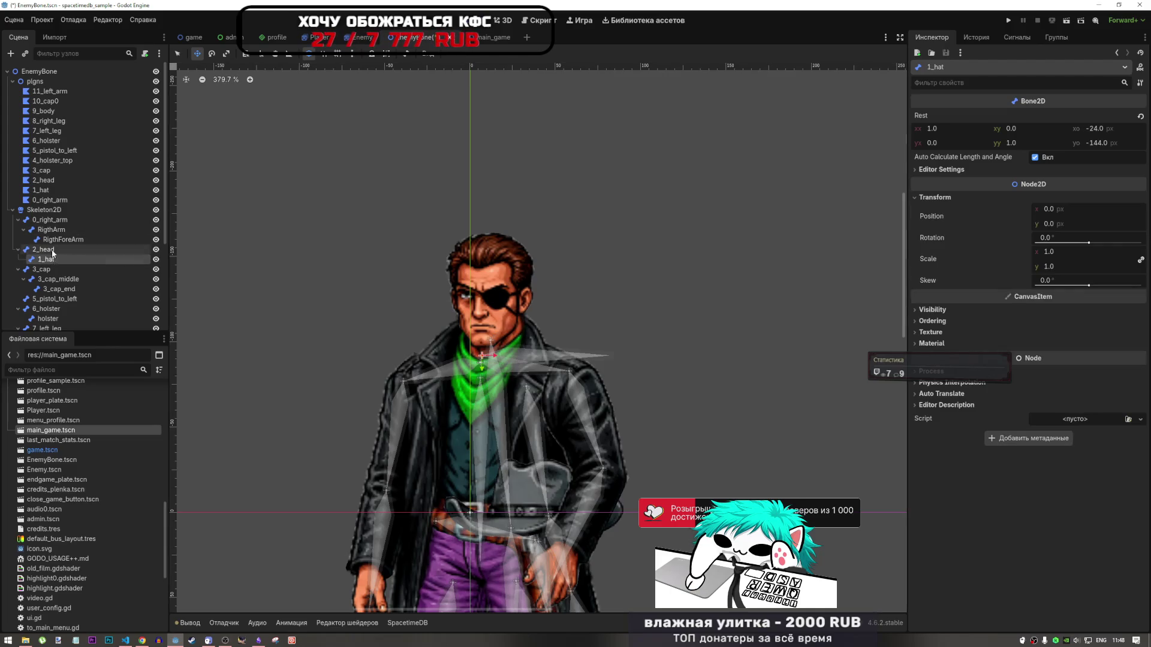
click(53, 249)
drag(549, 353, 560, 174)
key(Escape)
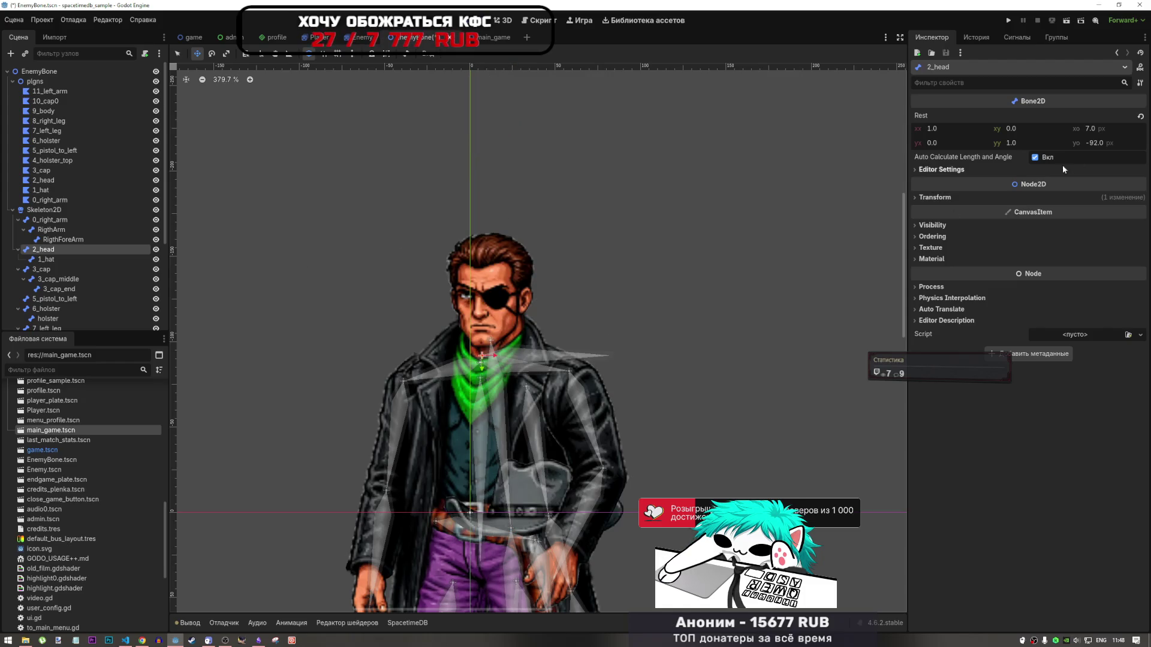
Toggle 2_head's automatic length and angle, adjusting its angle to about -24 while it is off
click(957, 170)
click(957, 170)
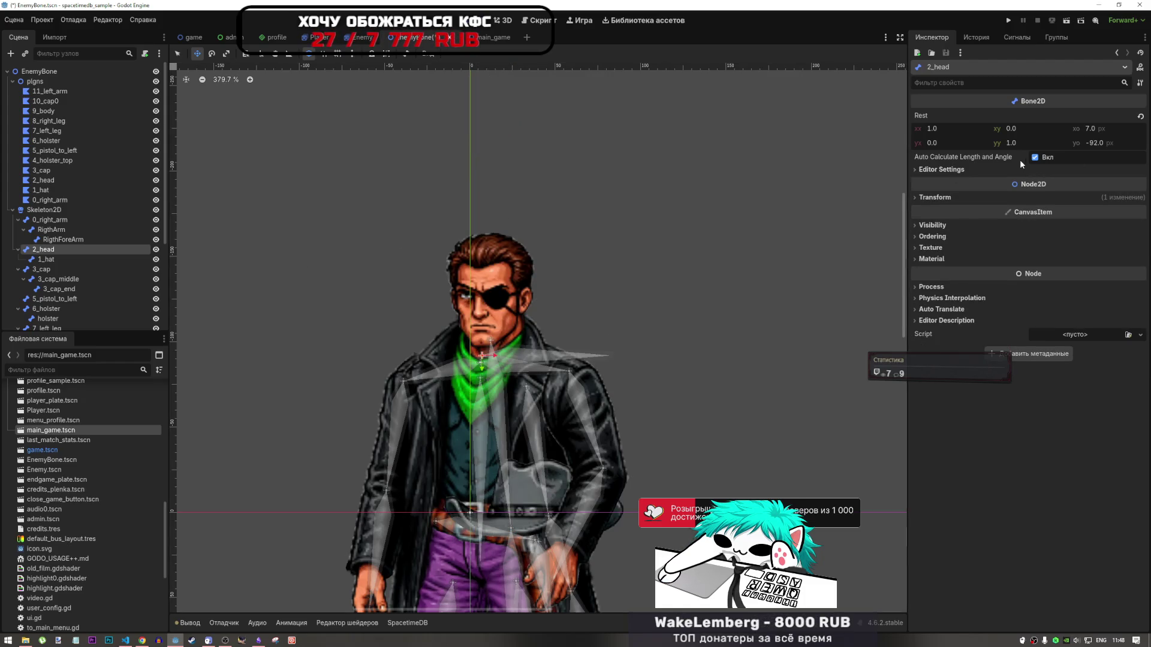
click(1035, 157)
click(1036, 158)
click(1035, 157)
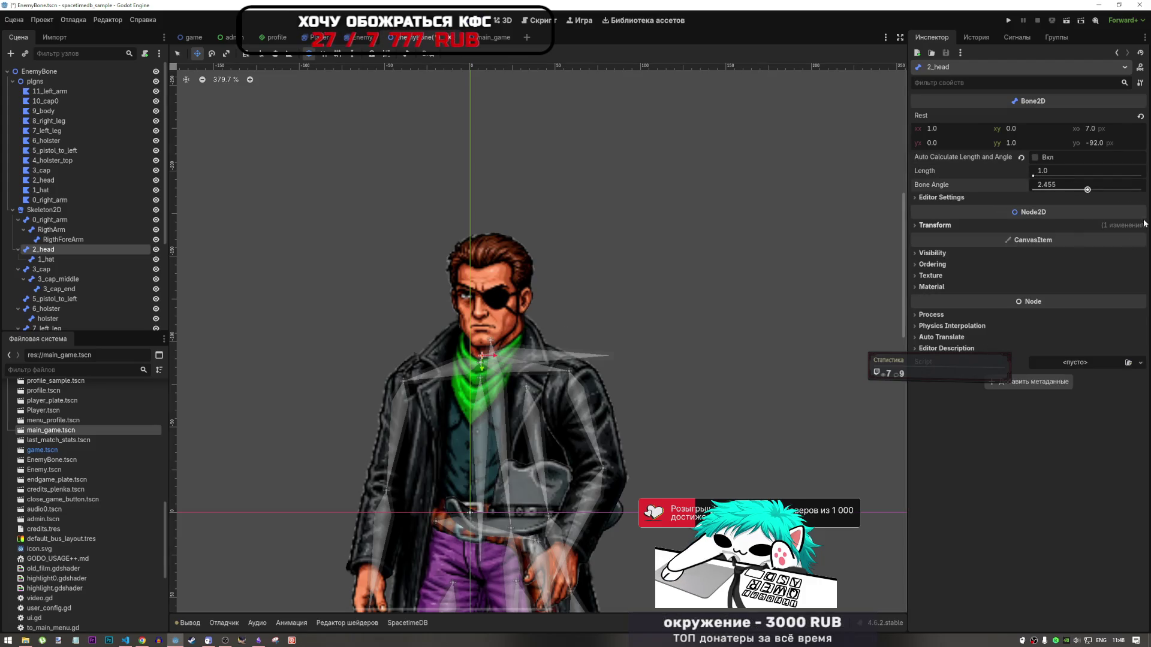
mouse_move(1116, 193)
mouse_down()
mouse_move(1067, 192)
mouse_move(1069, 176)
mouse_up()
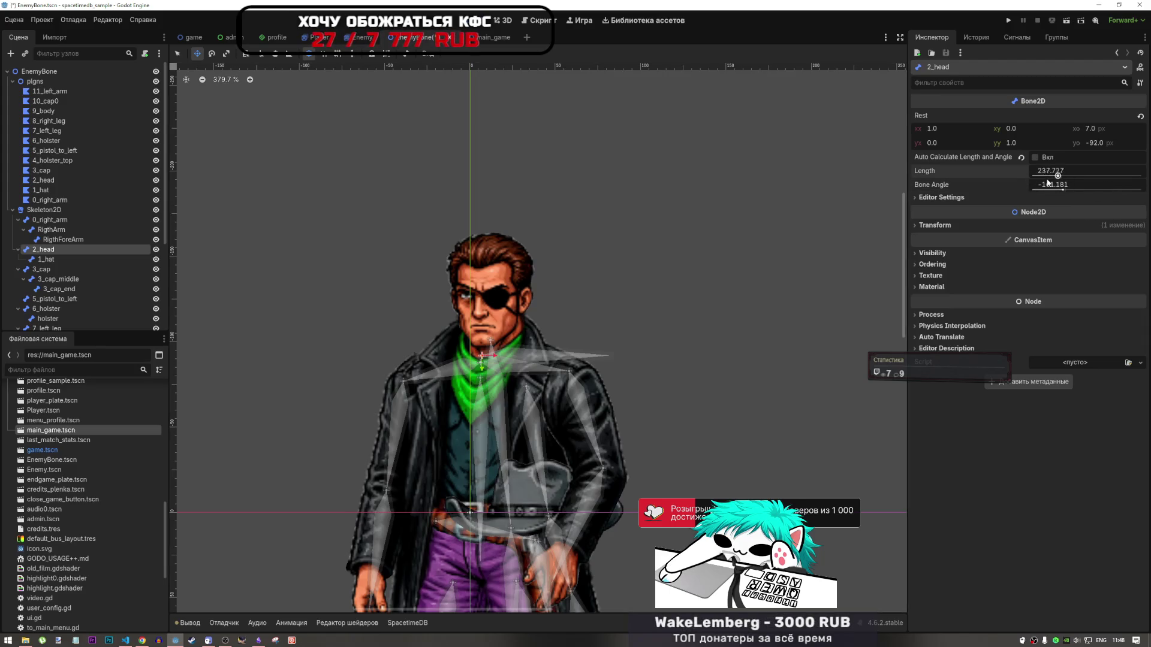
click(1035, 158)
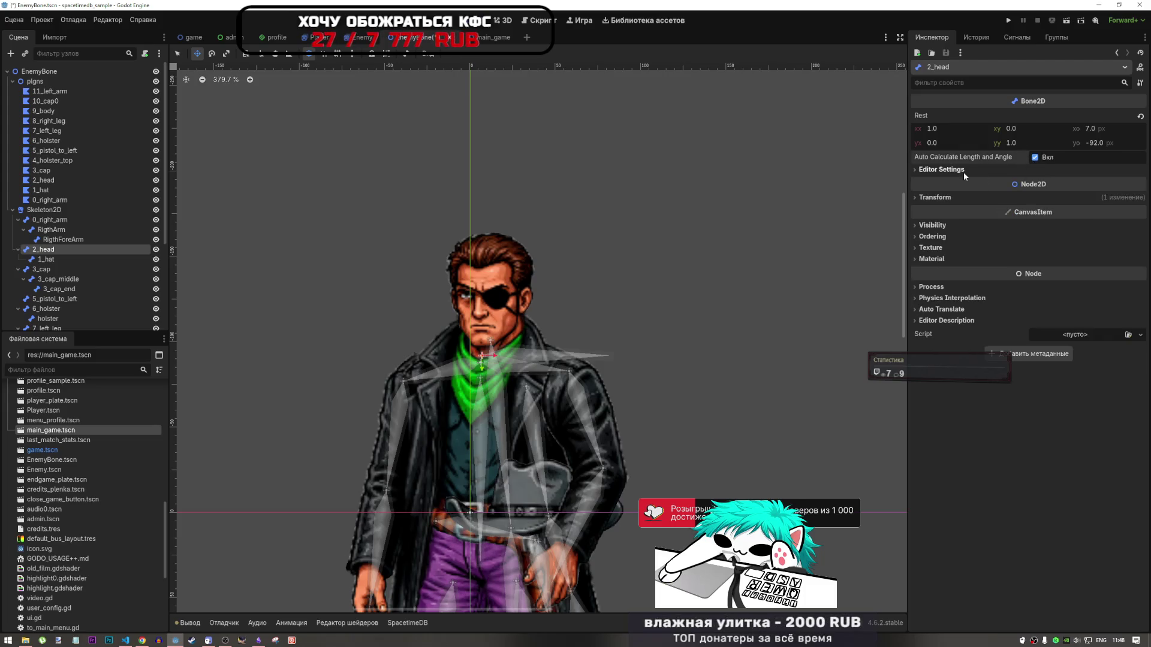
Reset the 2_head bone's position to zero, keeping it at its rest position on the neck
click(47, 259)
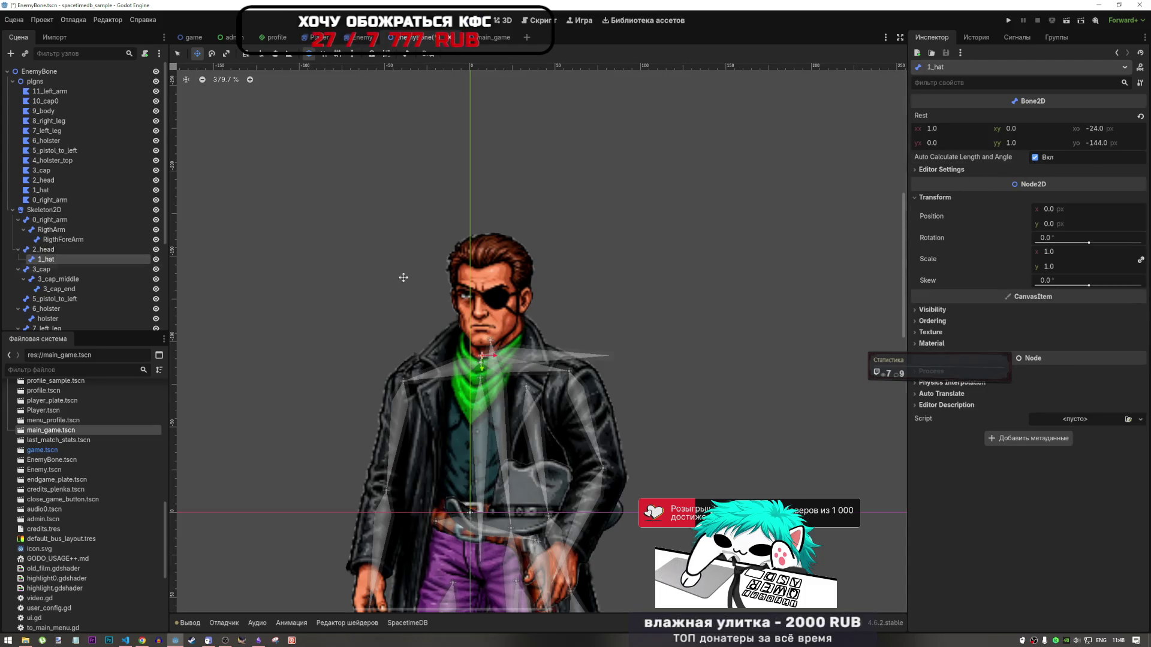
key(Up)
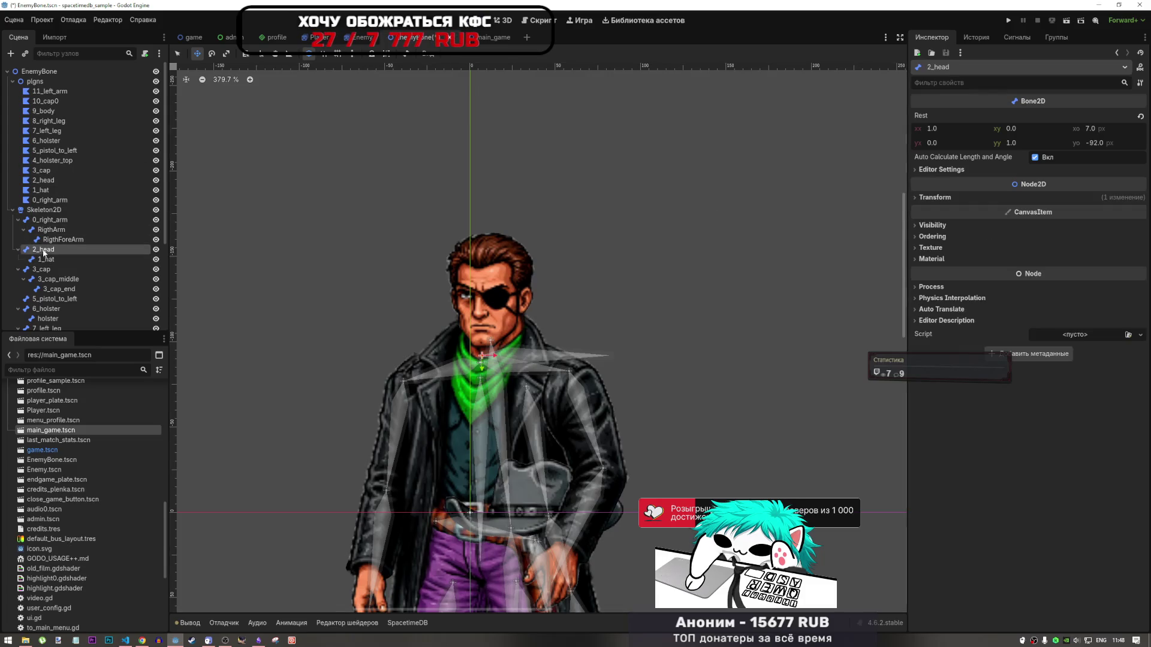
click(935, 197)
click(1024, 216)
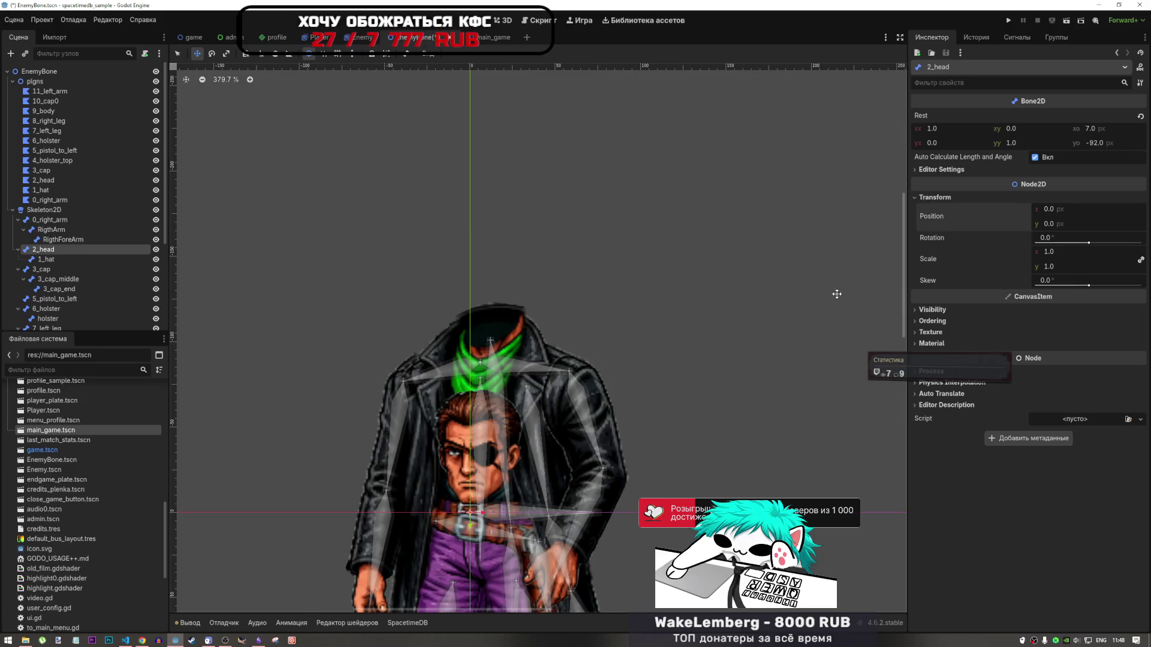
drag(474, 467, 484, 312)
key(ctrl+z)
key(ctrl+z)
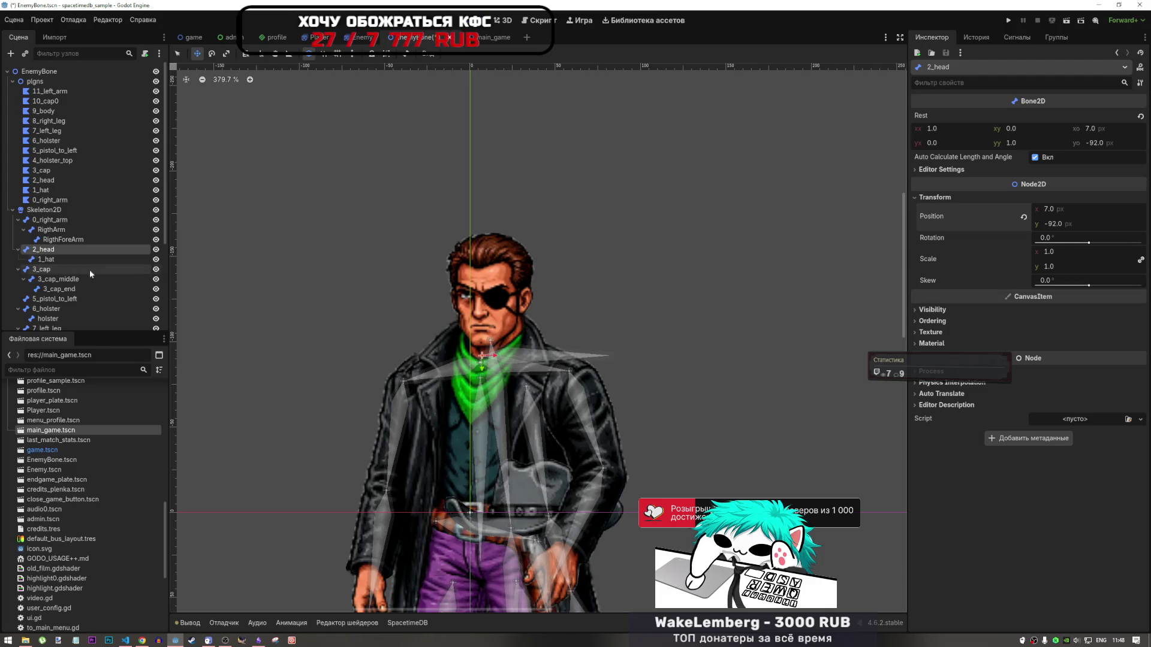
Drag the 1_hat bone up toward the hat, to about position -28, -158
click(48, 260)
mouse_move(48, 259)
mouse_down()
mouse_move(53, 218)
mouse_move(54, 261)
mouse_up()
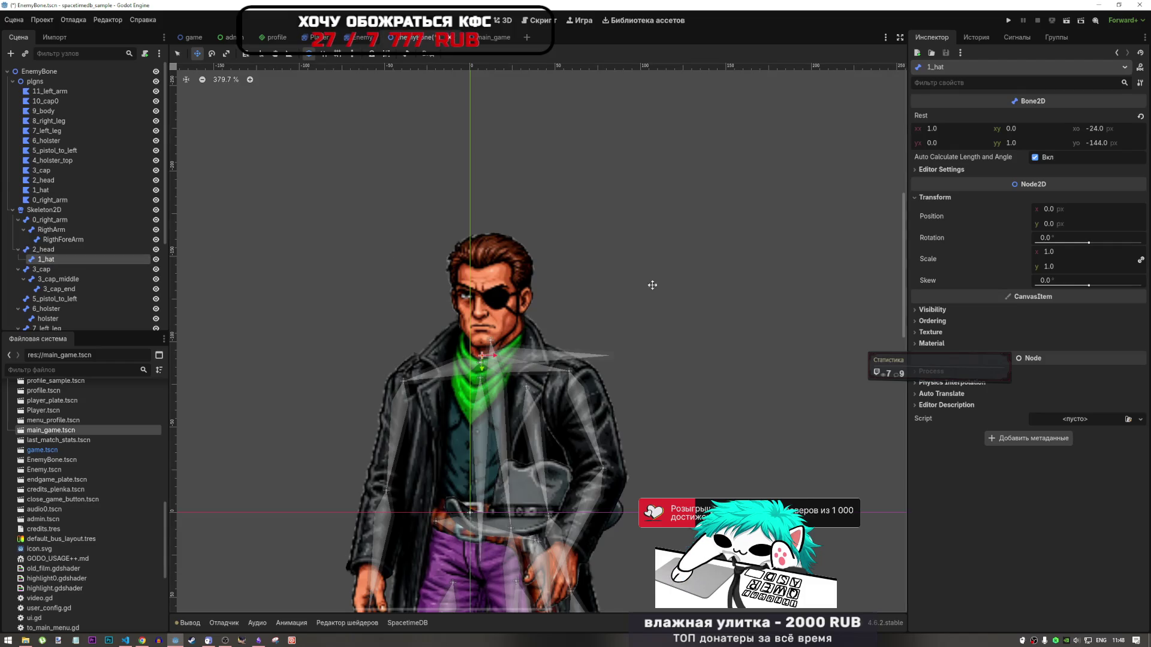
mouse_move(539, 499)
mouse_down()
mouse_move(615, 192)
mouse_move(579, 231)
mouse_move(524, 363)
mouse_move(485, 205)
mouse_up()
Set the 1_hat bone's rest x and y offsets to 0
scroll(614, 402, down, 3)
scroll(613, 402, down, 4)
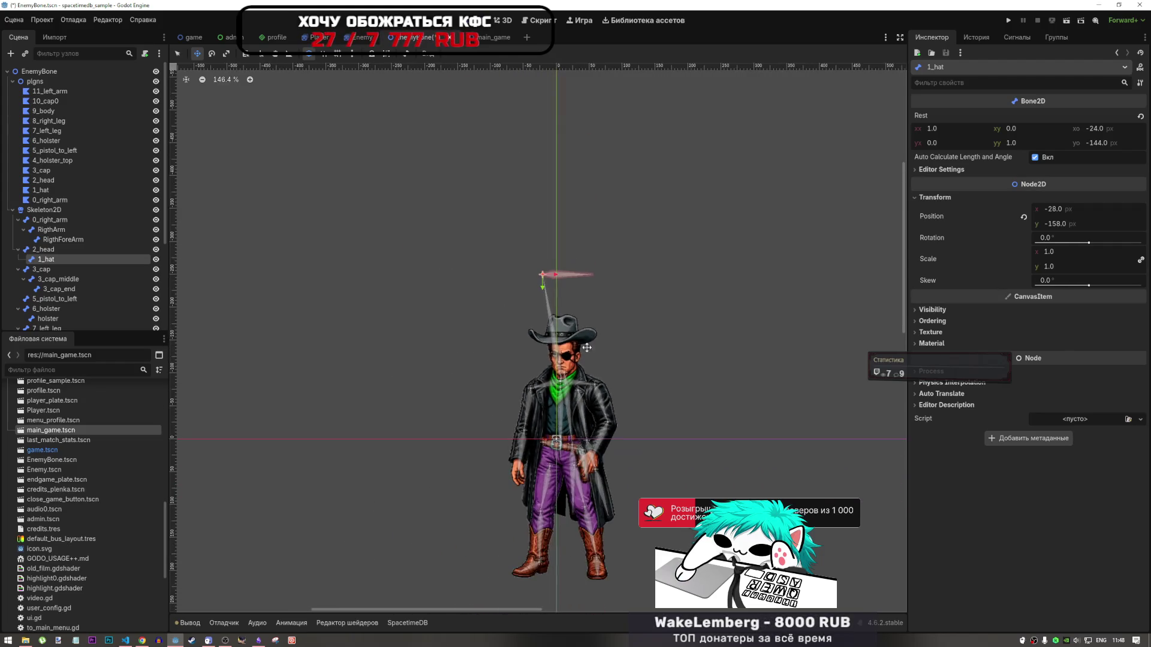
scroll(574, 327, up, 2)
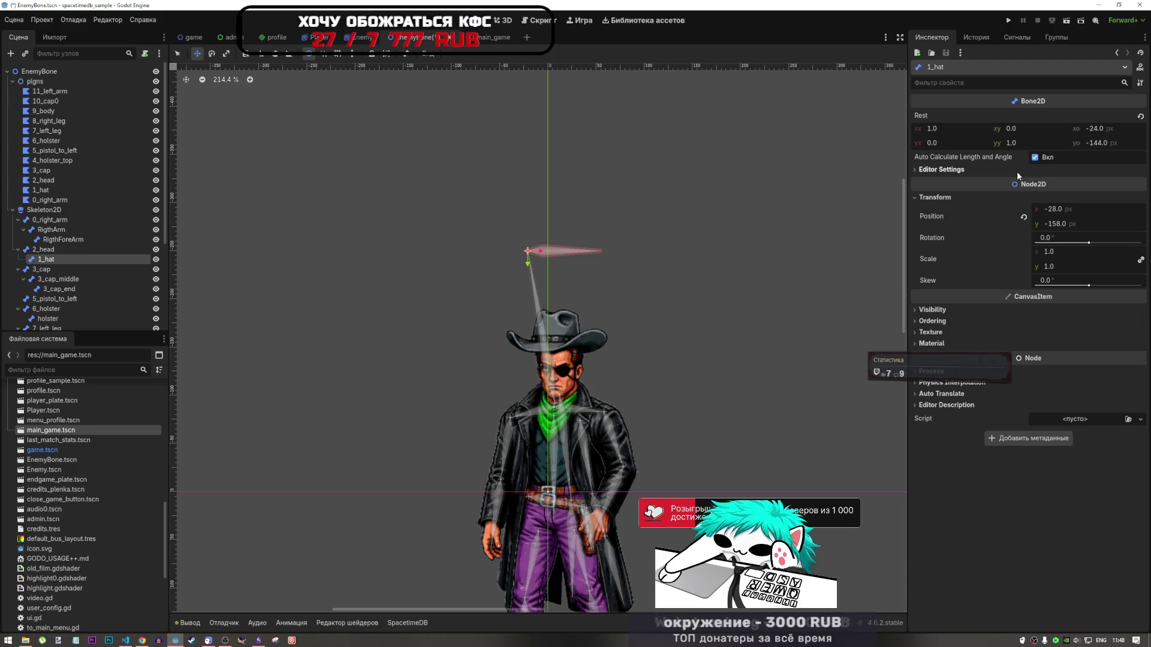
click(1035, 158)
click(1035, 158)
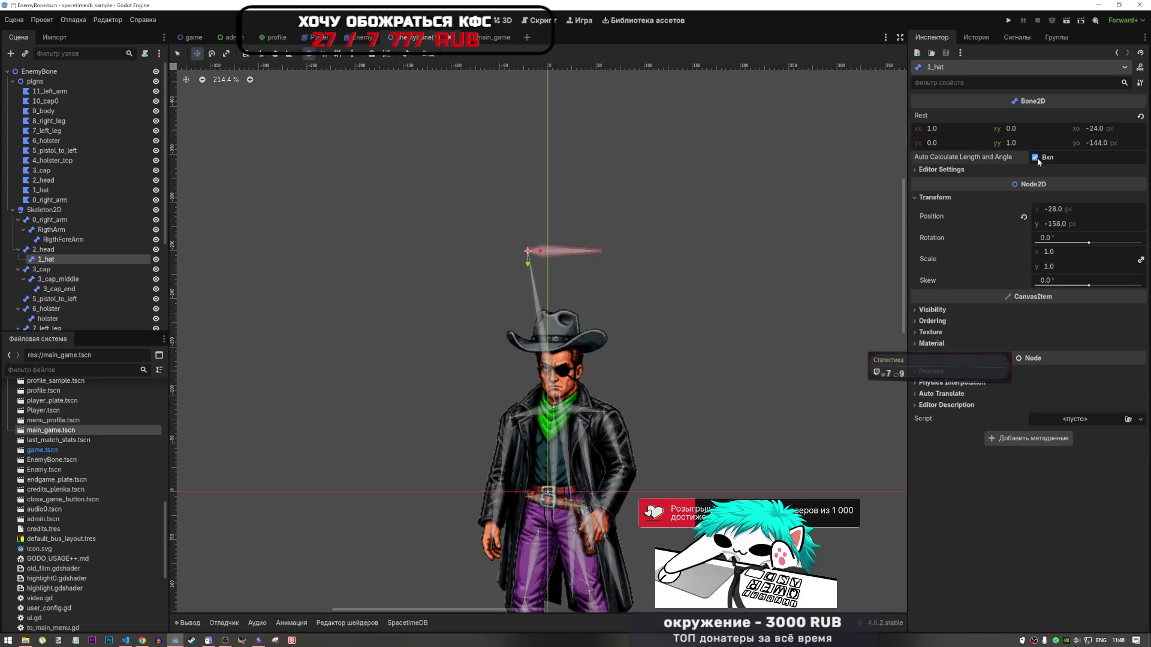
click(1090, 131)
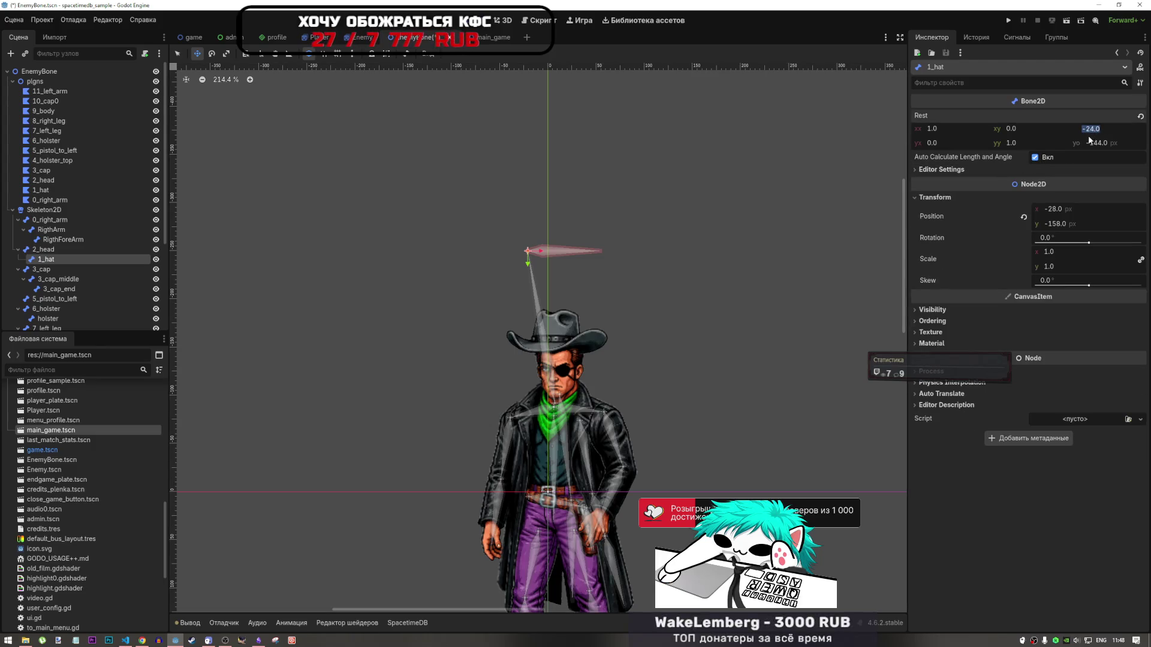
text(0)
click(1092, 143)
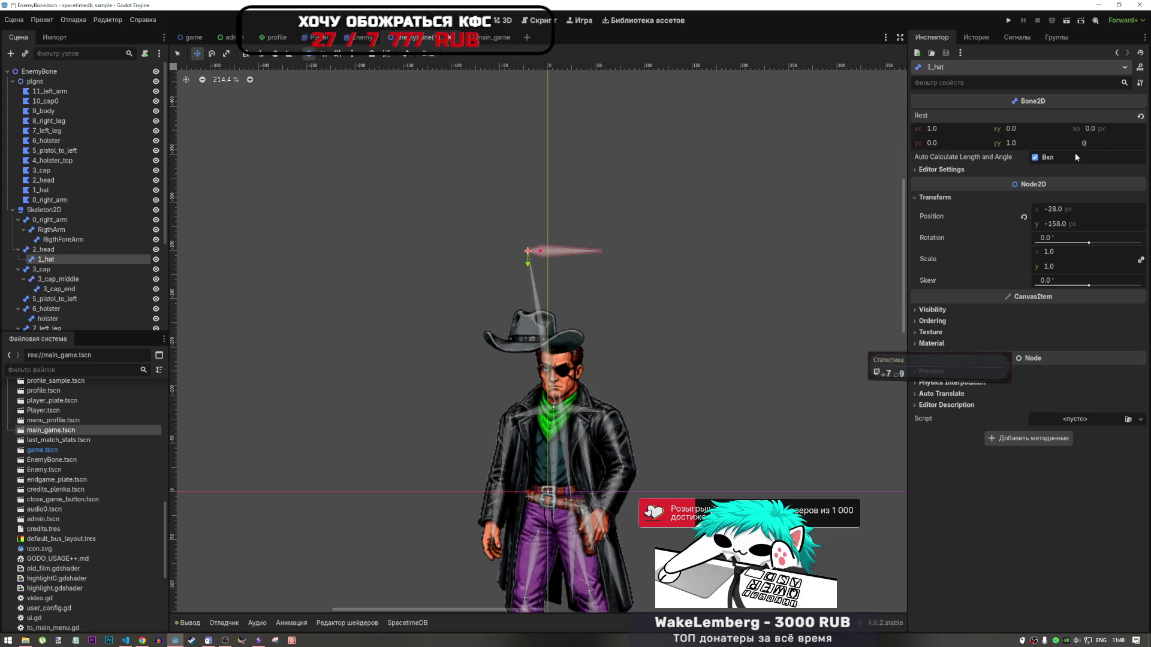
click(1085, 155)
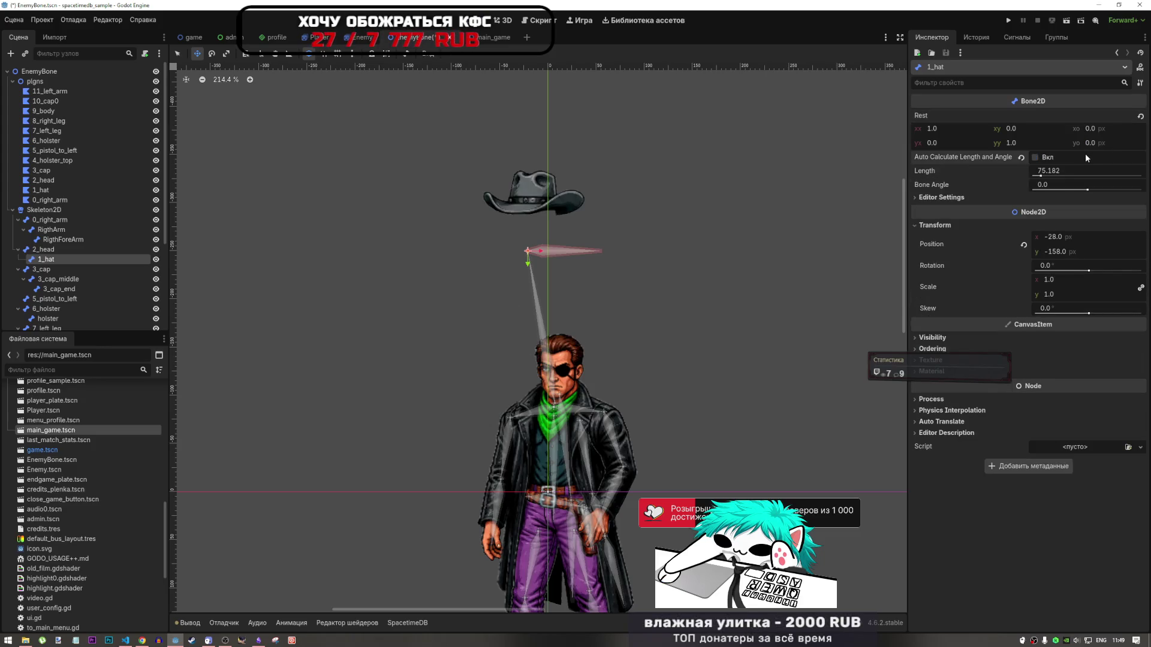
Re-enable automatic length and angle, then place the 1_hat bone at 0, -14 on the head
click(1034, 157)
mouse_move(542, 243)
mouse_down()
mouse_move(533, 289)
mouse_move(554, 355)
mouse_up()
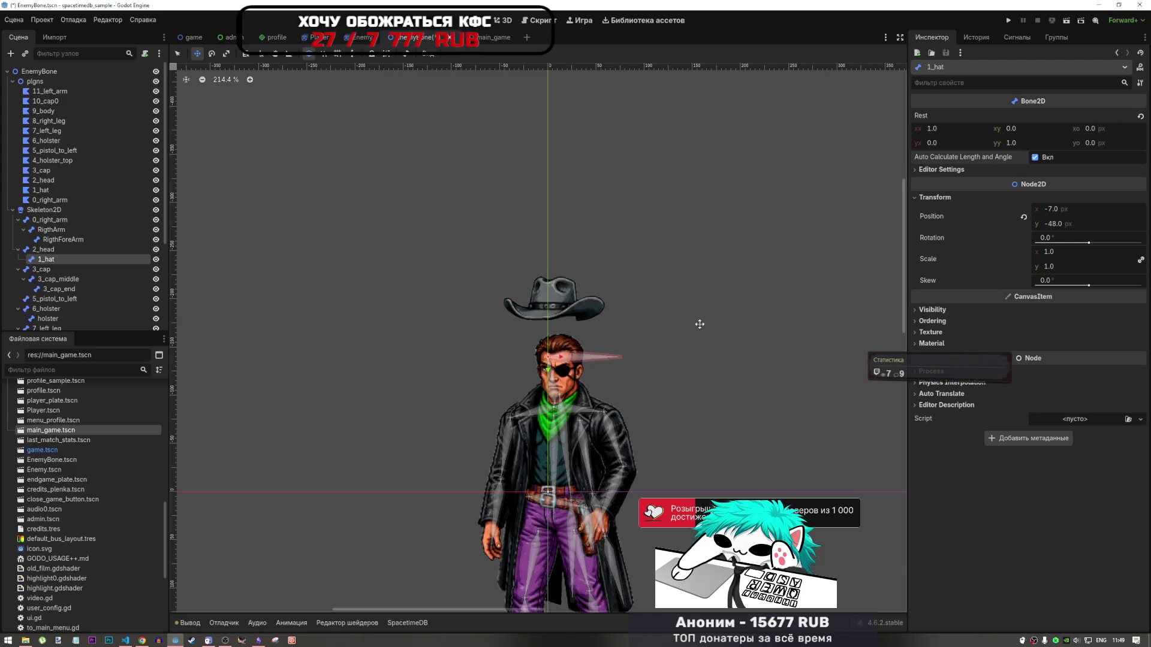
click(1024, 218)
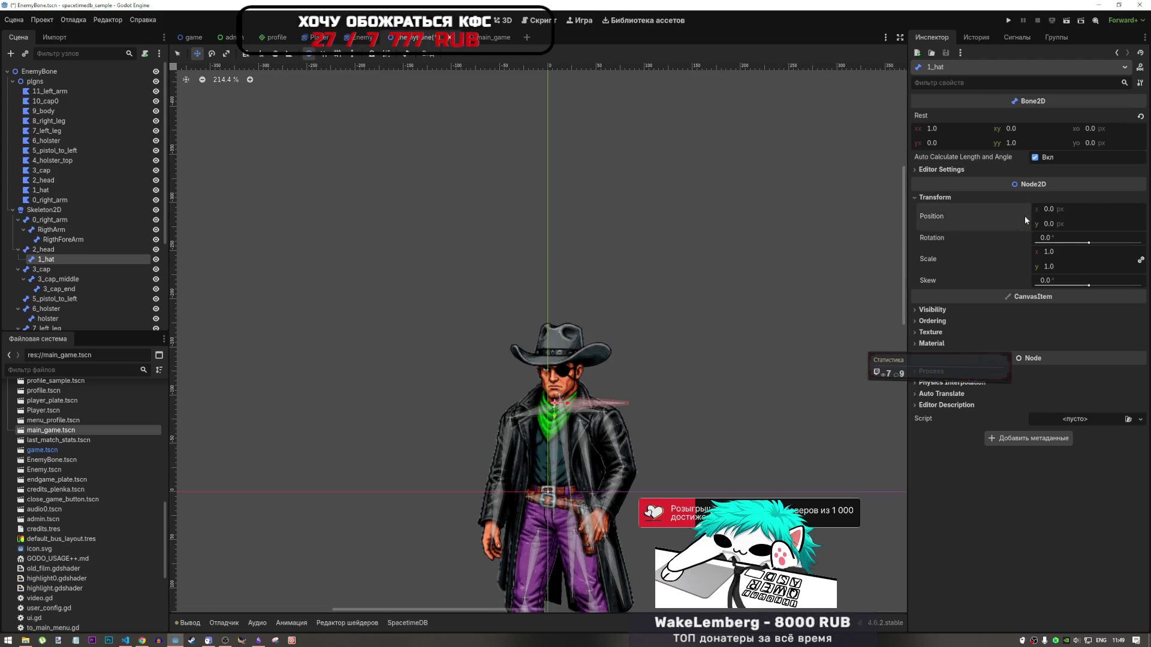
mouse_move(585, 401)
mouse_down()
mouse_move(585, 375)
mouse_move(586, 392)
mouse_up()
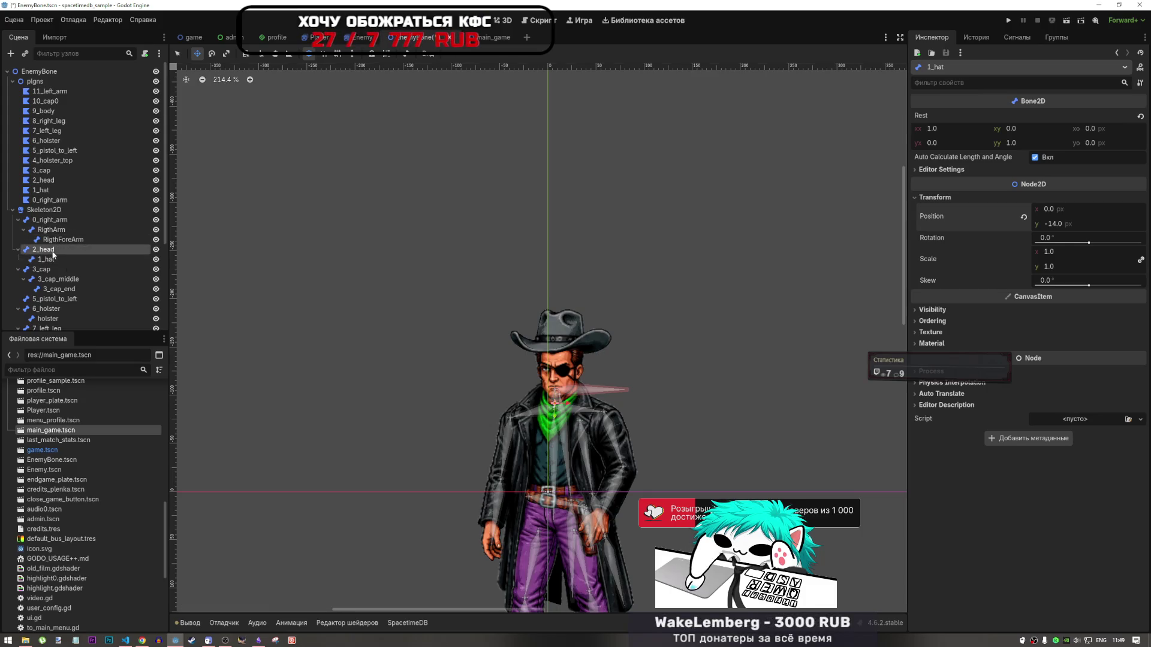
Select the 2_head polygon and paint 2_head bone weights onto it
click(55, 160)
click(51, 170)
click(49, 180)
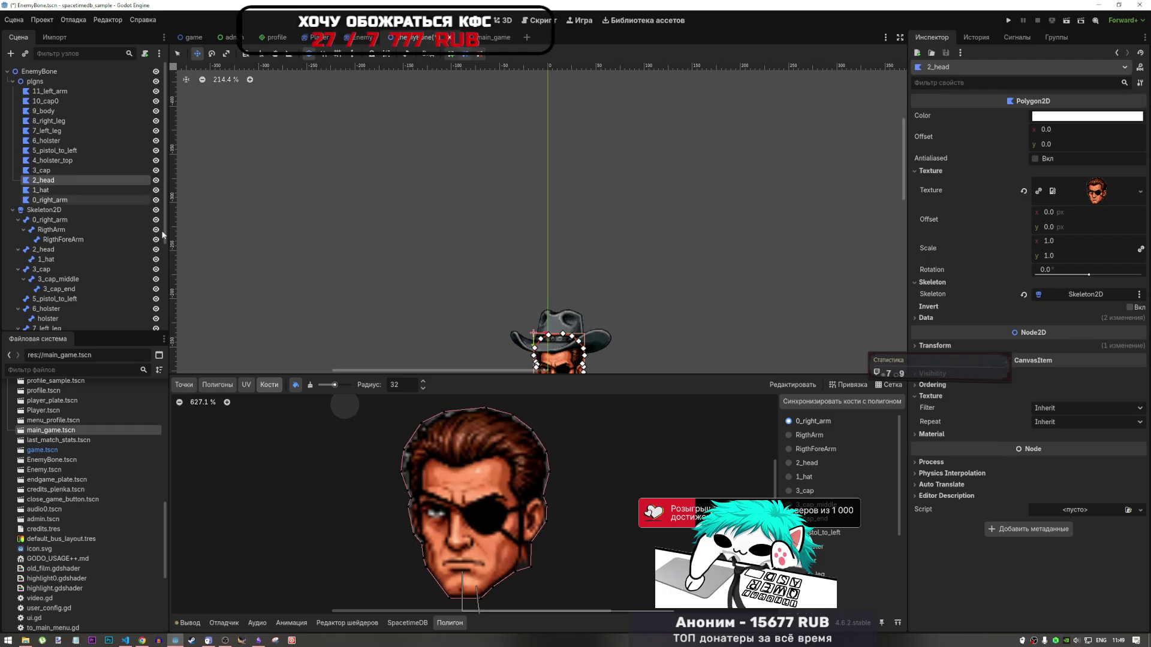
scroll(536, 486, down, 5)
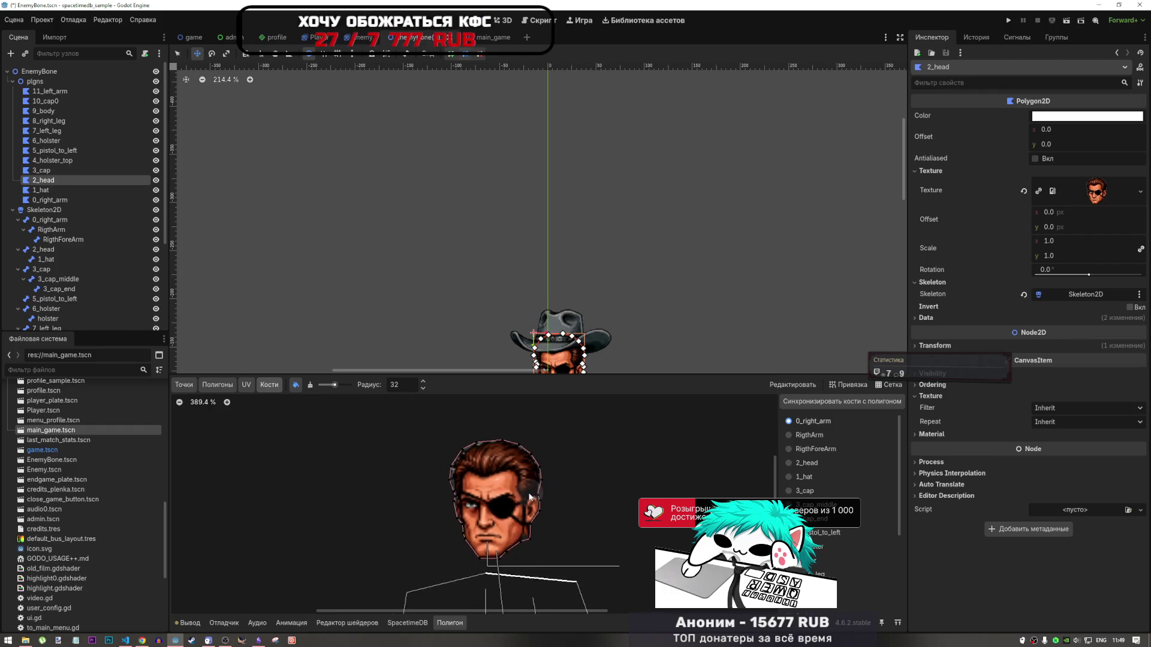
click(804, 463)
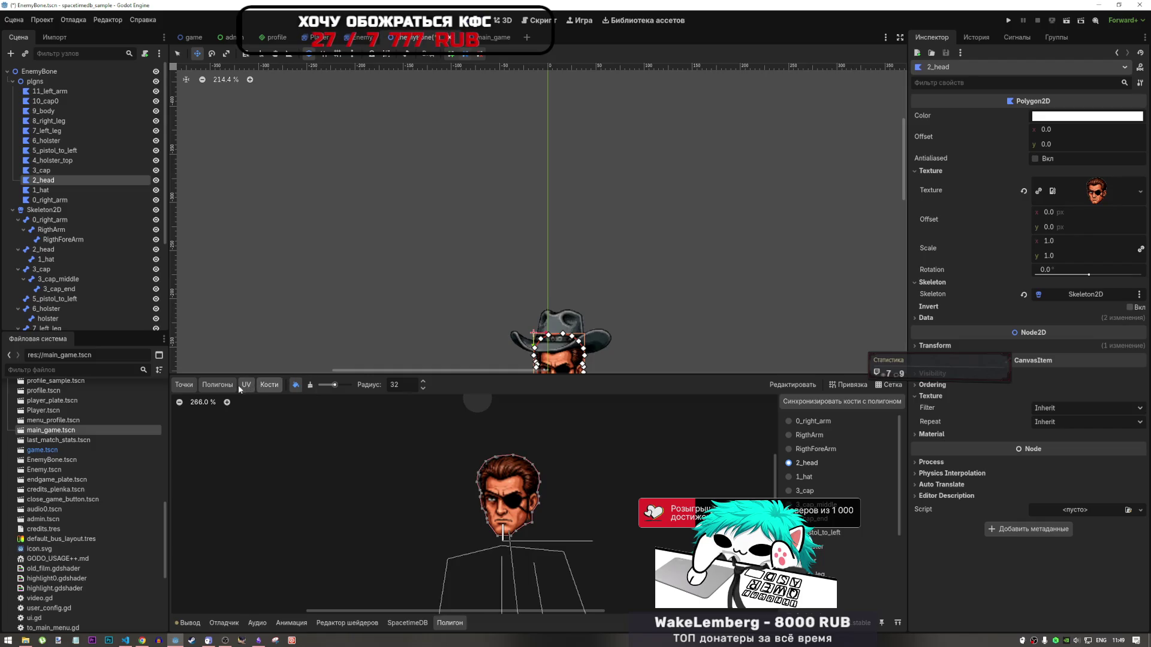
click(310, 385)
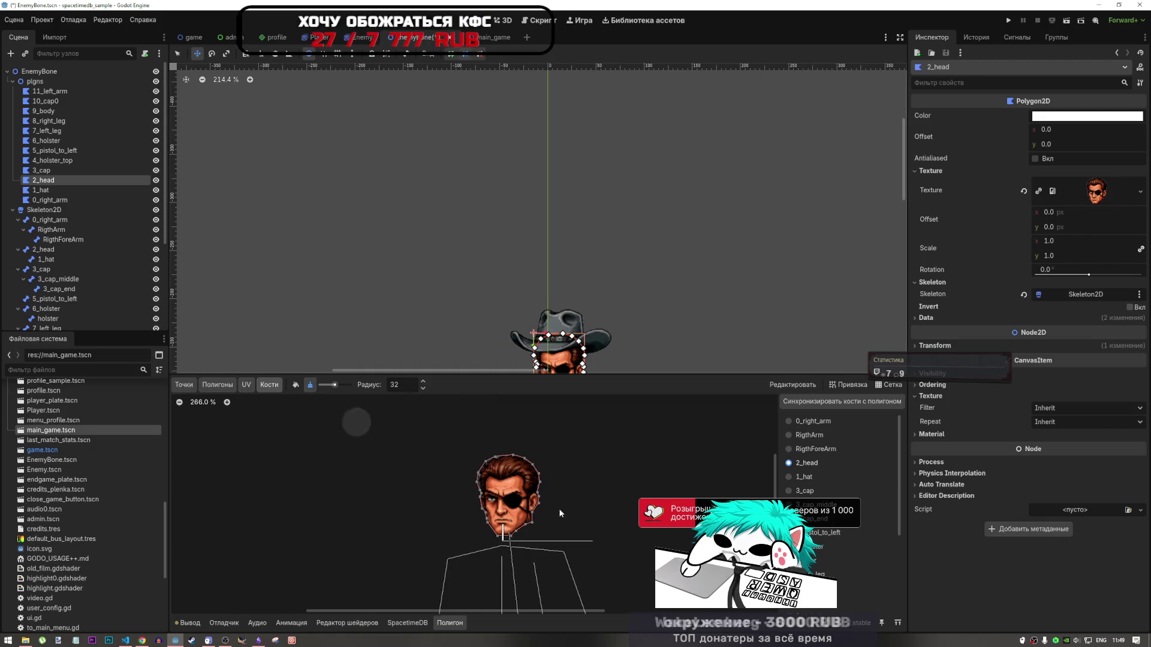
mouse_move(559, 508)
mouse_down()
mouse_move(538, 474)
mouse_move(483, 528)
mouse_move(523, 482)
mouse_up()
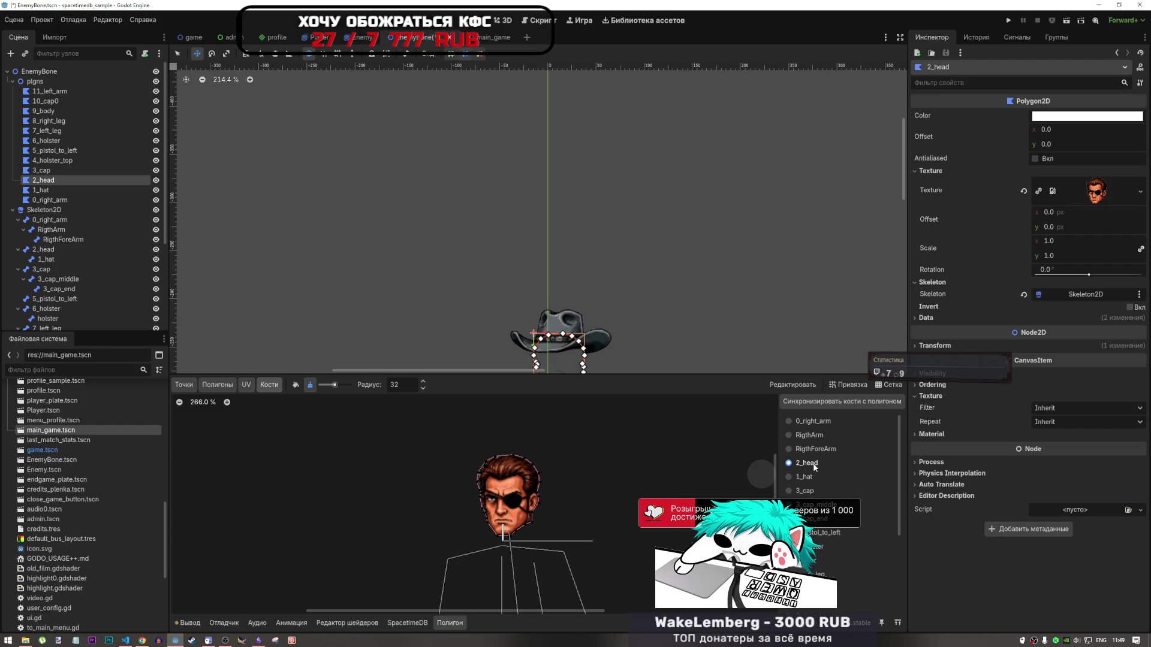
Revert the 2_head polygon's Skeleton property to clear it
scroll(713, 473, down, 5)
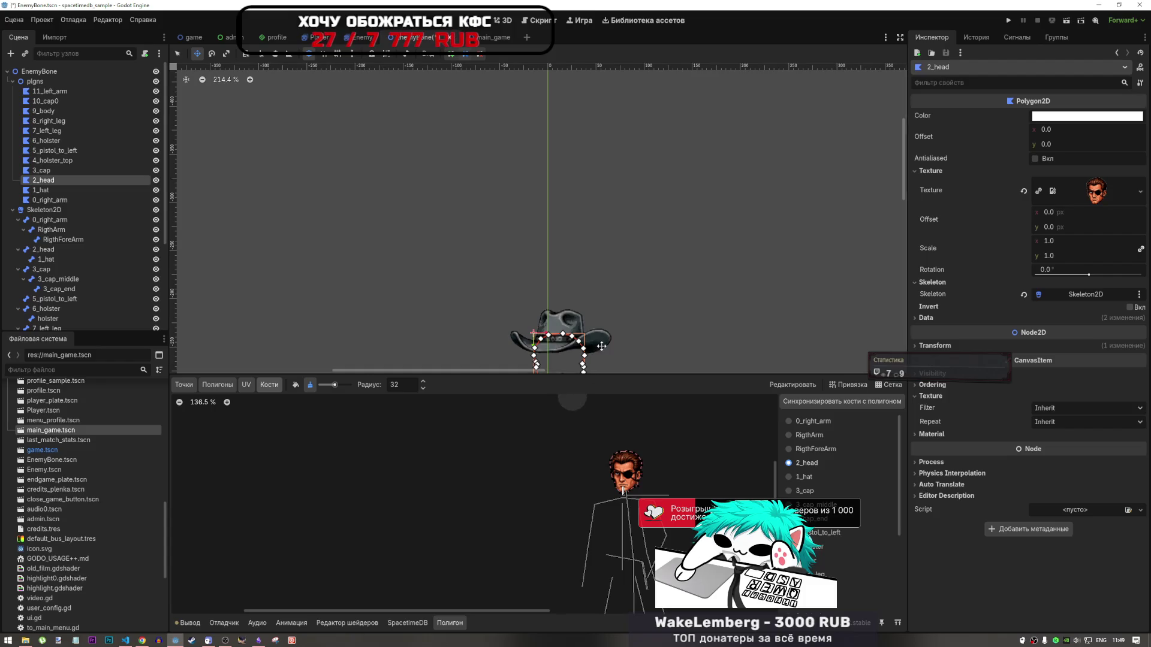
scroll(600, 353, up, 3)
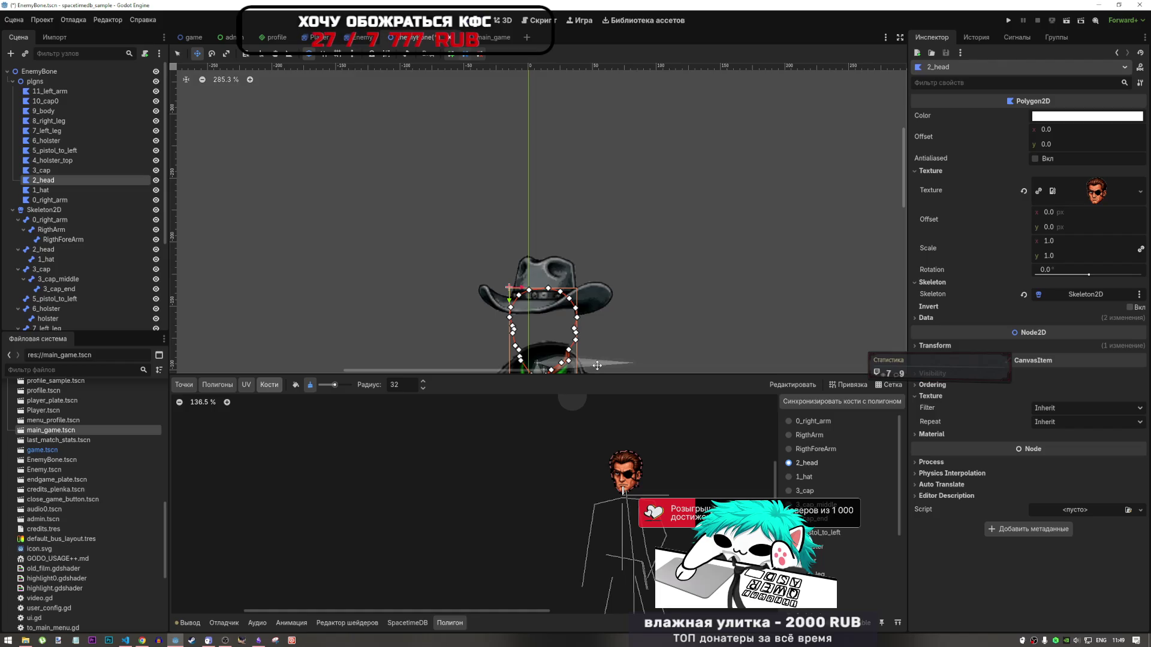
click(1024, 294)
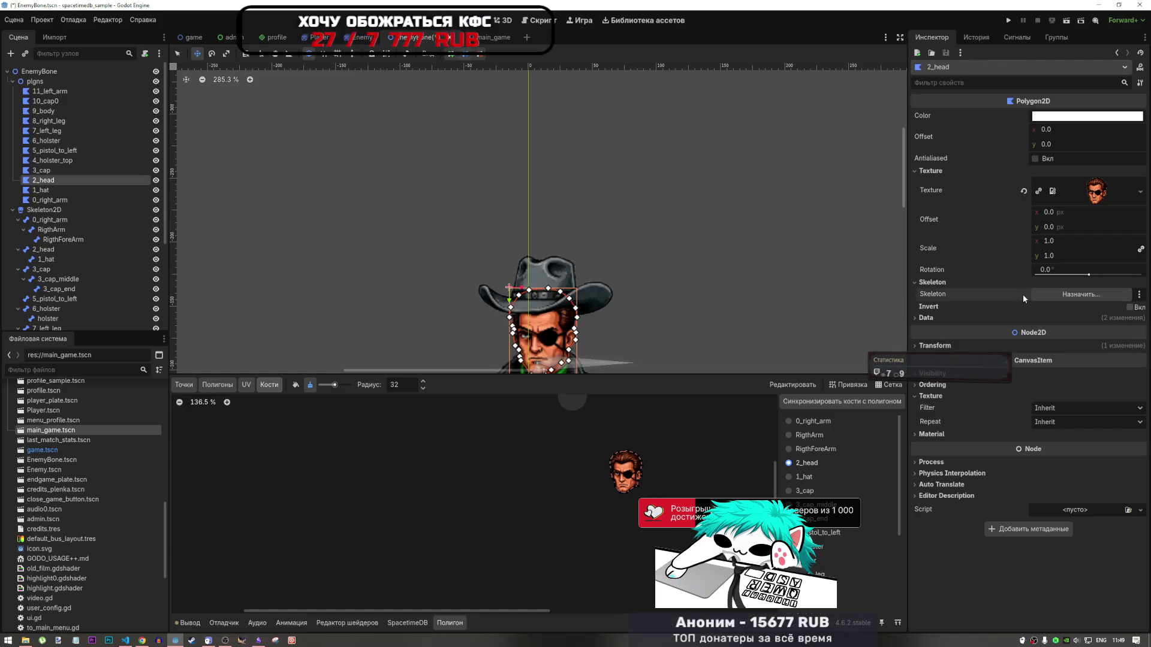
Clear the Skeleton property on the 1_hat hat polygon
click(42, 173)
click(43, 181)
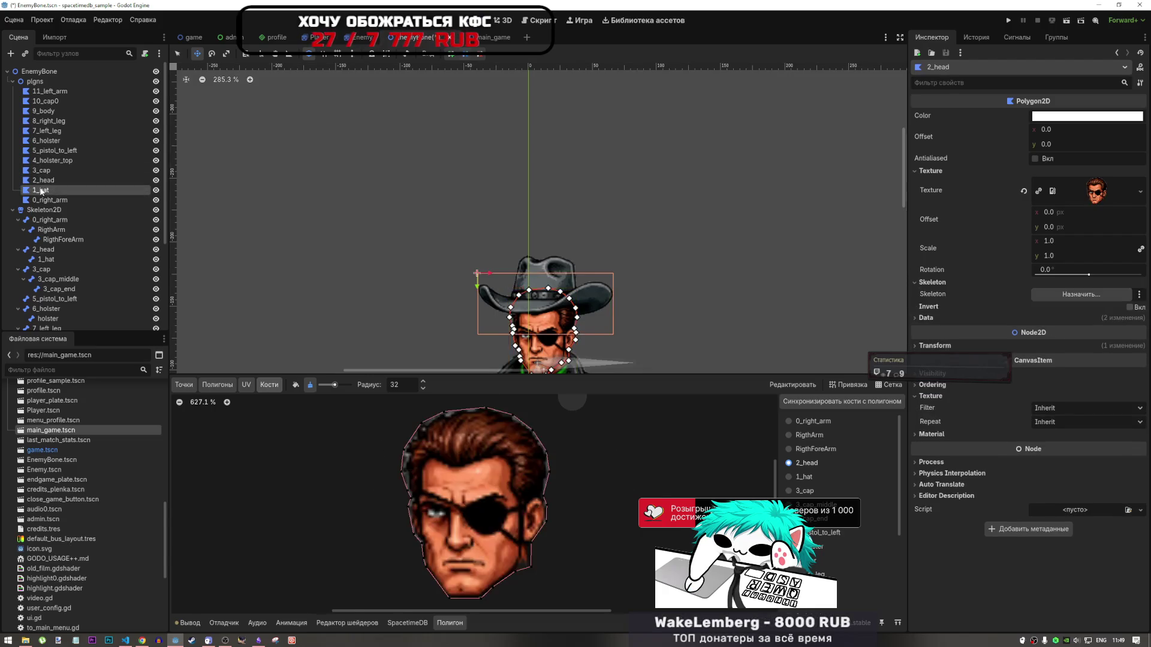
click(41, 190)
click(932, 282)
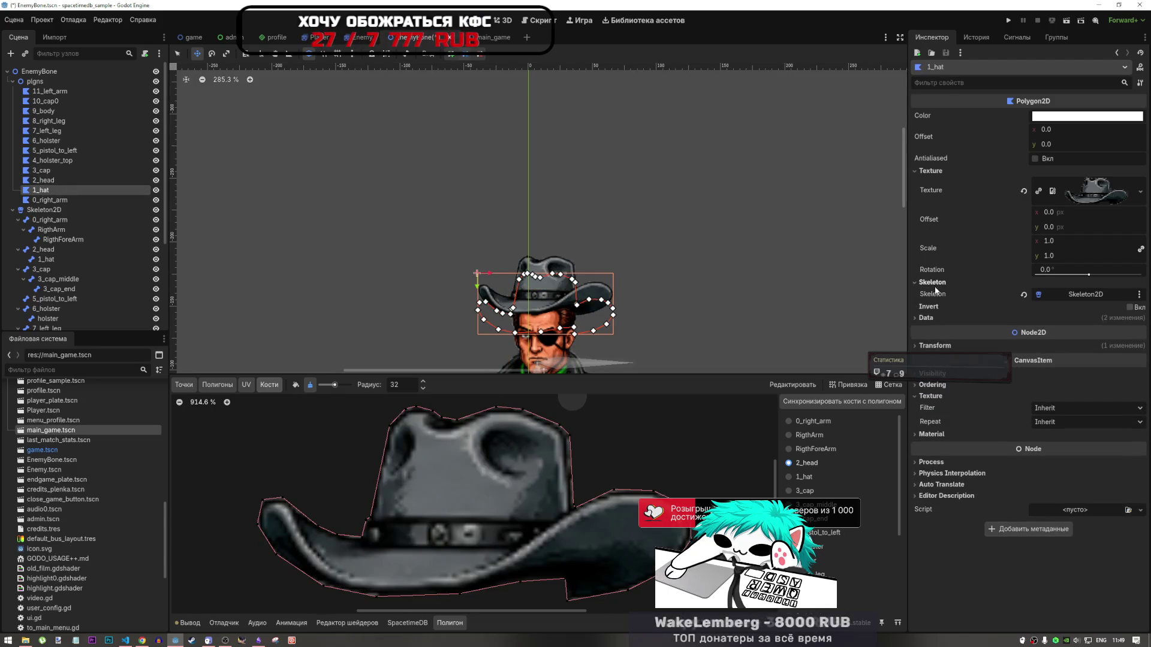
click(1023, 295)
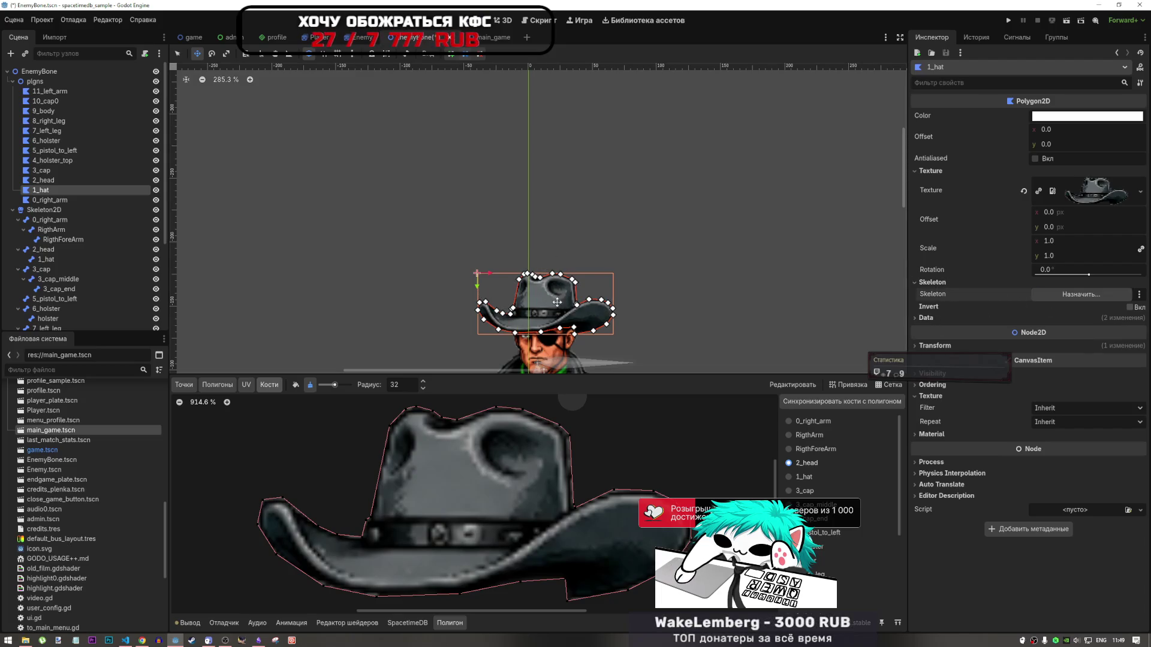
Check the hat's Transform position (-40, -176) and switch to the 2_head polygon
scroll(546, 297, up, 3)
scroll(552, 260, up, 4)
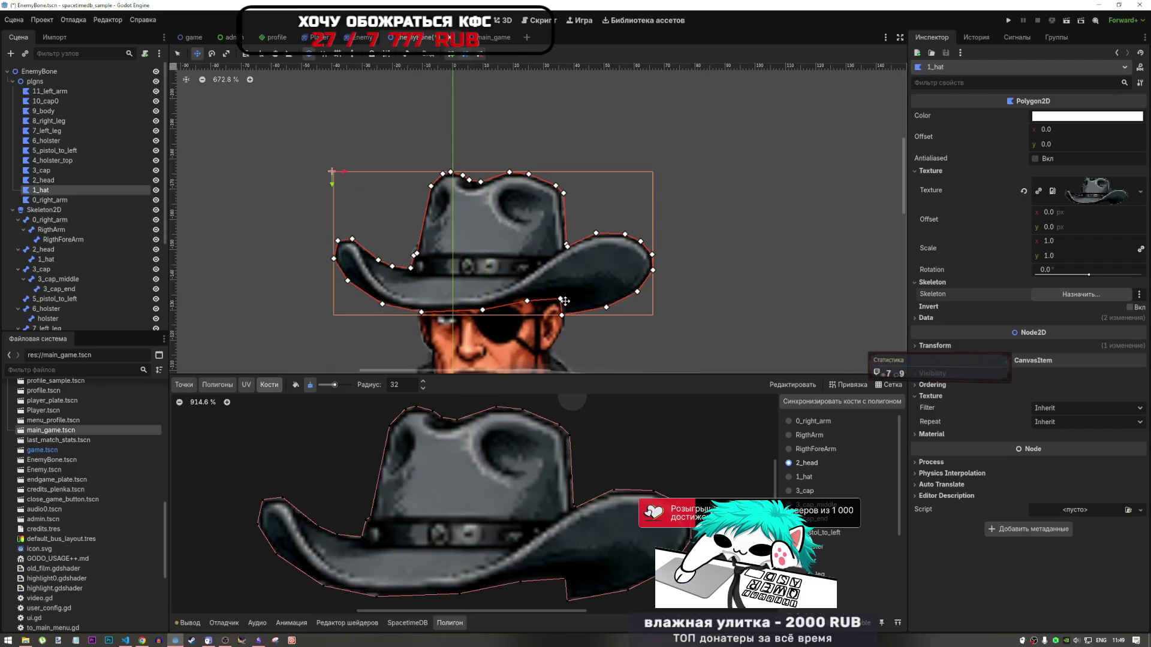
scroll(711, 263, down, 5)
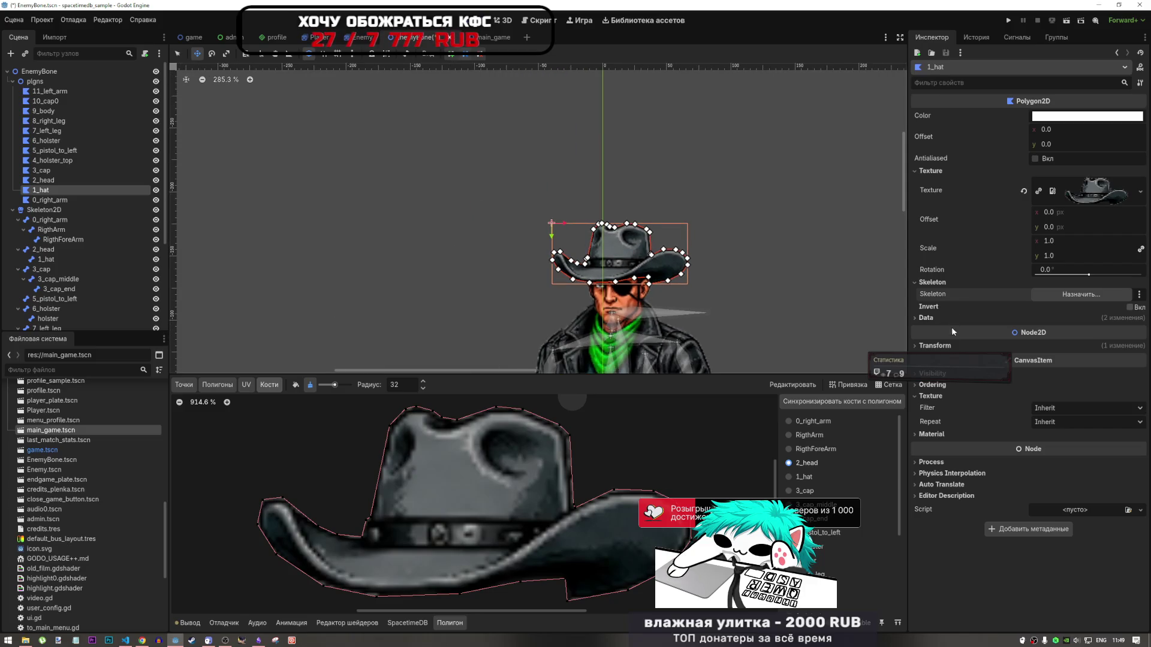
click(951, 345)
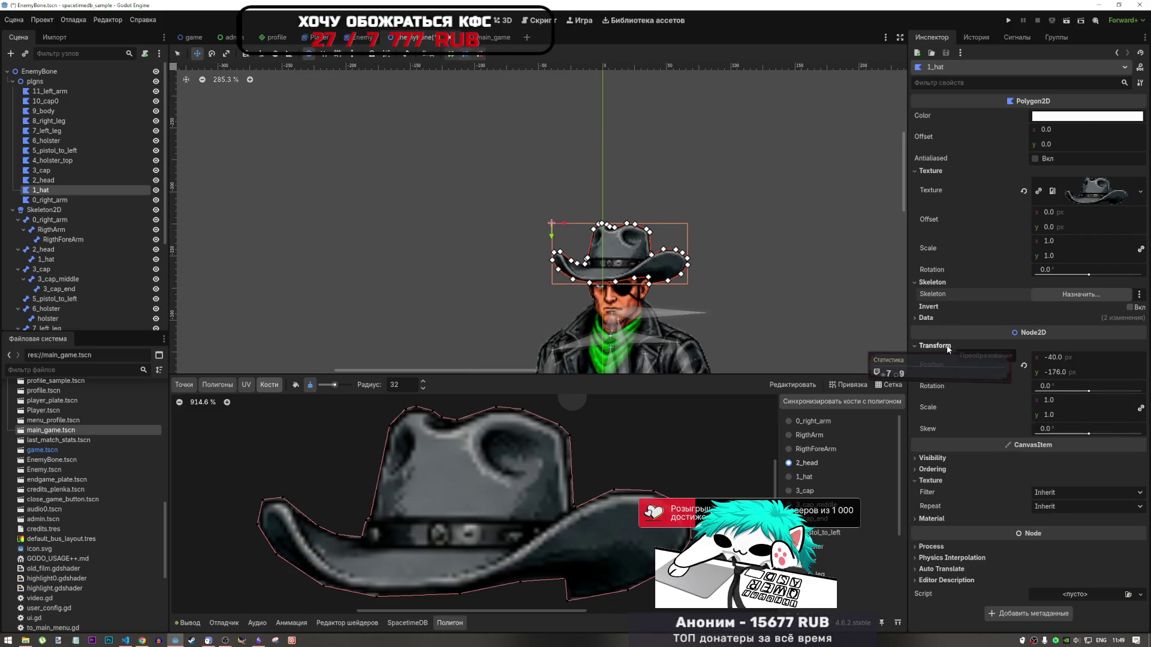
click(39, 182)
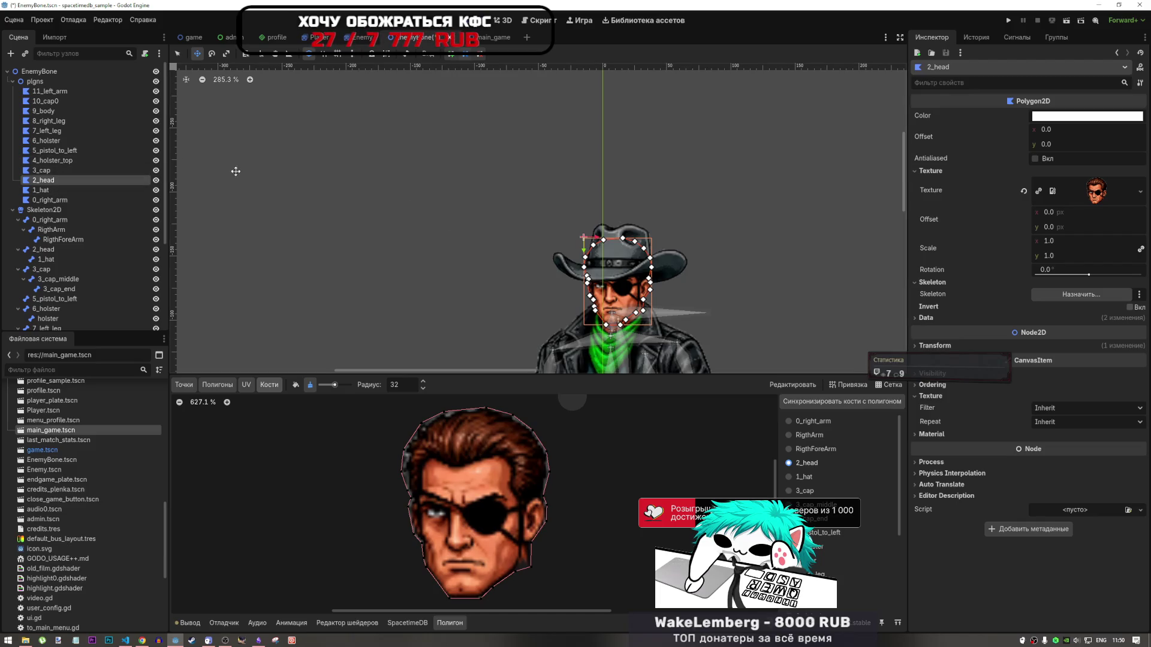
scroll(518, 195, up, 7)
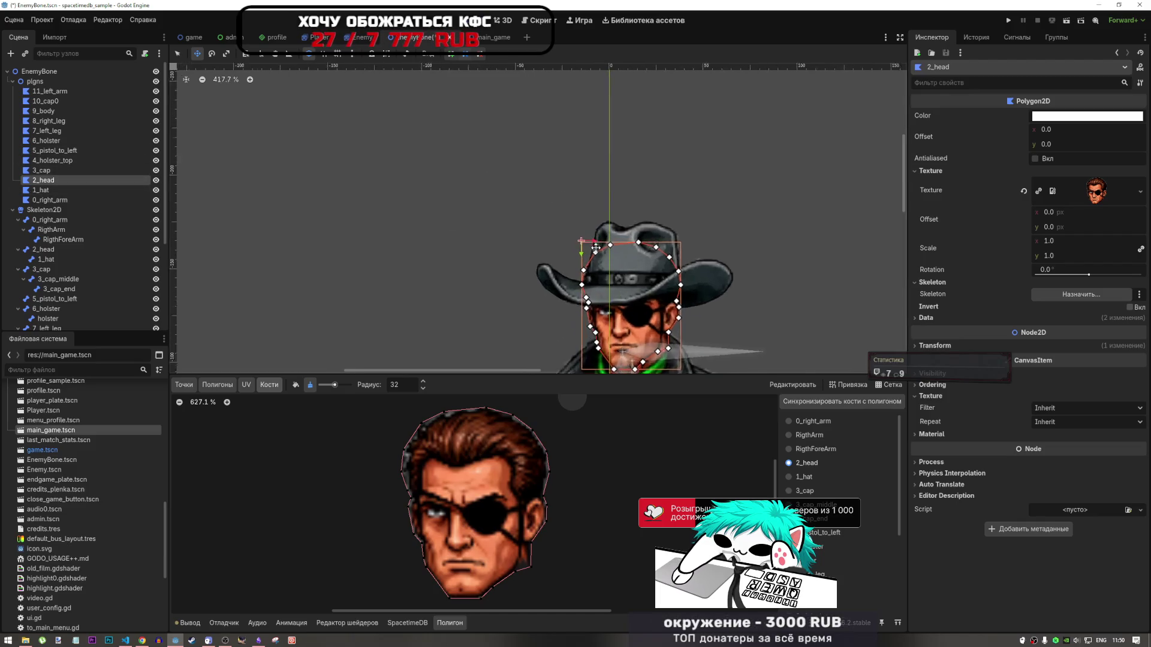
scroll(492, 221, down, 5)
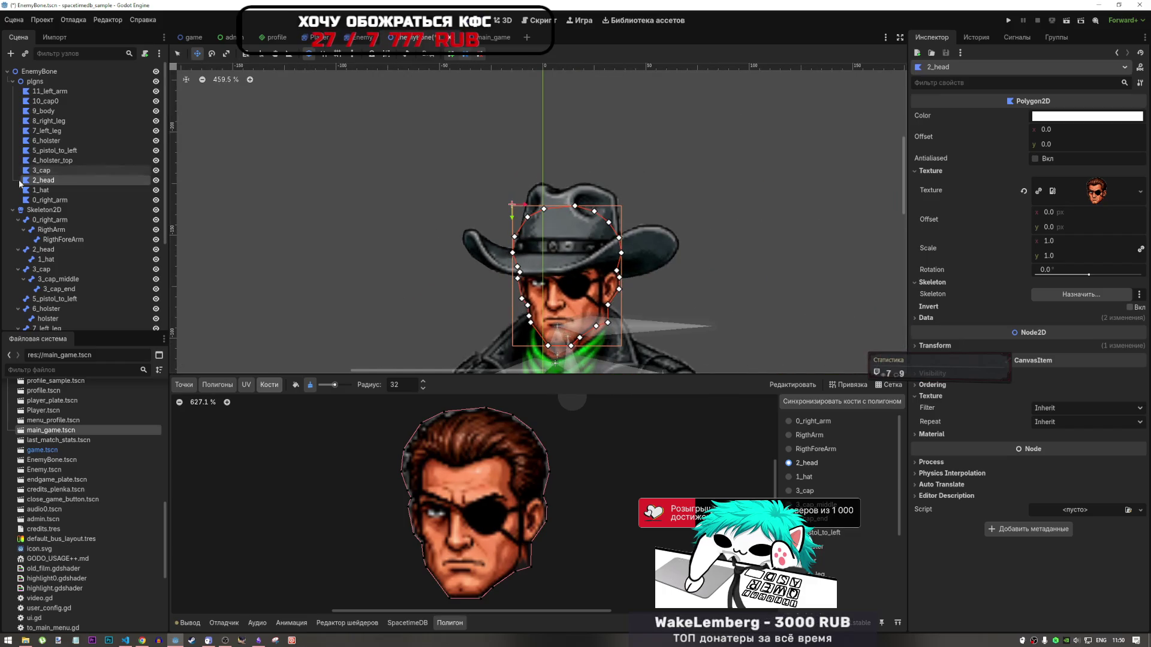
Nudge the 3_cap polygon and the hat slightly up and left
click(601, 208)
drag(601, 208, 587, 203)
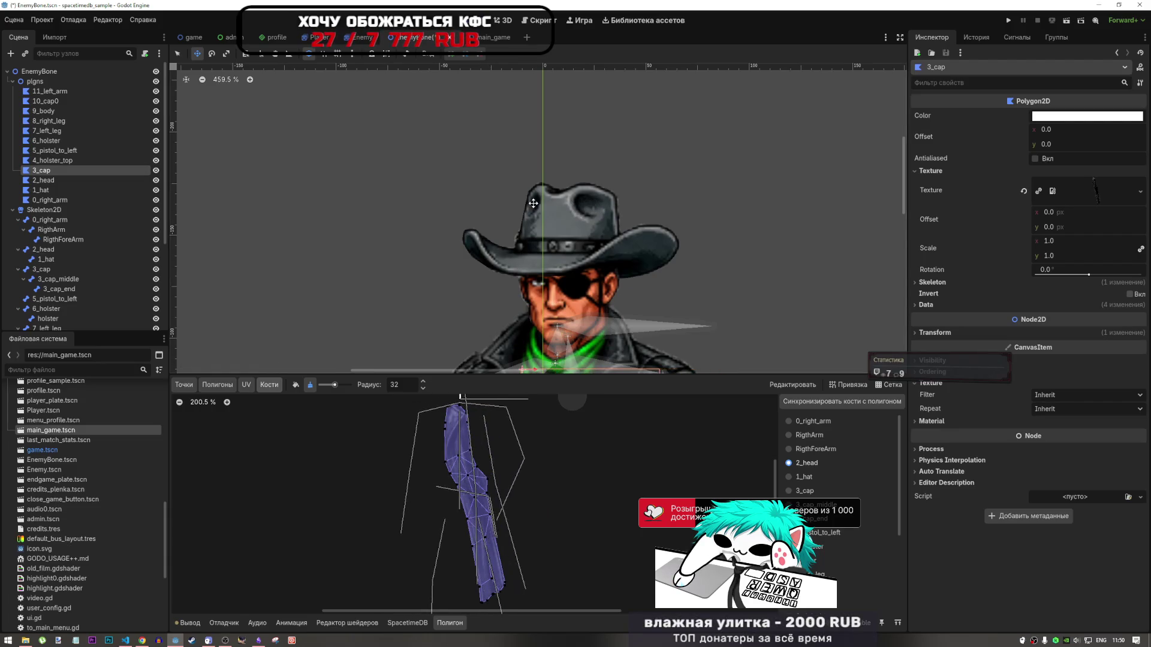
click(51, 190)
mouse_move(604, 230)
mouse_down()
mouse_move(595, 219)
mouse_move(598, 230)
mouse_up()
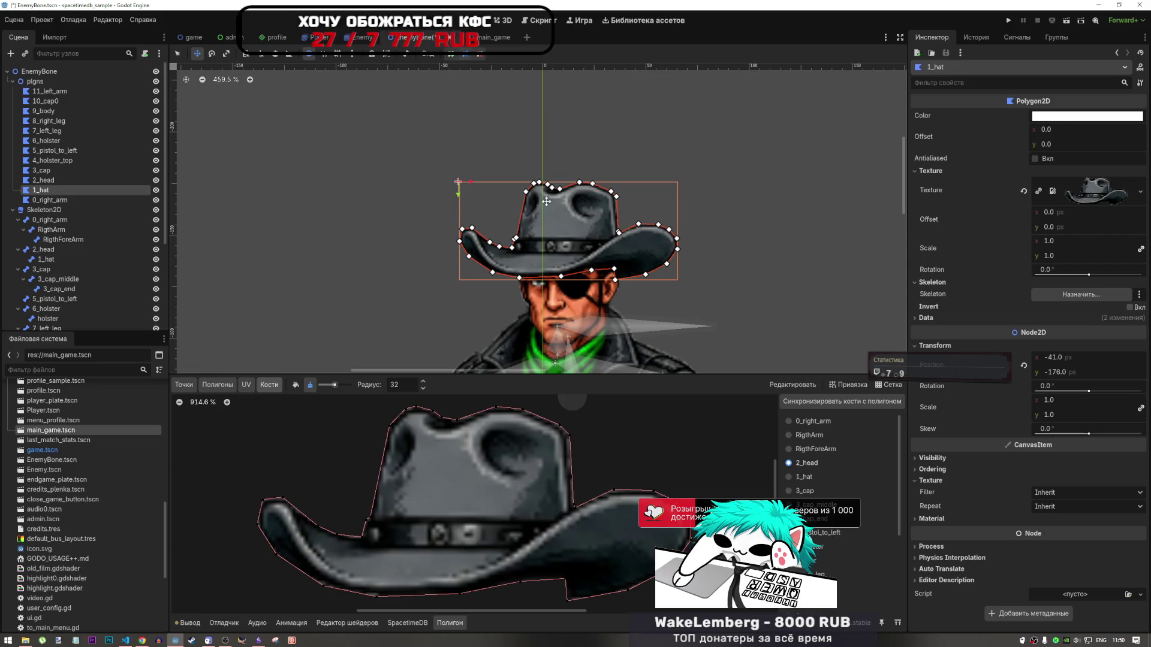
Try moving 1_hat above 2_head in draw order, undo it, and fine-tune the hat's height
click(49, 200)
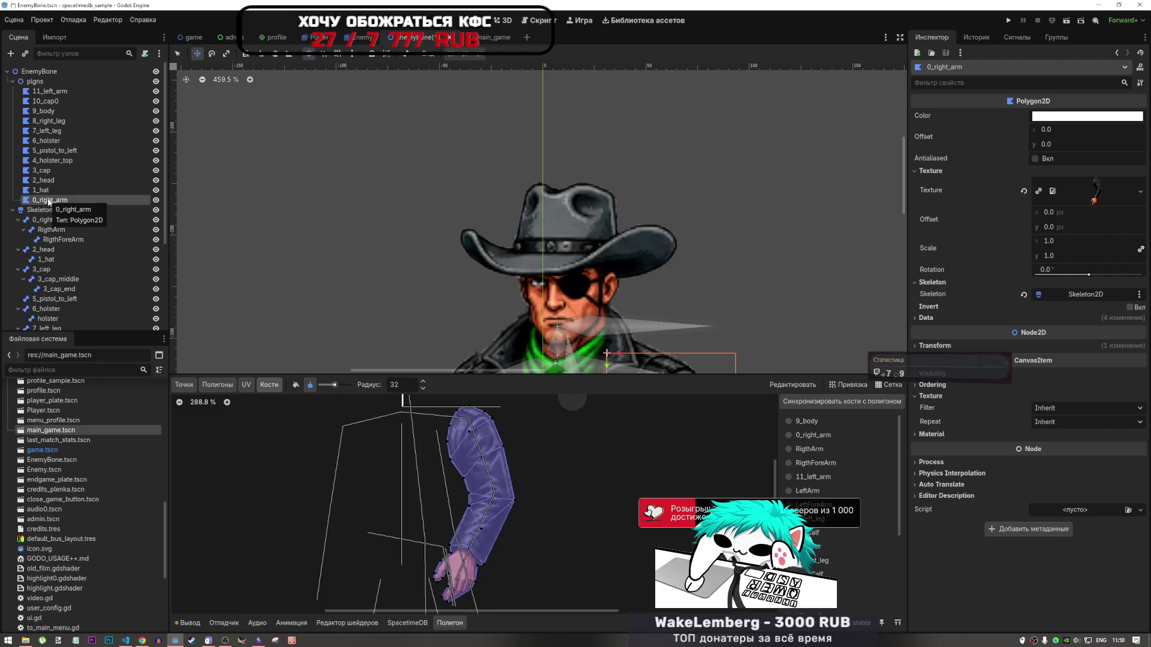
click(48, 191)
drag(49, 193, 49, 180)
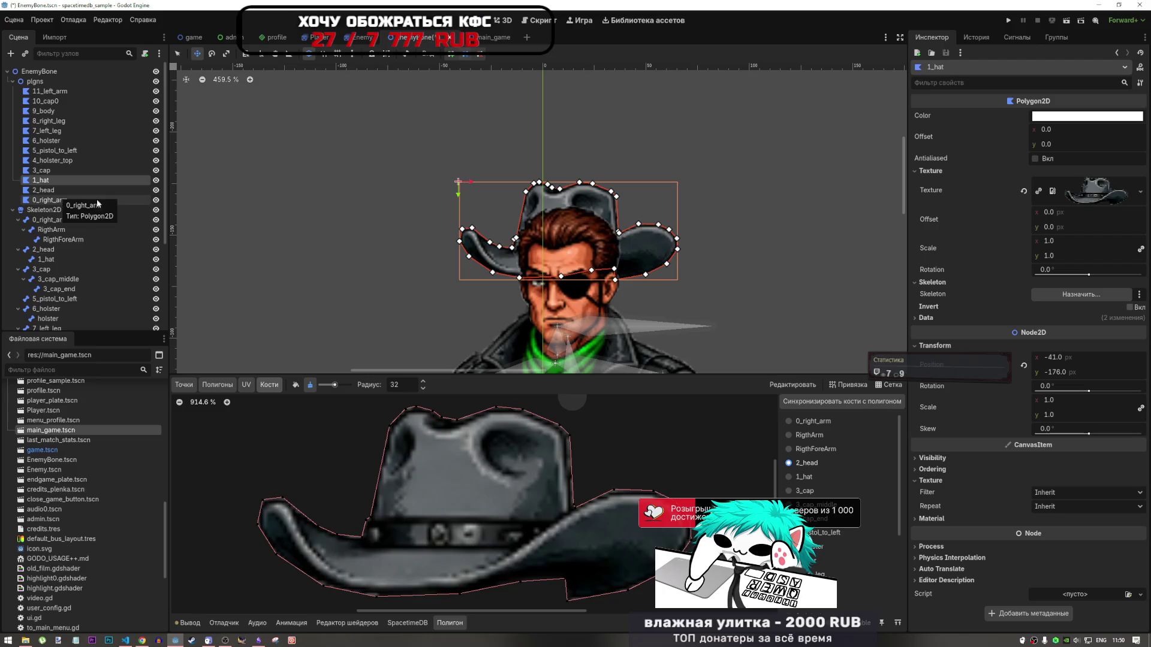
key(ctrl+z)
drag(616, 247, 617, 243)
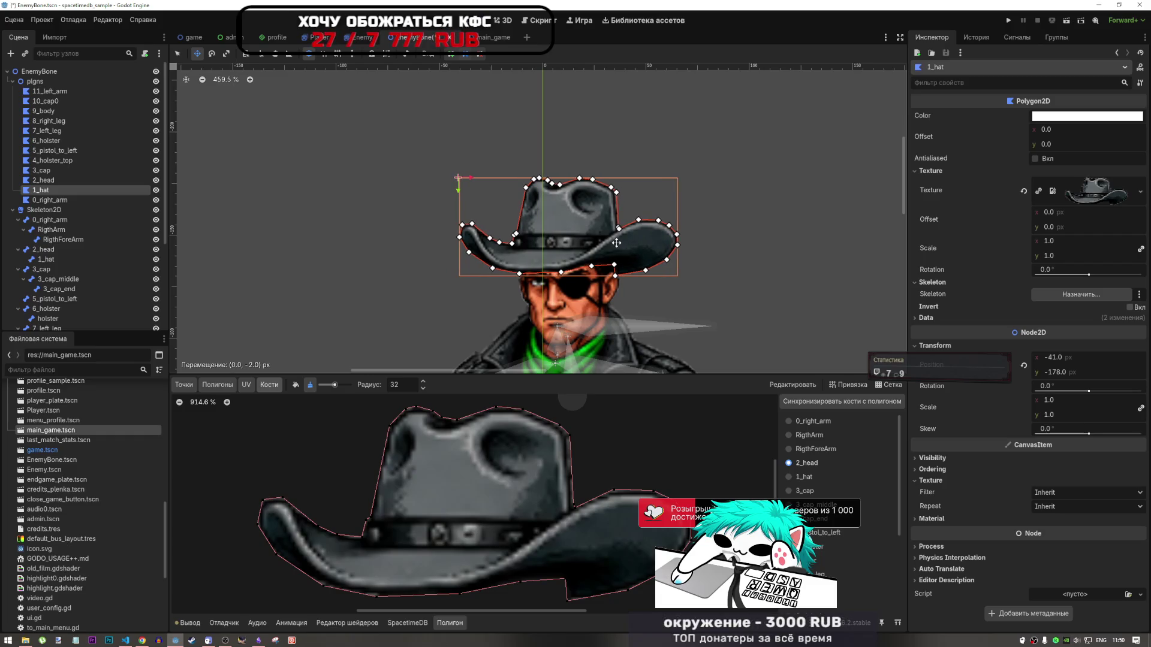
drag(616, 243, 615, 243)
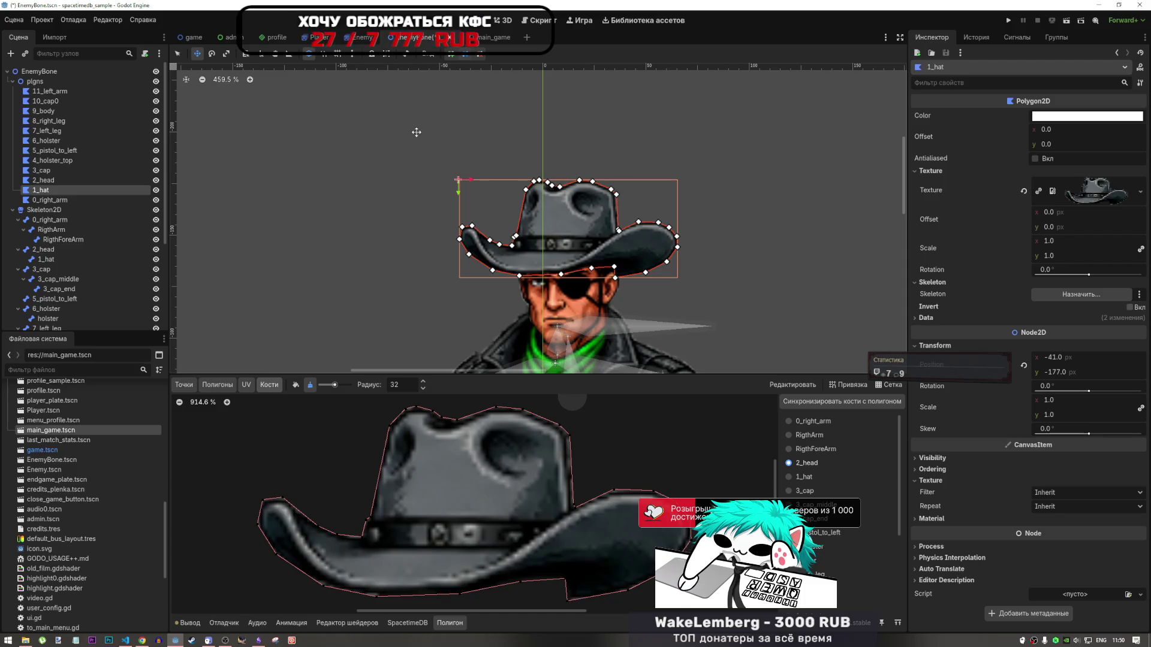
Compare the body, hat, head and arm polygons, then frame the view on the hat
click(76, 114)
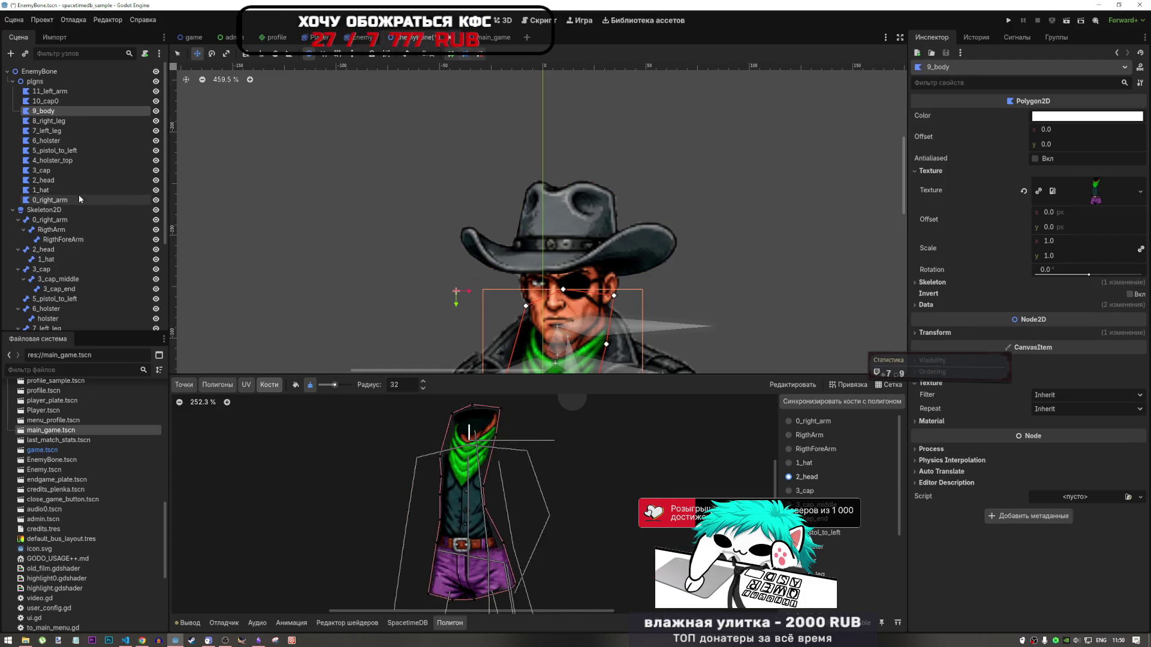
click(55, 192)
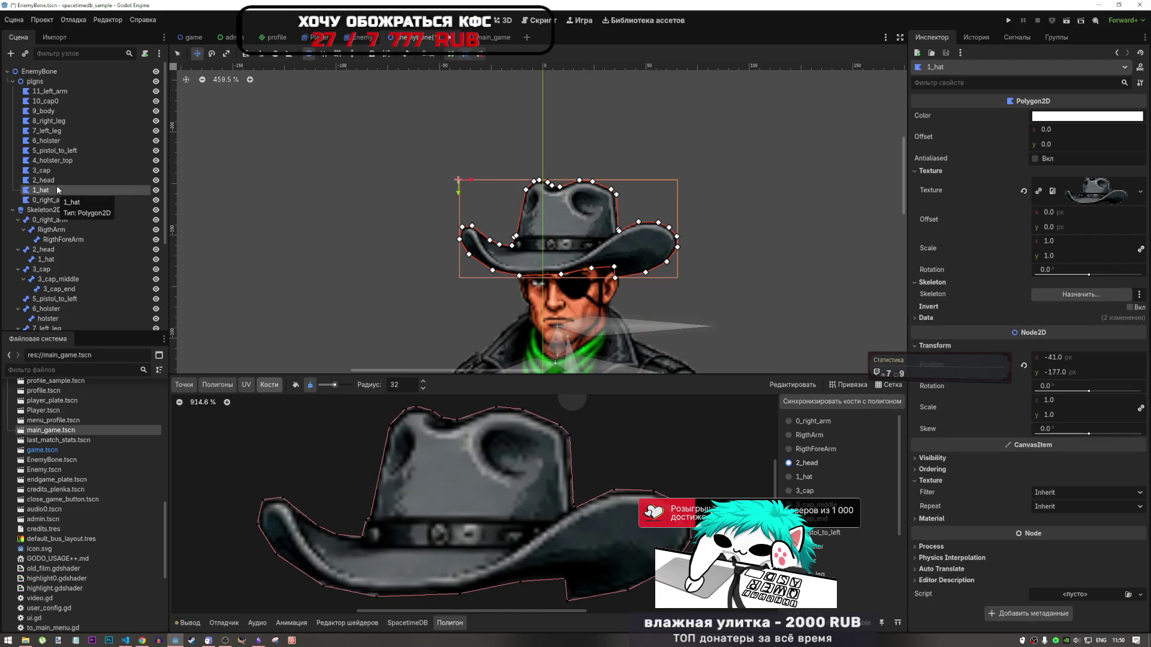
click(57, 180)
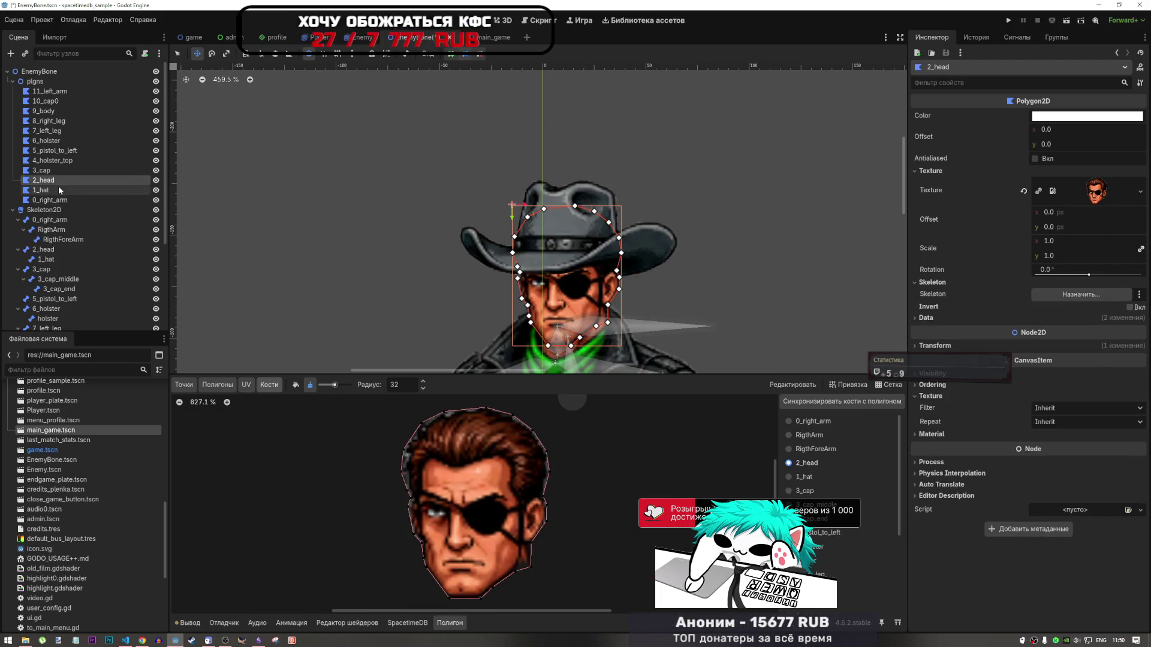
click(60, 201)
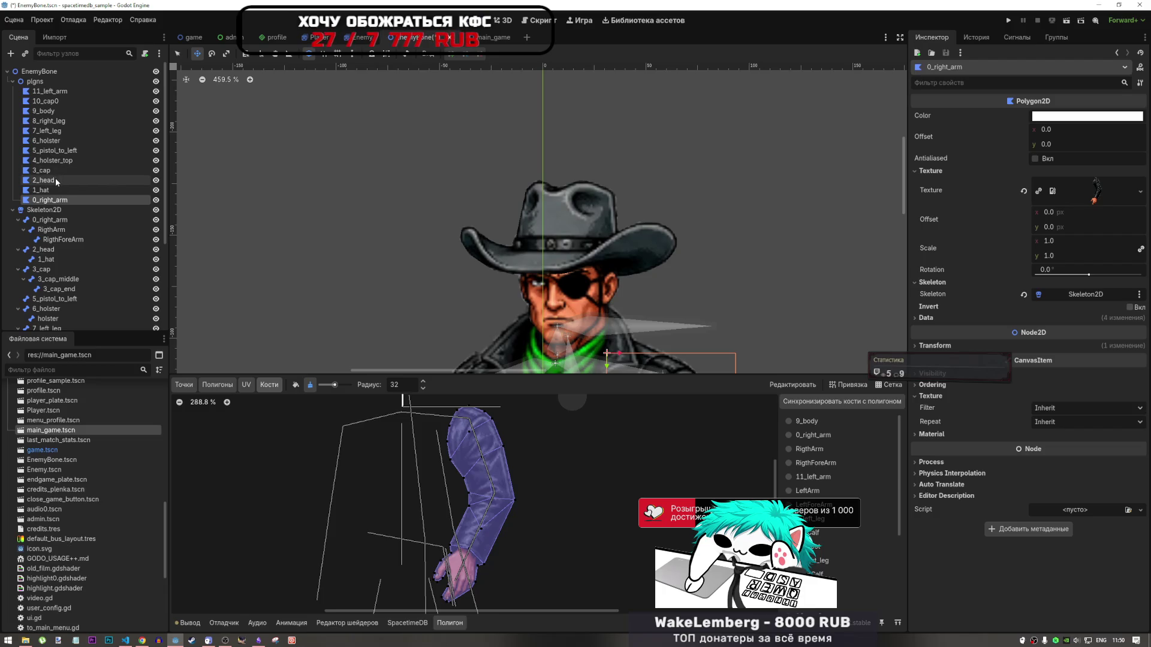
click(54, 189)
key(f)
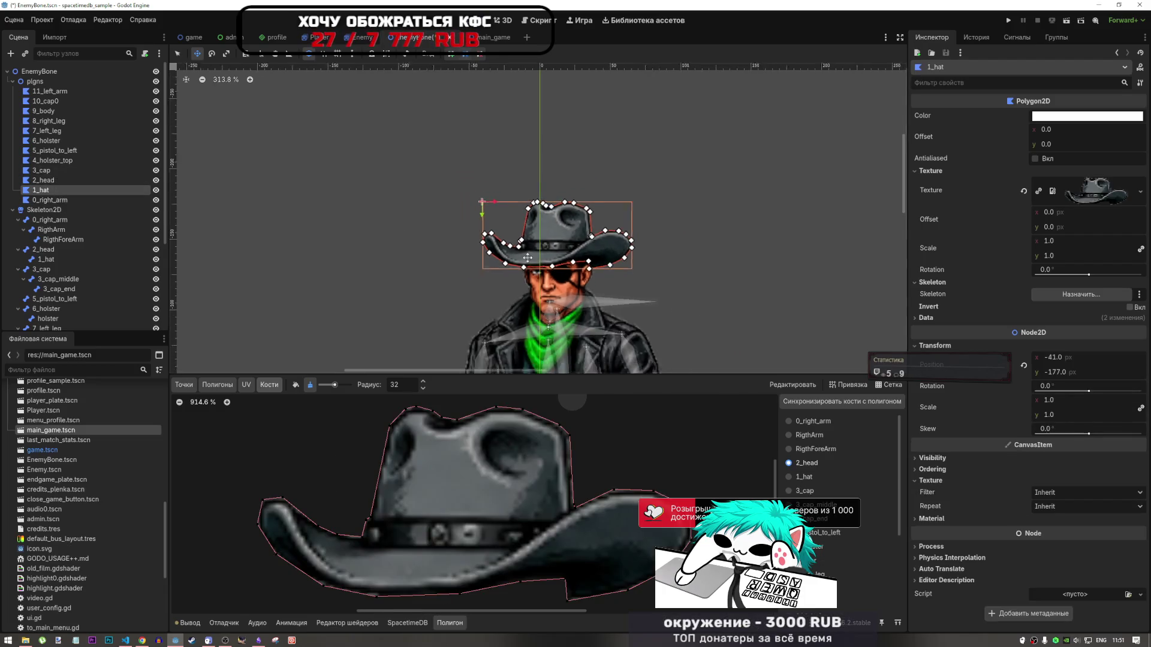
scroll(527, 258, down, 5)
scroll(512, 287, up, 7)
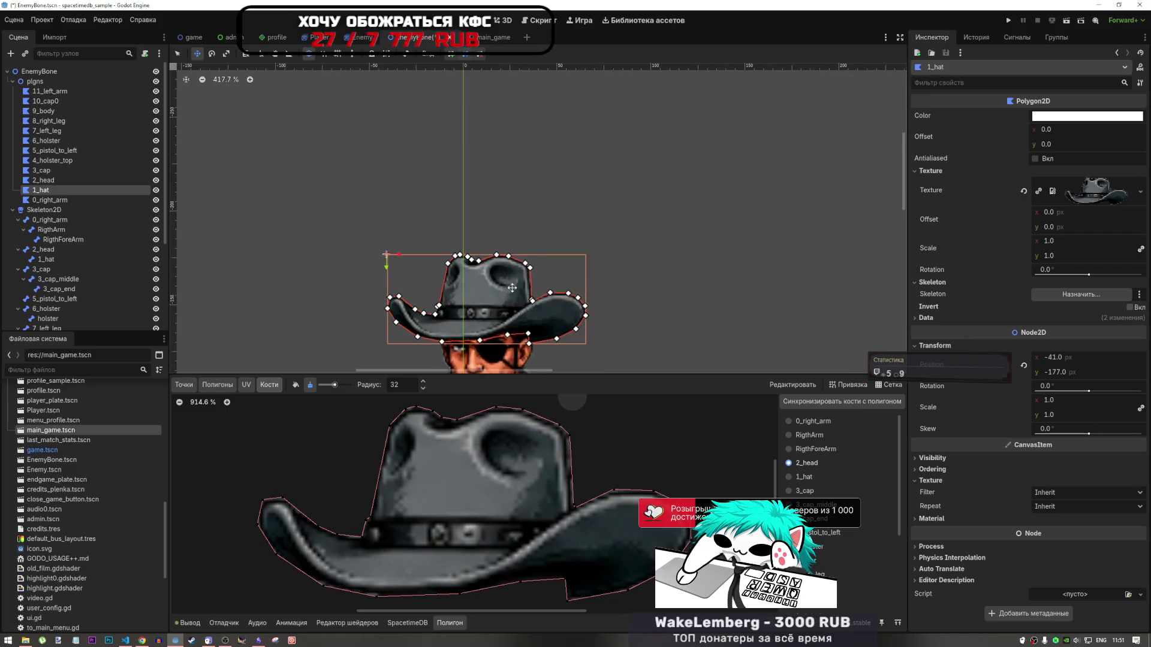
scroll(512, 288, up, 4)
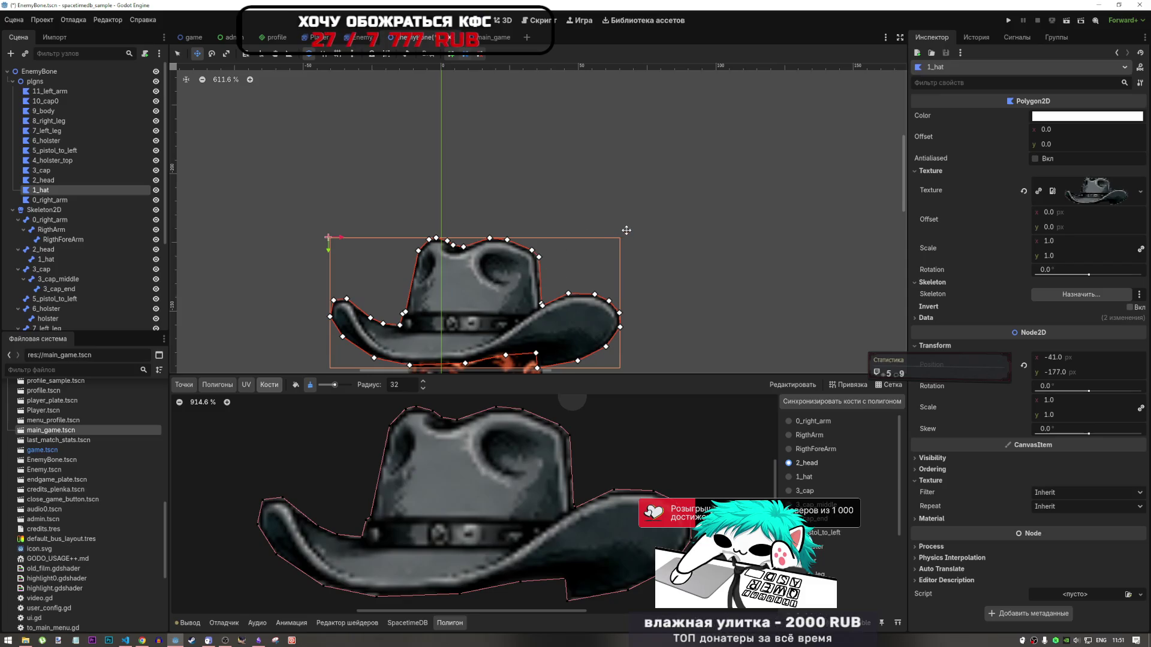
Try stretching the hat taller with the scale tool, then undo it
key(s)
drag(530, 221, 609, 224)
key(ctrl+z)
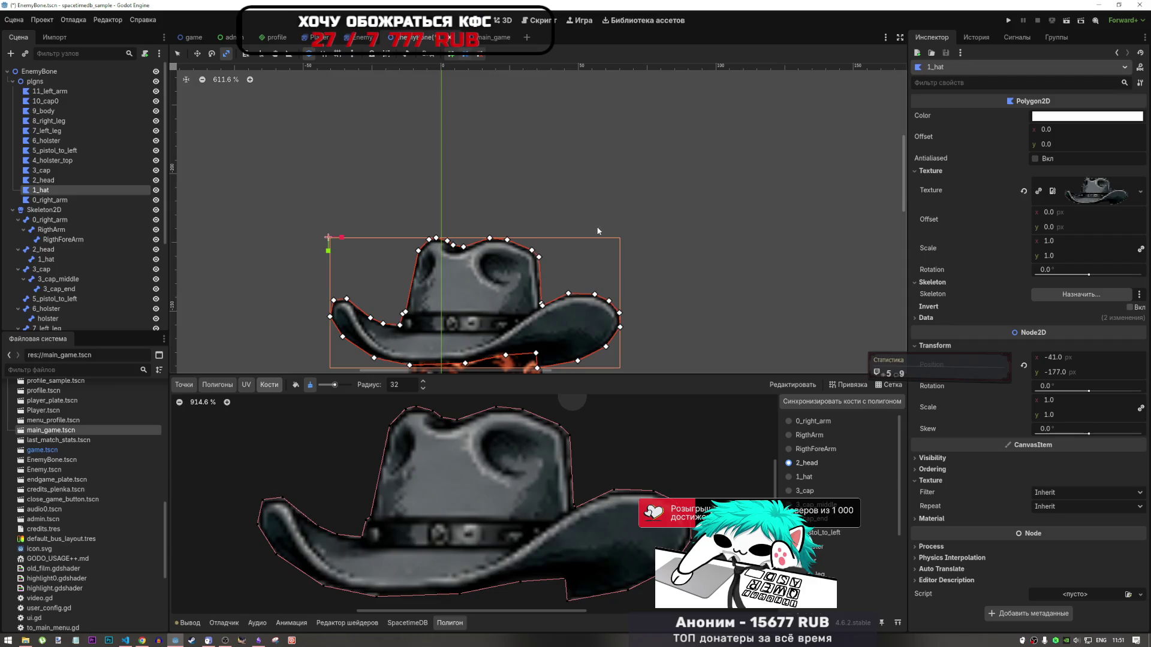
Tilt the hat about -1.1° and shift it one pixel left to -42, -177
key(w)
drag(636, 238, 635, 225)
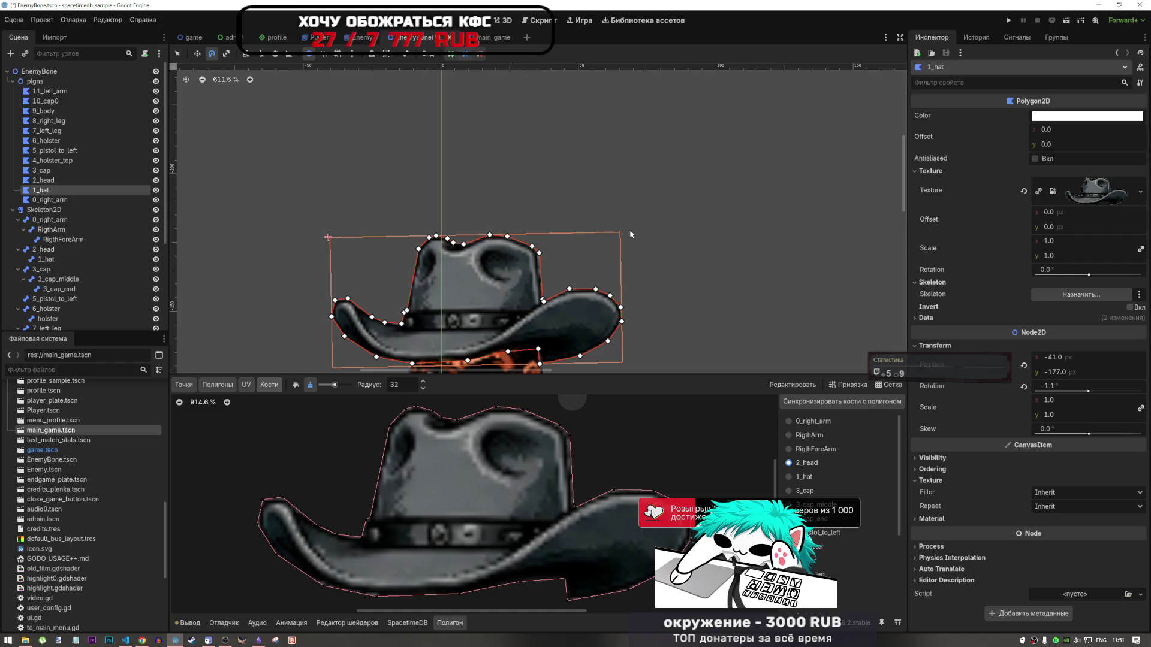
key(w)
drag(598, 300, 596, 300)
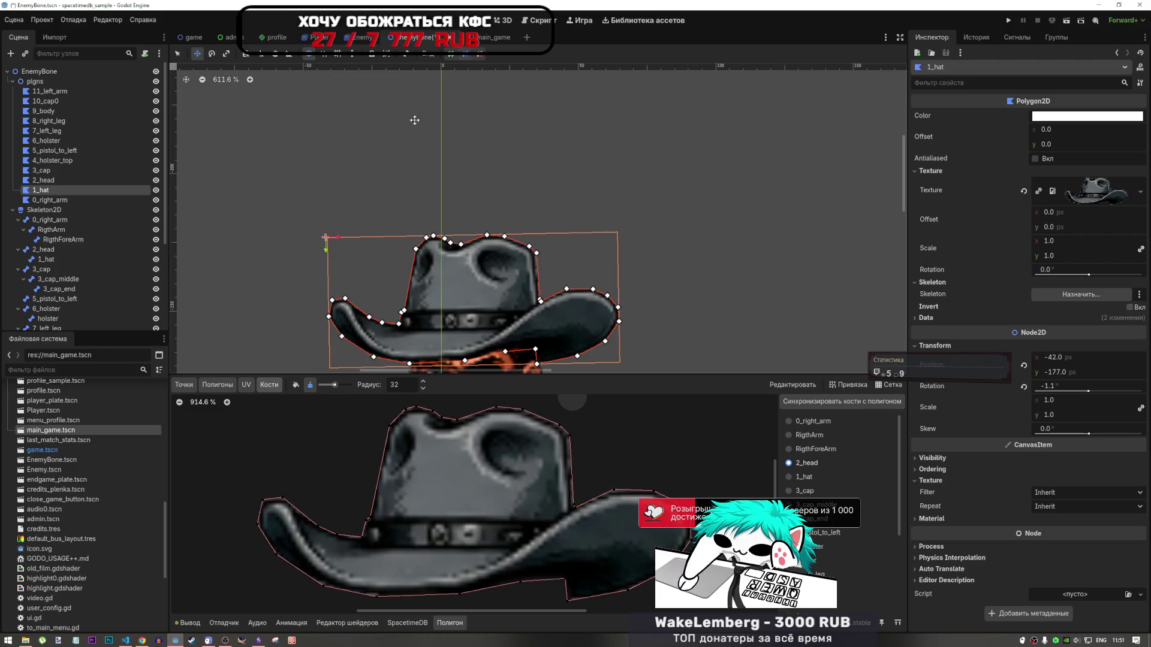
click(66, 199)
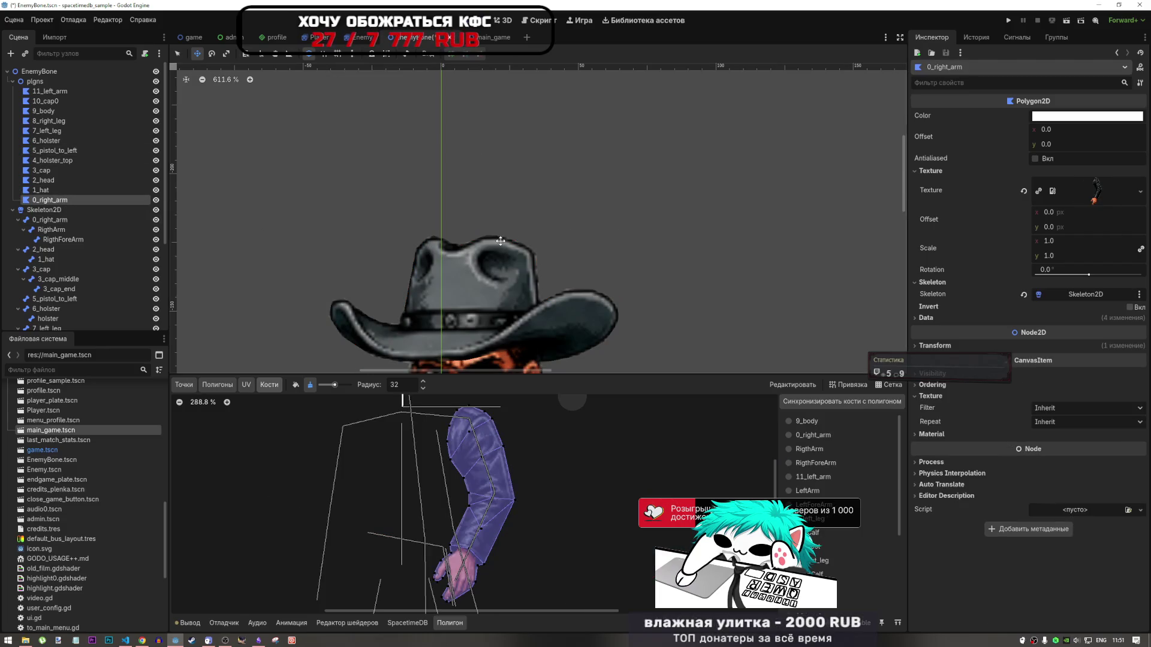
Drag the 1_hat polygon down one pixel from -42, -177 to -42, -176
scroll(501, 241, down, 2)
scroll(503, 339, up, 1)
scroll(504, 321, down, 4)
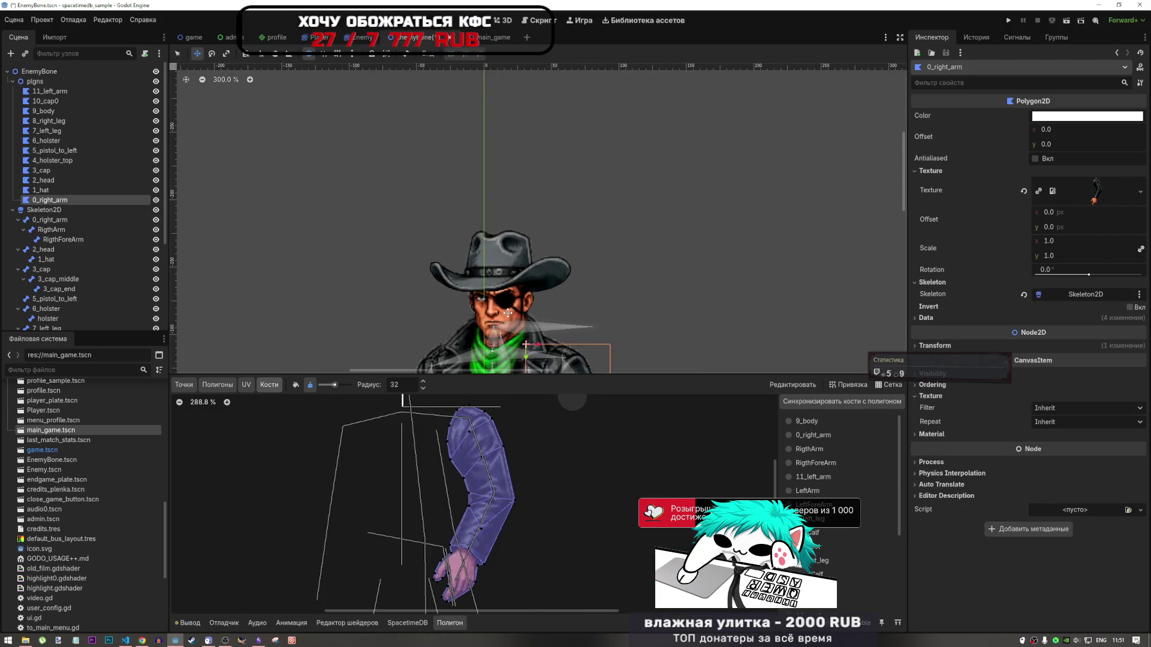
scroll(512, 300, up, 1)
scroll(516, 287, down, 1)
scroll(523, 270, down, 5)
scroll(522, 269, up, 10)
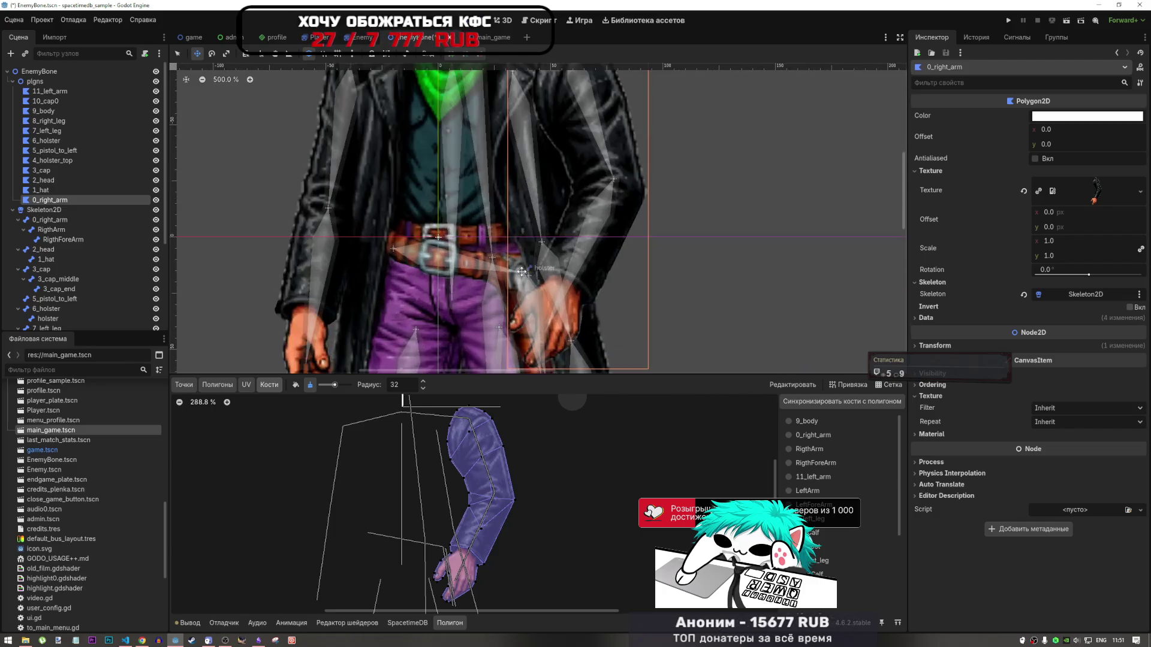
scroll(509, 180, down, 5)
scroll(505, 158, up, 3)
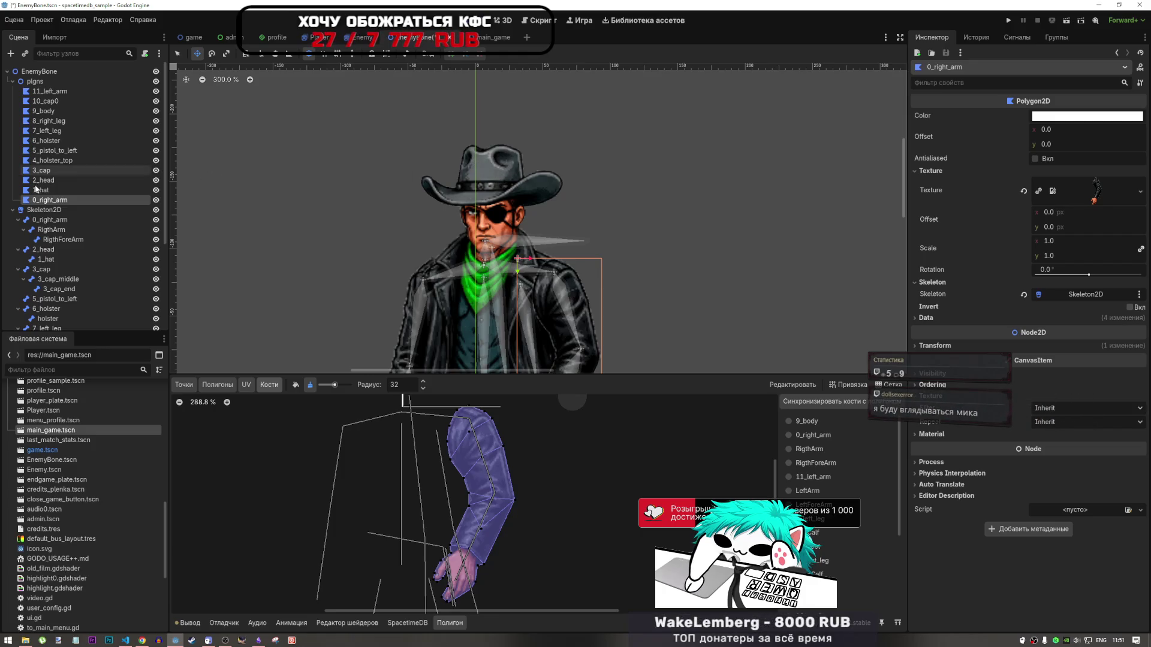
click(53, 190)
click(71, 198)
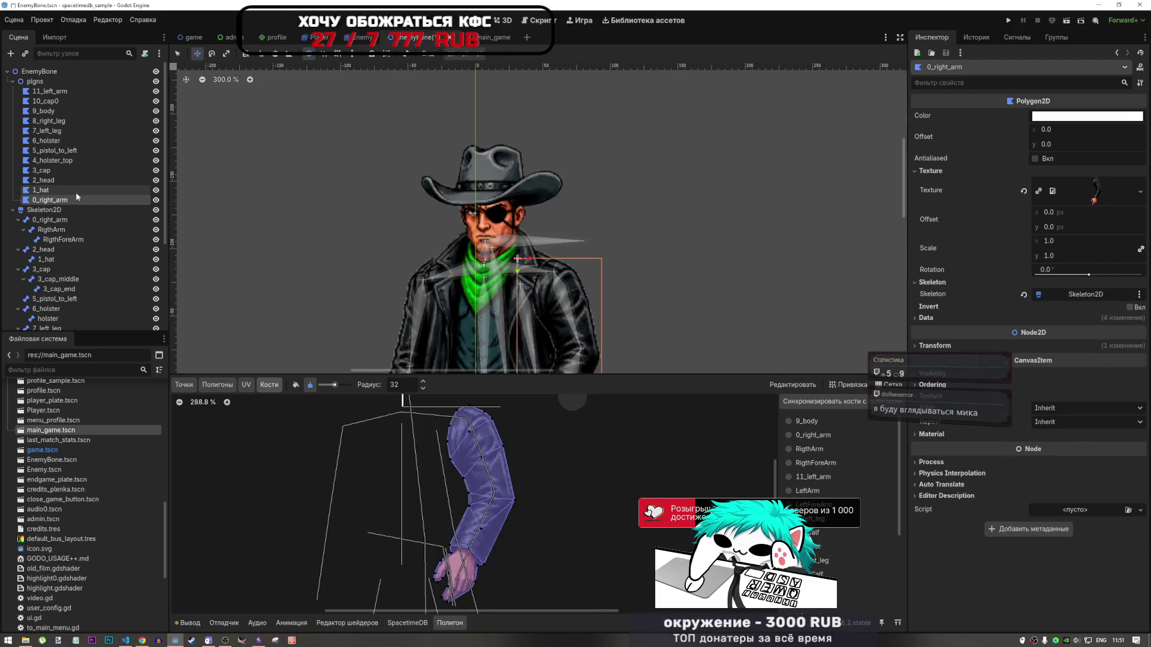
click(52, 189)
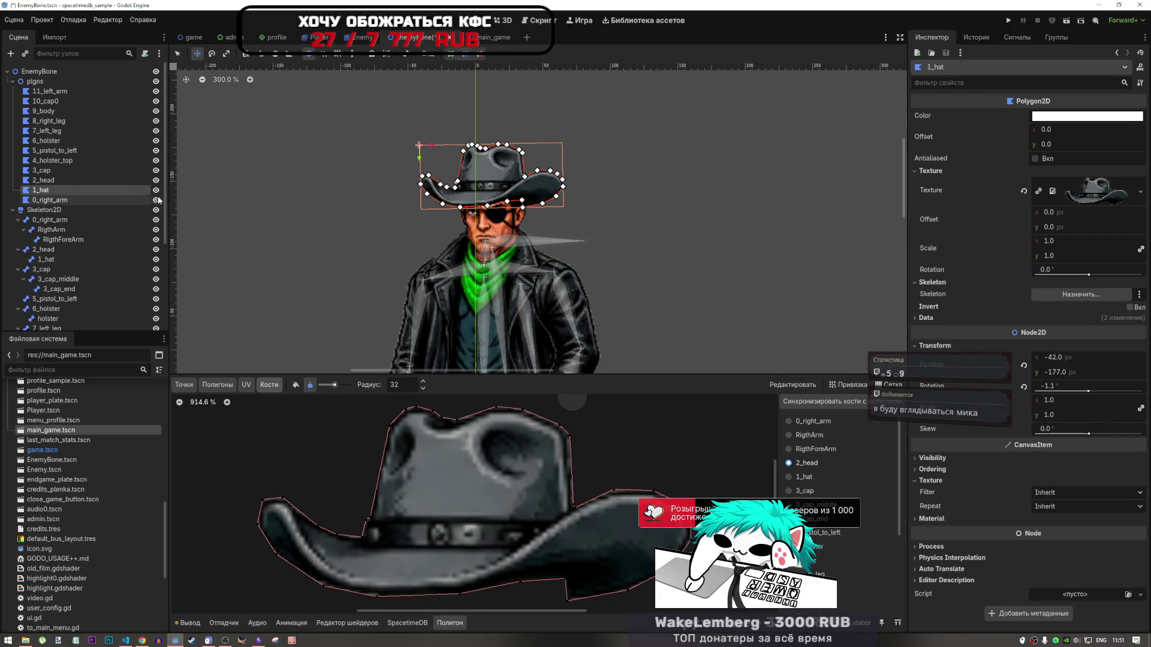
key(Down)
key(Up)
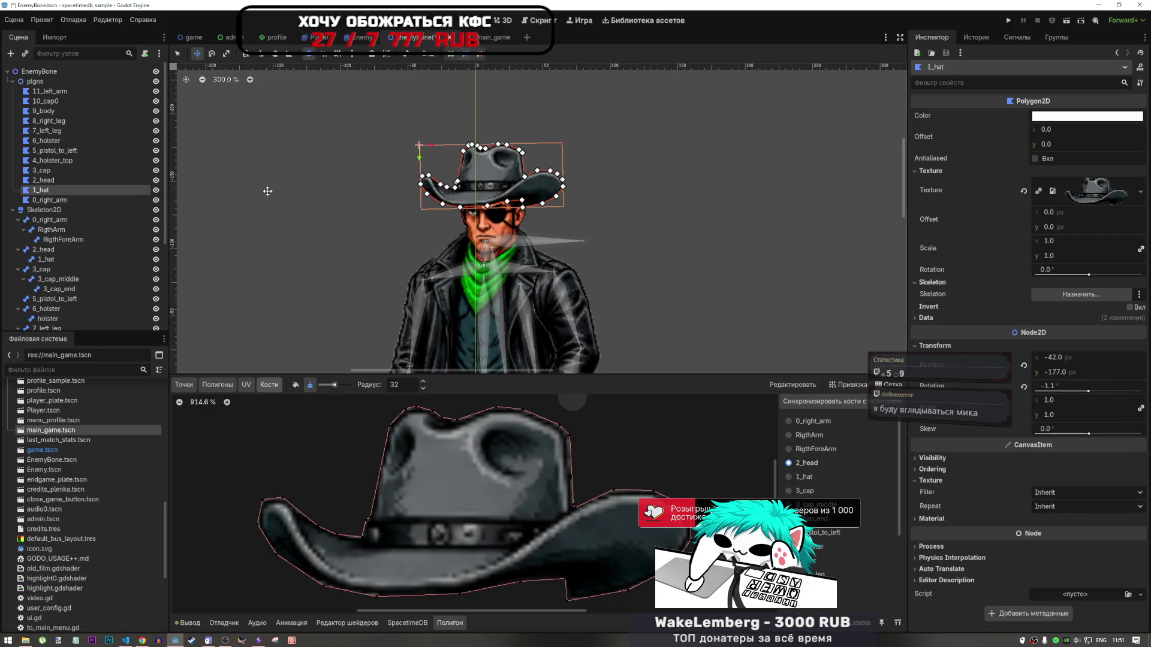
drag(503, 189, 503, 191)
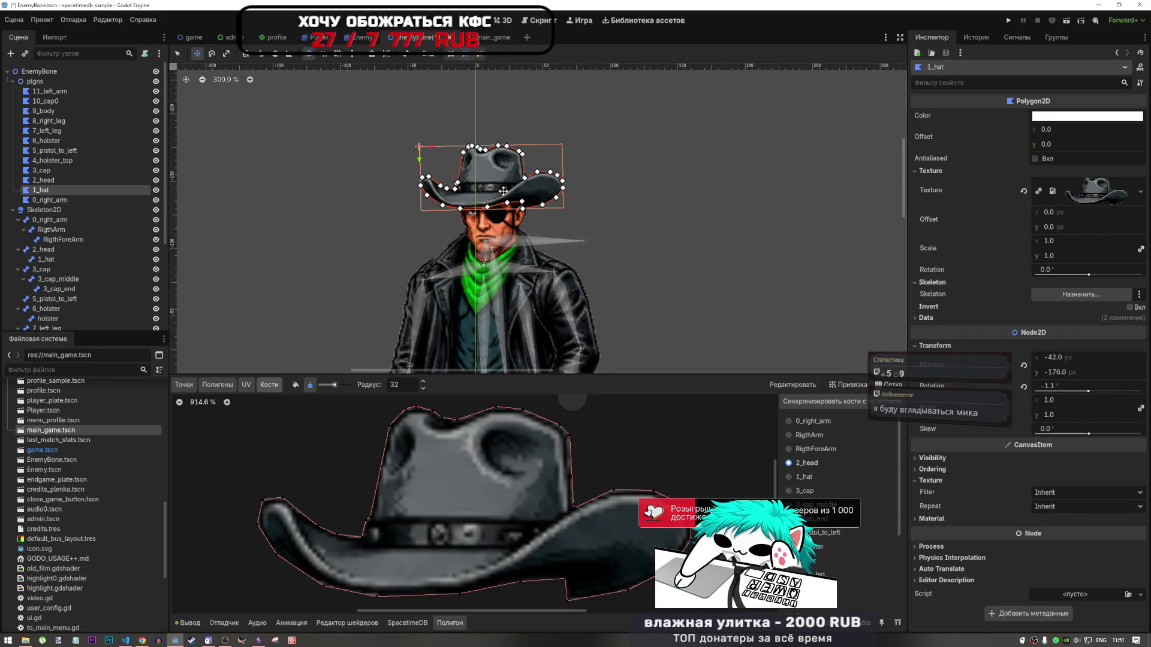
Inspect the 2_head and 3_cap polygons in the Scene tree
key(Up)
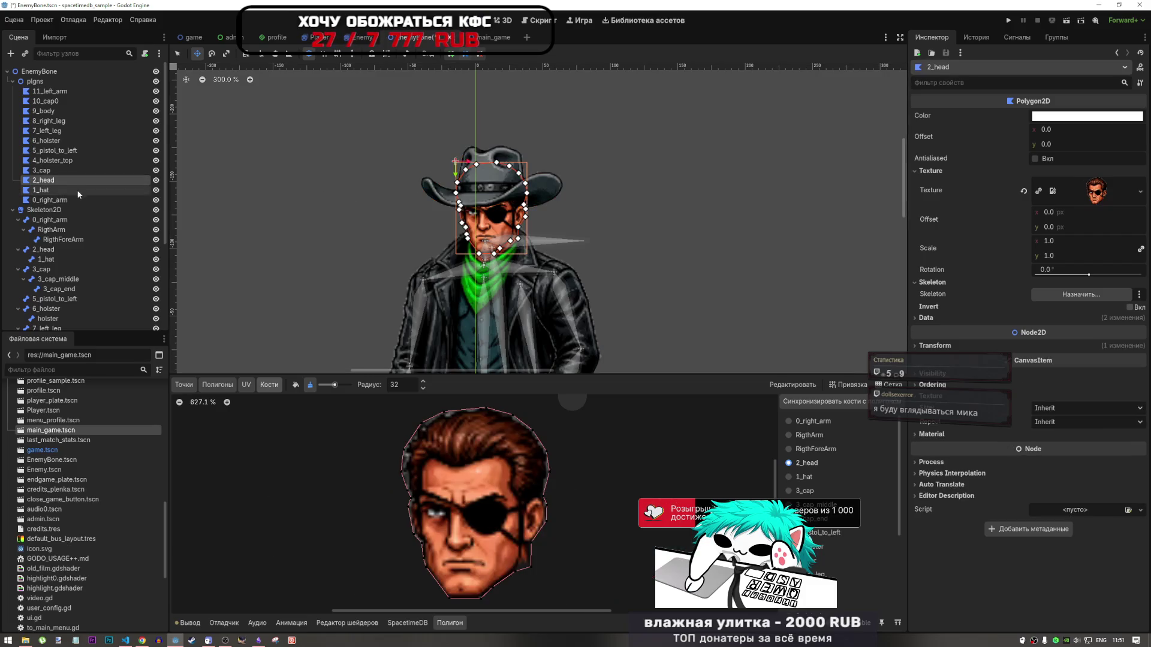
scroll(461, 149, up, 5)
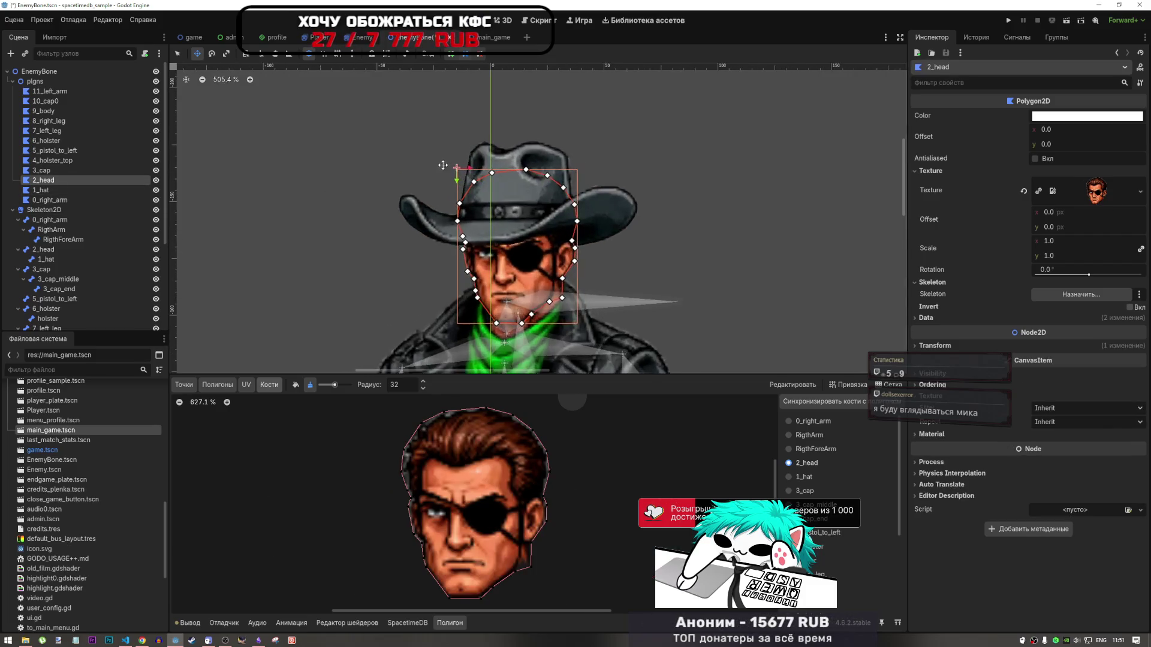
scroll(496, 225, up, 6)
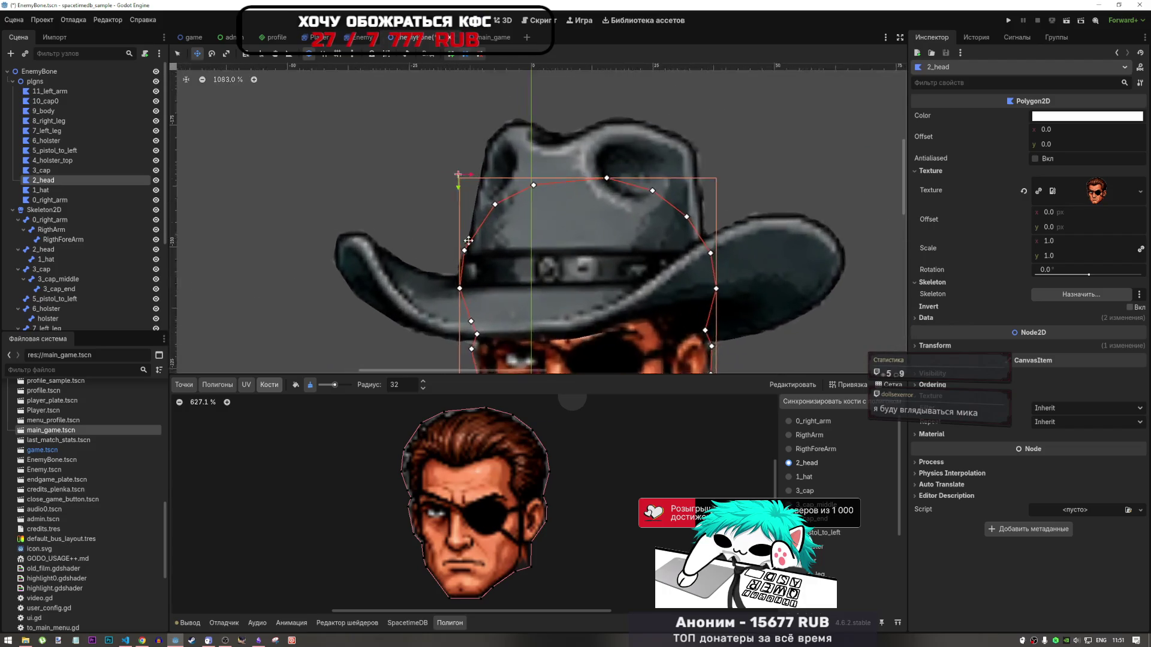
scroll(461, 246, down, 9)
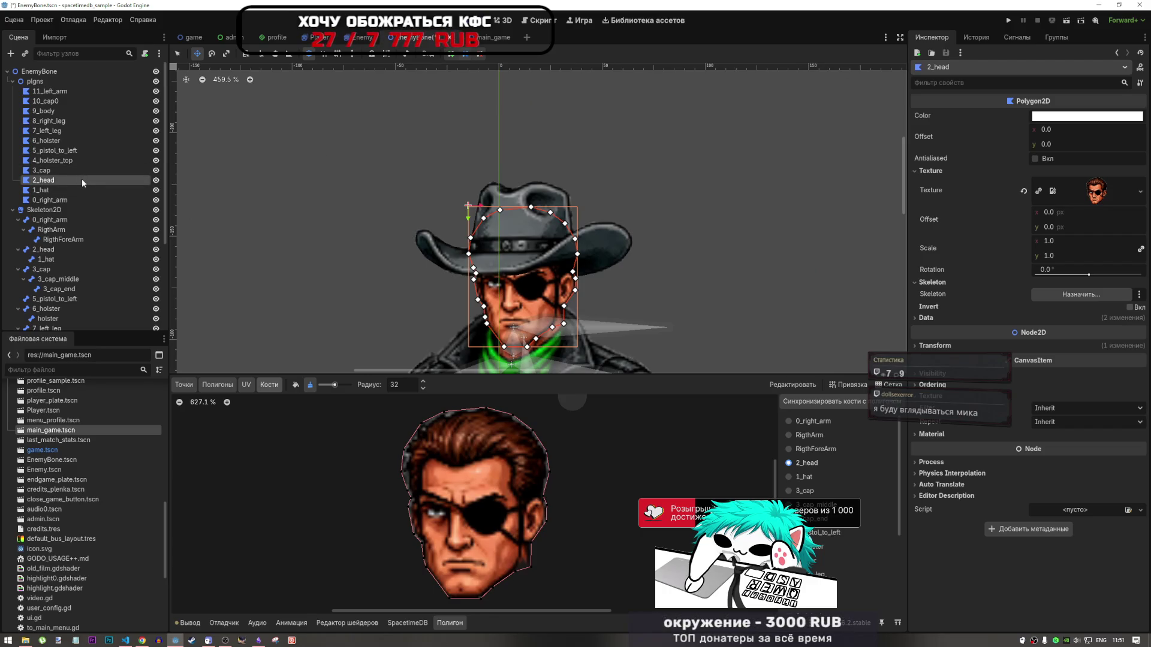
click(42, 170)
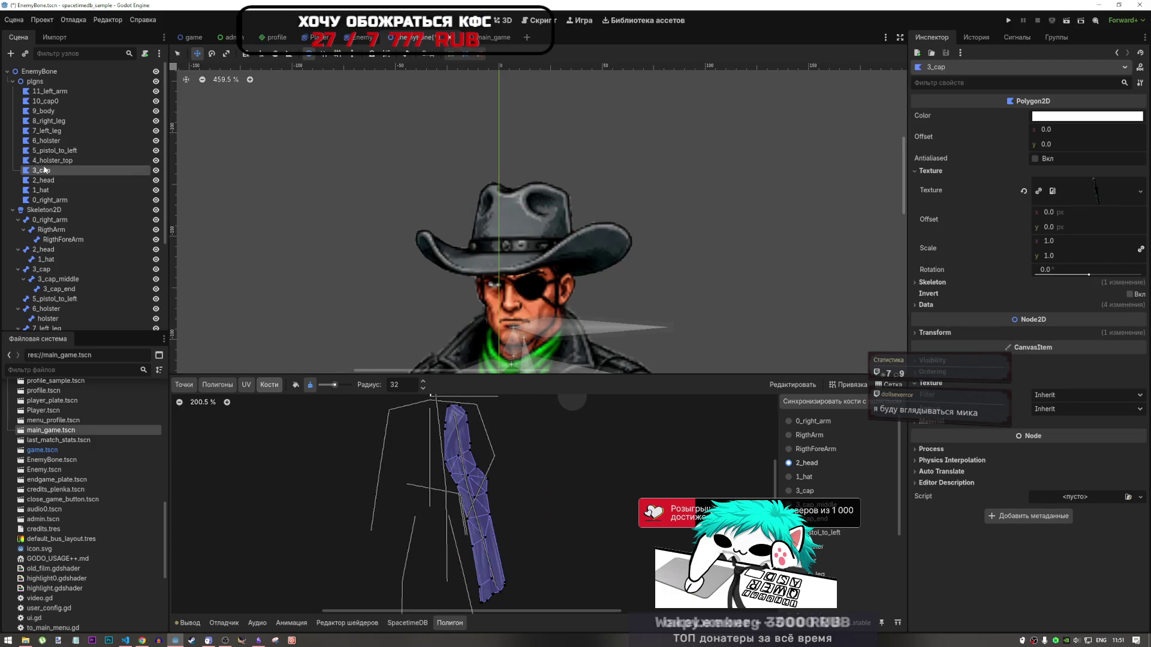
scroll(631, 245, down, 5)
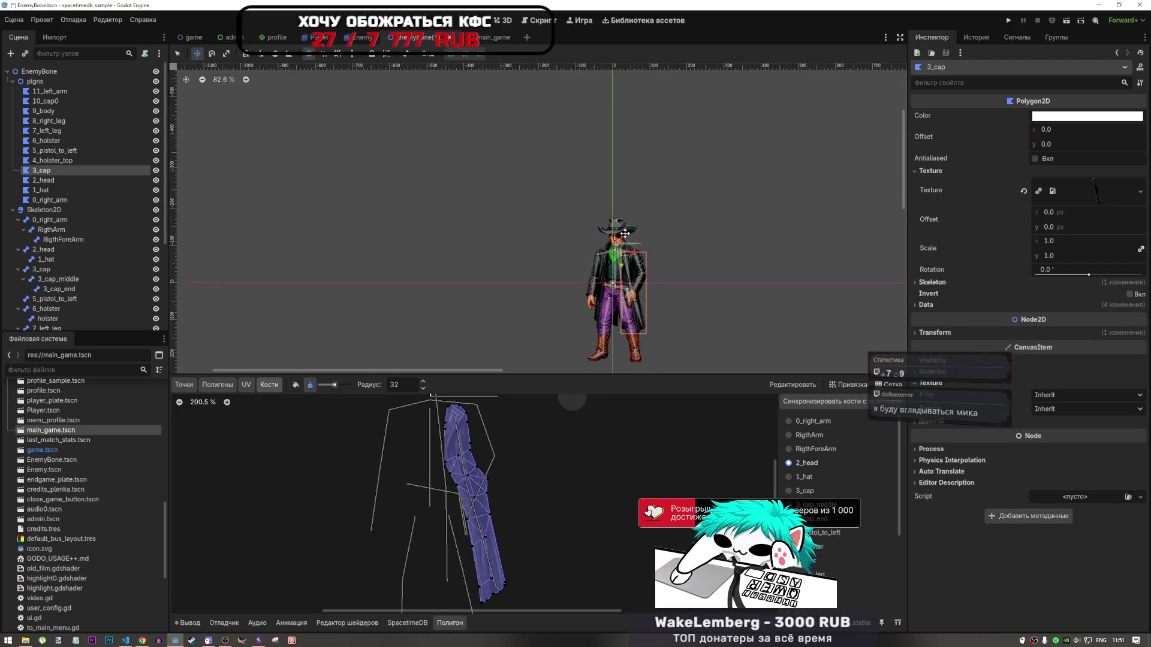
scroll(630, 245, up, 10)
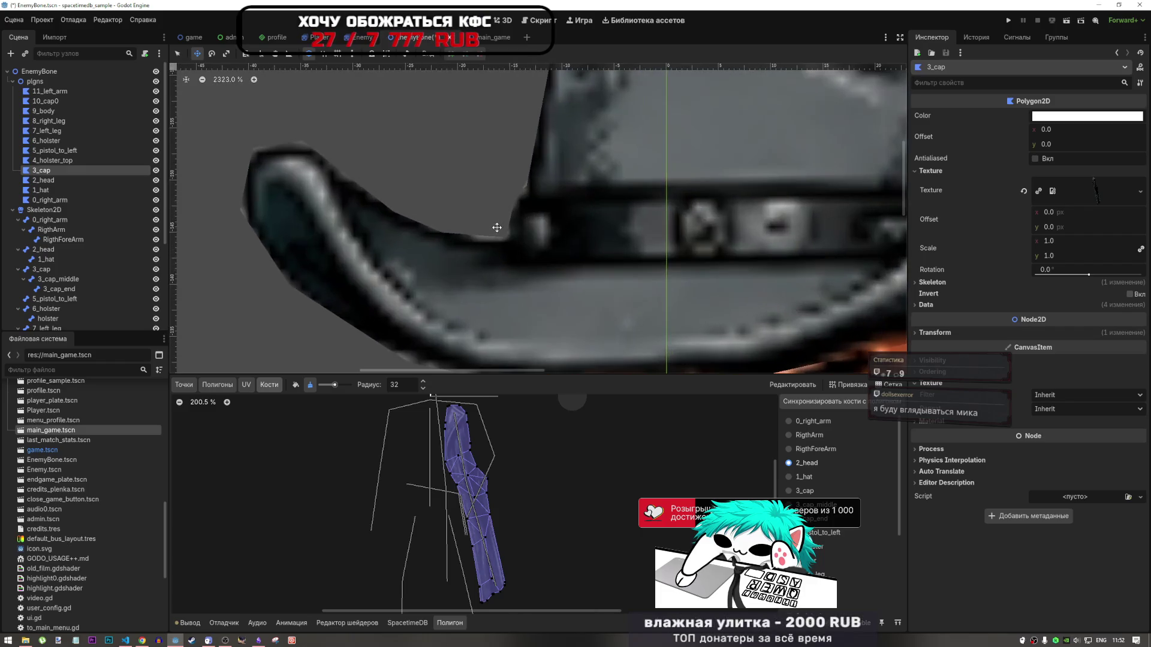
scroll(502, 214, down, 9)
scroll(515, 216, up, 17)
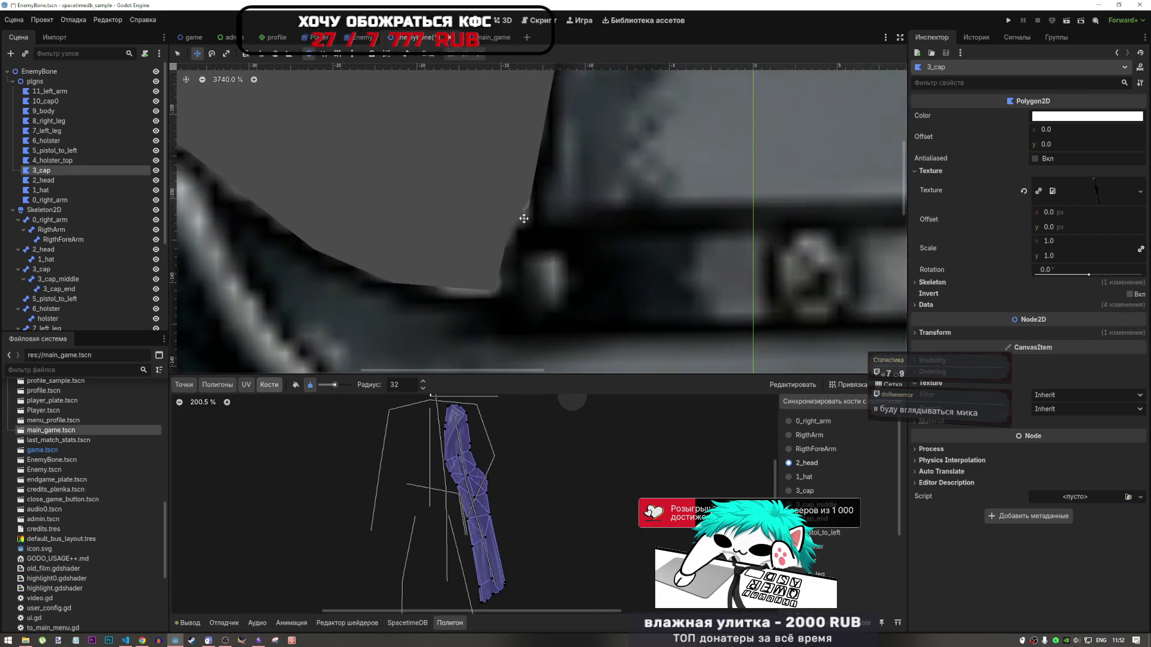
scroll(527, 216, down, 19)
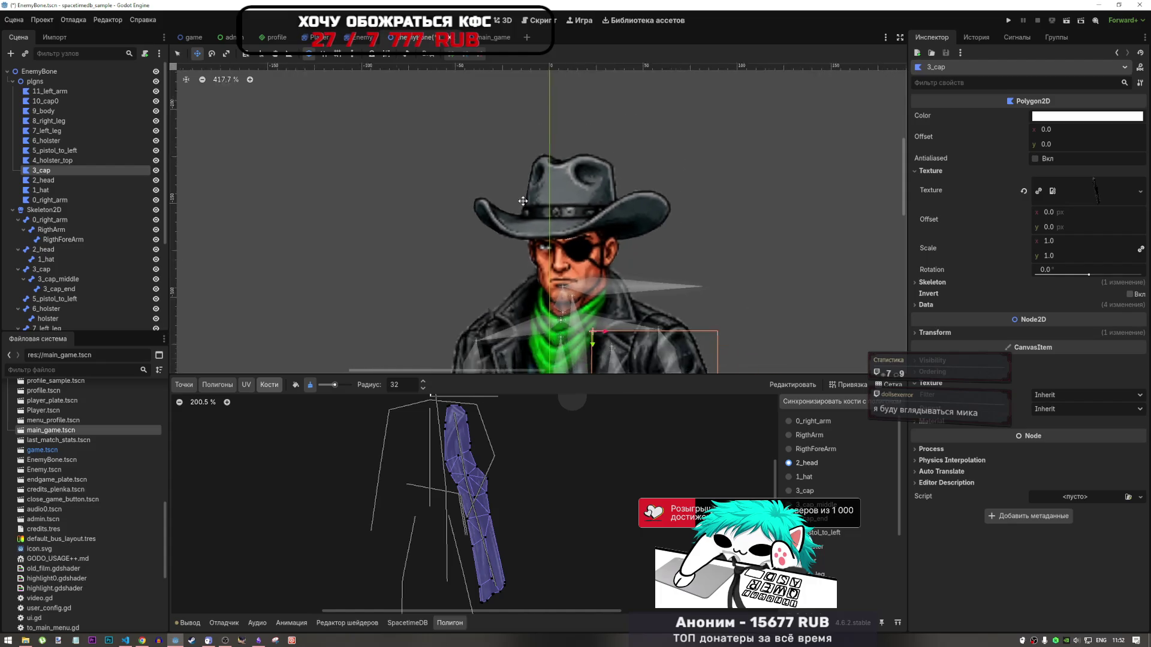
scroll(533, 203, up, 1)
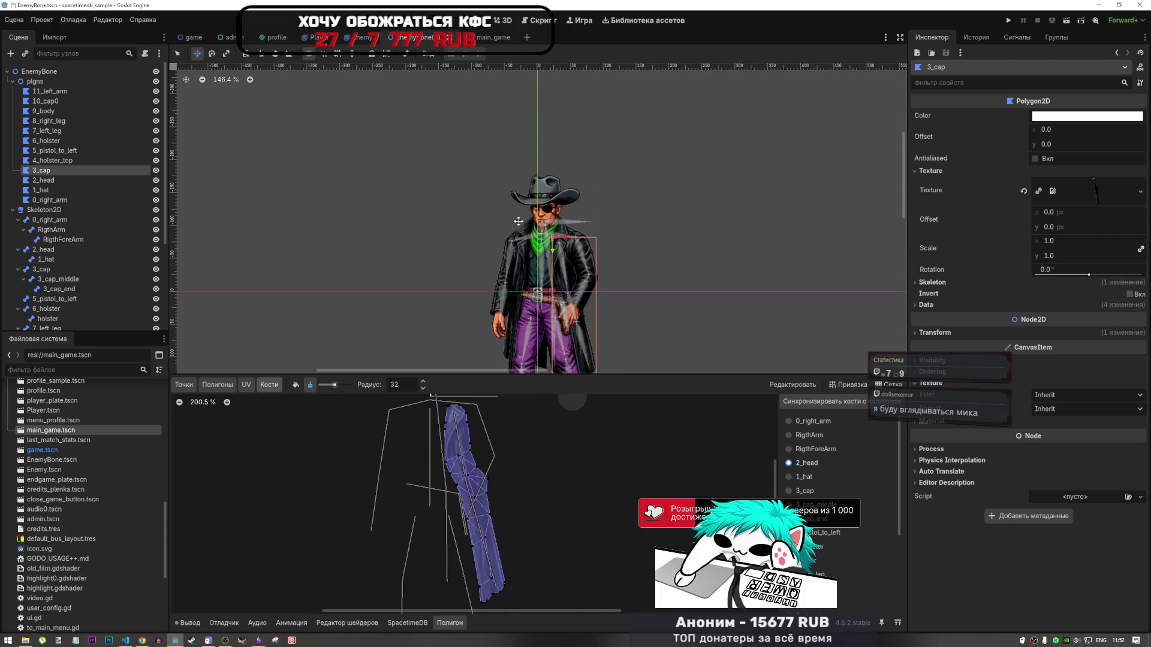
Select the 2_head Bone2D under Skeleton2D, showing its position 7, -92
click(49, 180)
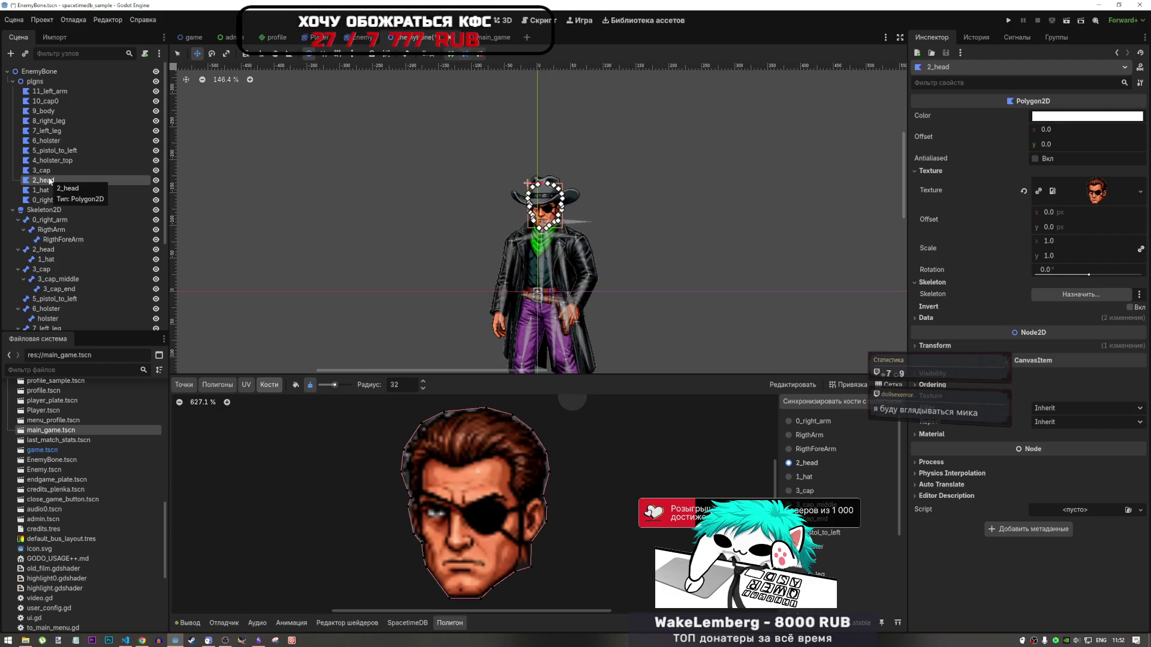
scroll(56, 241, down, 2)
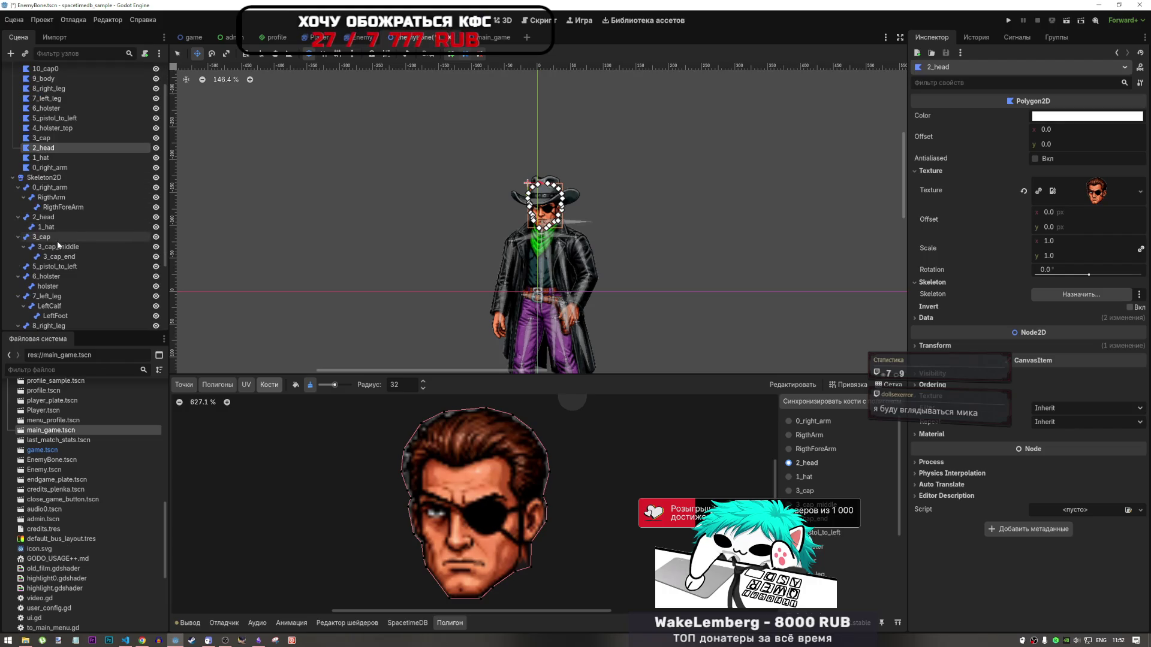
click(55, 217)
Drag the 1_hat bone toward the hat, then reset its Position to zero
click(47, 227)
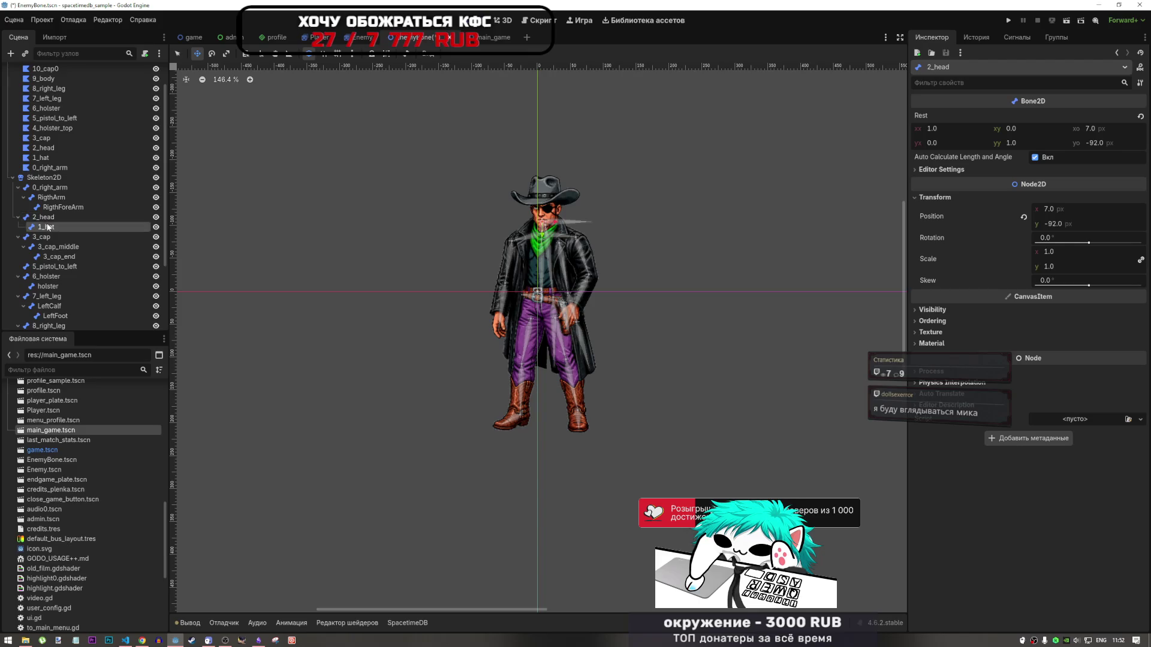
scroll(530, 226, up, 6)
scroll(530, 226, up, 2)
mouse_move(523, 243)
mouse_down()
mouse_move(511, 233)
mouse_move(509, 187)
mouse_move(470, 192)
mouse_move(509, 190)
mouse_up()
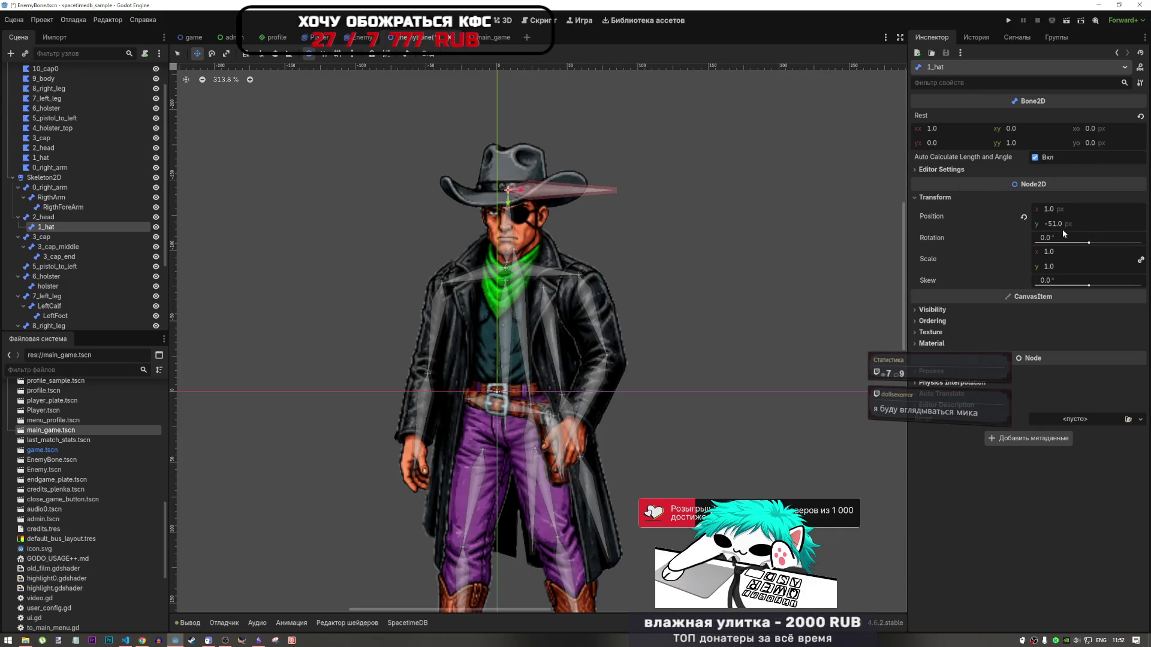
click(1023, 217)
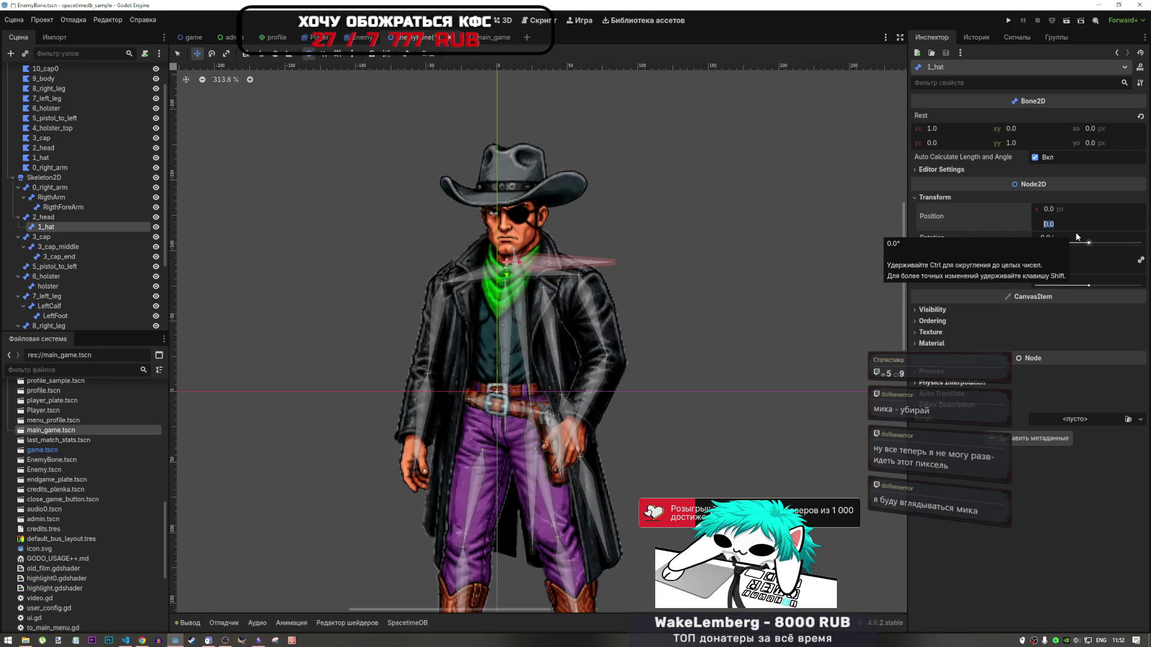
Try y positions 20 and -40, settling the 1_hat bone at 0, -50
text(20)
key(Return)
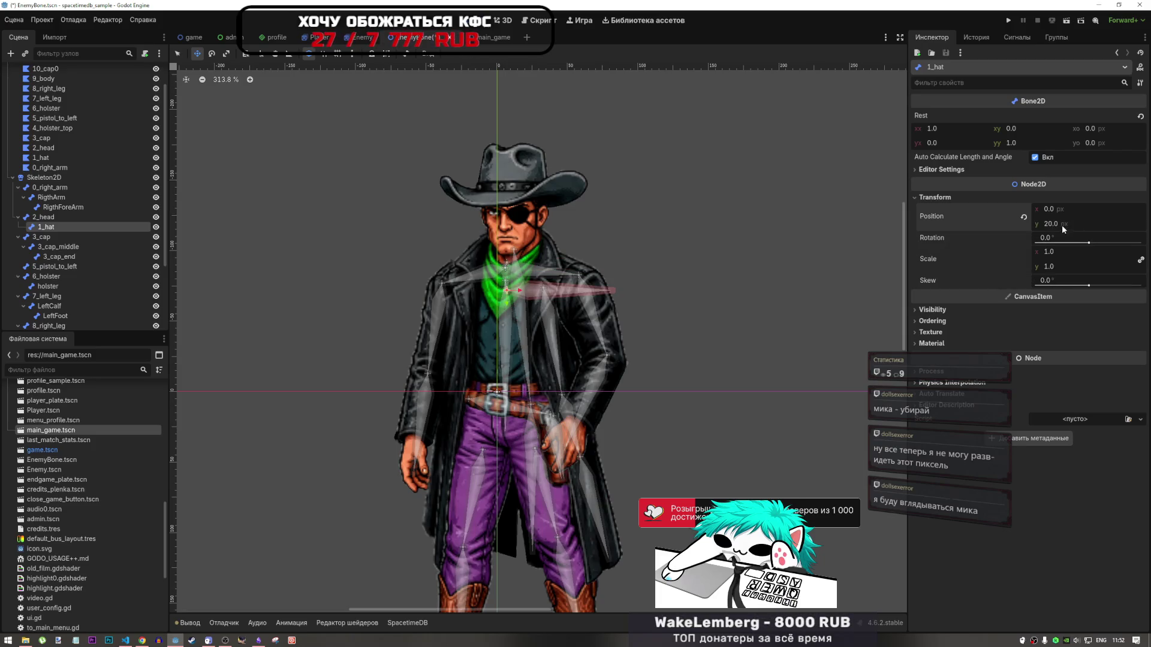
click(1062, 225)
text(-40)
key(Return)
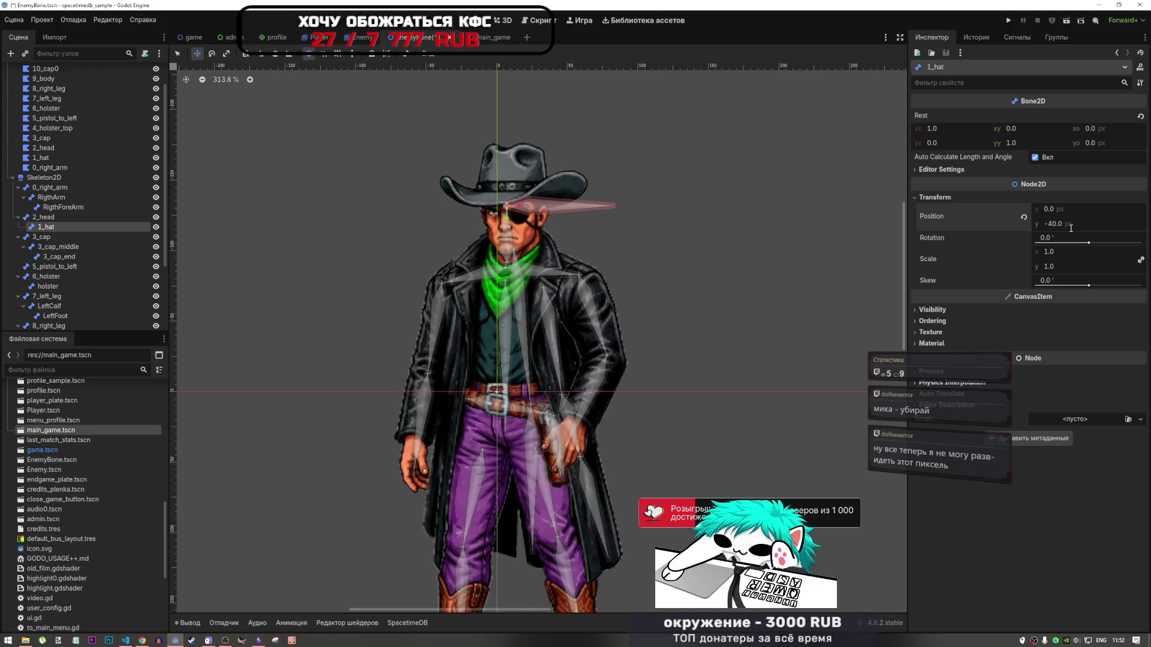
click(1066, 227)
text(-50)
key(Return)
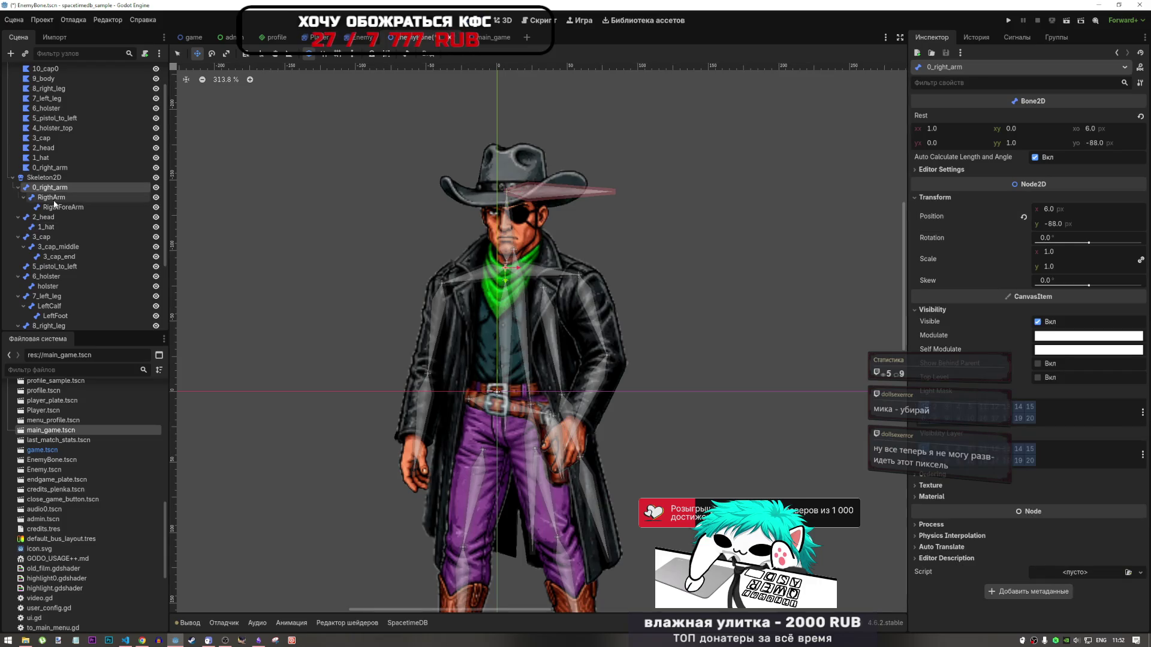
Turn off auto length and angle on 1_hat and set its Length to 10
click(48, 217)
click(52, 228)
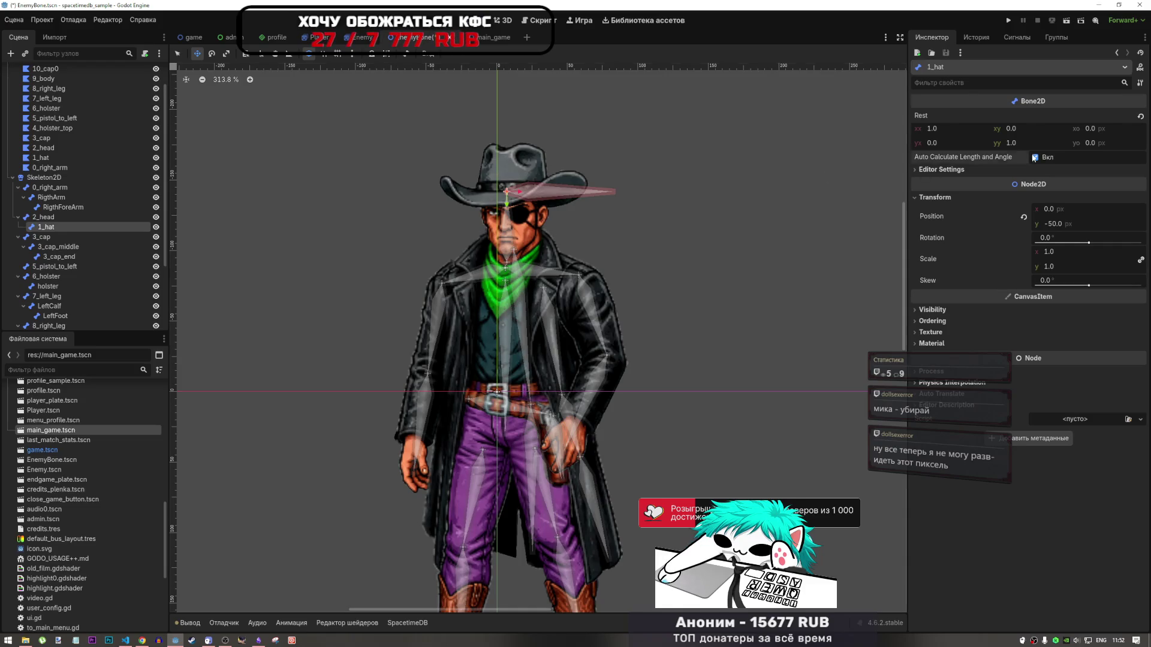
click(1035, 157)
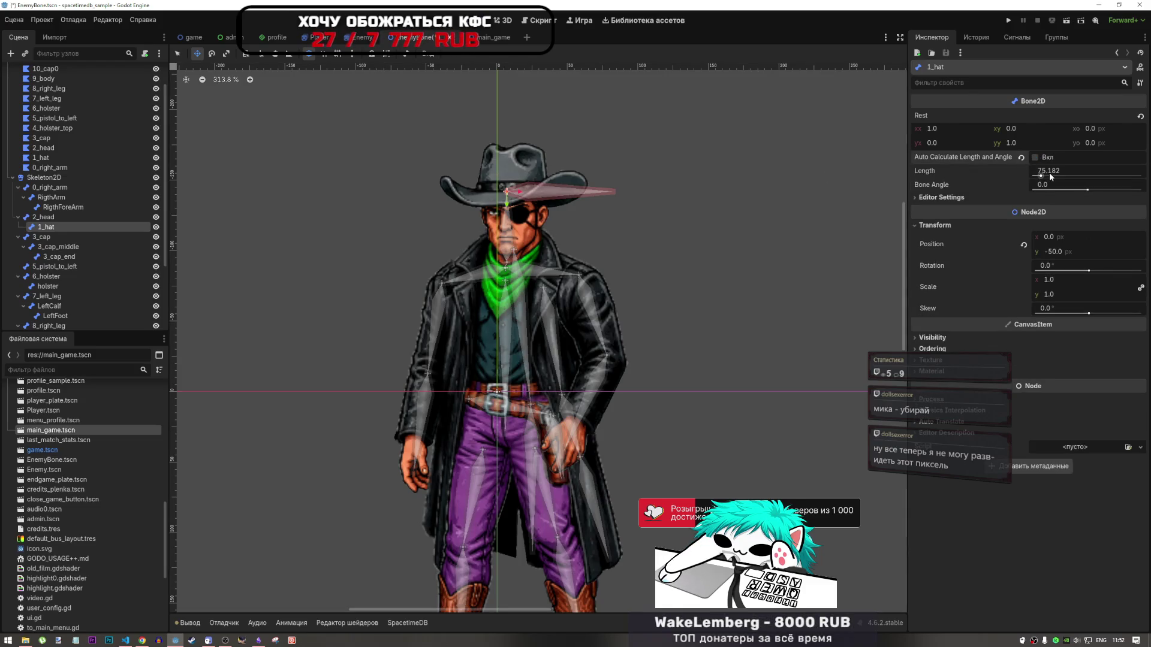
click(1051, 176)
text(10)
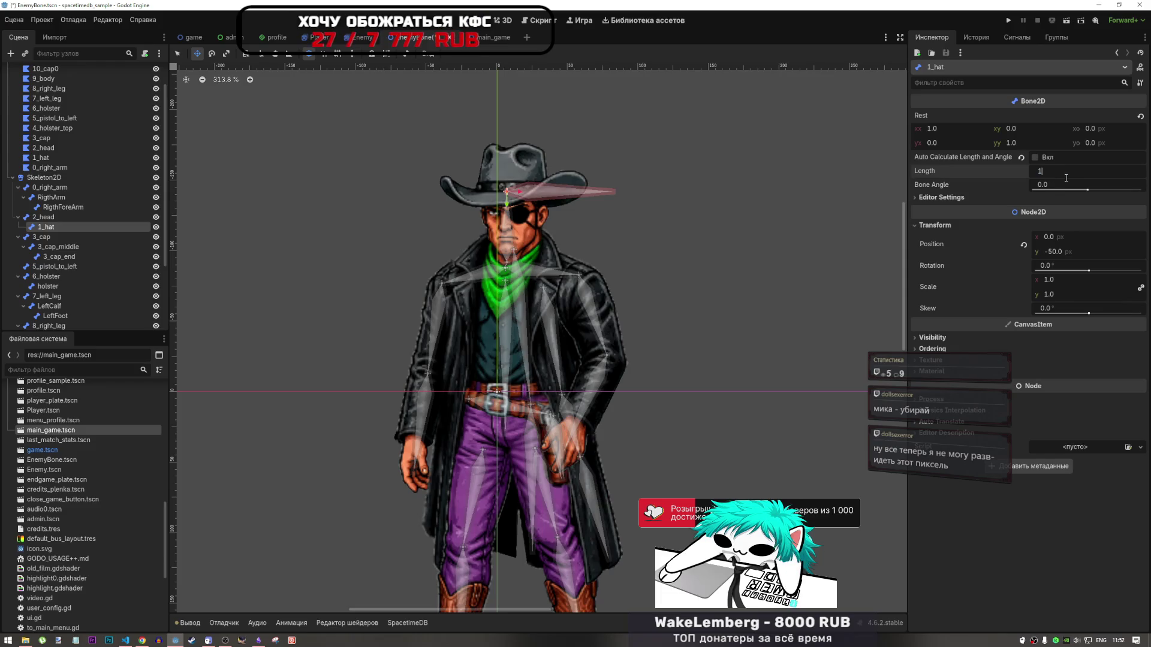
key(Return)
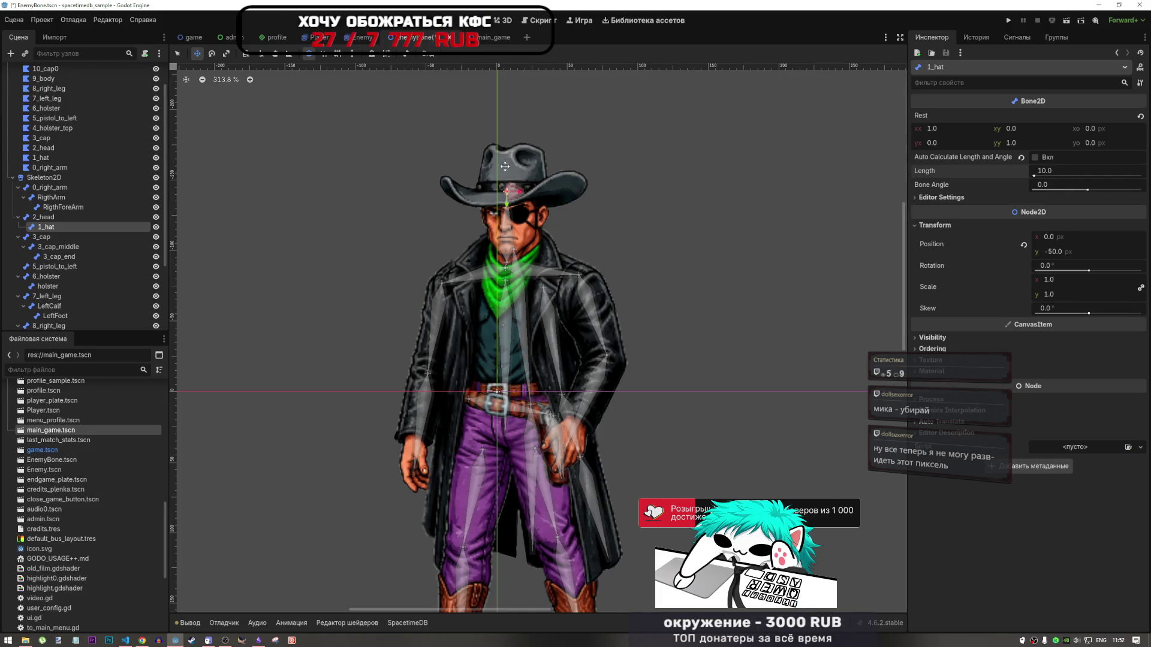
Re-enable automatic length and angle on the 1_hat bone
scroll(509, 178, up, 4)
scroll(510, 184, down, 2)
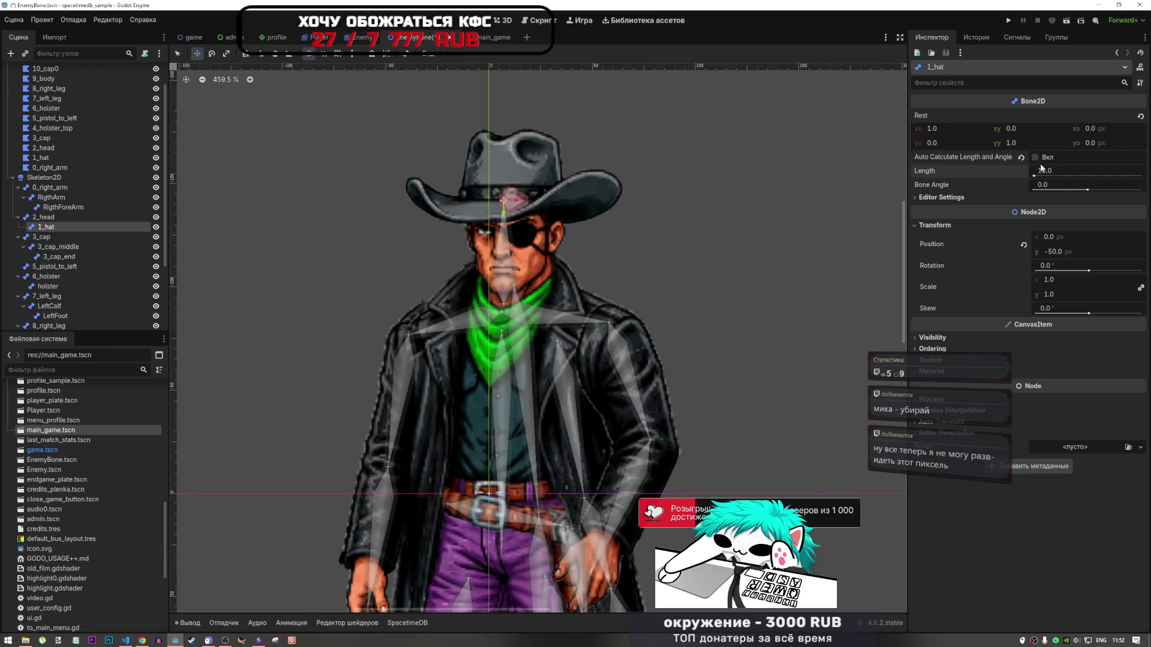
click(1022, 157)
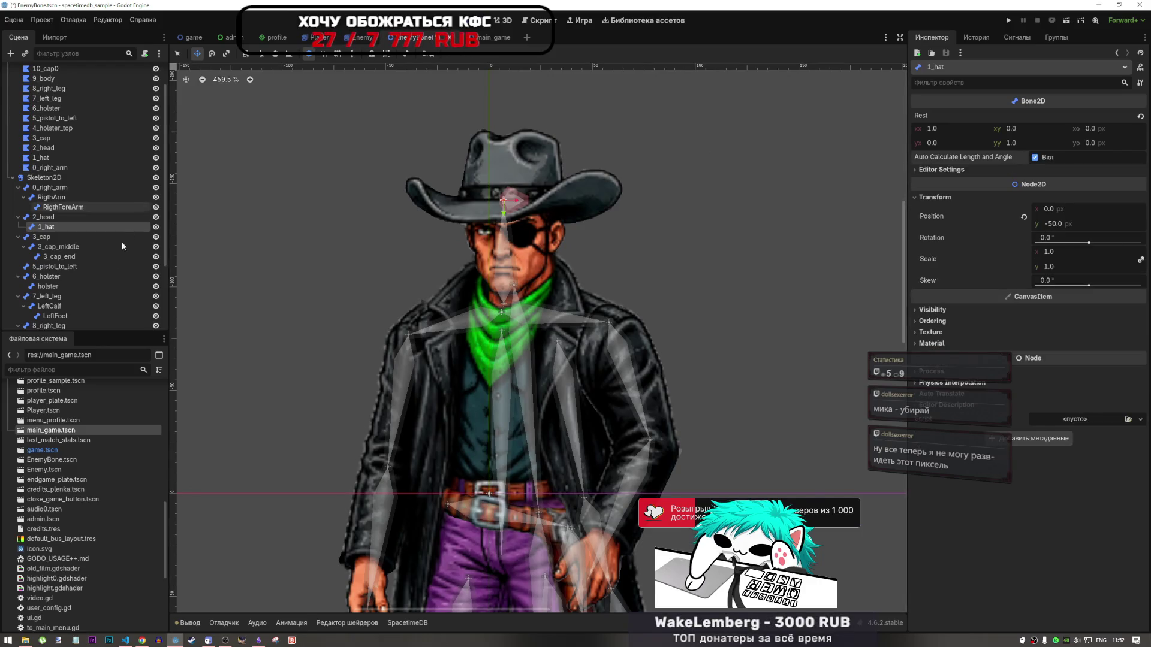
click(60, 217)
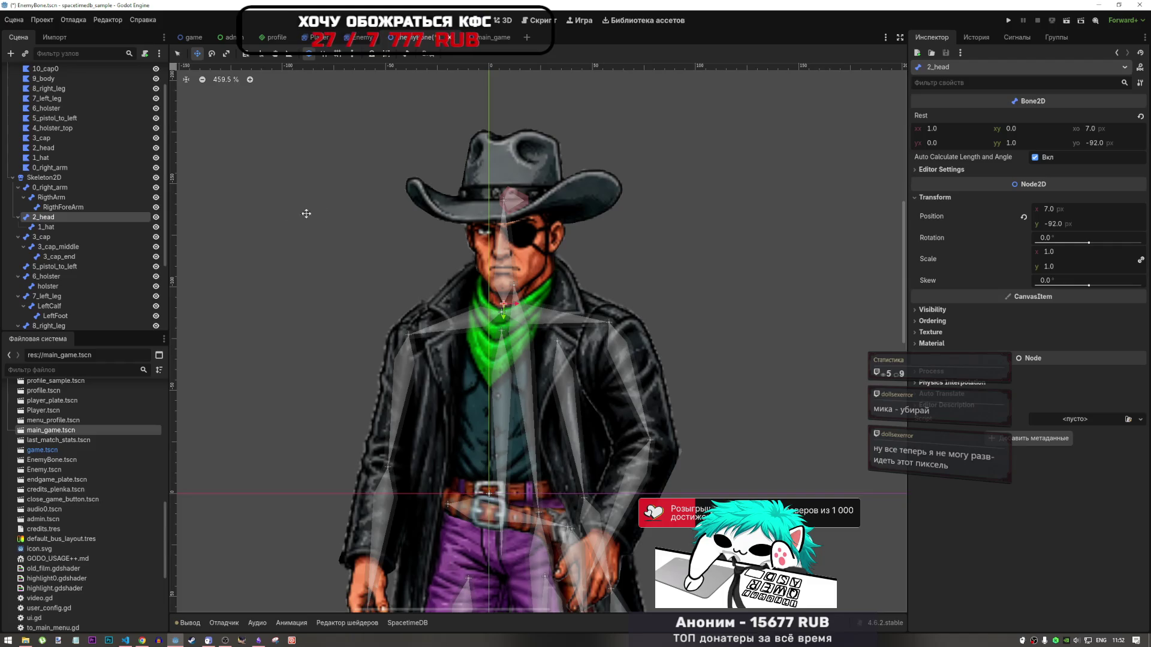
Save the scene with Ctrl+S
key(ctrl+s)
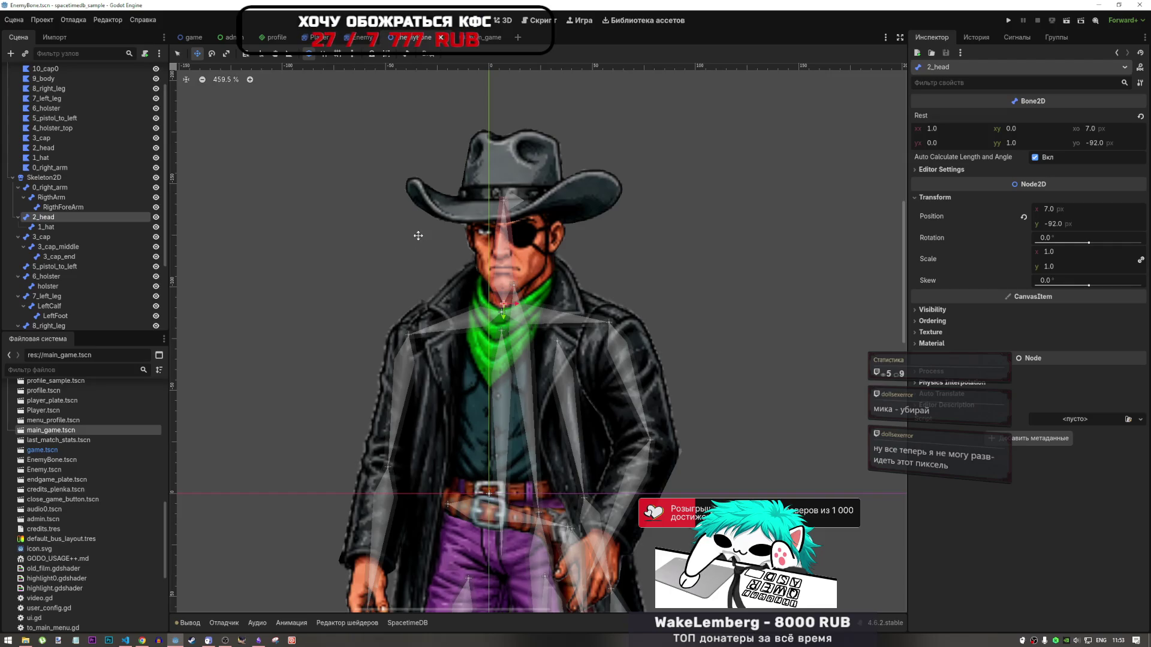
scroll(417, 236, down, 6)
scroll(489, 221, up, 3)
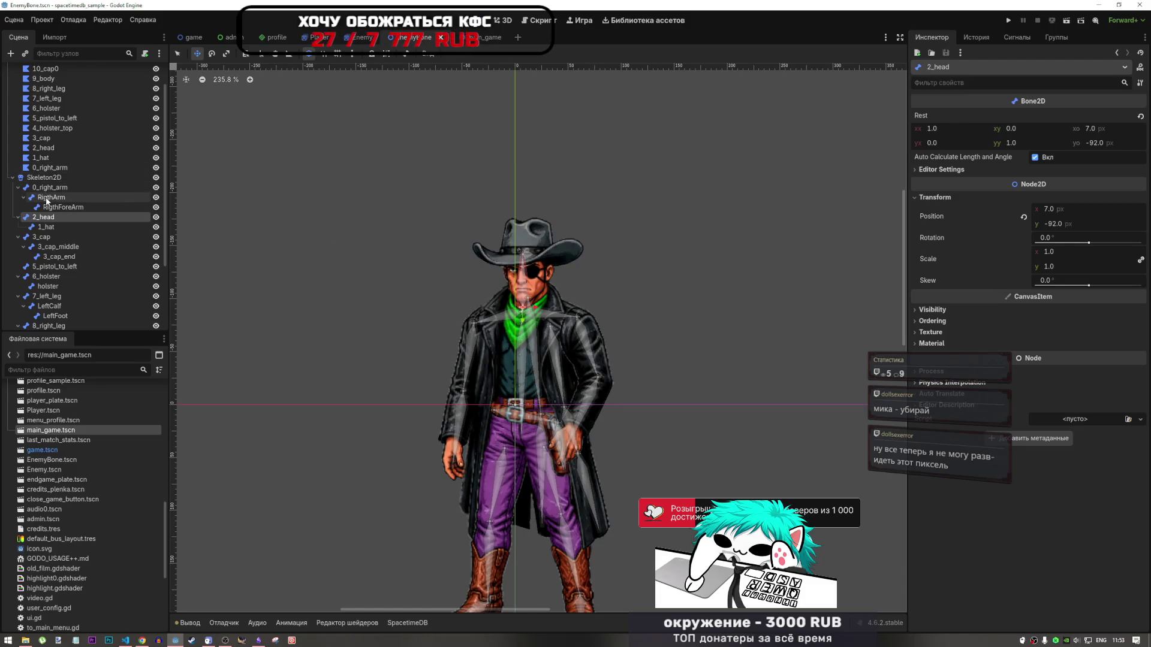
Review the RigthForeArm, 1_hat and 2_head bones, ending on 2_head at 7, -92
click(60, 207)
click(48, 226)
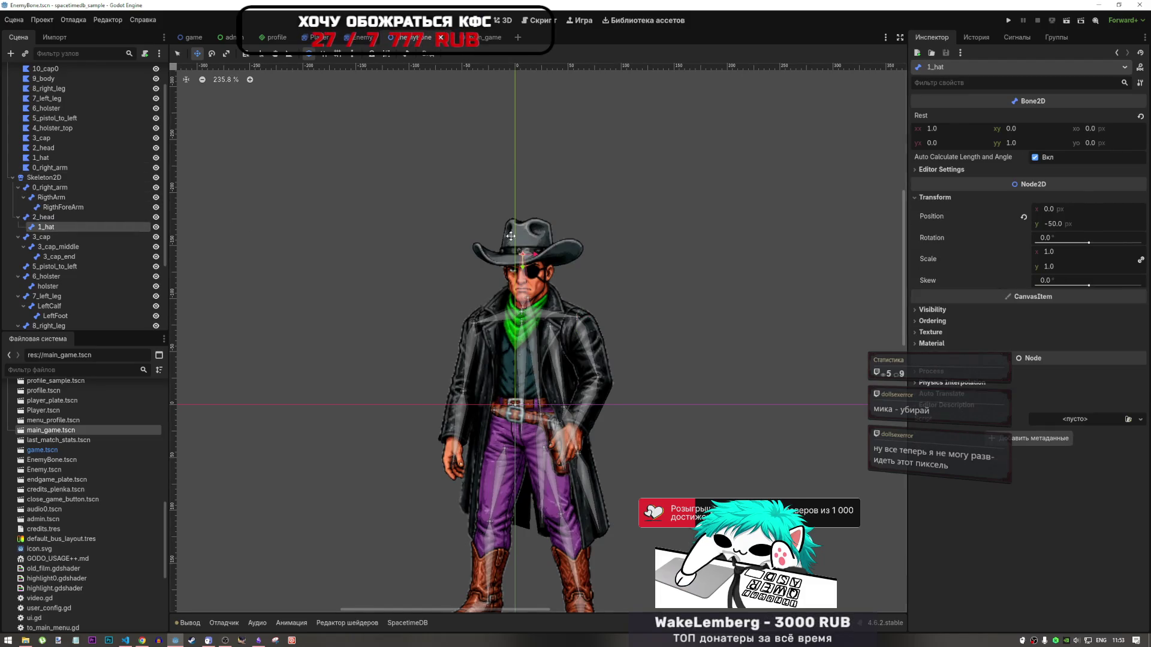
scroll(376, 237, down, 3)
scroll(457, 240, up, 3)
scroll(456, 240, down, 3)
scroll(313, 301, up, 4)
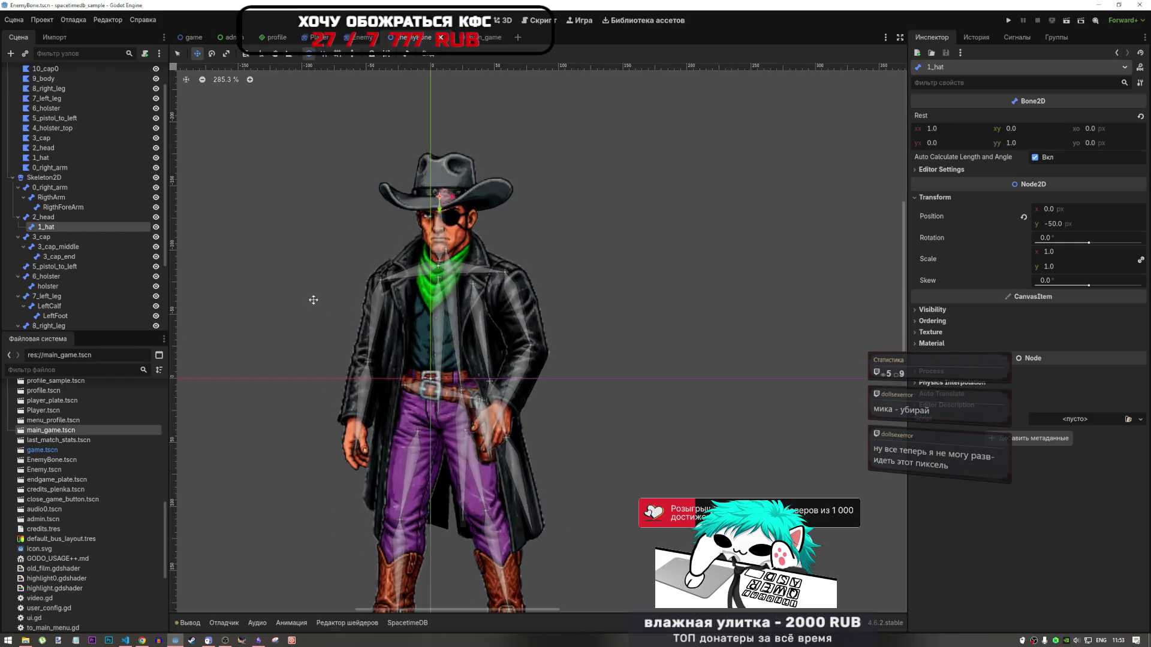
scroll(447, 282, down, 2)
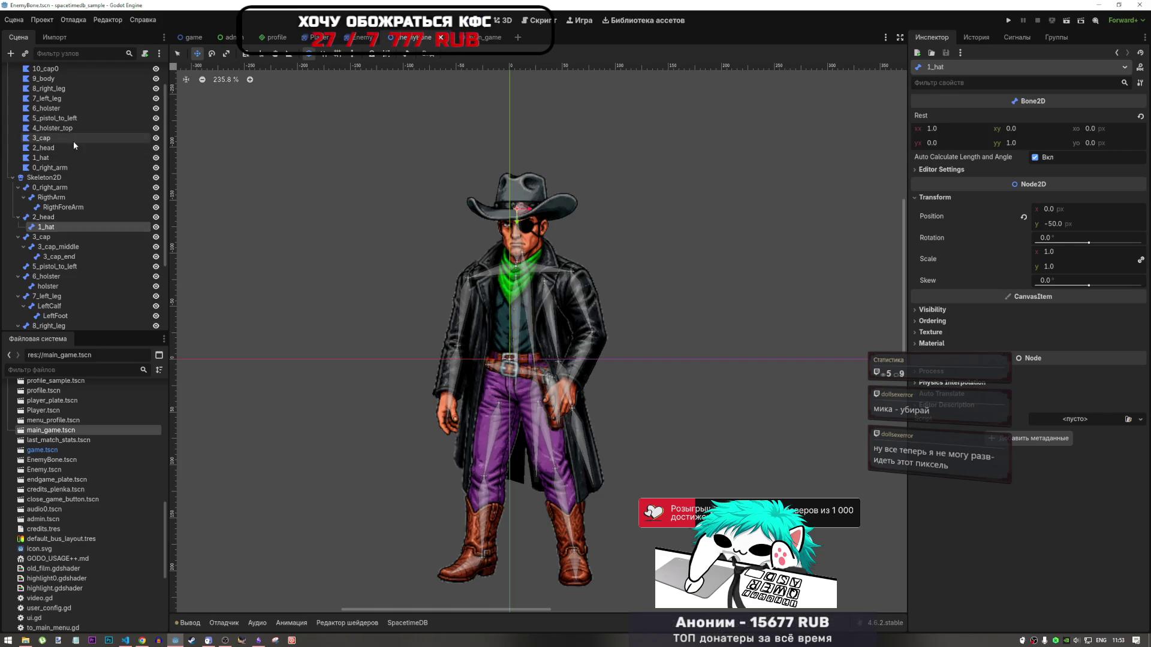
click(61, 218)
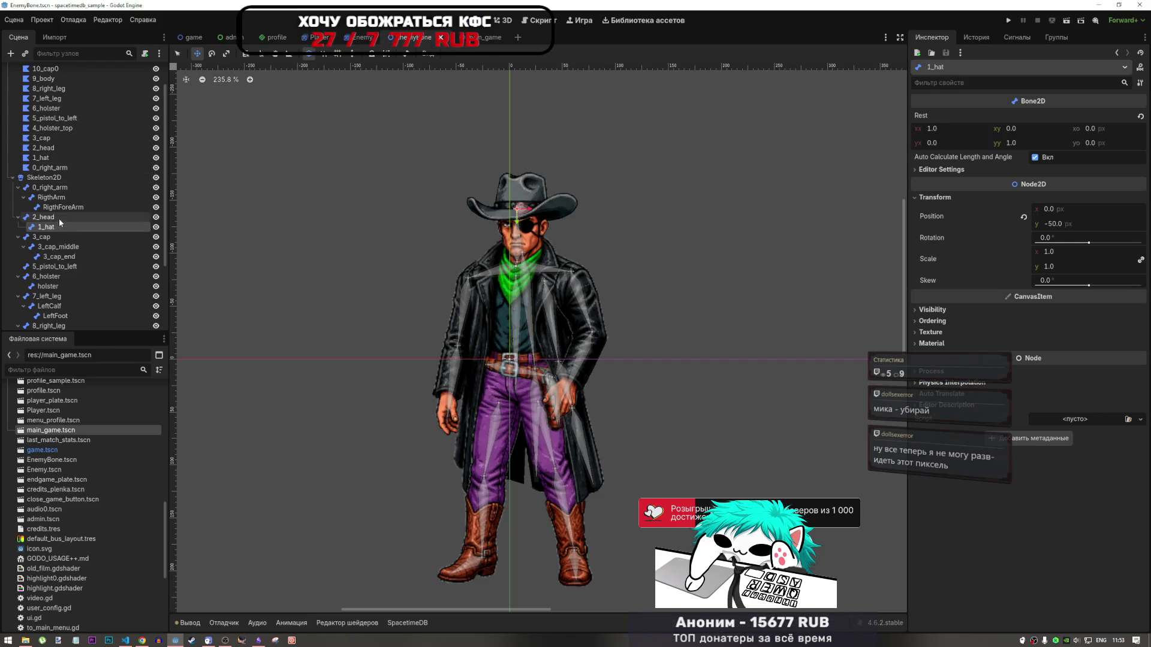
click(59, 220)
click(58, 227)
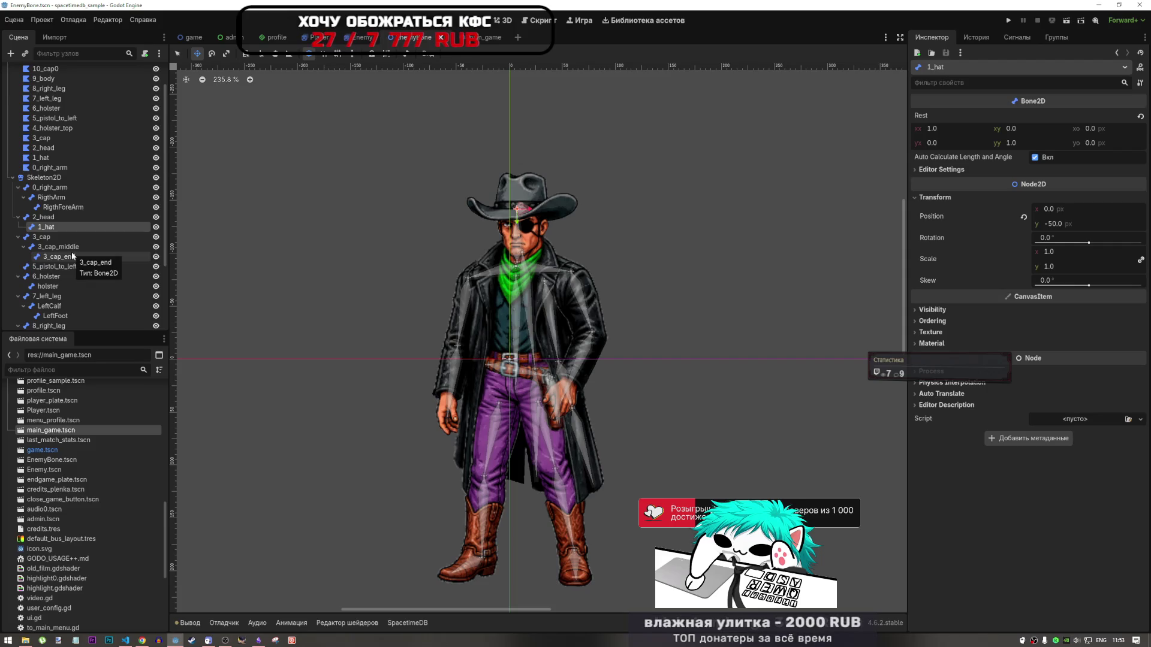
click(46, 217)
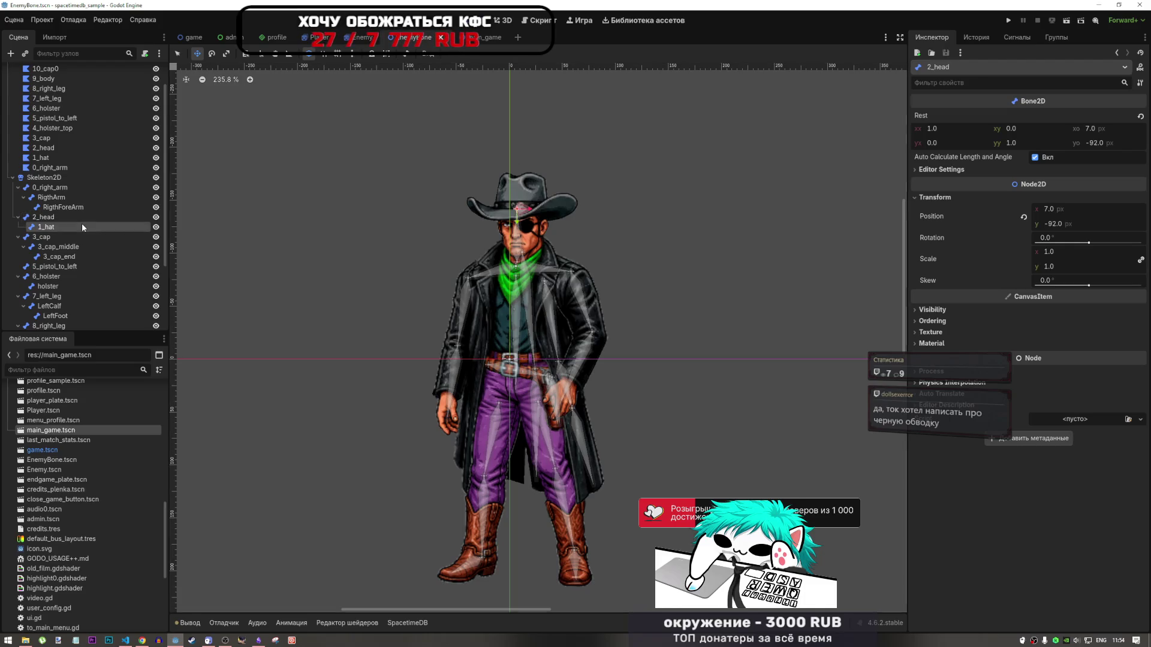
scroll(364, 221, down, 1)
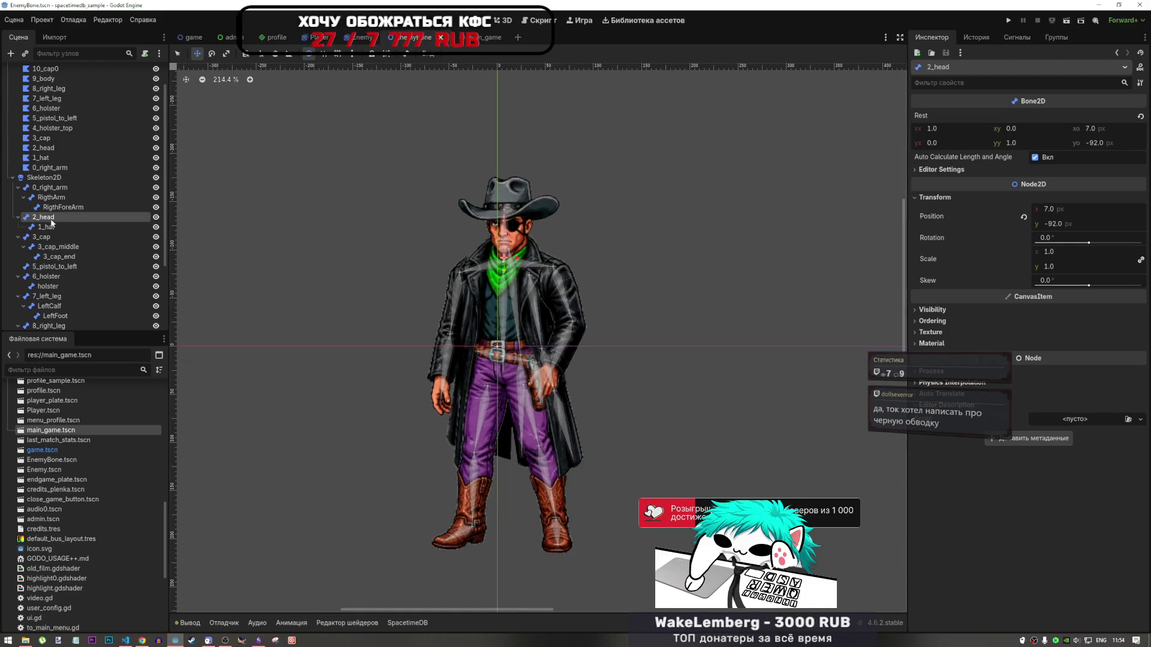
Assign Skeleton2D as the skeleton of the 2_head polygon
click(40, 148)
scroll(563, 249, down, 5)
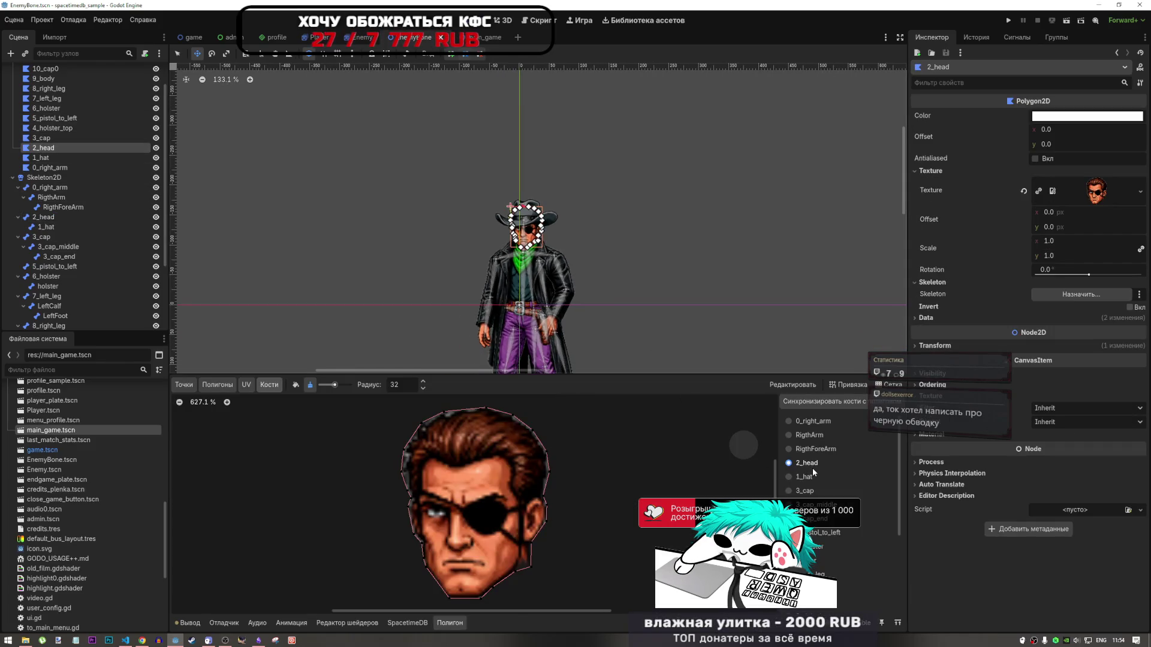
scroll(449, 419, down, 6)
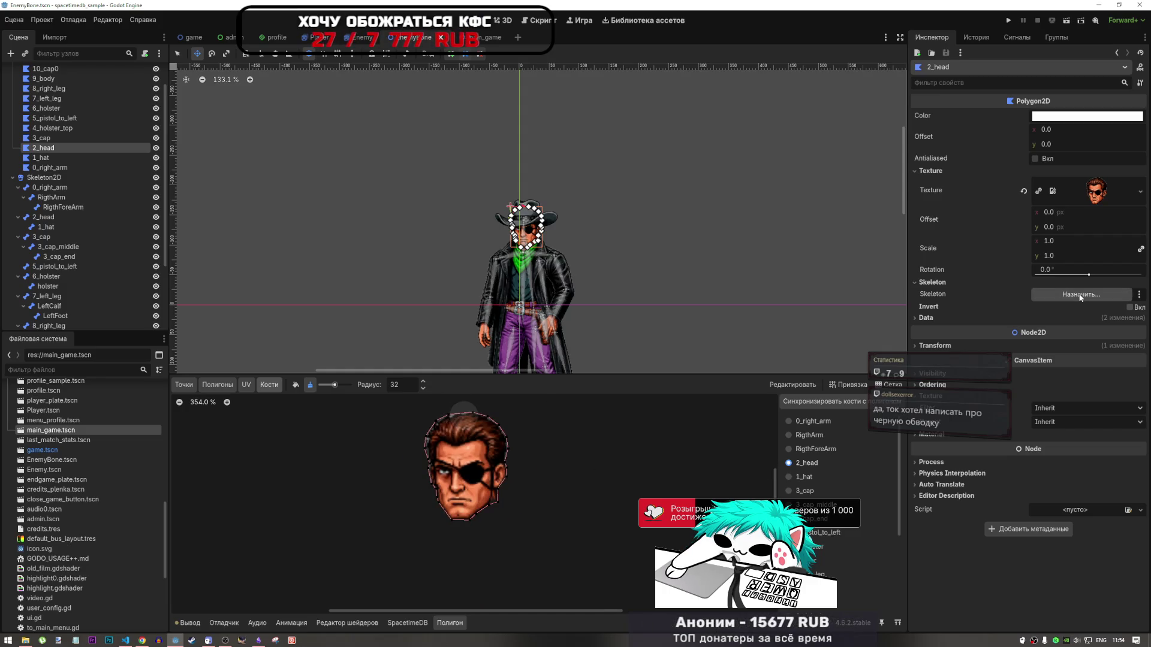
click(1115, 295)
click(541, 469)
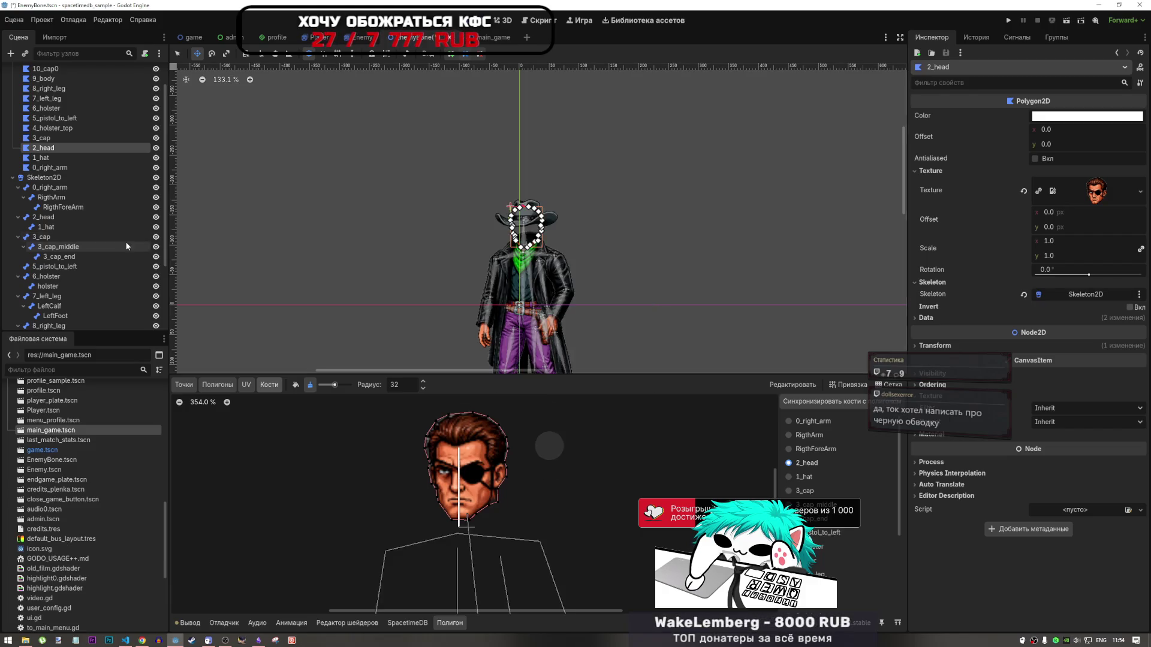
Assign Skeleton2D as the skeleton of the 1_hat polygon
click(51, 139)
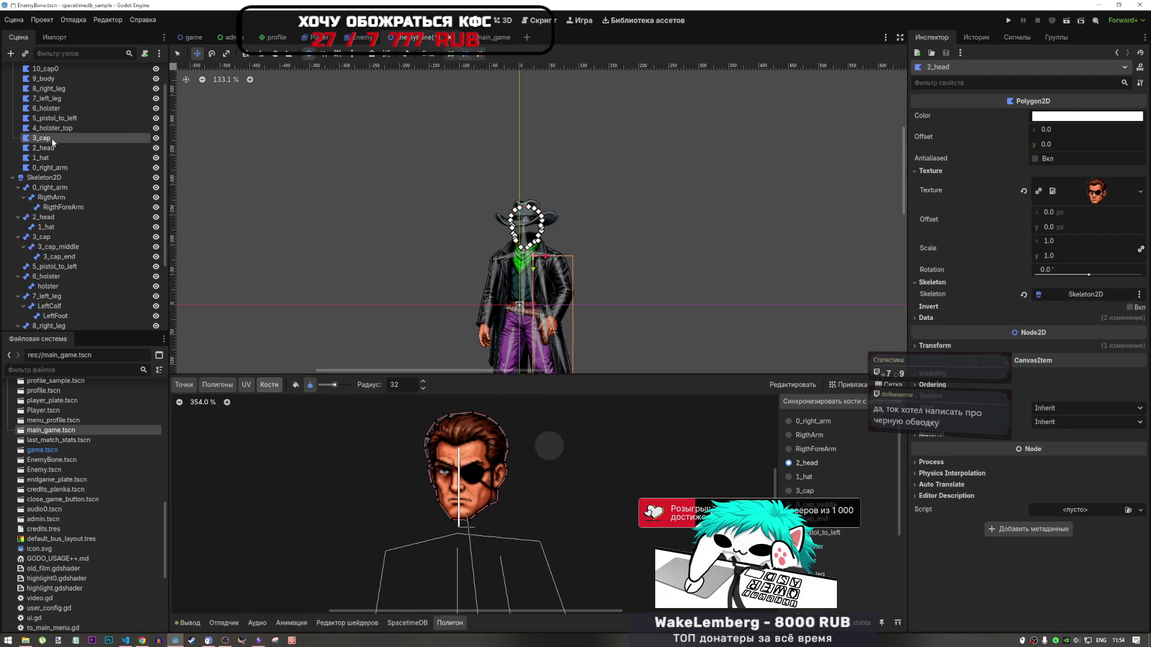
click(60, 159)
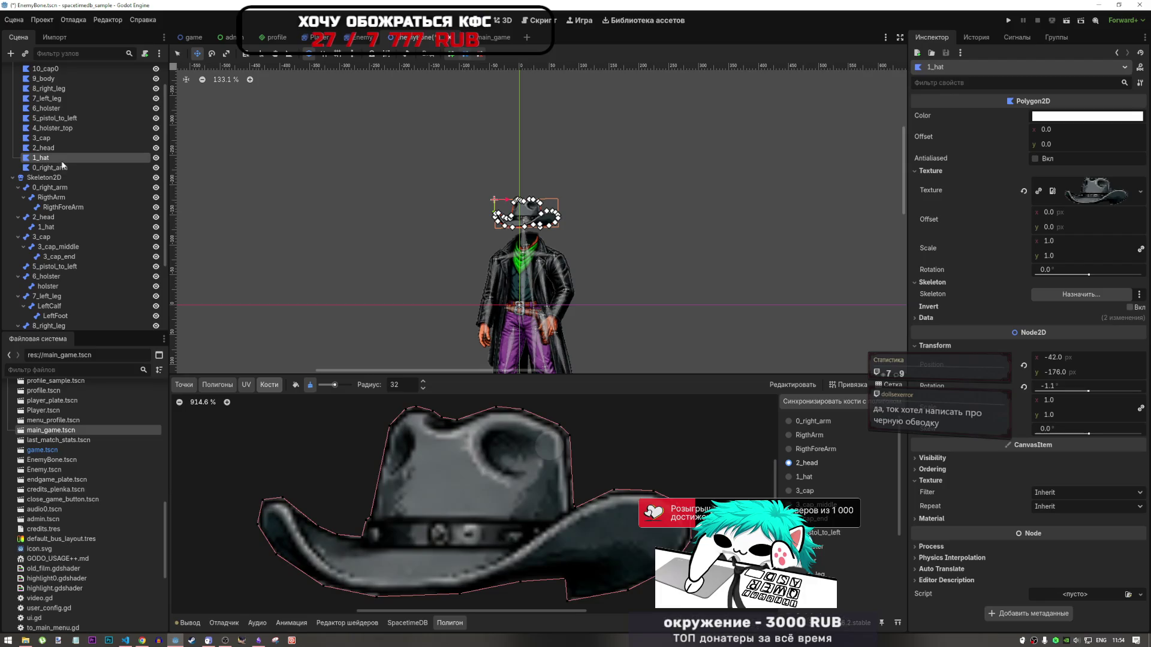
click(1074, 298)
click(552, 222)
click(541, 469)
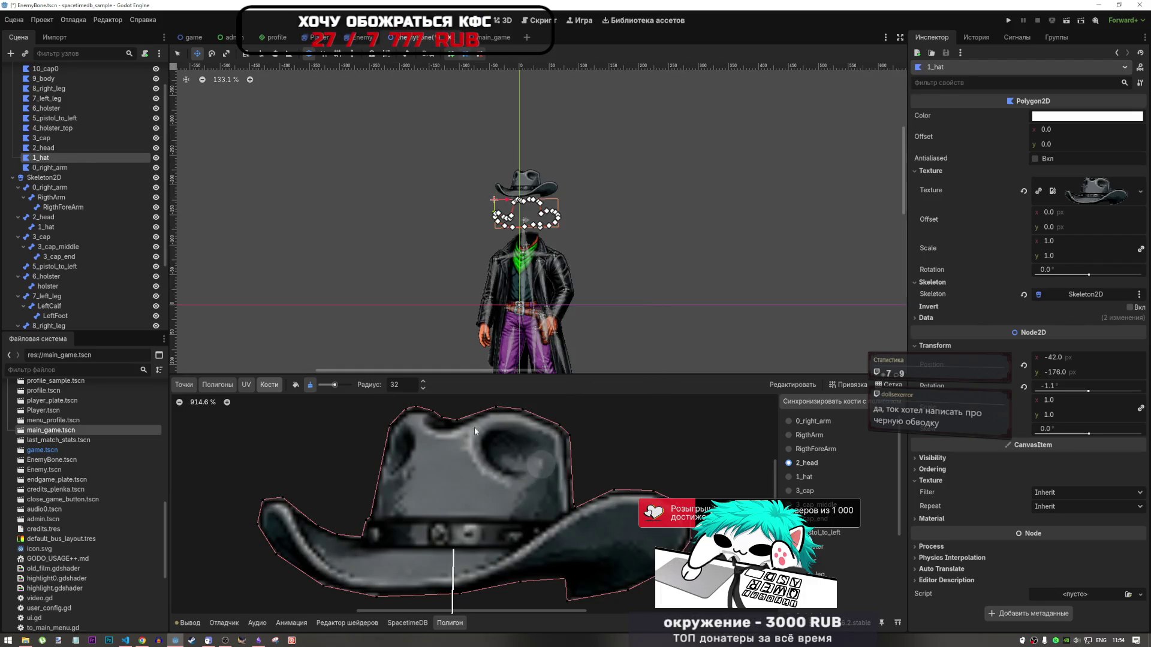
Compare the hat and head polygons, resetting the hat position to 0, 0 then undoing it
click(50, 168)
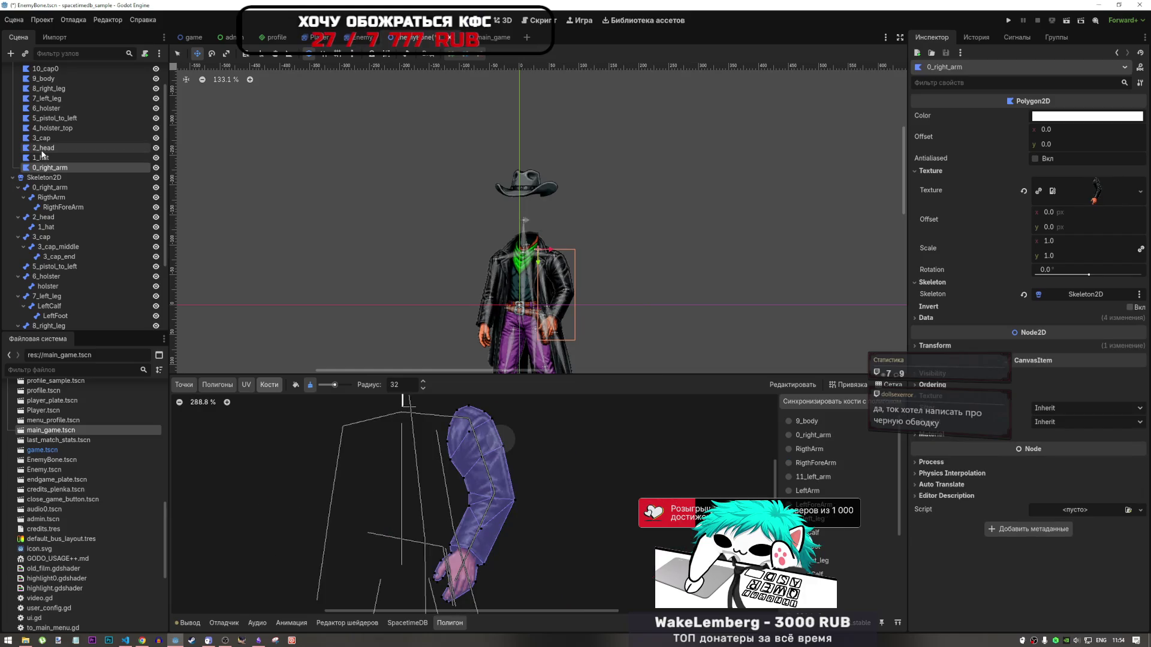
click(42, 157)
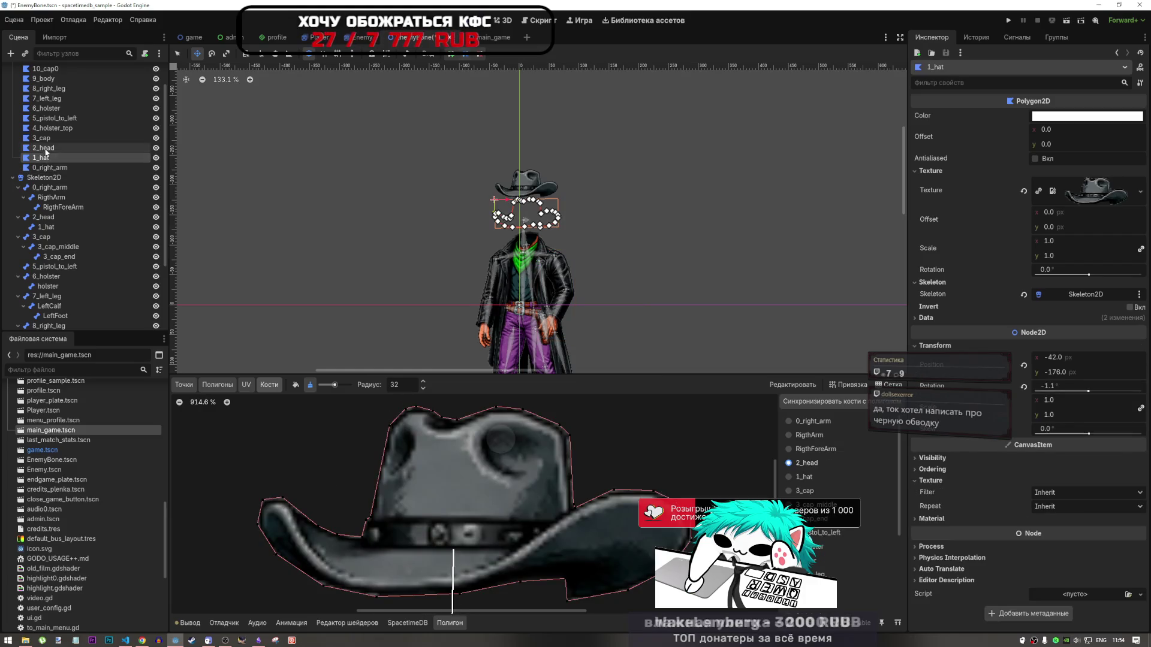
click(46, 150)
click(48, 158)
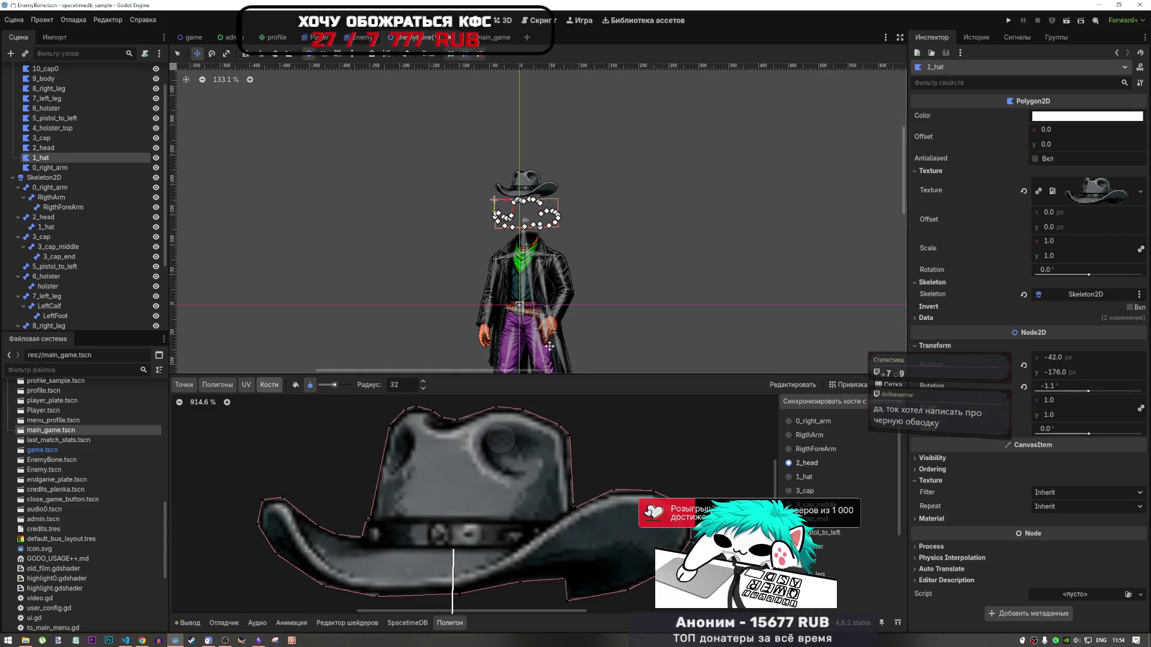
scroll(581, 303, down, 5)
scroll(526, 483, up, 2)
scroll(528, 282, up, 8)
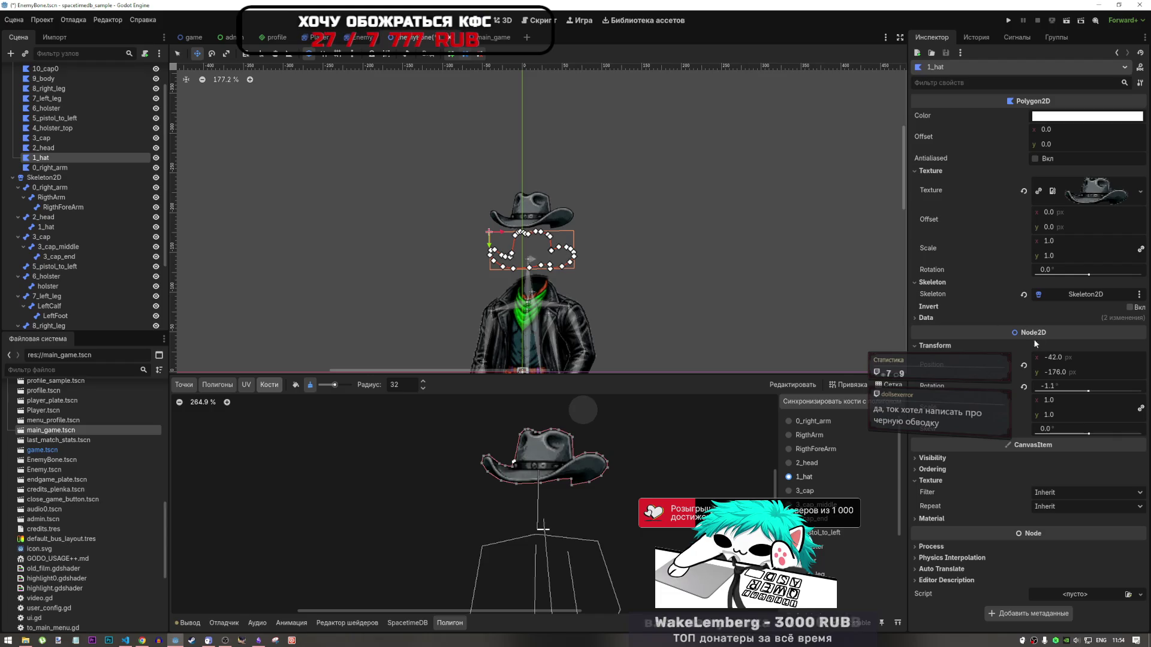
click(1024, 365)
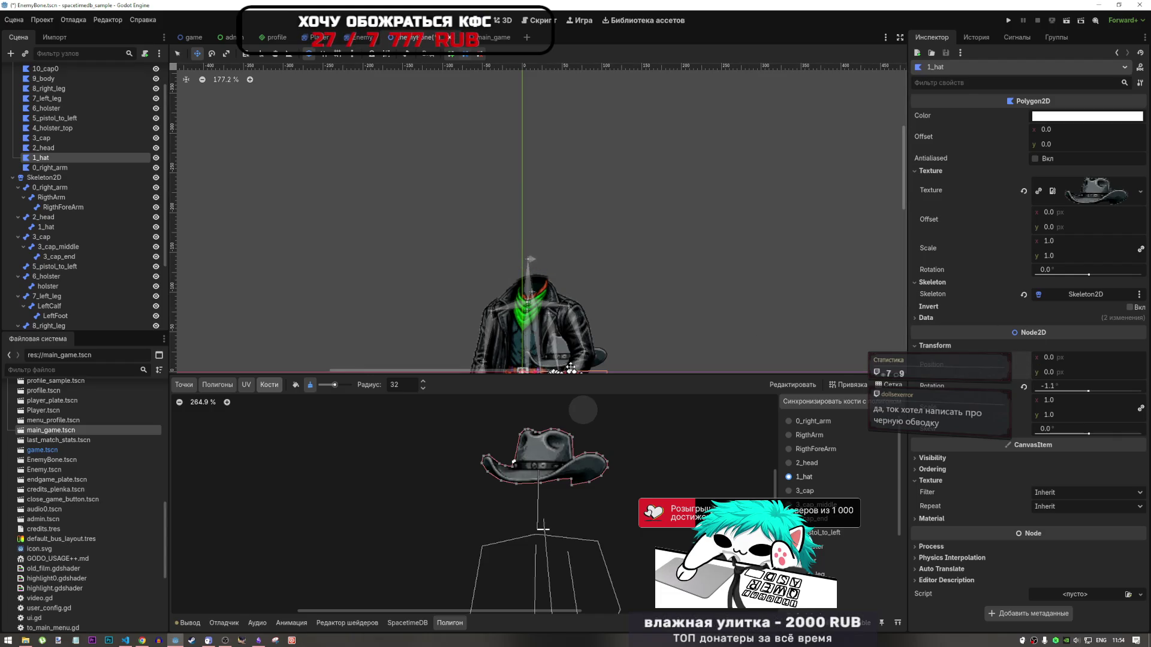
scroll(532, 483, down, 5)
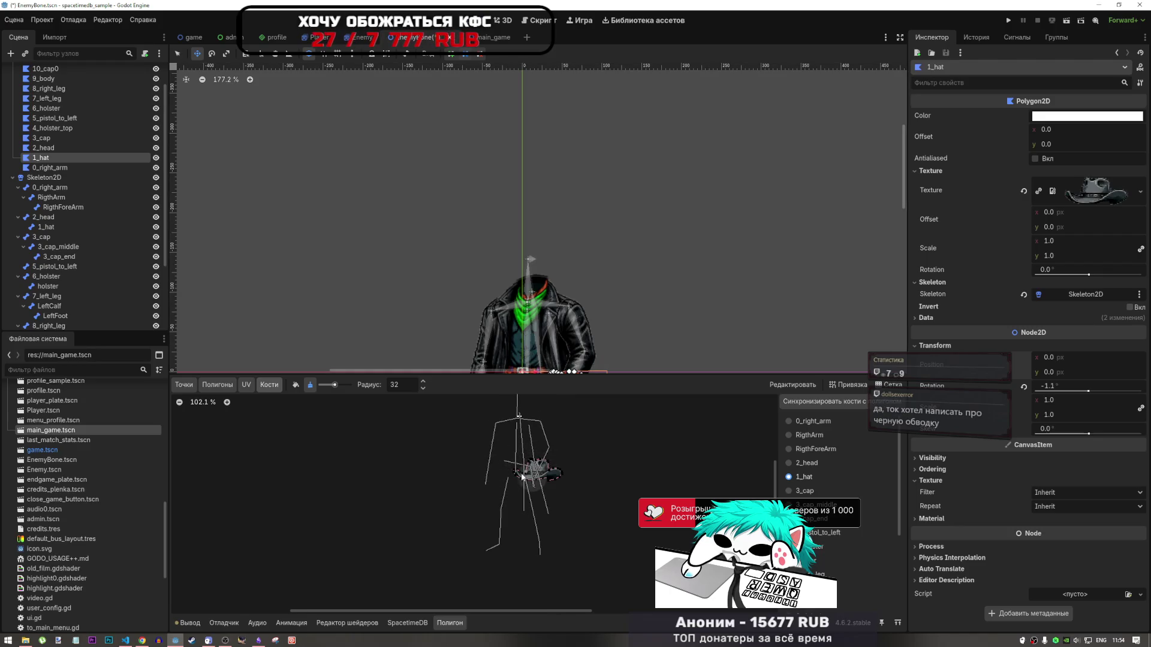
scroll(558, 345, up, 5)
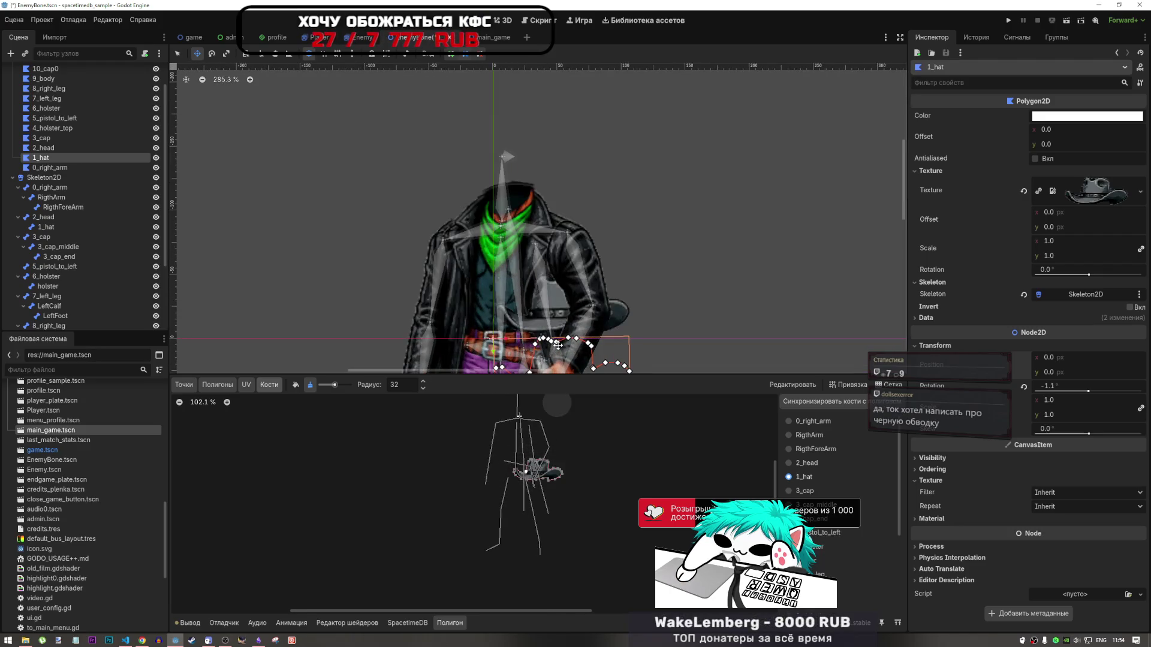
key(ctrl+z)
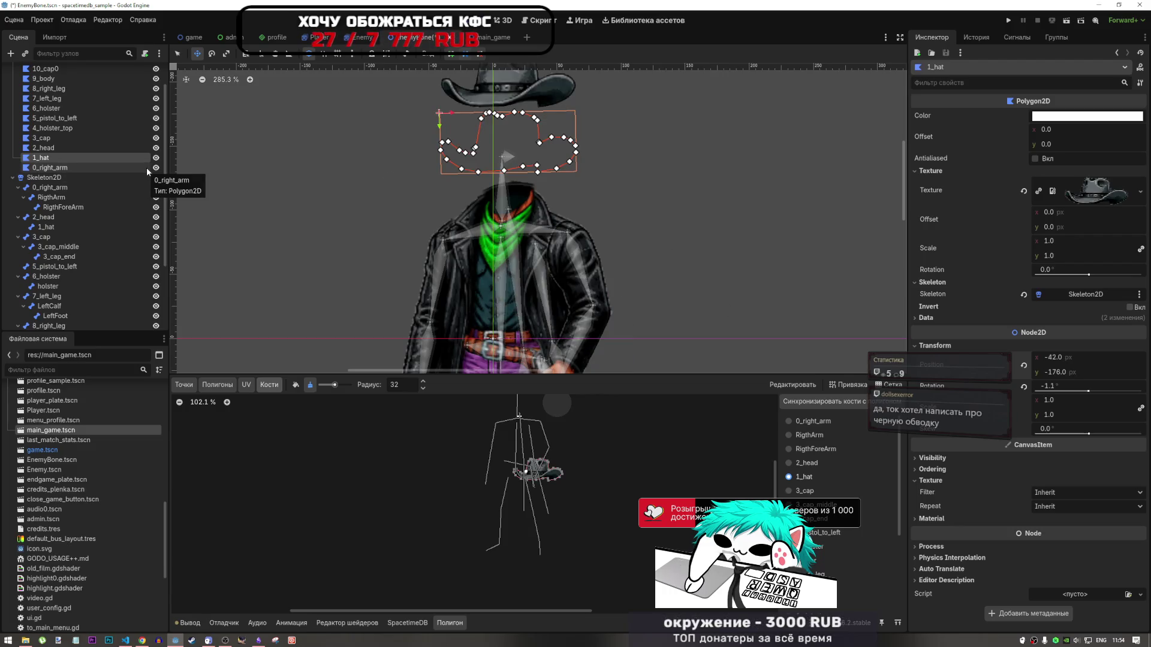
Recheck the 2_head and 1_hat polygons, then select the 2_head bone
click(79, 150)
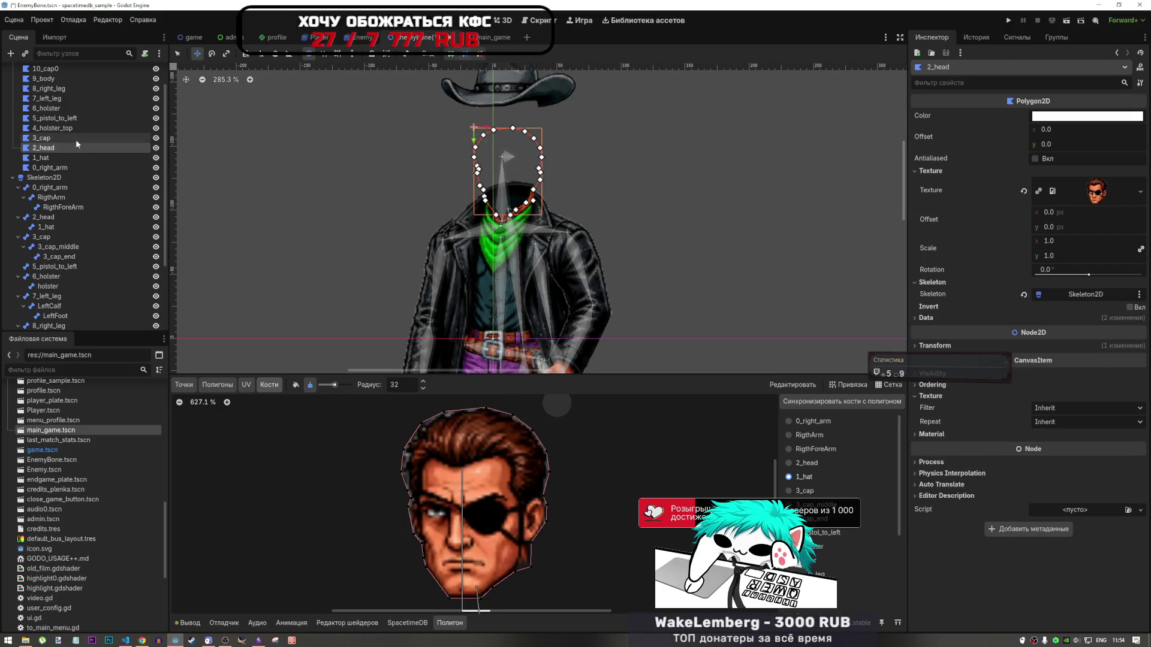
click(75, 158)
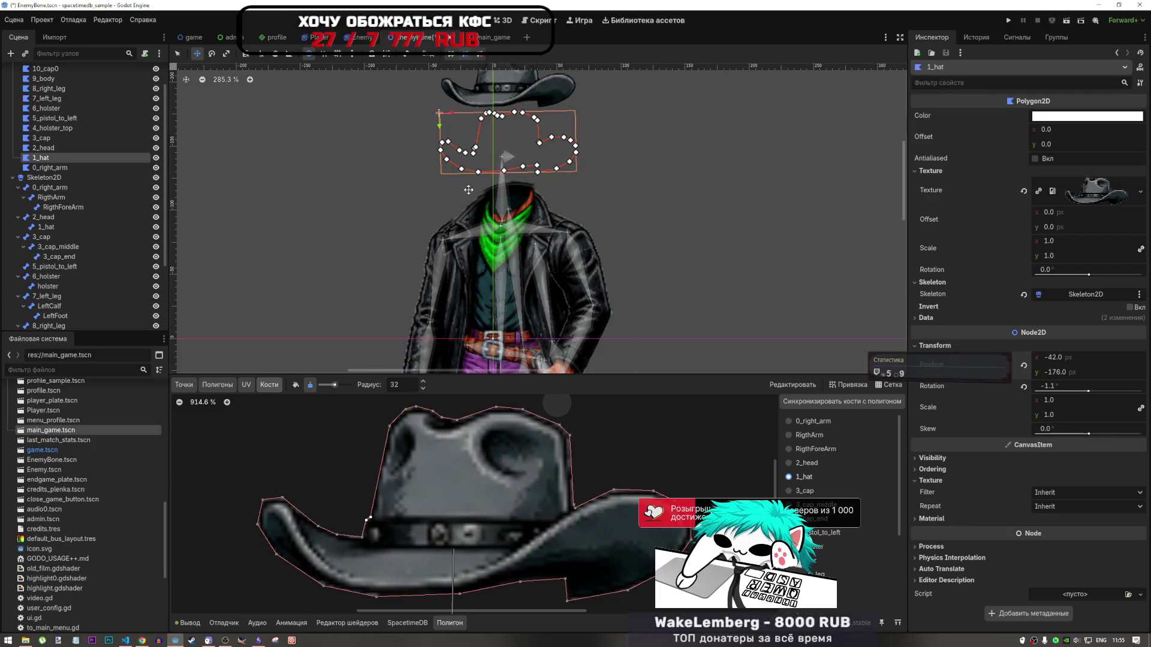
click(35, 147)
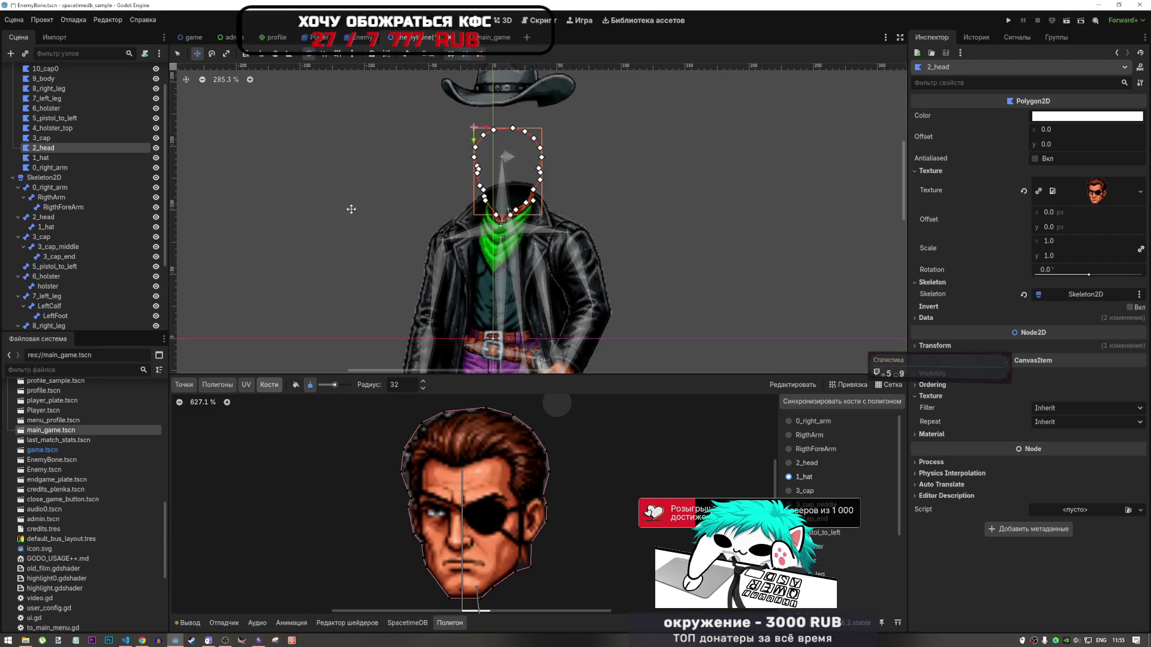
click(53, 157)
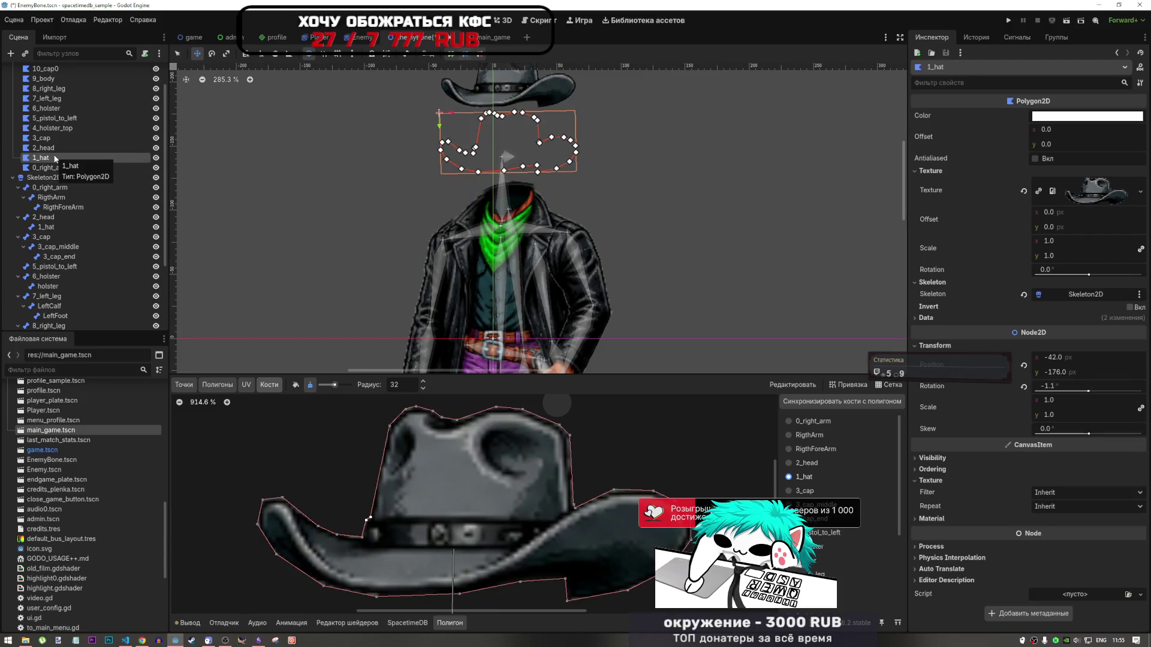
click(47, 218)
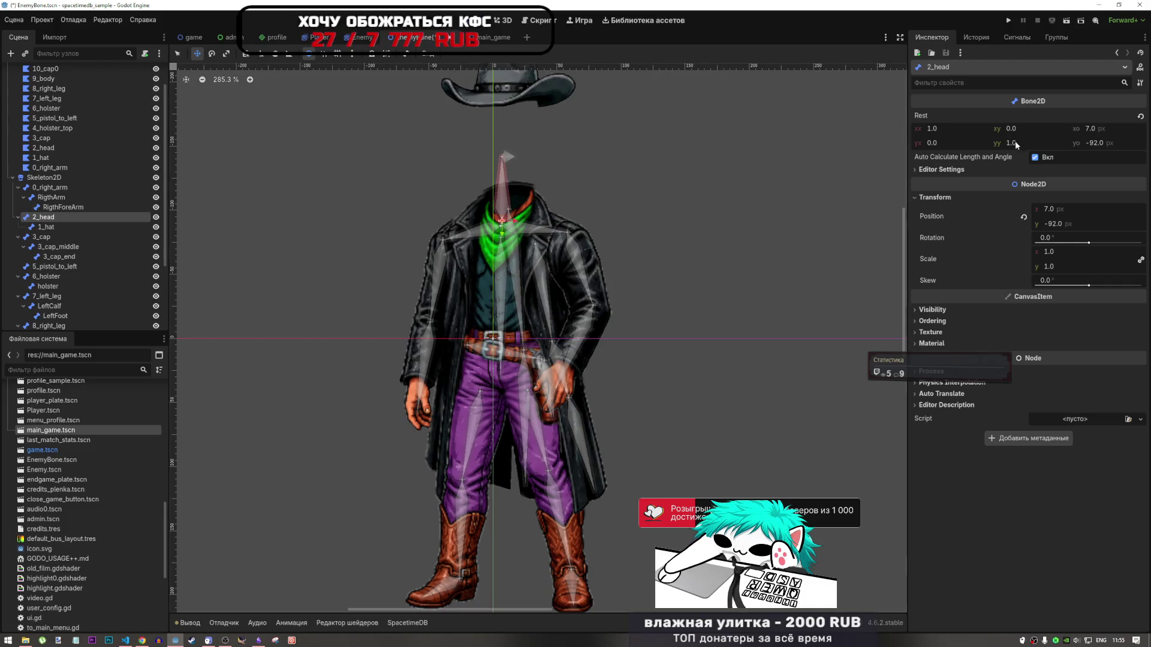
Set the 2_head bone's rest offset to 0, 0 and re-enable automatic length and angle
click(1109, 132)
text(0)
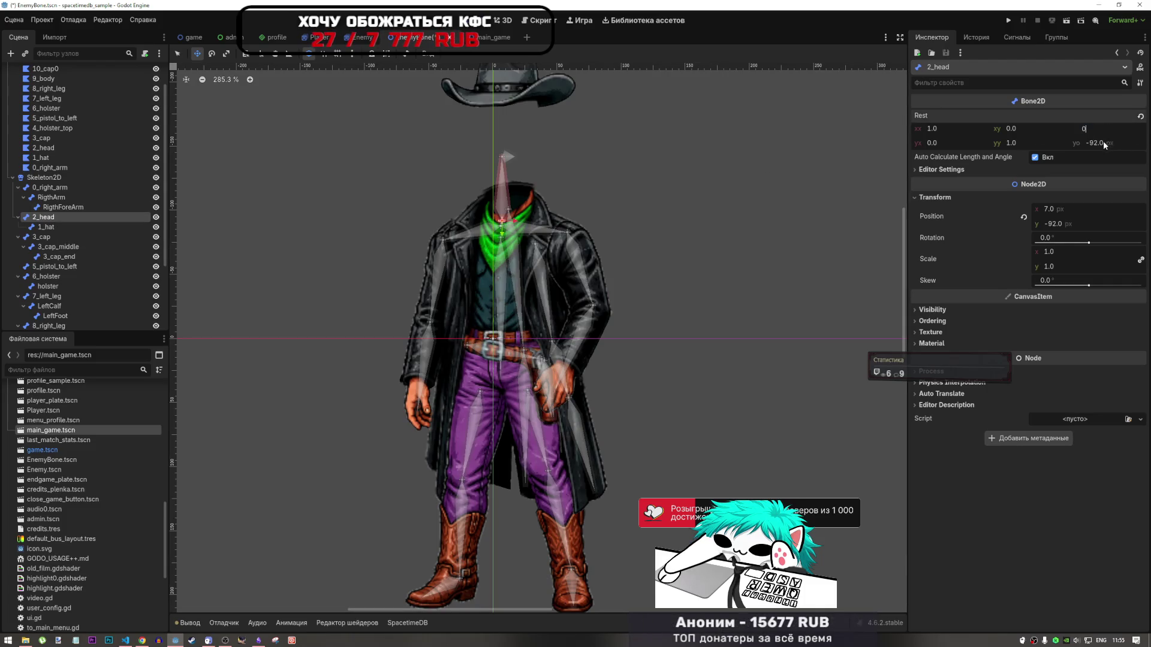
click(1103, 142)
text(0)
key(Return)
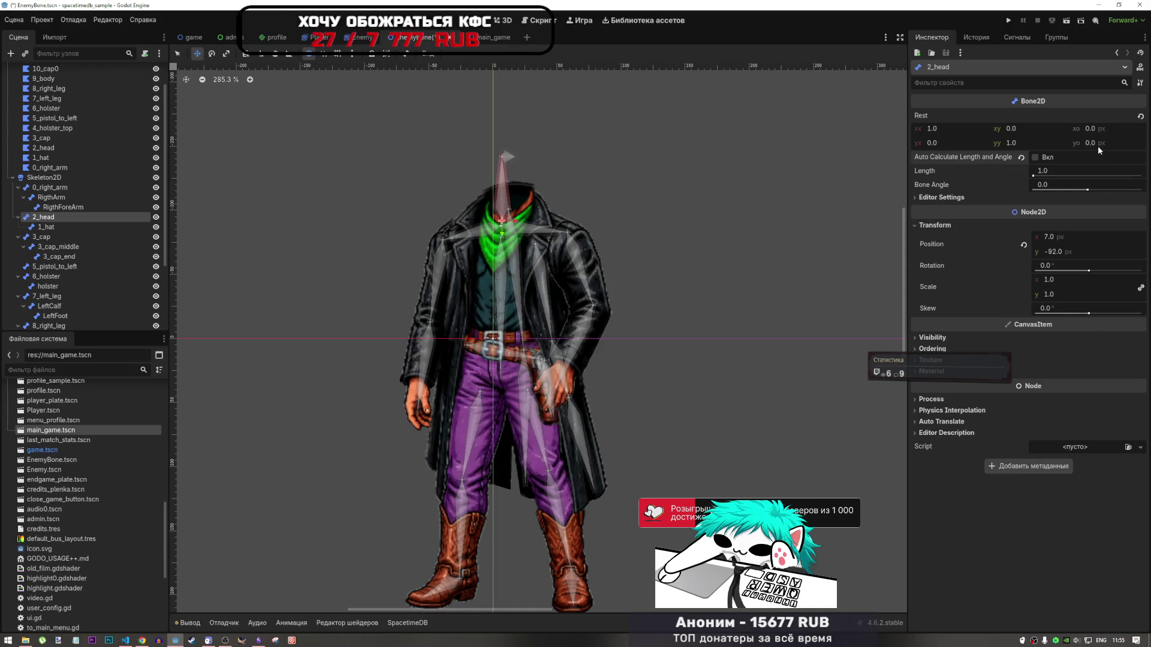
click(1033, 157)
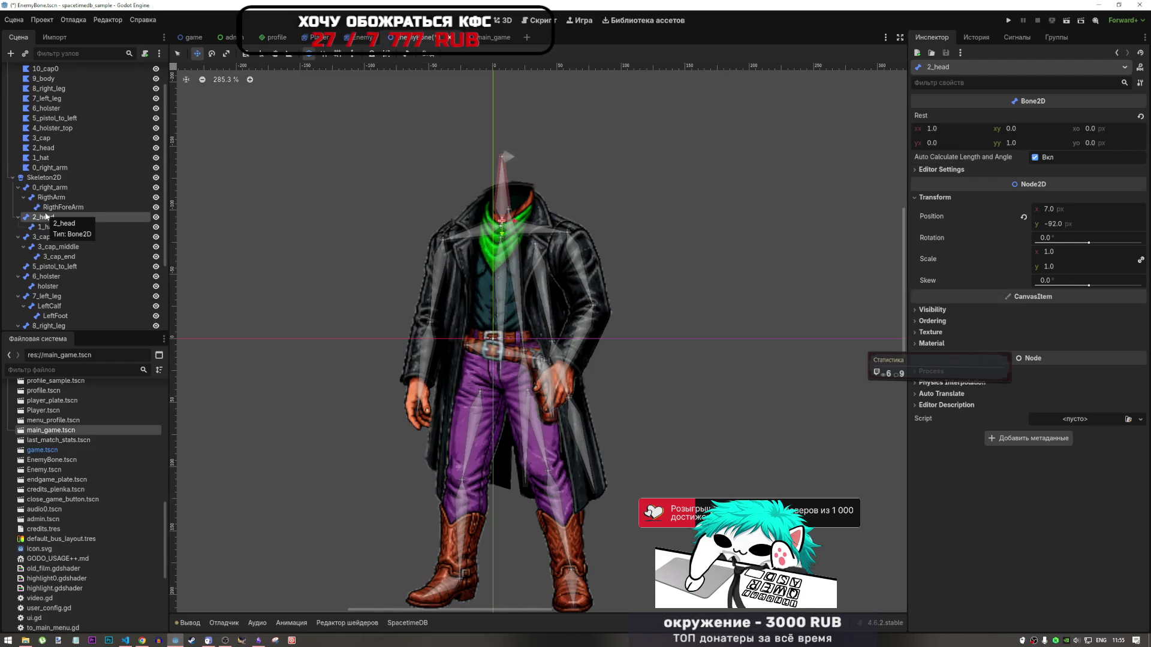
Paint the 2_head polygon's weights onto the 2_head bone in the polygon editor
click(47, 148)
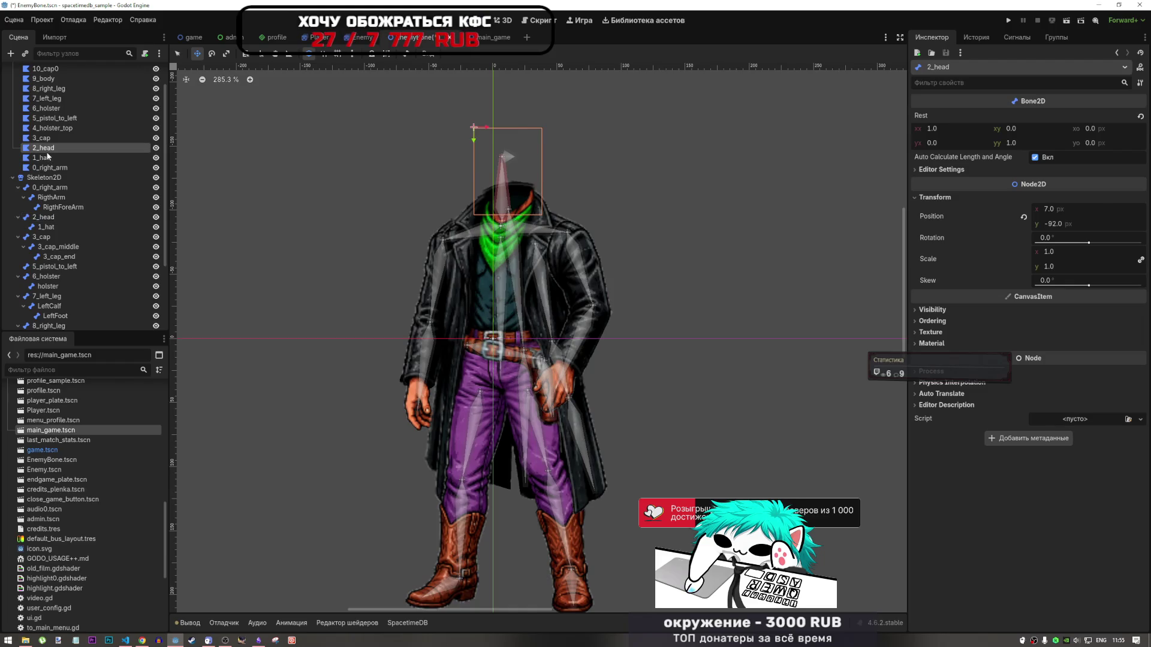
scroll(600, 459, down, 5)
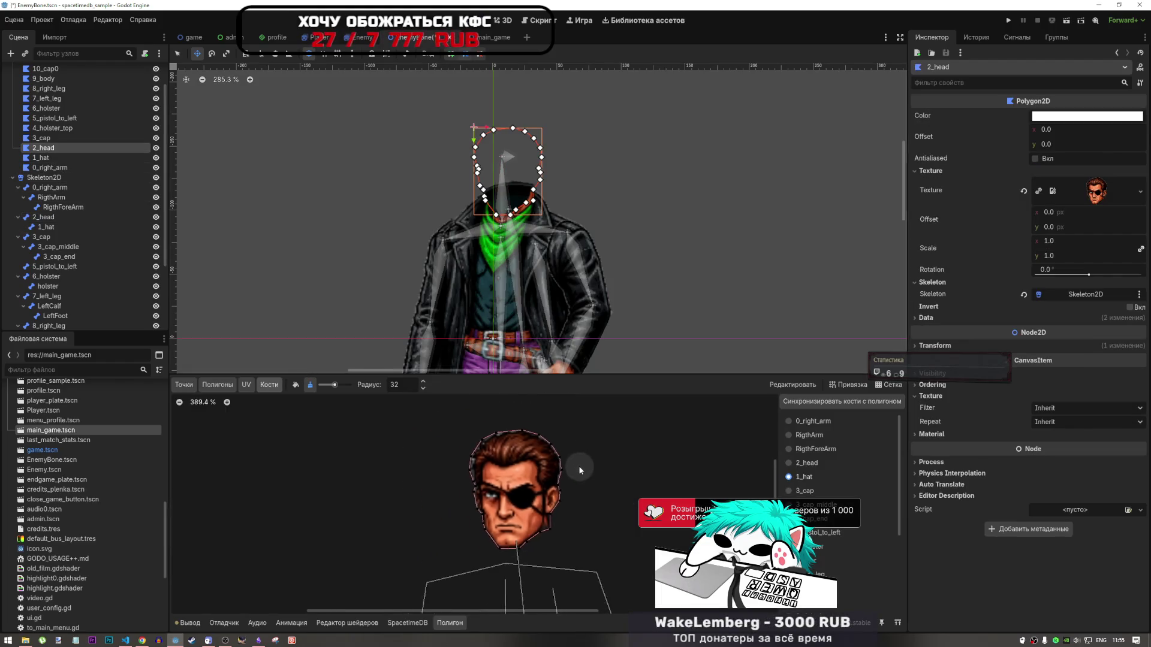
scroll(600, 462, up, 2)
click(803, 463)
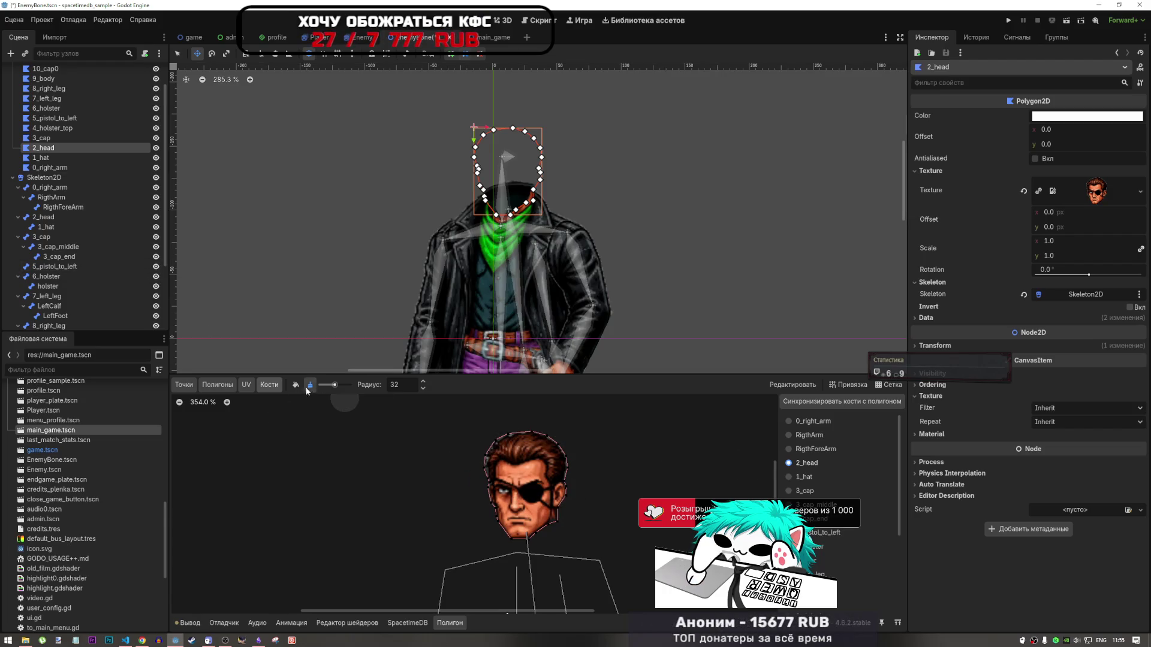
mouse_move(504, 438)
mouse_down()
mouse_move(506, 521)
mouse_move(557, 465)
mouse_move(478, 447)
mouse_up()
scroll(577, 459, down, 3)
scroll(543, 252, down, 4)
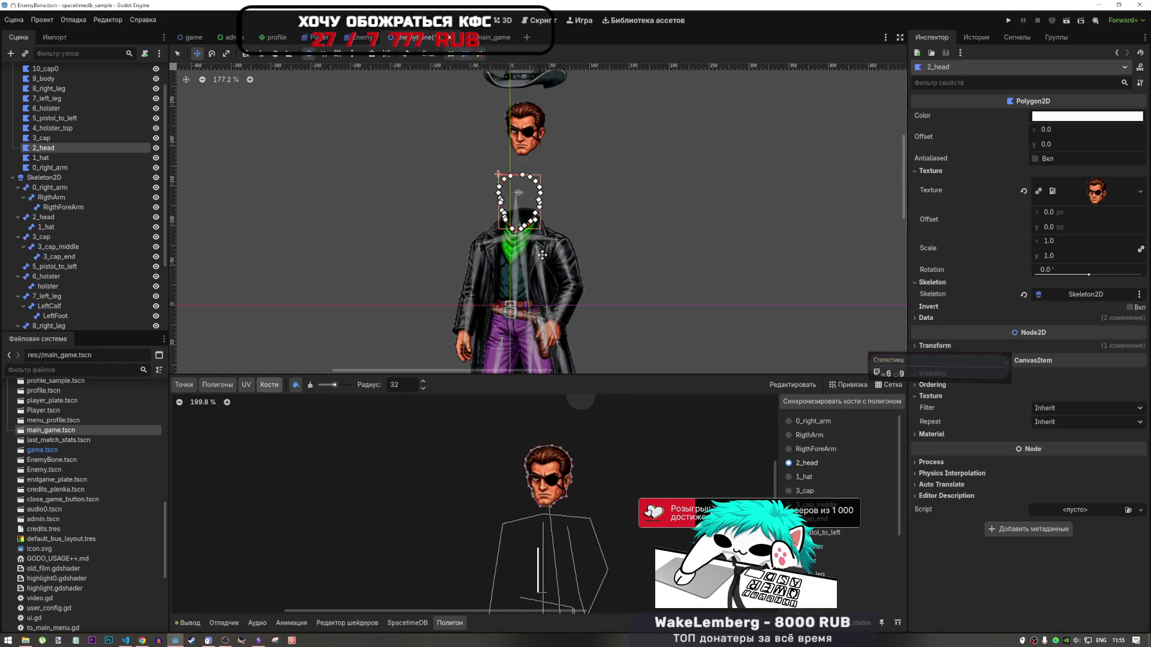
scroll(550, 258, up, 2)
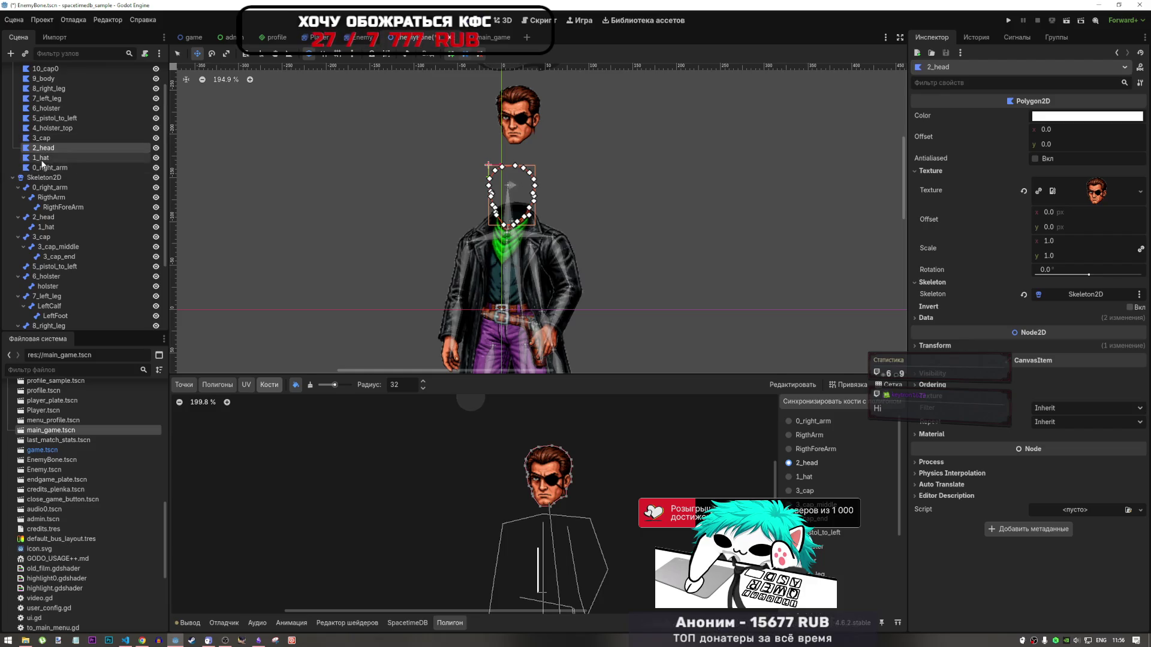
click(43, 158)
click(38, 147)
click(38, 147)
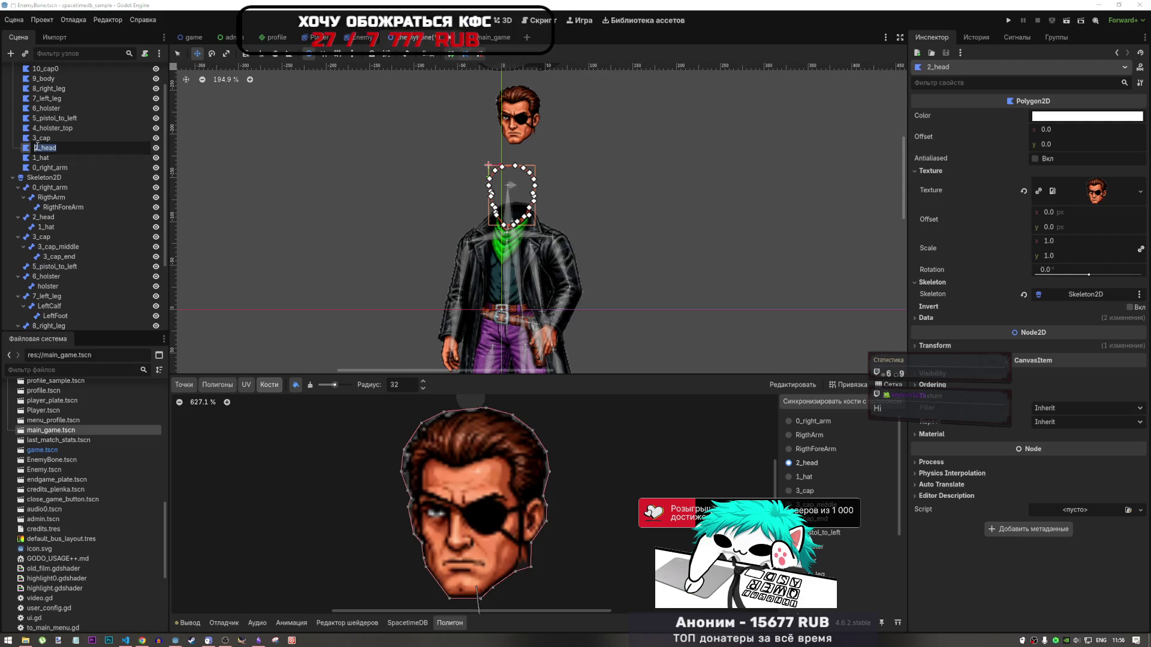
click(37, 138)
click(38, 149)
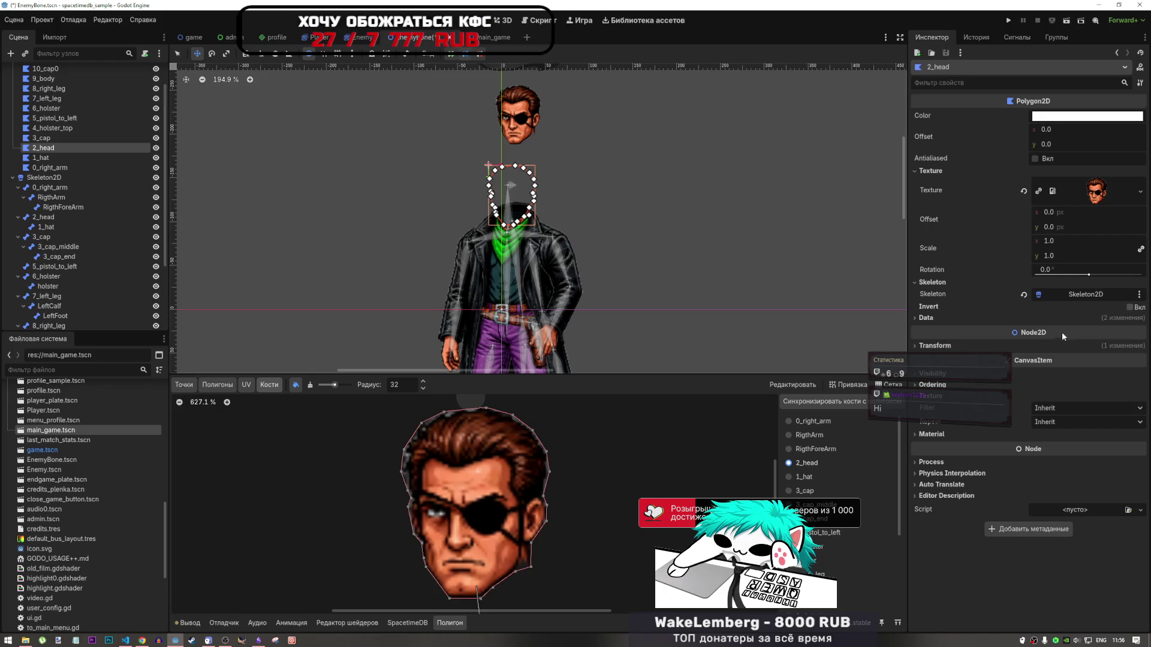
click(1027, 346)
click(1024, 365)
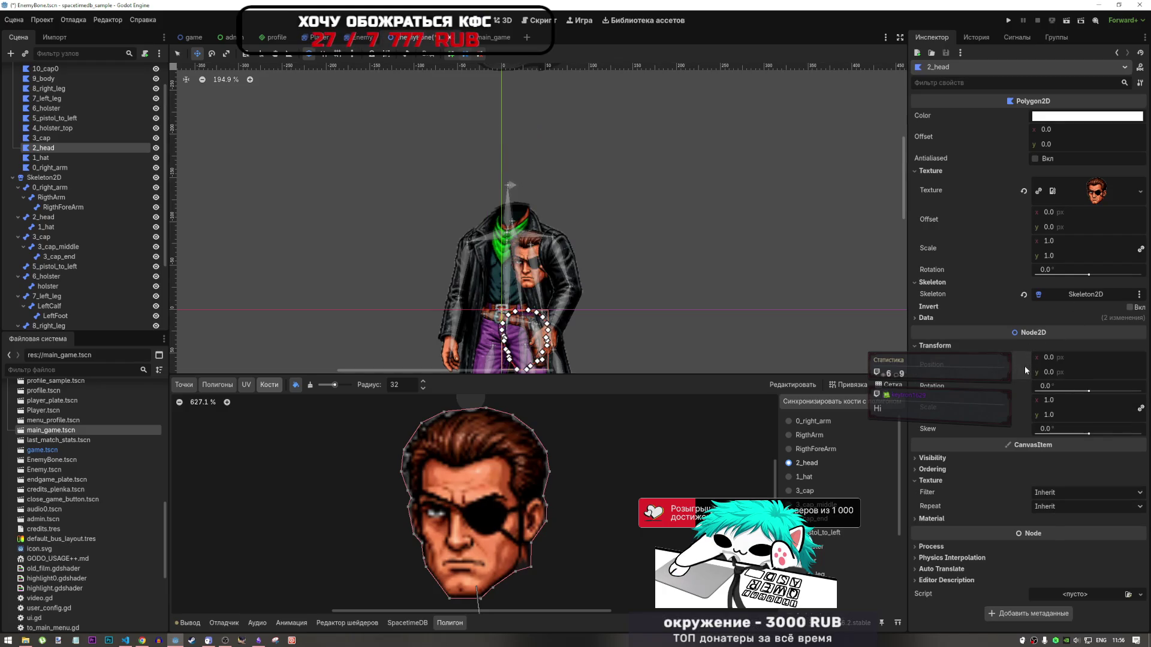
key(ctrl+z)
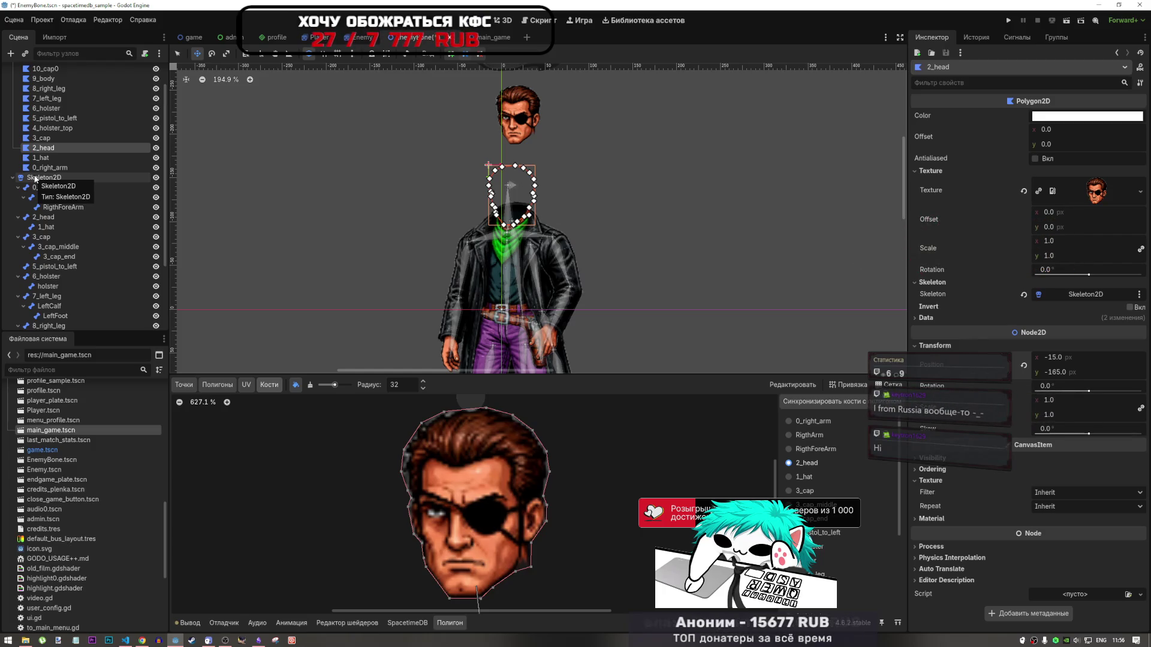
mouse_move(526, 197)
mouse_down()
mouse_move(526, 177)
mouse_move(529, 214)
mouse_up()
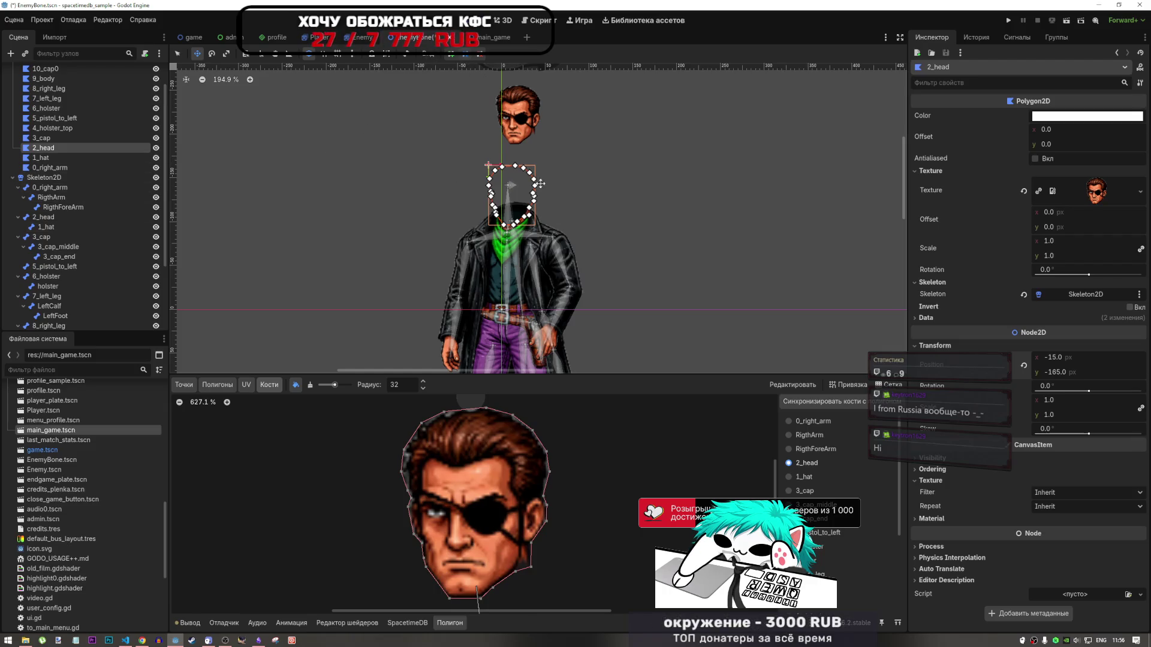
click(1023, 193)
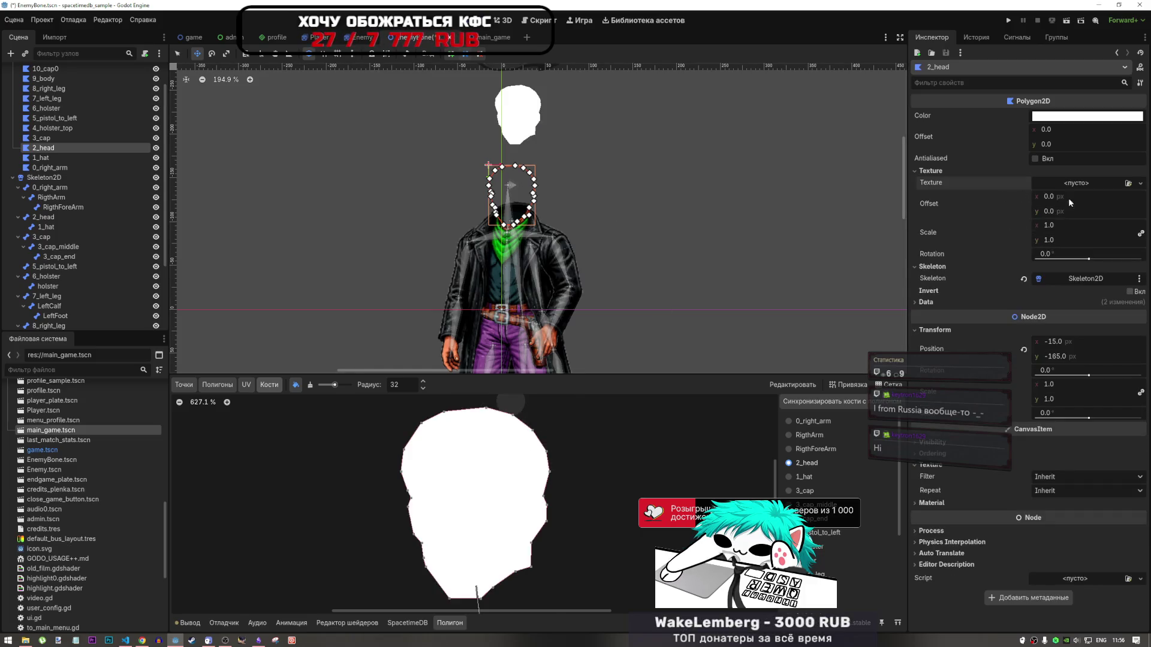
key(ctrl+z)
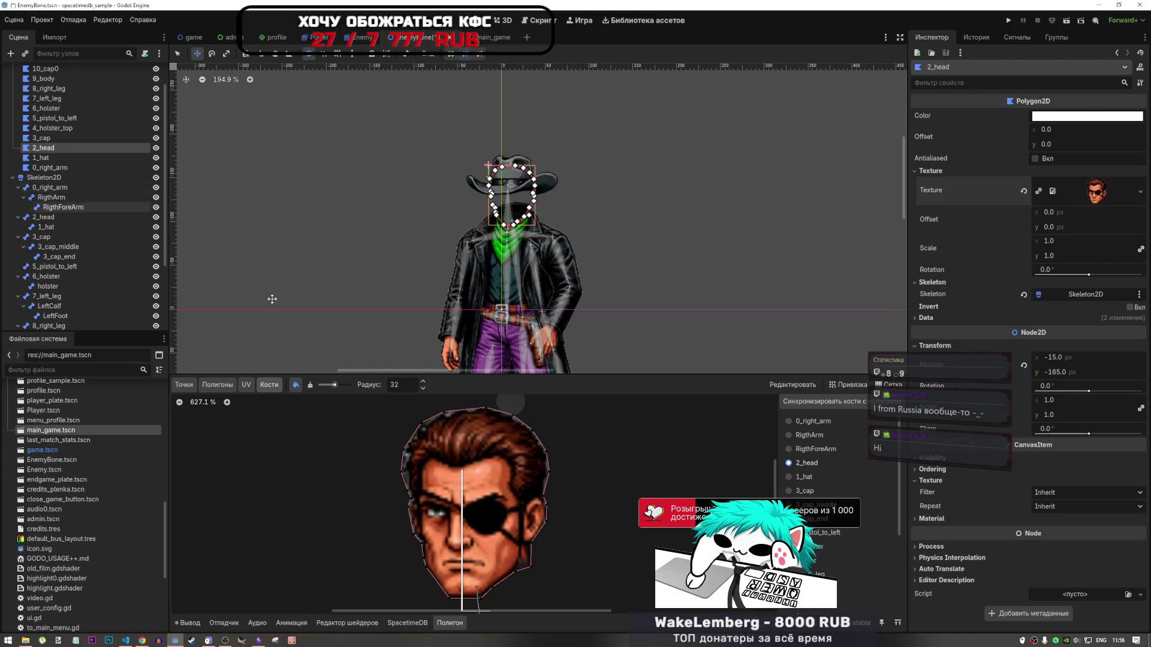
Compare the 2_head and 1_hat bone weights on the head polygon
scroll(527, 470, down, 3)
click(810, 476)
click(811, 463)
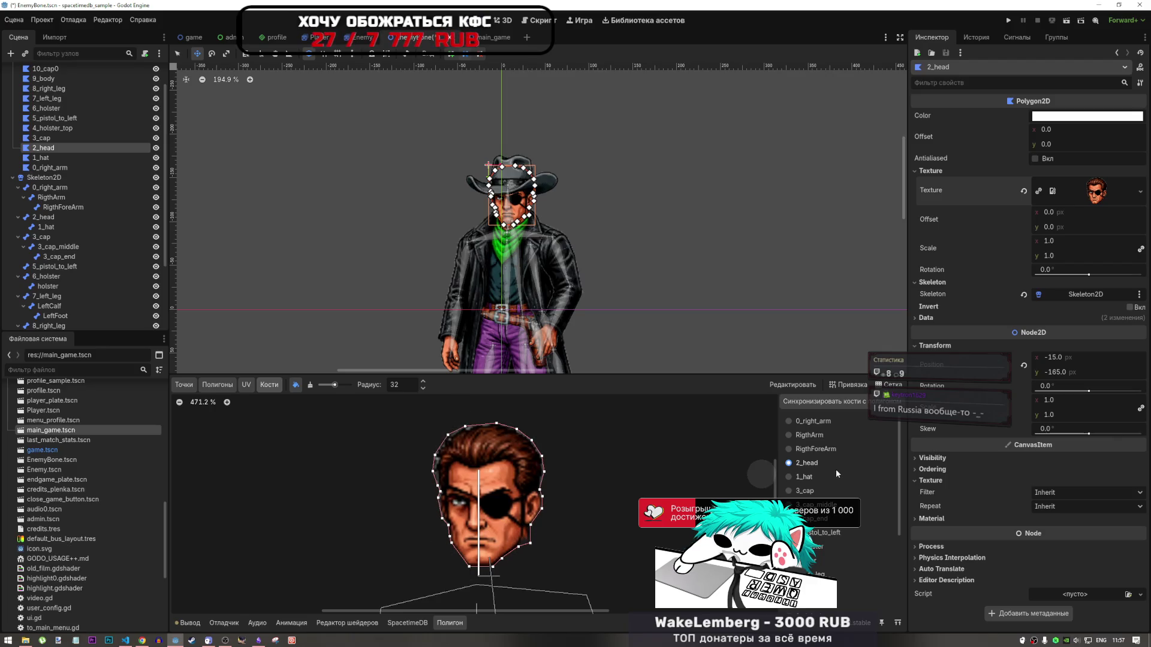
click(805, 477)
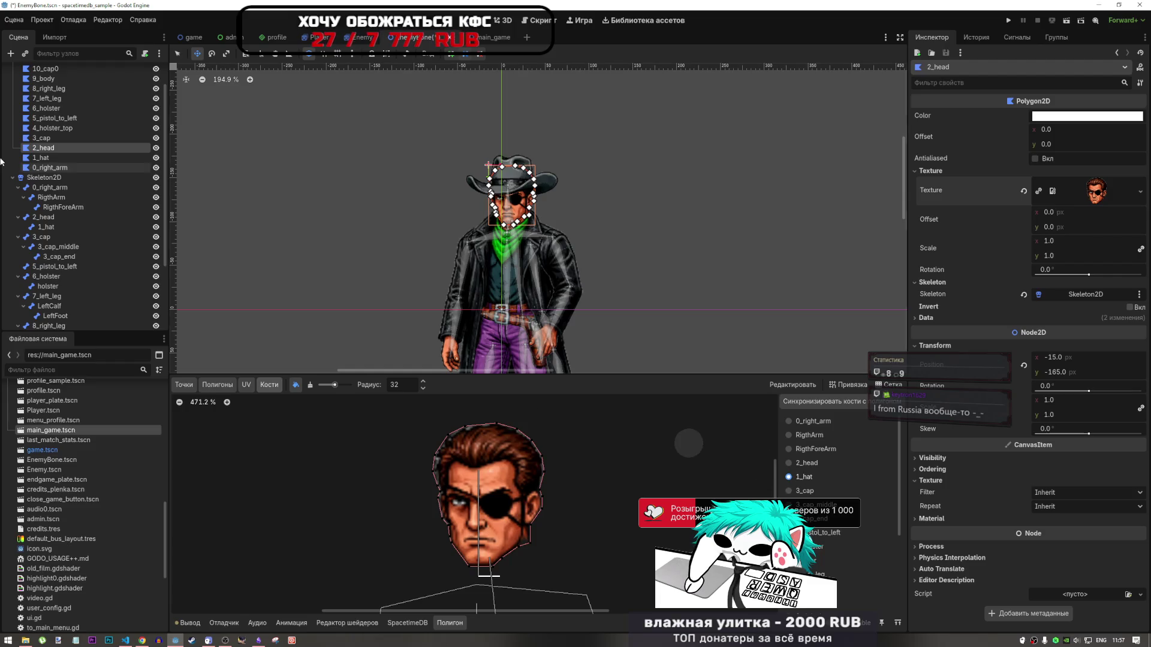
Select the 1_hat polygon and save the EnemyBone.tscn scene
click(40, 158)
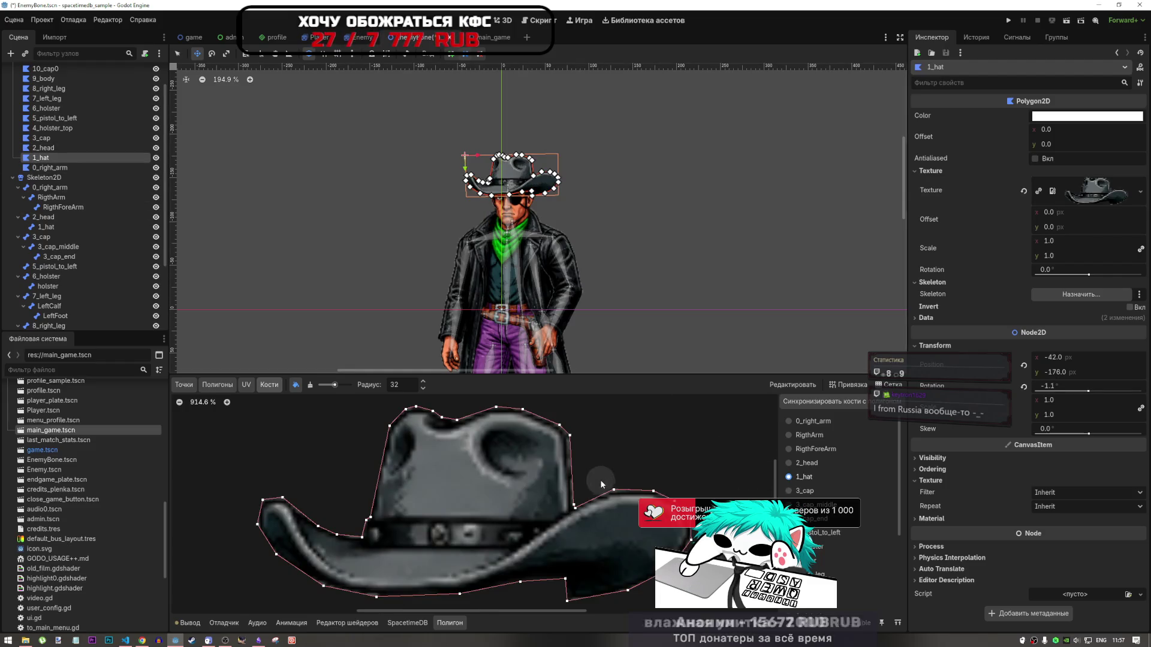
scroll(564, 483, down, 5)
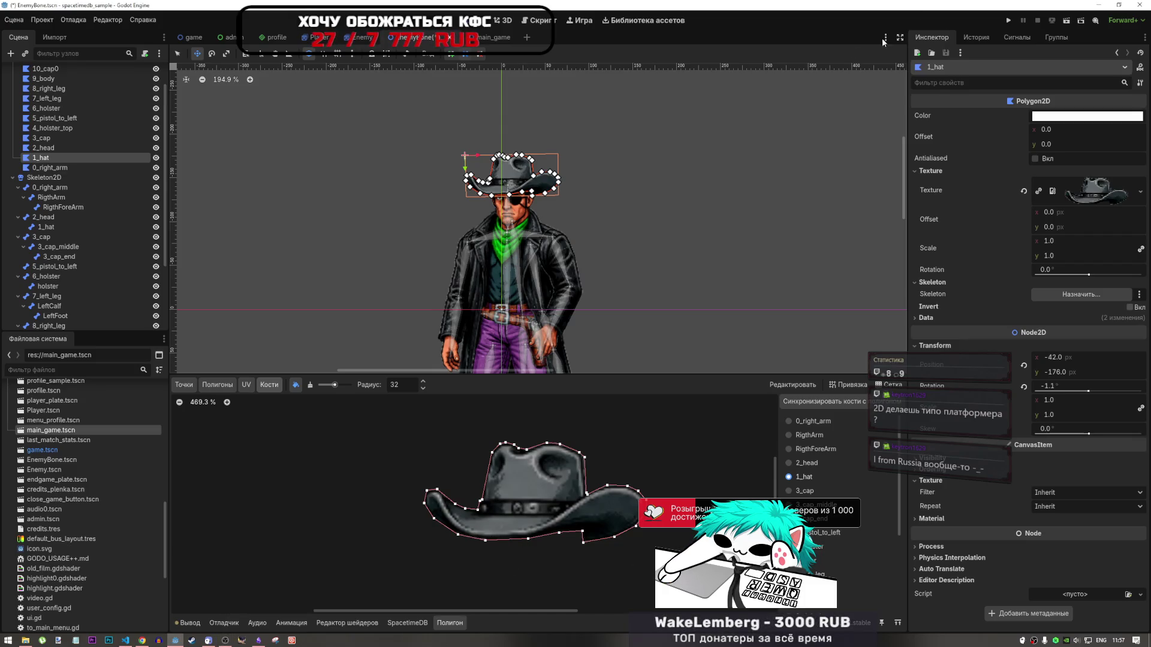
scroll(626, 218, down, 5)
scroll(598, 197, up, 5)
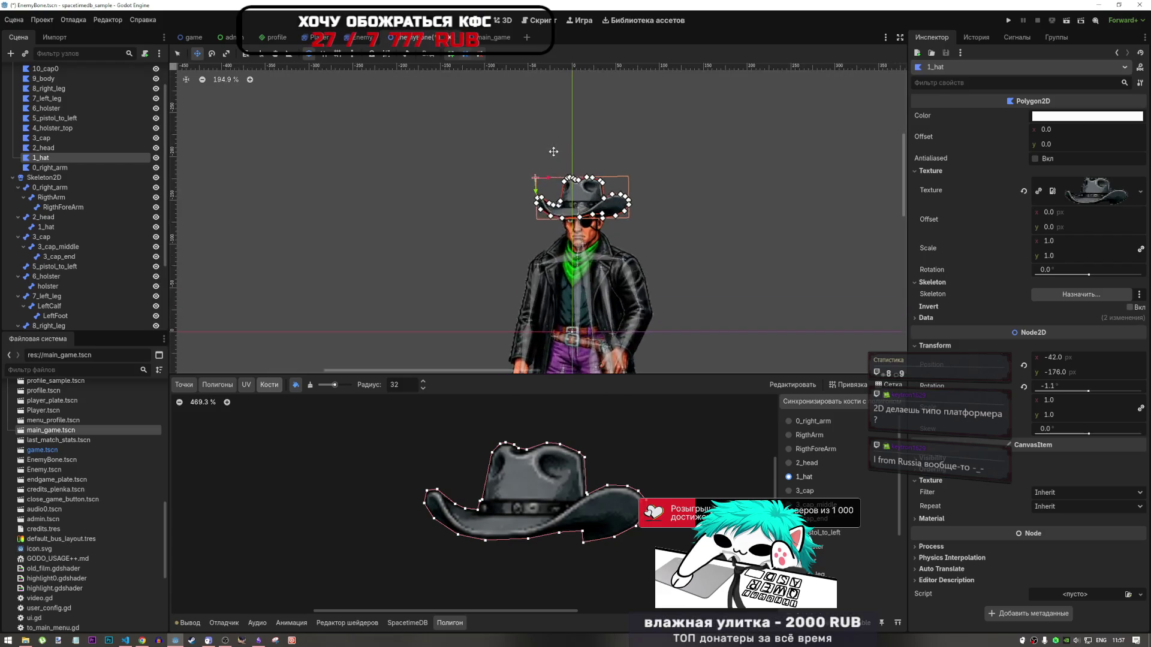
scroll(558, 166, down, 3)
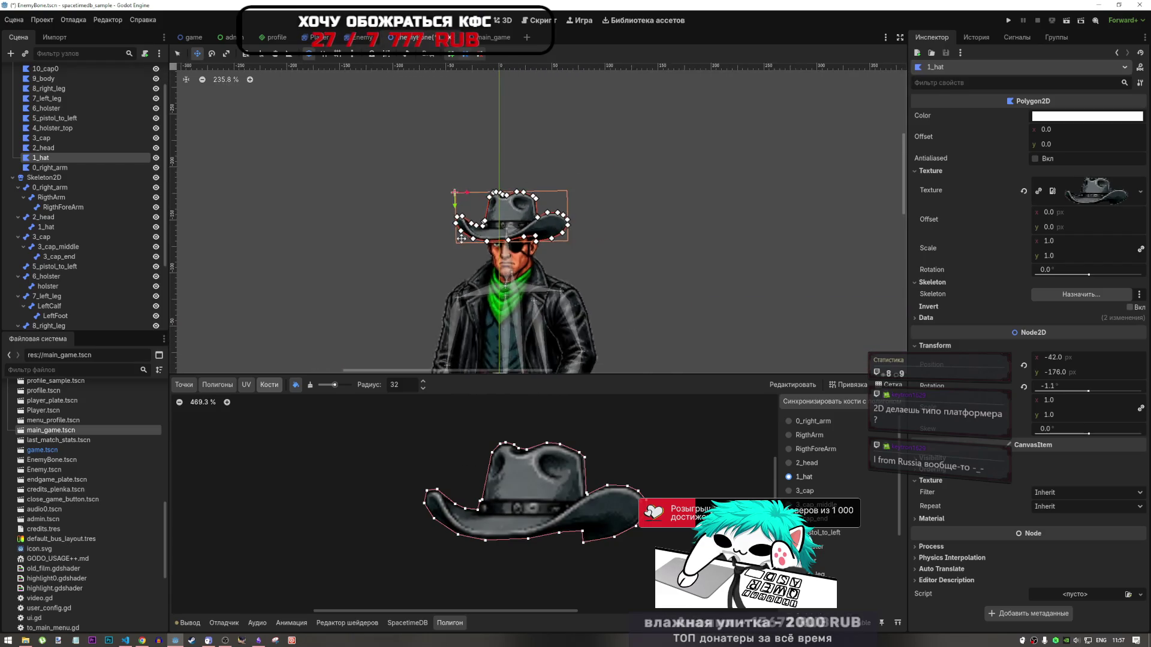
key(ctrl+s)
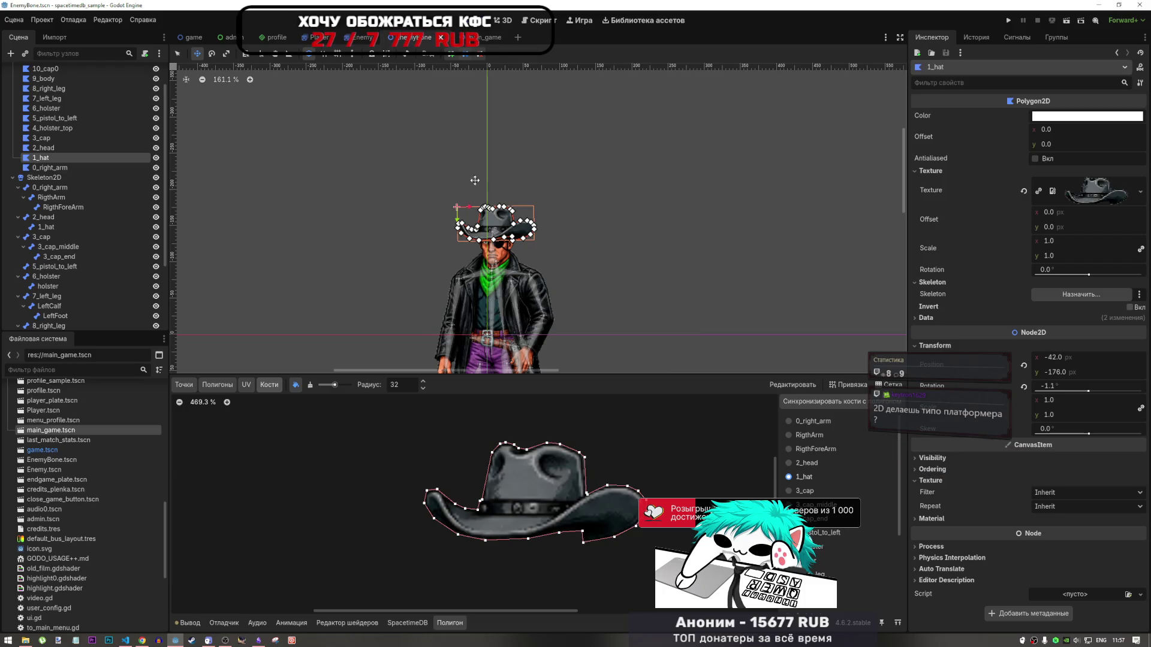
Select Skeleton2D, then browse to the 0_right_arm and 7_left_leg bones
click(67, 167)
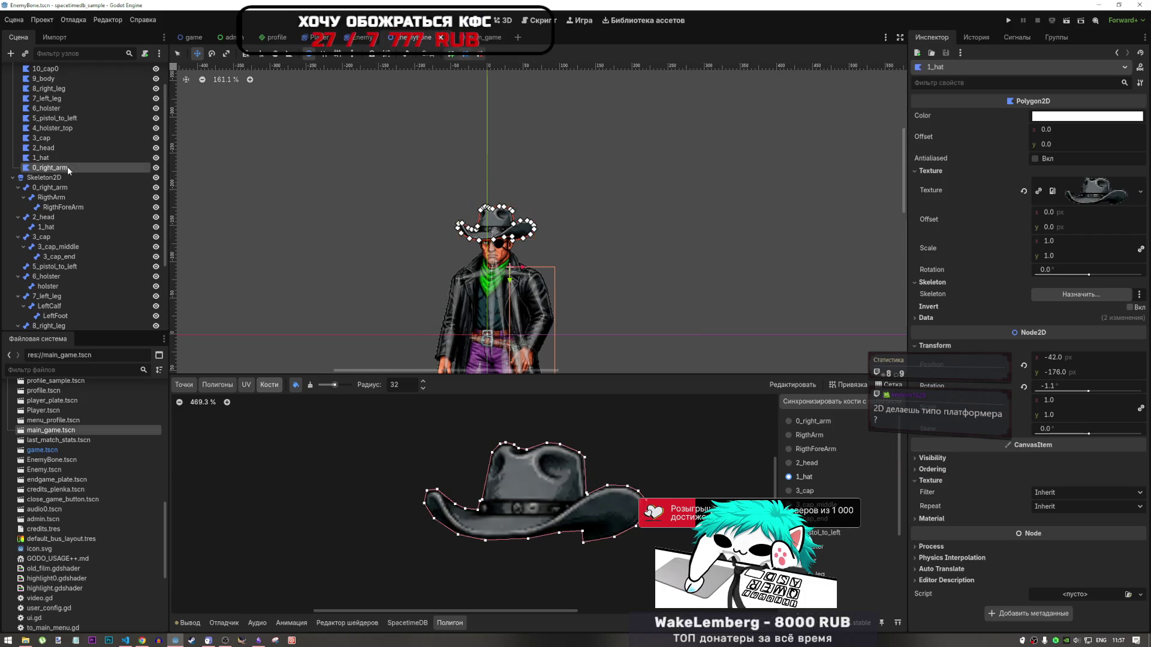
click(66, 177)
scroll(493, 234, down, 2)
scroll(498, 259, up, 3)
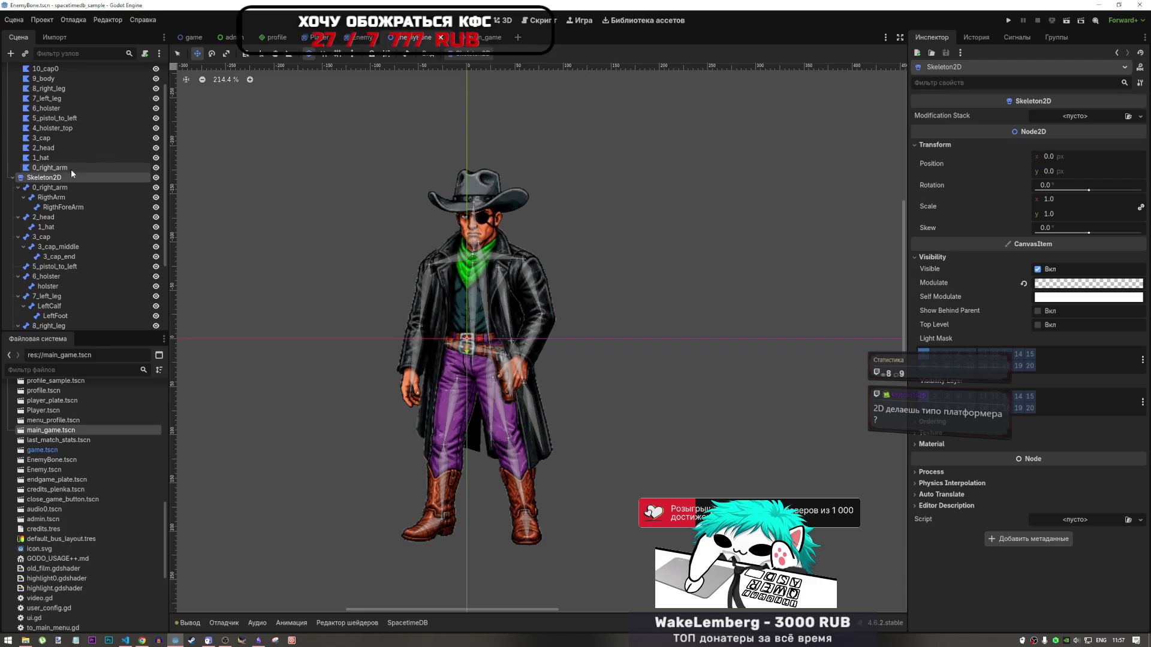
click(63, 188)
scroll(66, 211, down, 5)
click(70, 202)
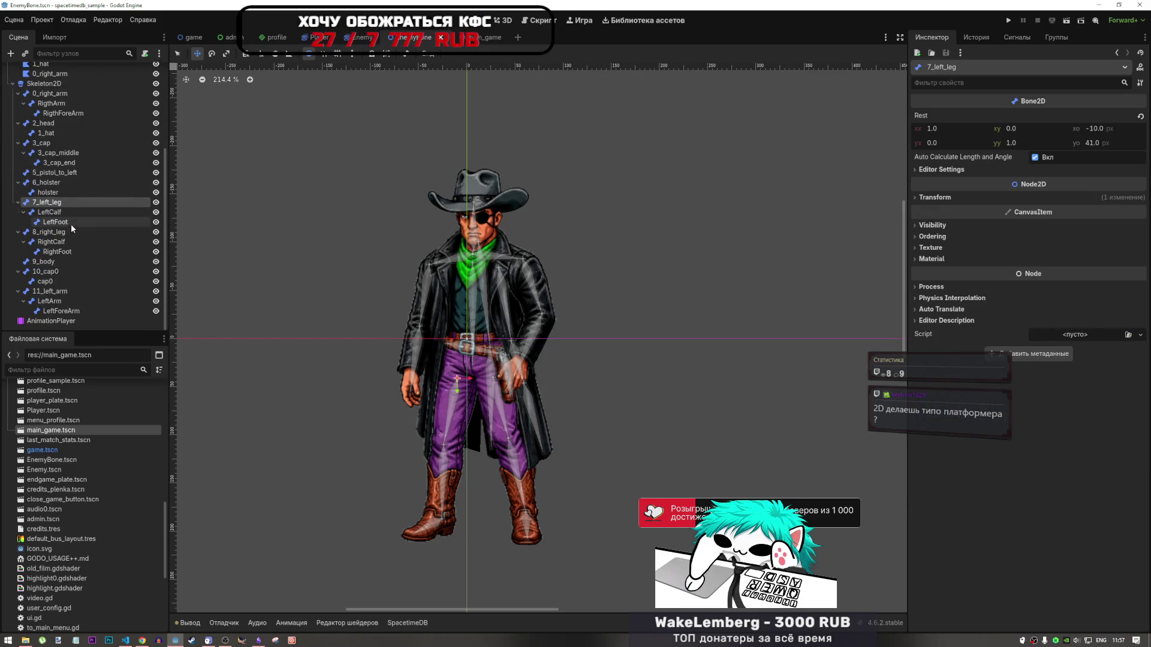
Show the idle animation's tracks via AnimationPlayer and enlarge the track panel upward
click(74, 323)
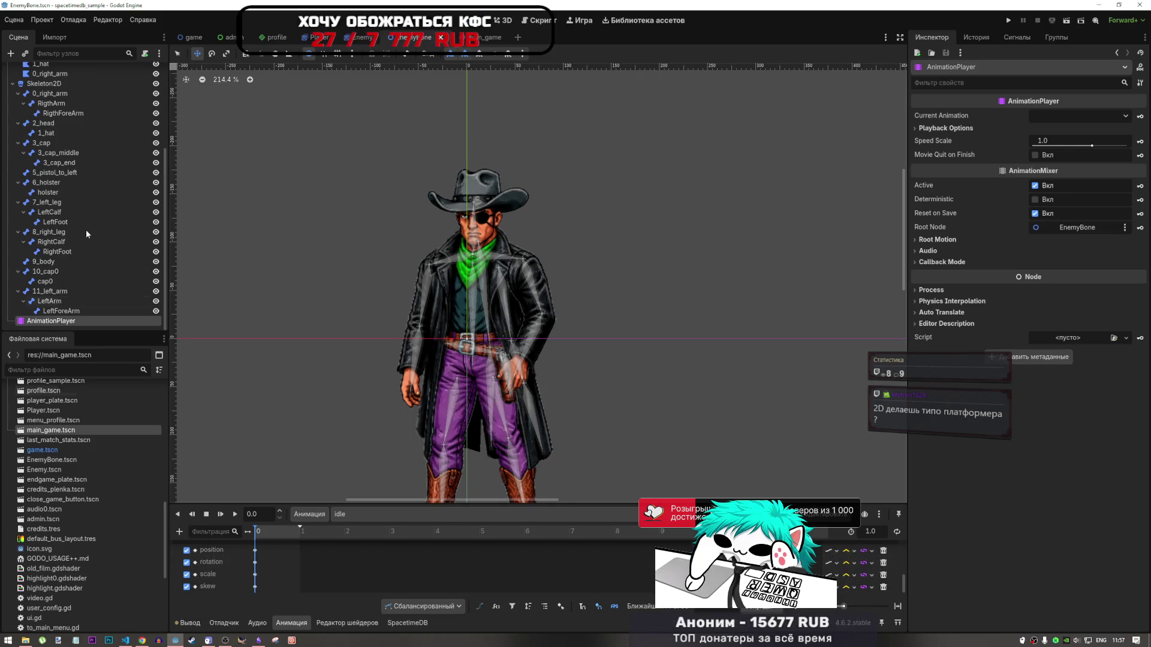
scroll(60, 204, up, 5)
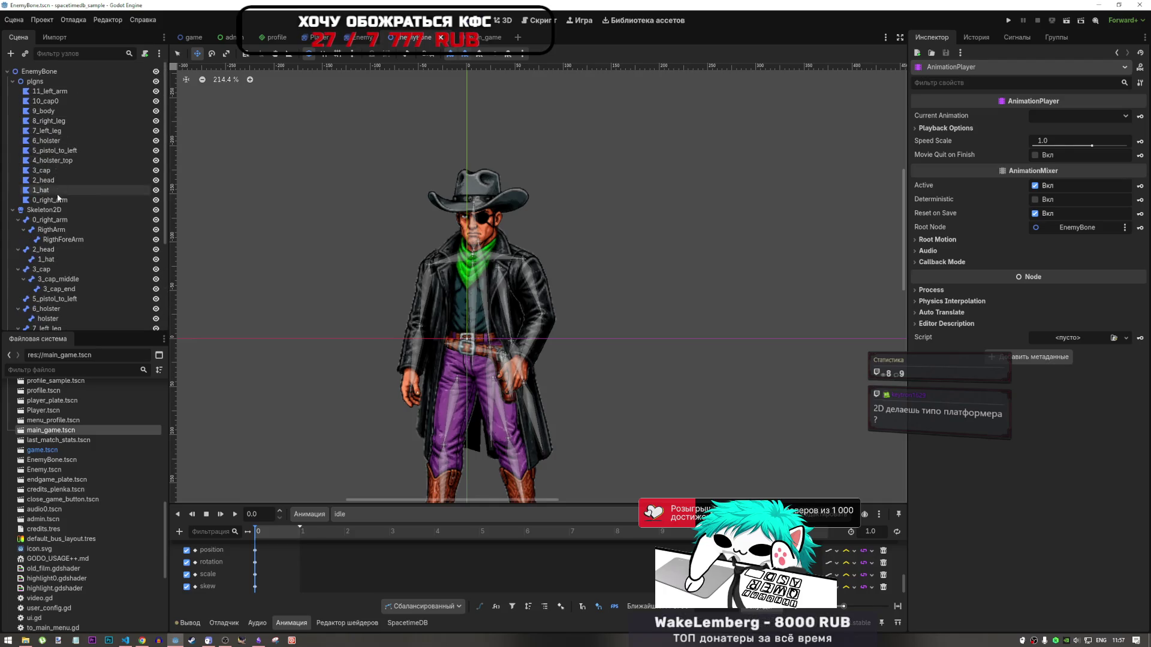
scroll(58, 198, down, 3)
click(75, 145)
scroll(283, 555, up, 2)
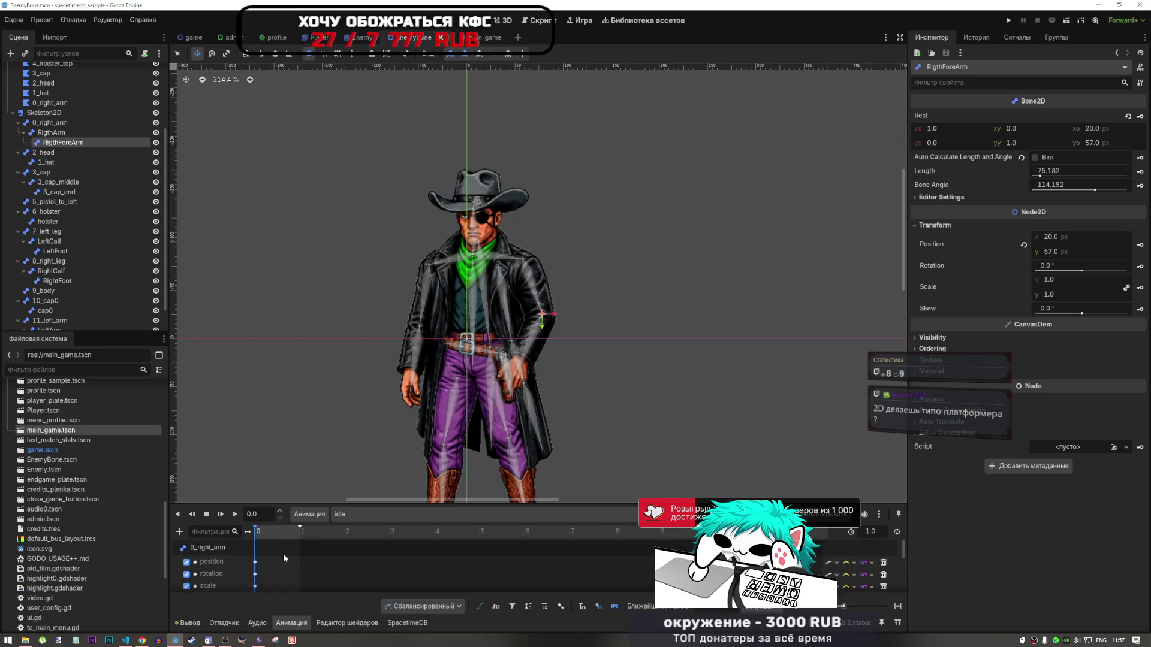
scroll(282, 553, down, 2)
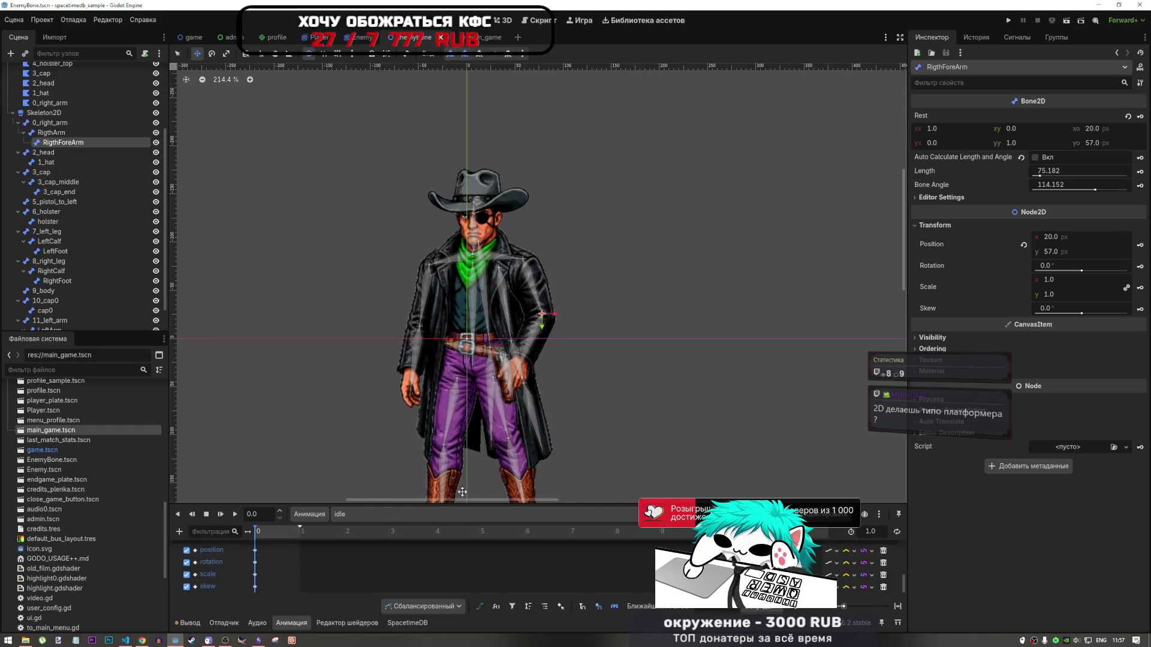
drag(462, 505, 462, 210)
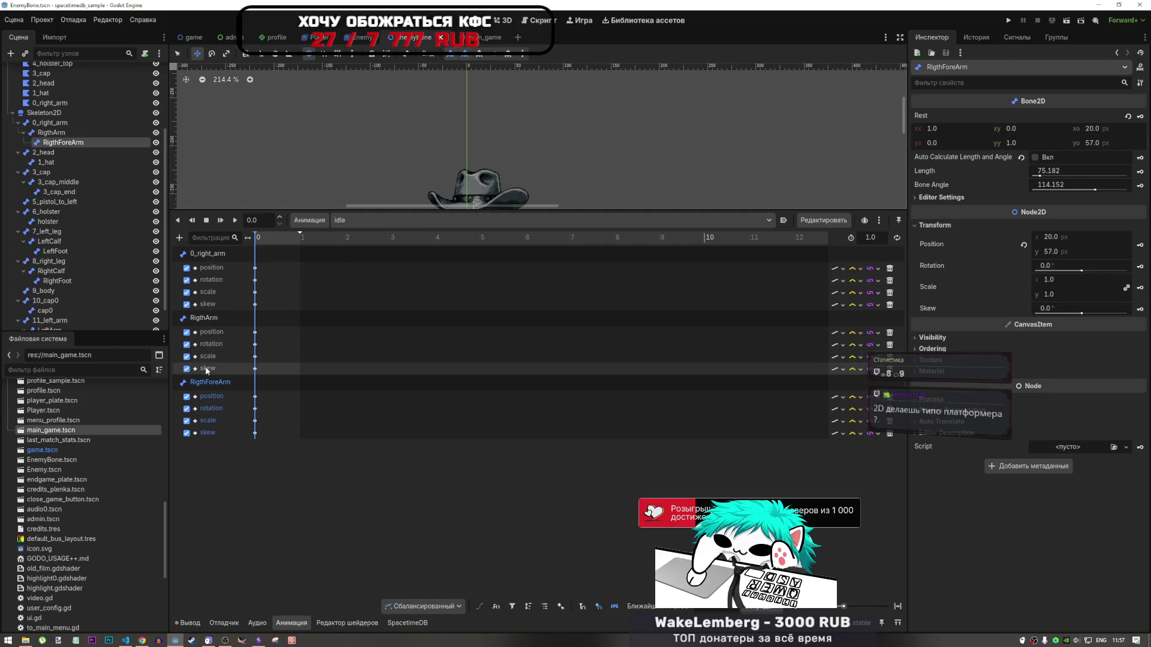
click(52, 153)
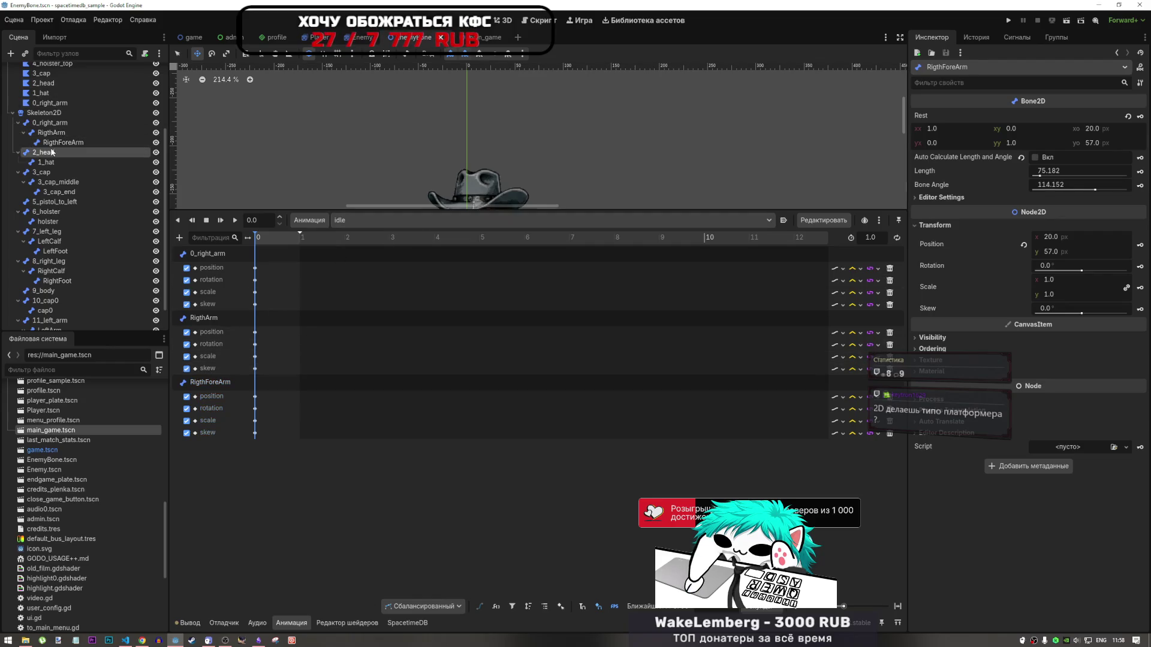
Key the 2_head bone's position, rotation, scale and skew into the idle animation
mouse_move(550, 210)
mouse_down()
mouse_move(551, 309)
mouse_move(550, 292)
mouse_up()
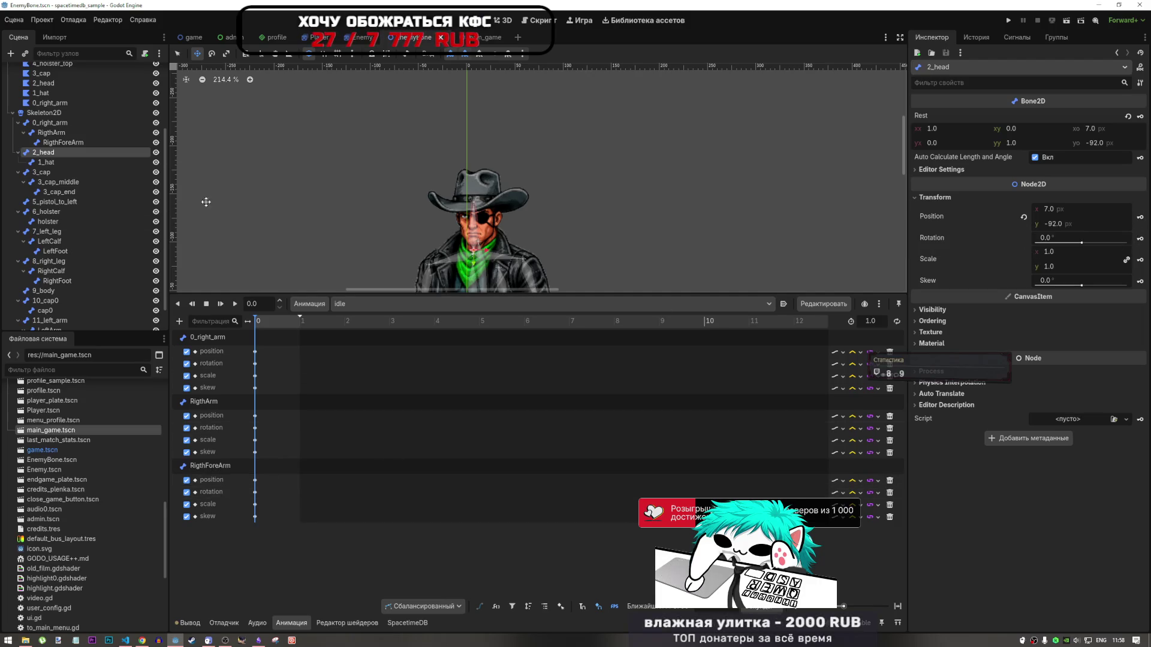
click(1140, 217)
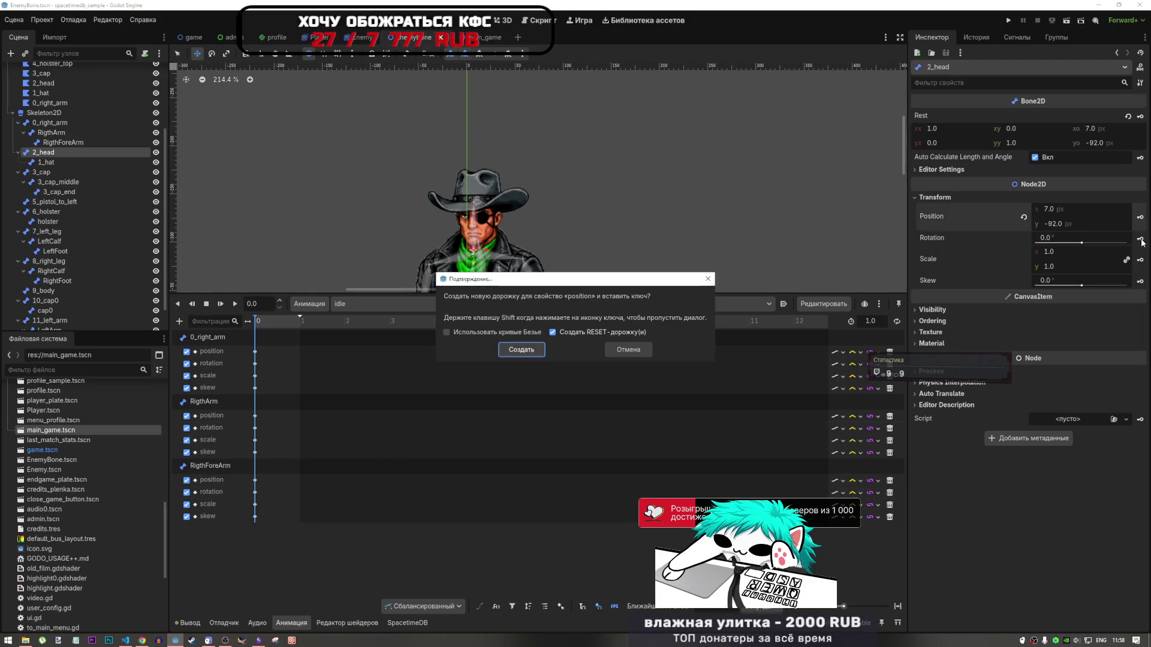
key(Return)
click(1140, 237)
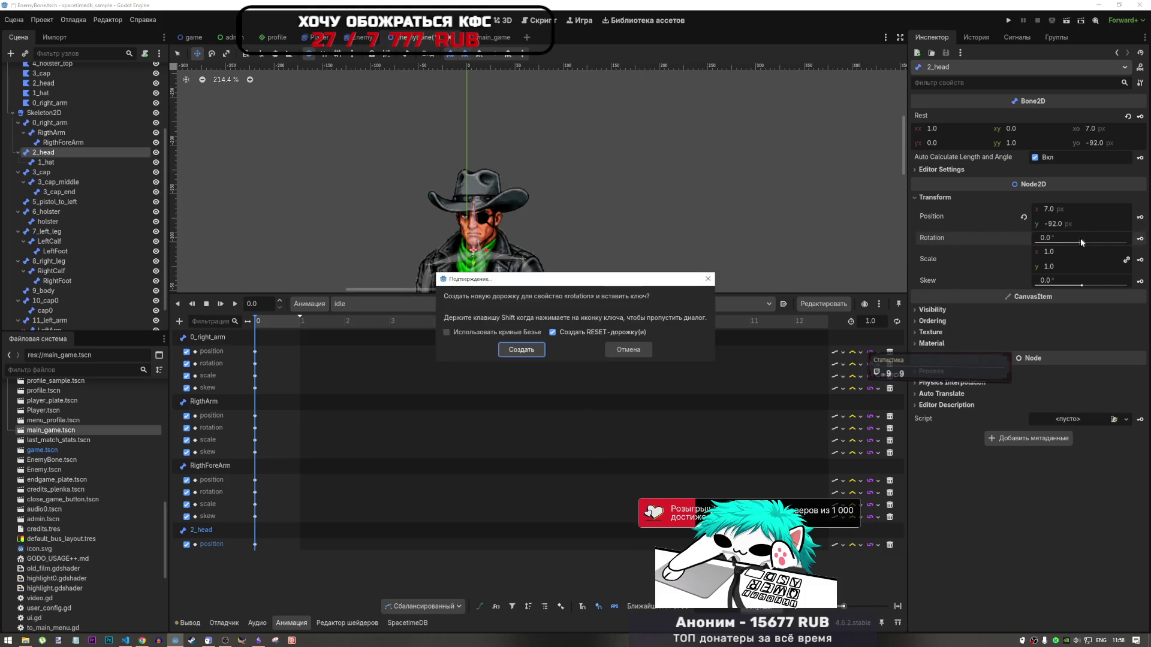
click(537, 355)
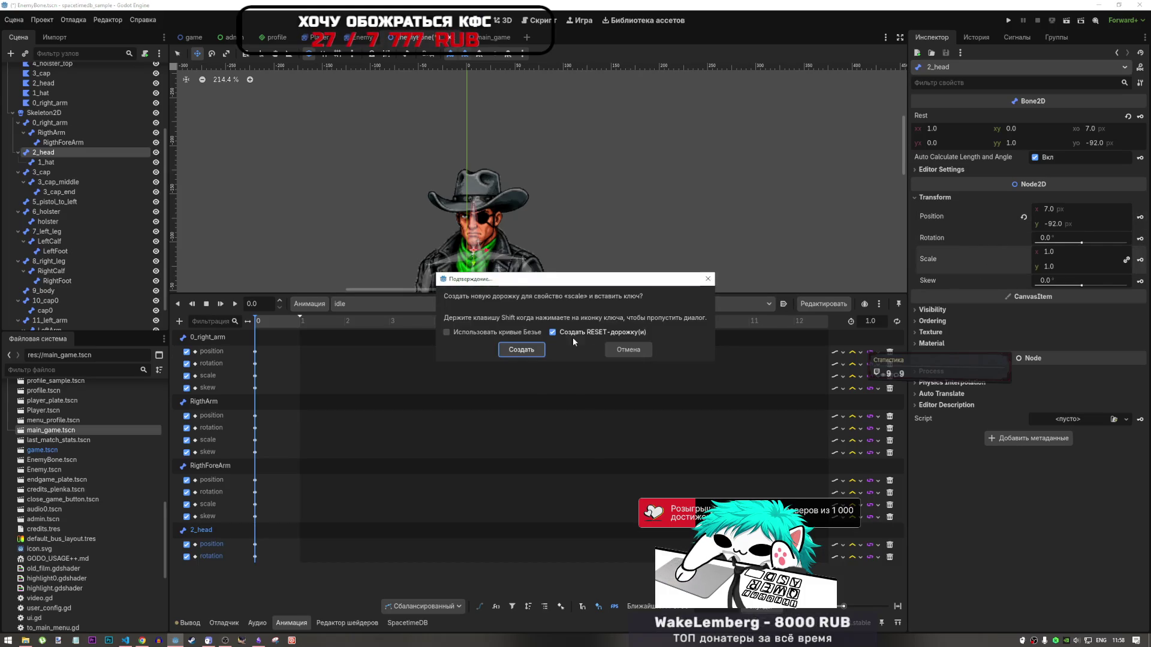
click(543, 350)
click(1141, 280)
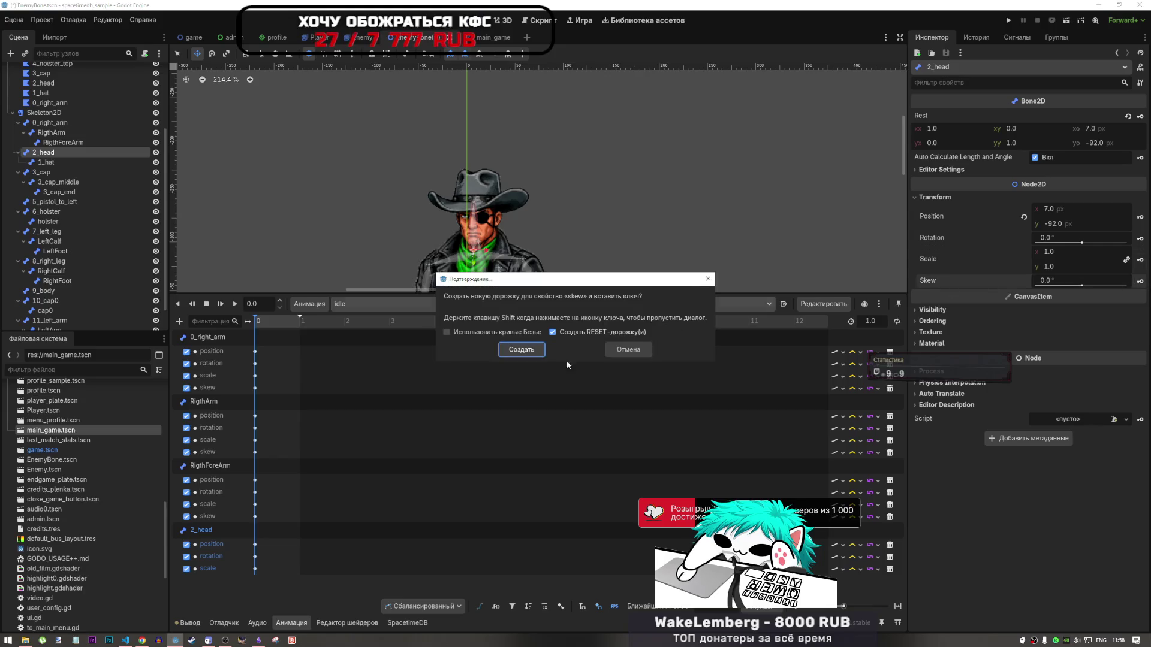
click(519, 350)
Key the 1_hat bone's position, rotation, scale and skew into the idle animation
click(46, 162)
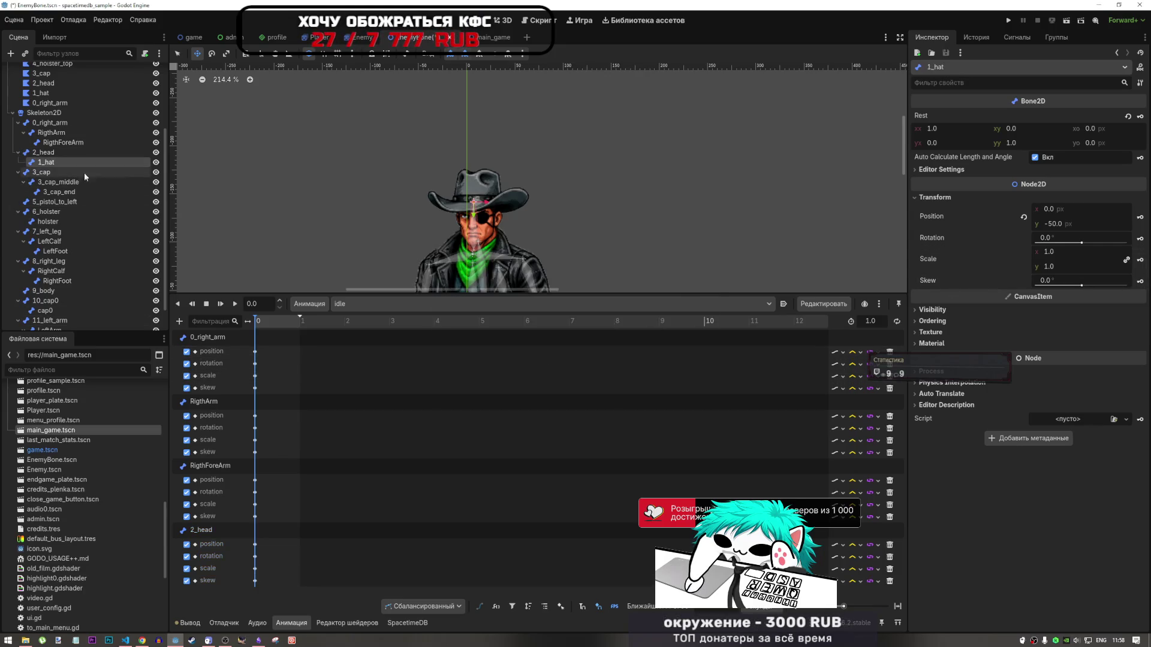
click(1141, 217)
click(522, 349)
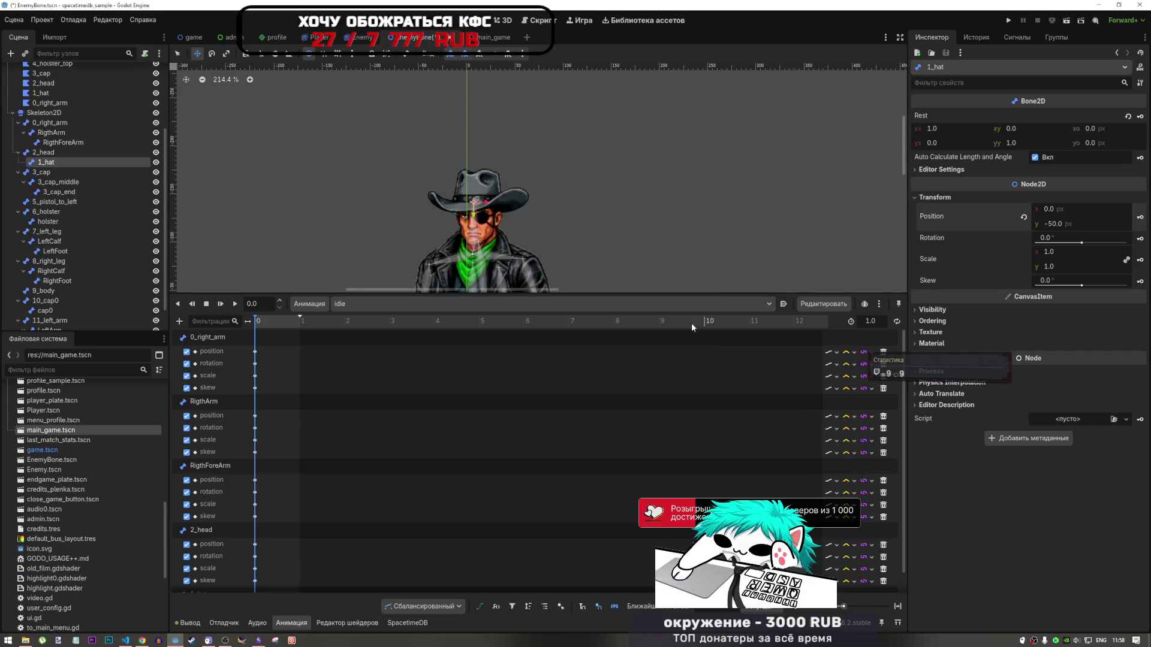
click(1140, 238)
click(522, 349)
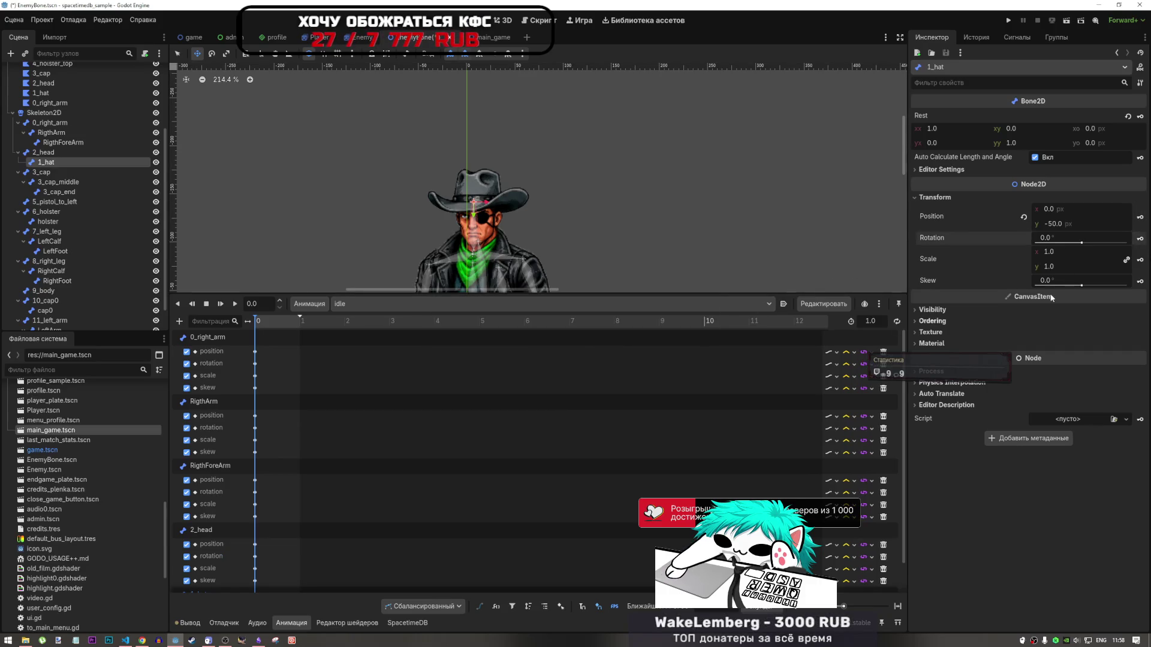
click(1126, 260)
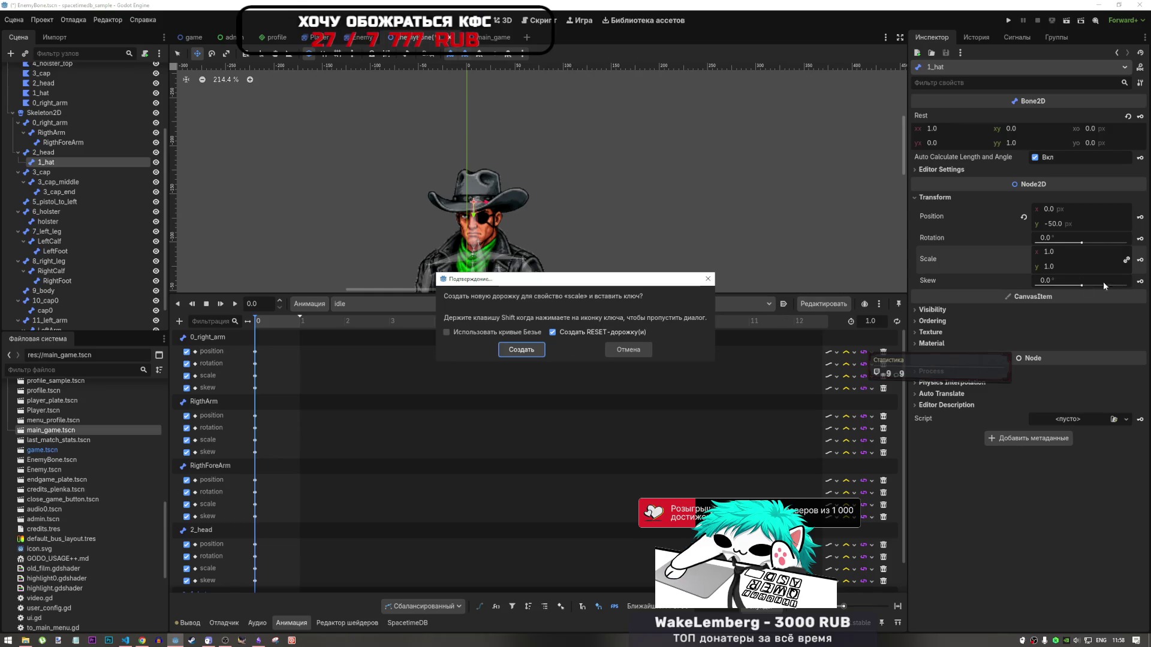
click(522, 349)
click(1140, 281)
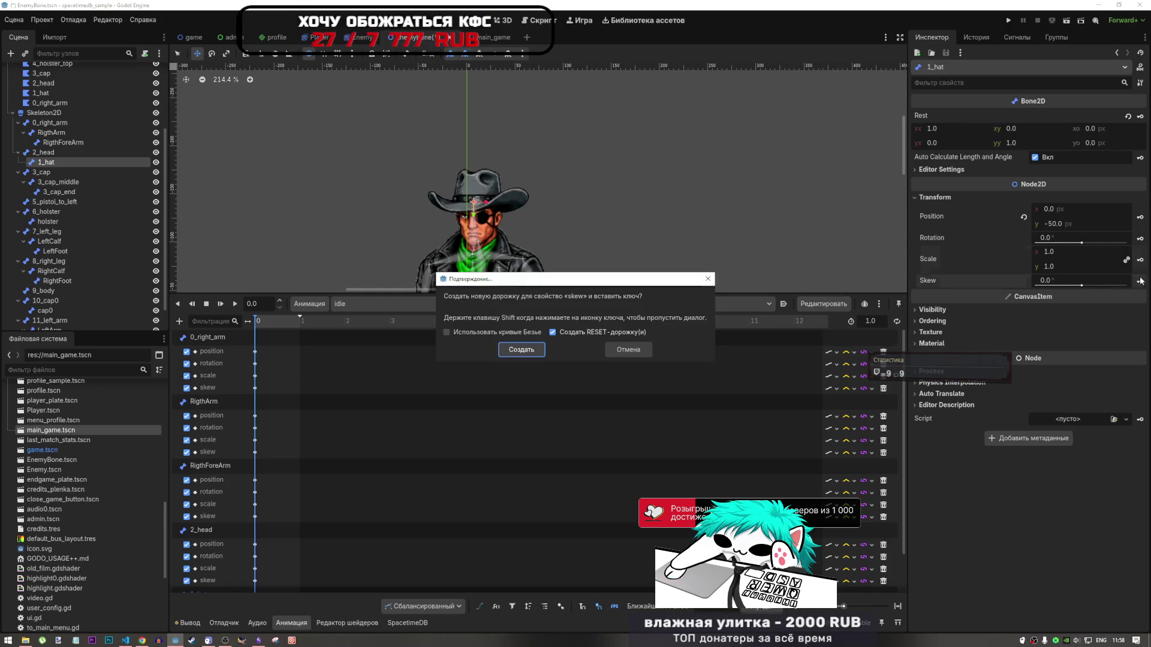
click(528, 349)
click(60, 172)
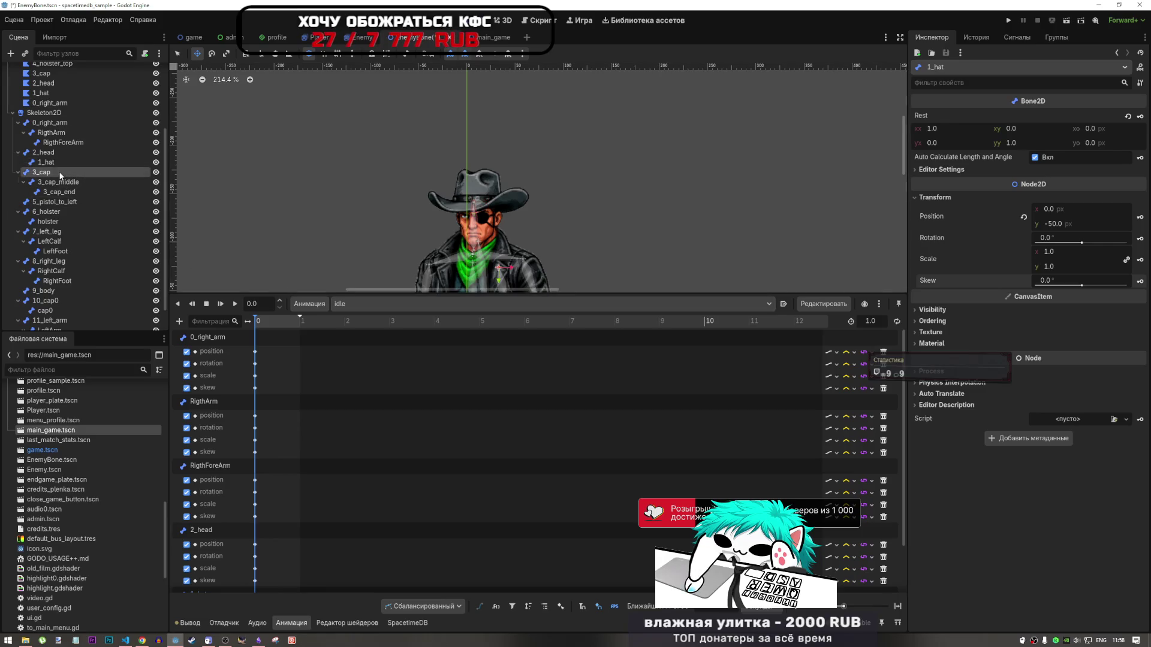
Cancel an initial 3_cap position key and compare the RigthForeArm, 2_head and 1_hat transforms
scroll(480, 209, down, 3)
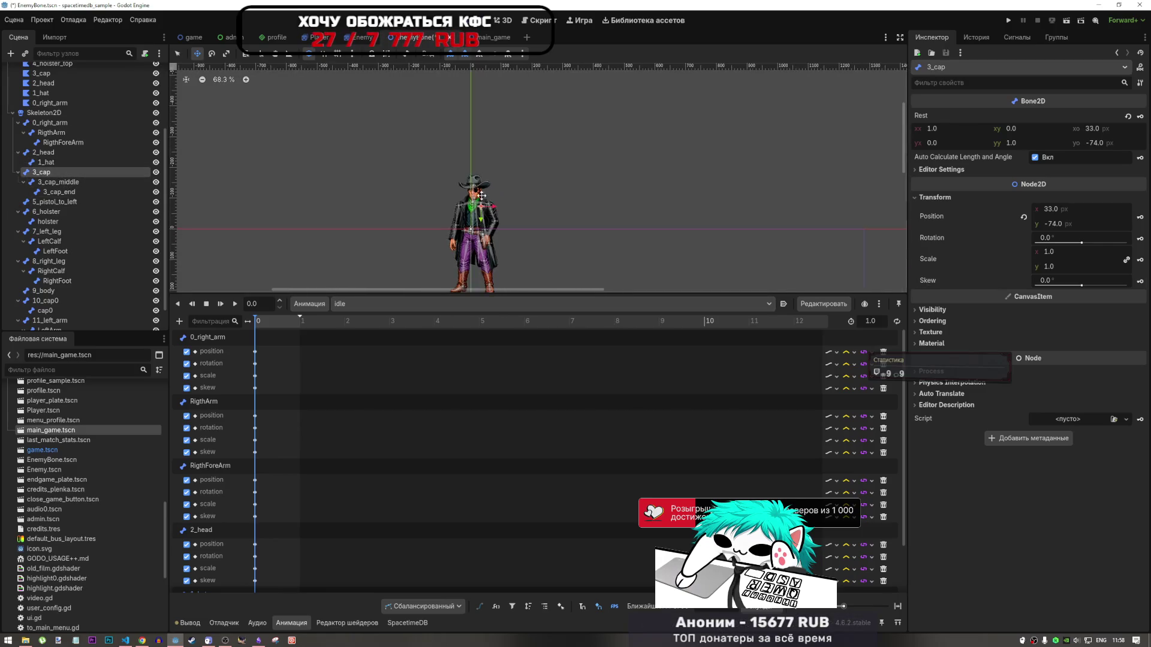
scroll(480, 209, up, 2)
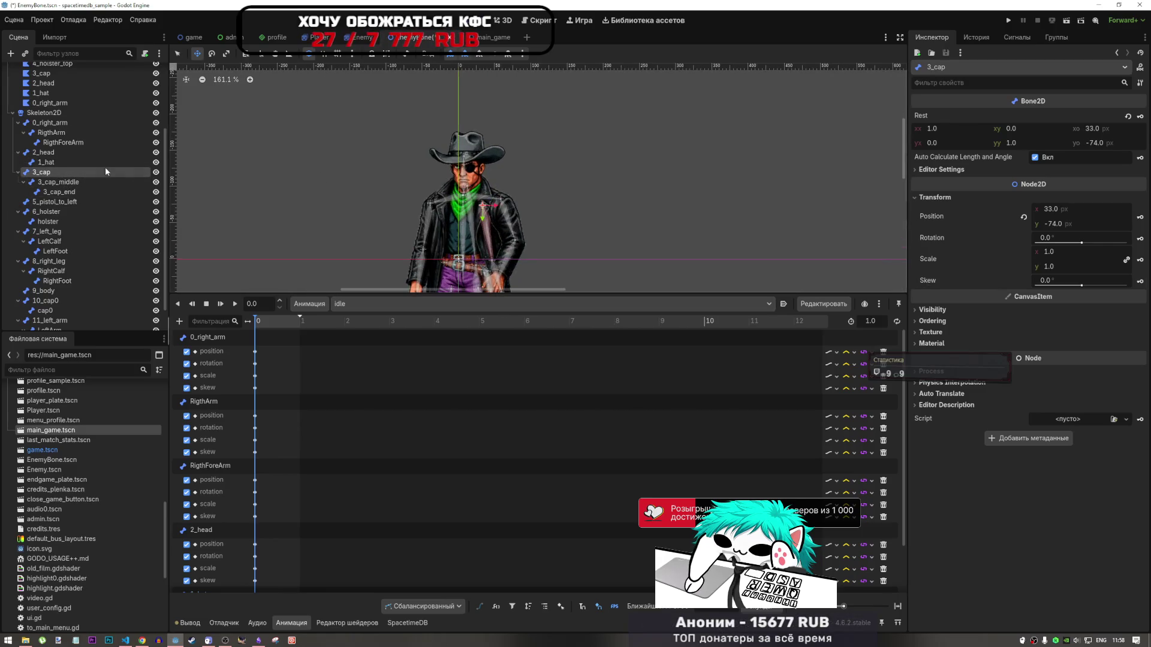
click(1140, 218)
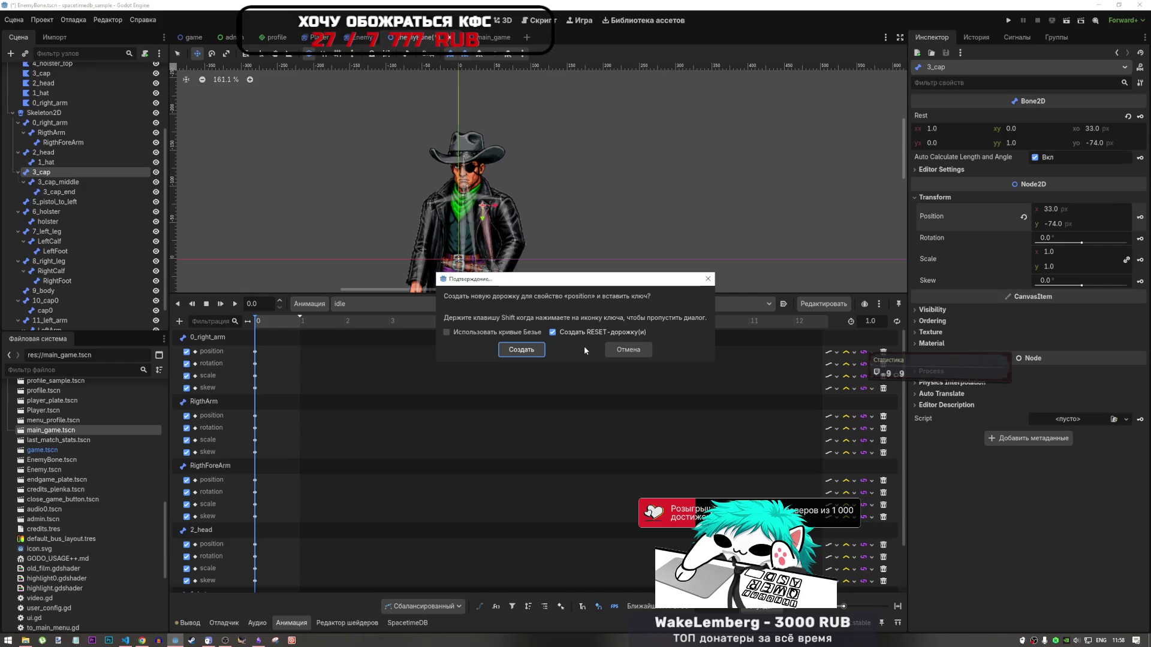
click(613, 351)
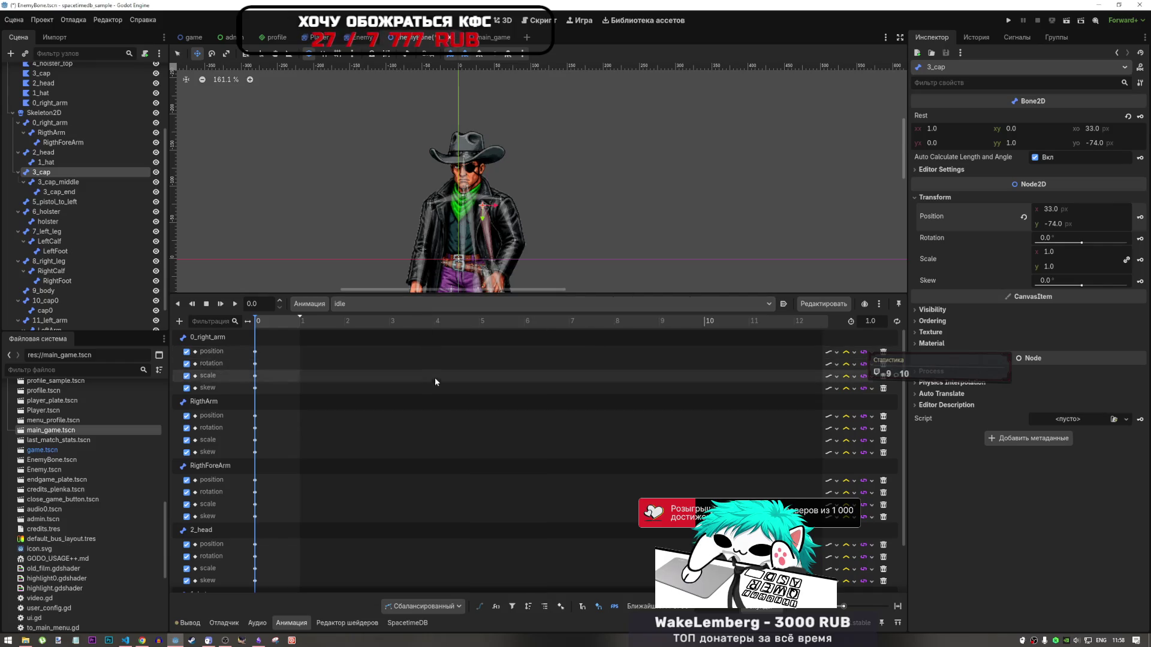
scroll(390, 411, down, 2)
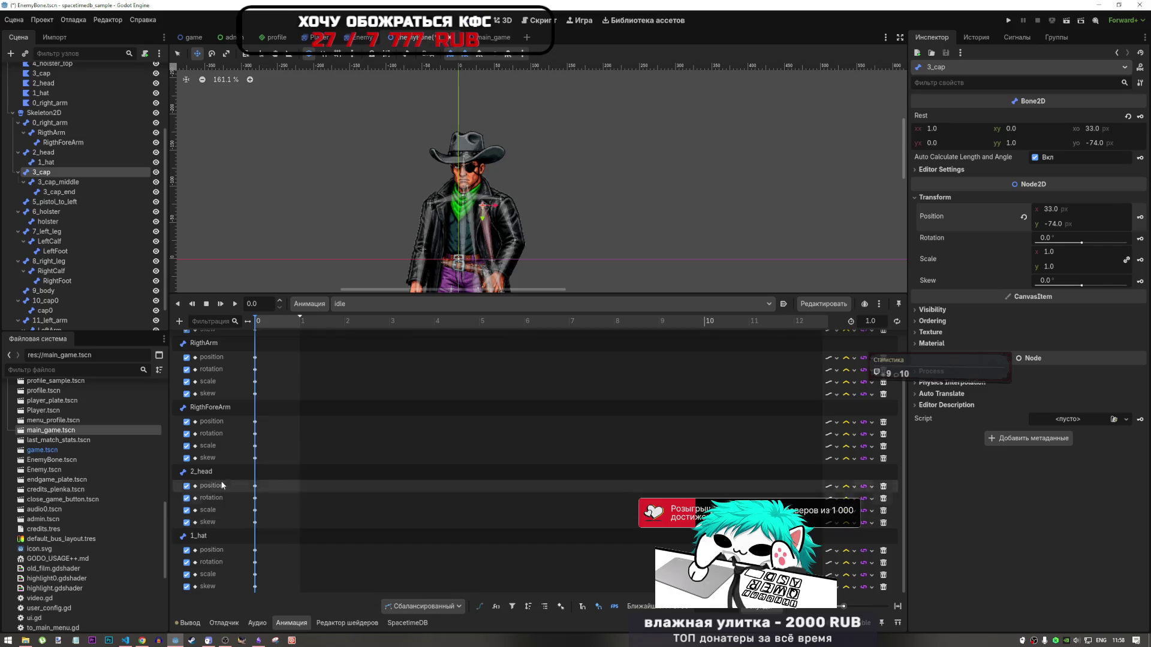
scroll(288, 396, up, 2)
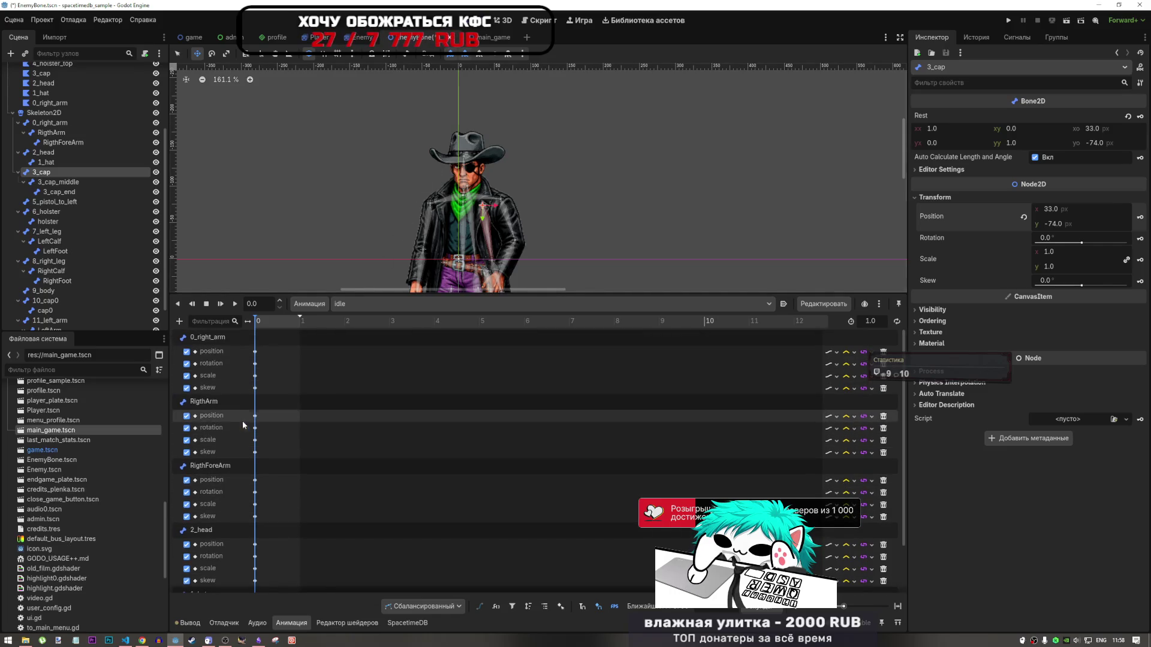
click(222, 466)
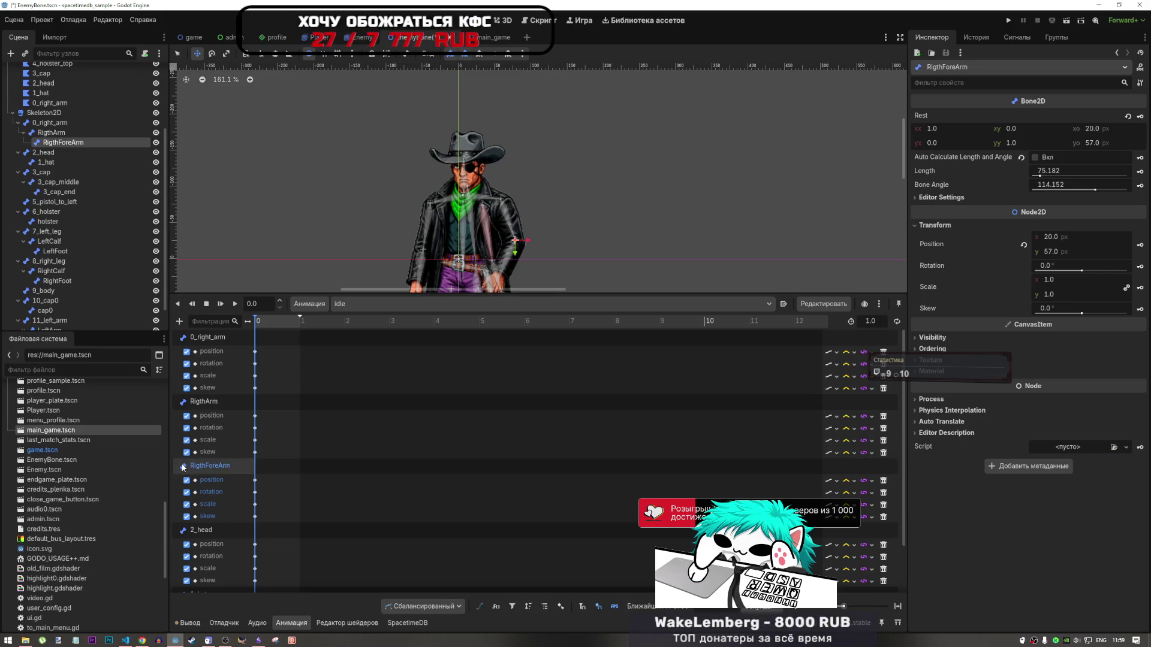
scroll(282, 447, down, 2)
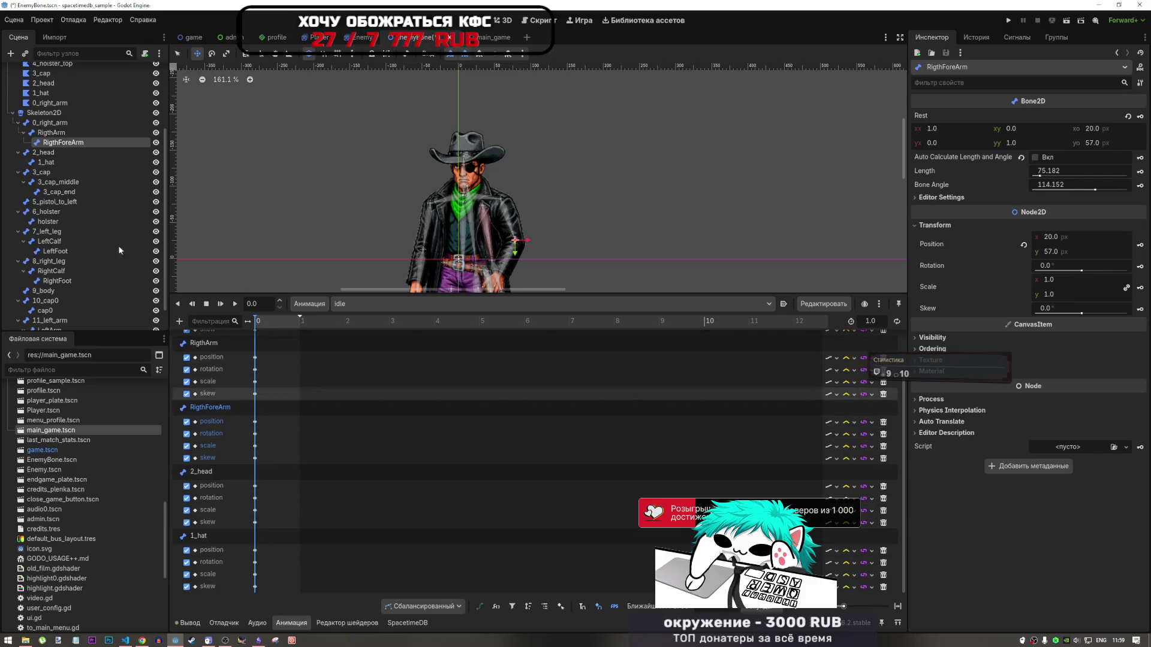
click(46, 152)
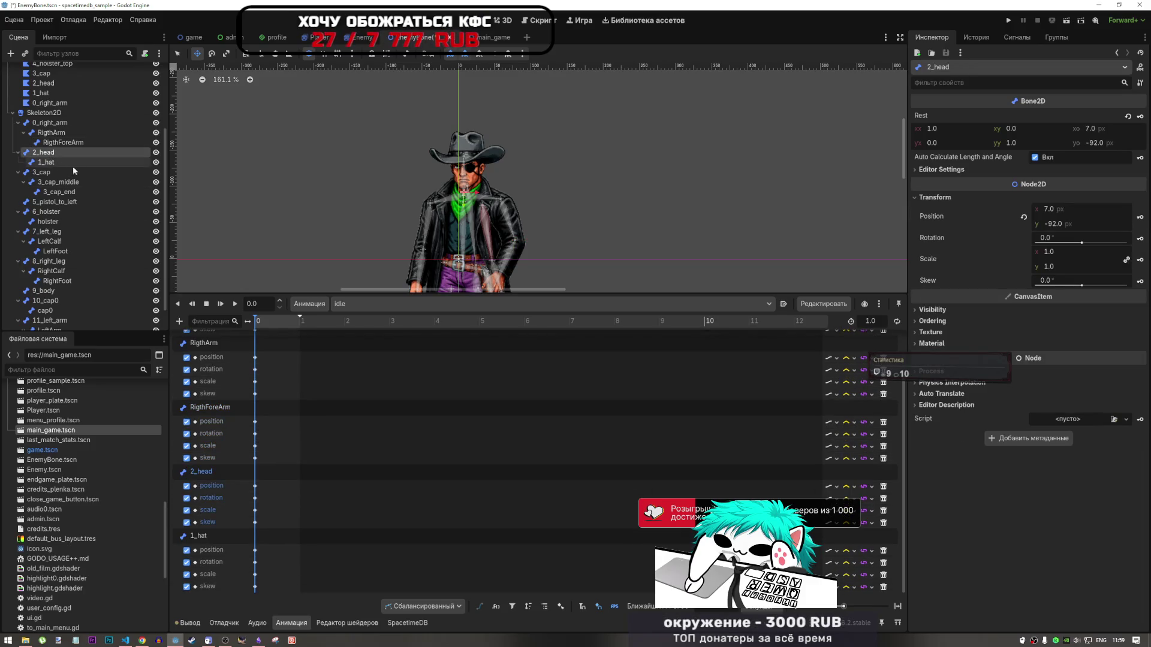
click(46, 162)
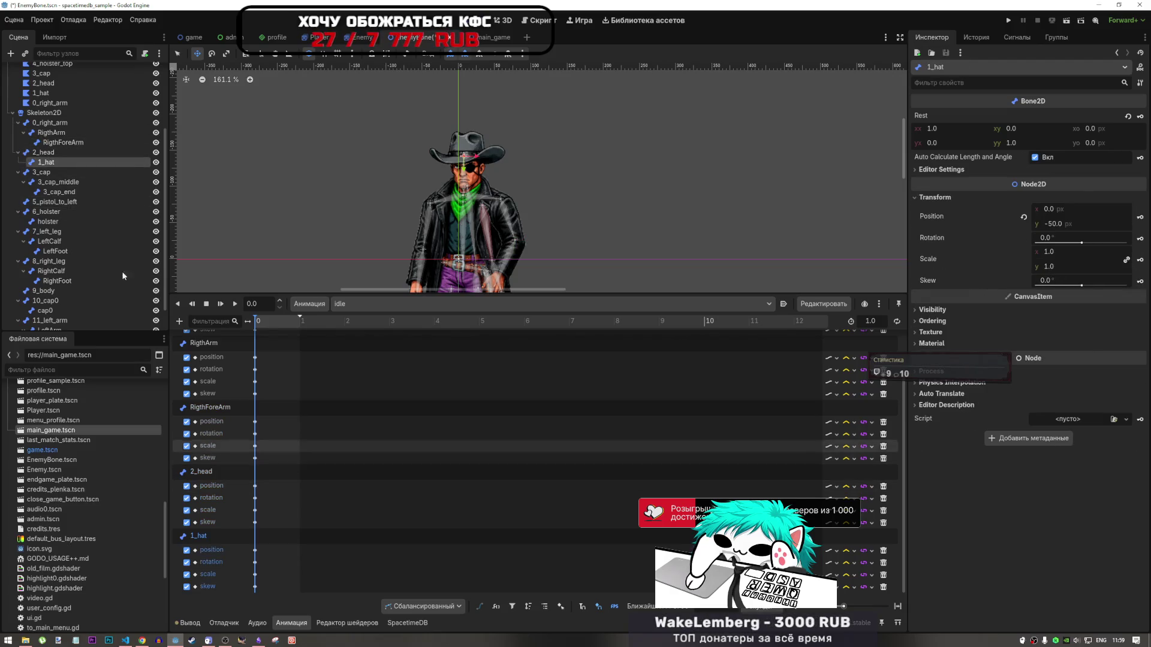
click(50, 173)
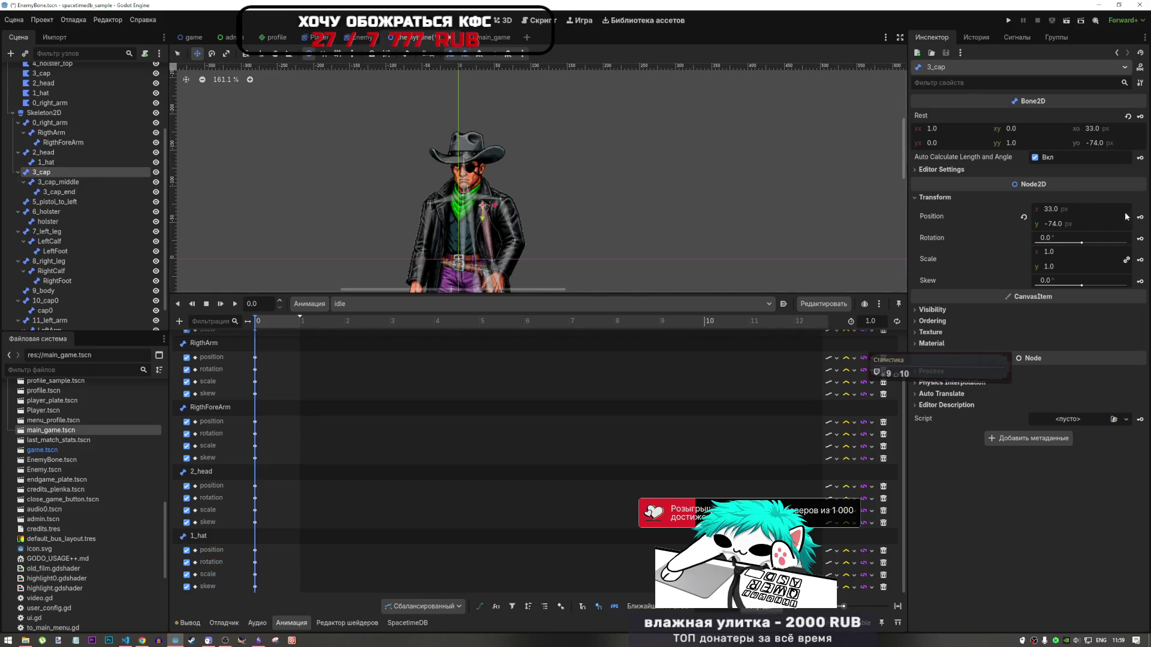
Key the 3_cap bone's position, rotation, scale and skew into the idle animation
click(1140, 217)
click(520, 349)
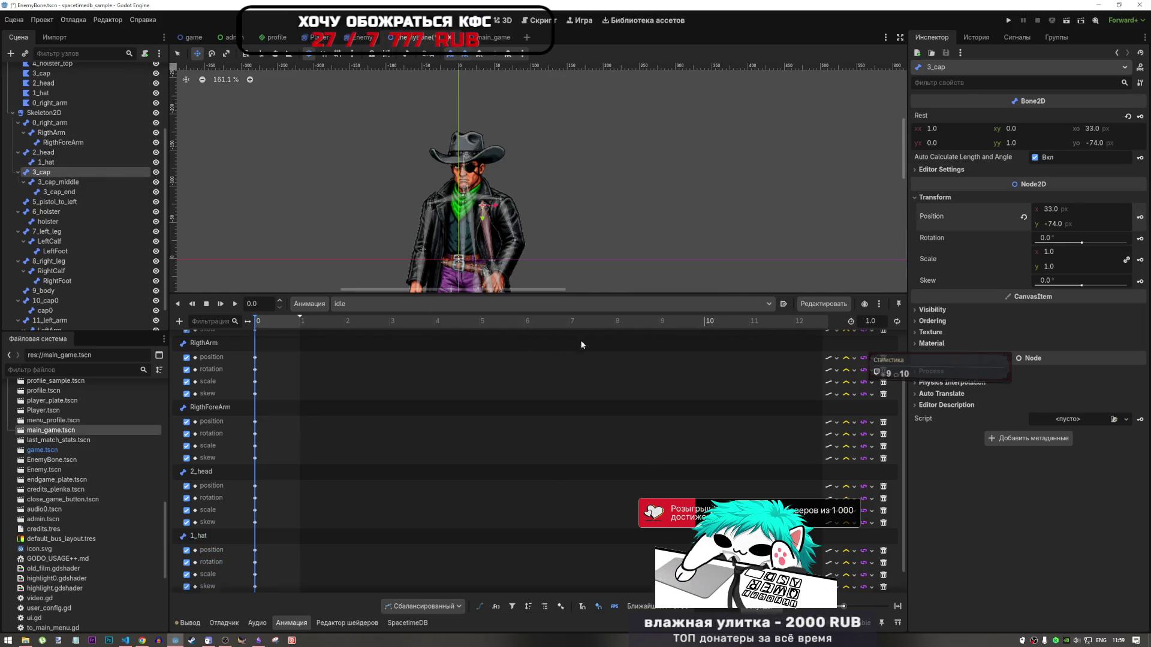
click(1141, 238)
click(528, 349)
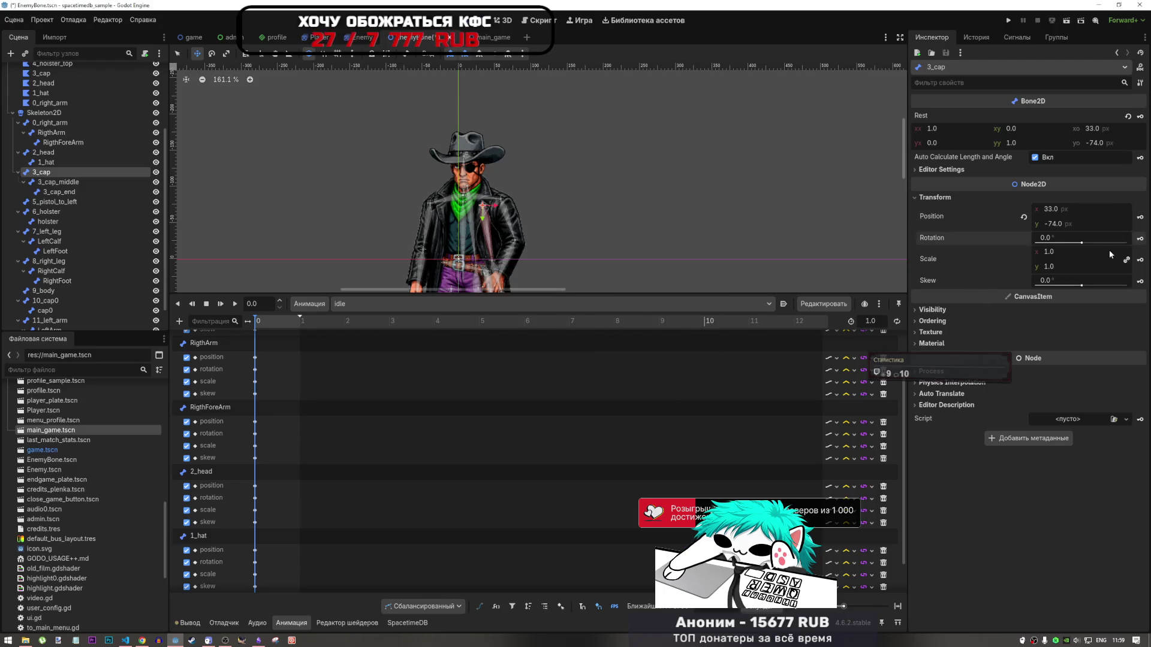
click(1140, 260)
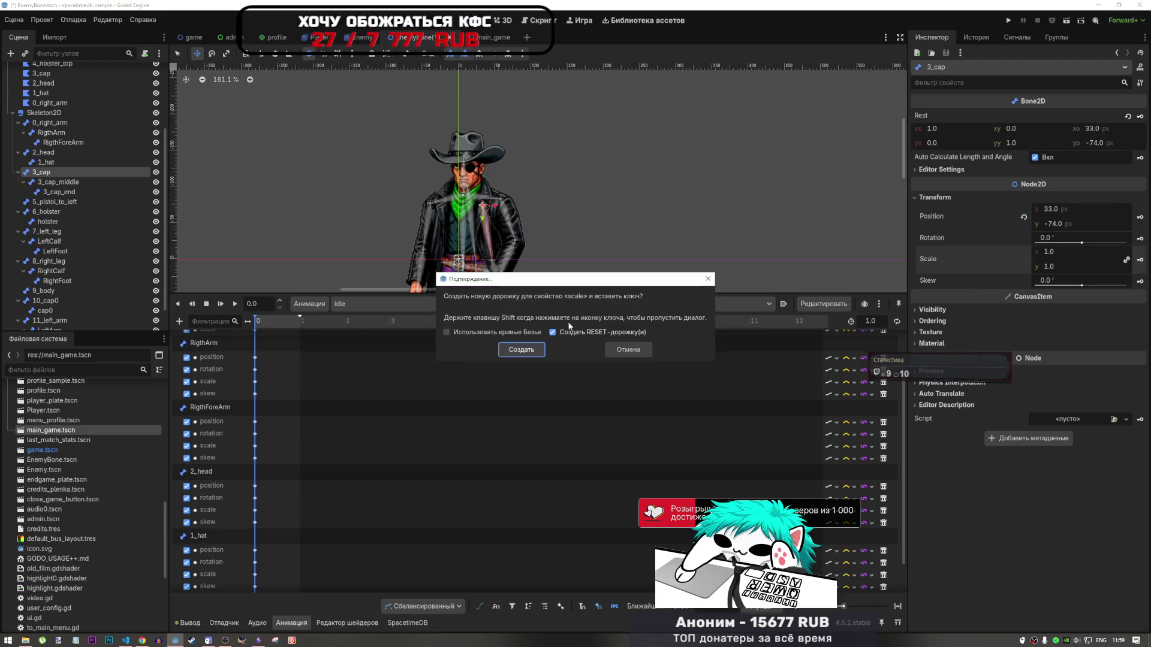
click(521, 349)
click(1140, 282)
click(528, 350)
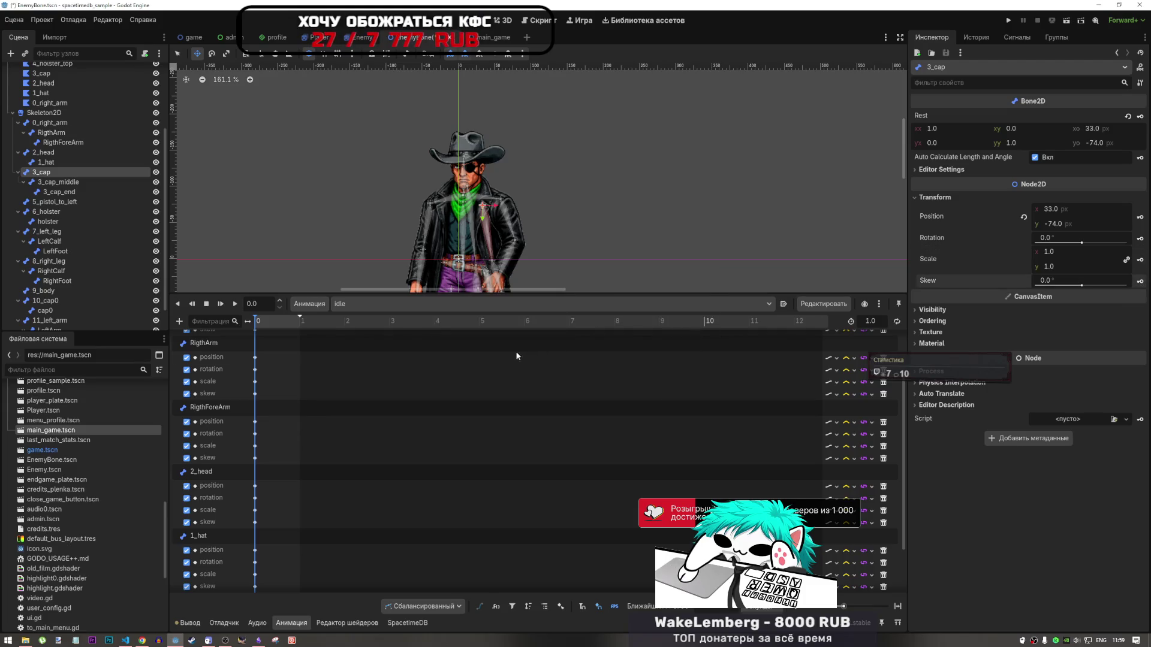
Key the 3_cap_middle bone's position, rotation, scale and skew into idle
click(58, 182)
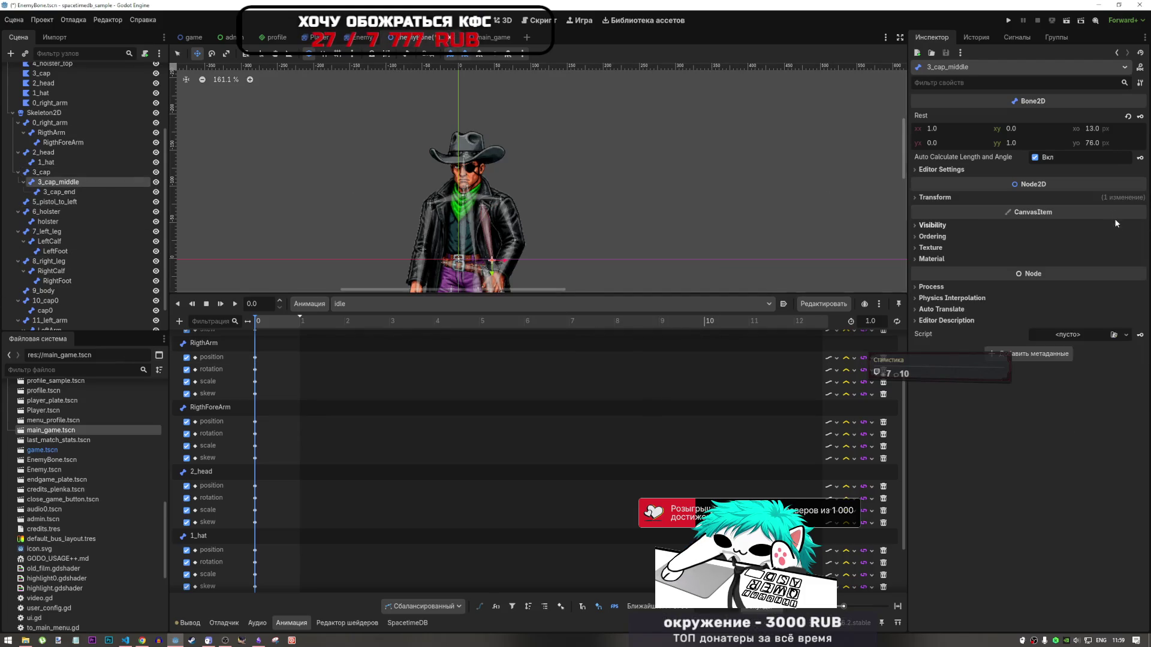
click(1020, 198)
click(1140, 217)
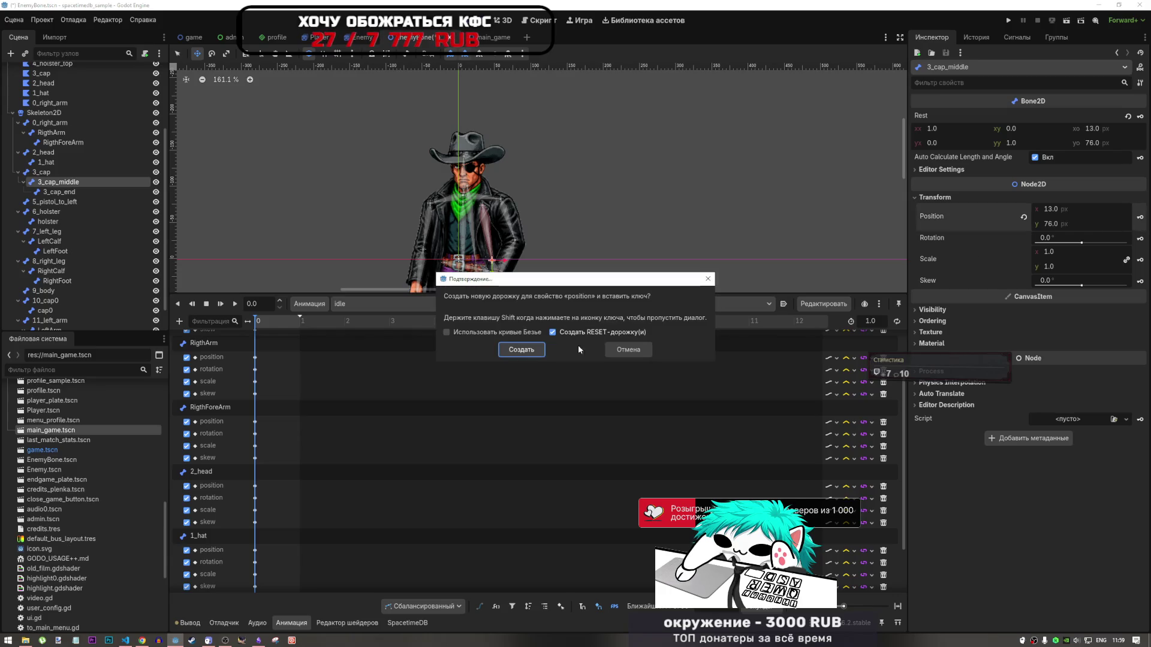
click(522, 350)
click(1140, 239)
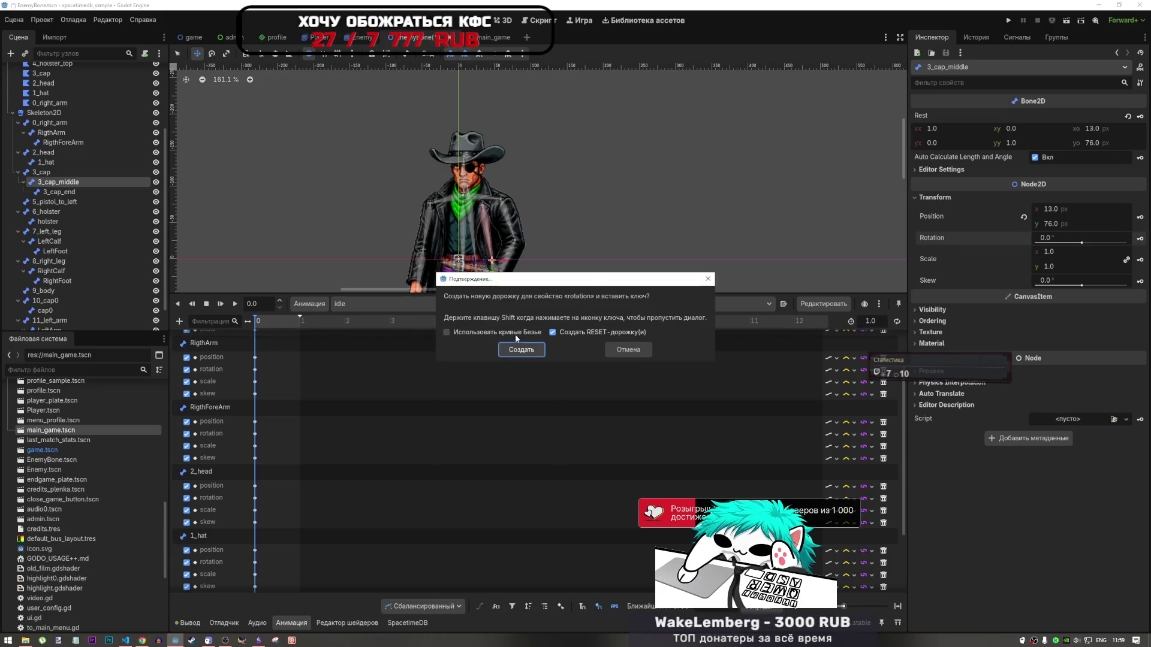
click(519, 345)
click(1140, 259)
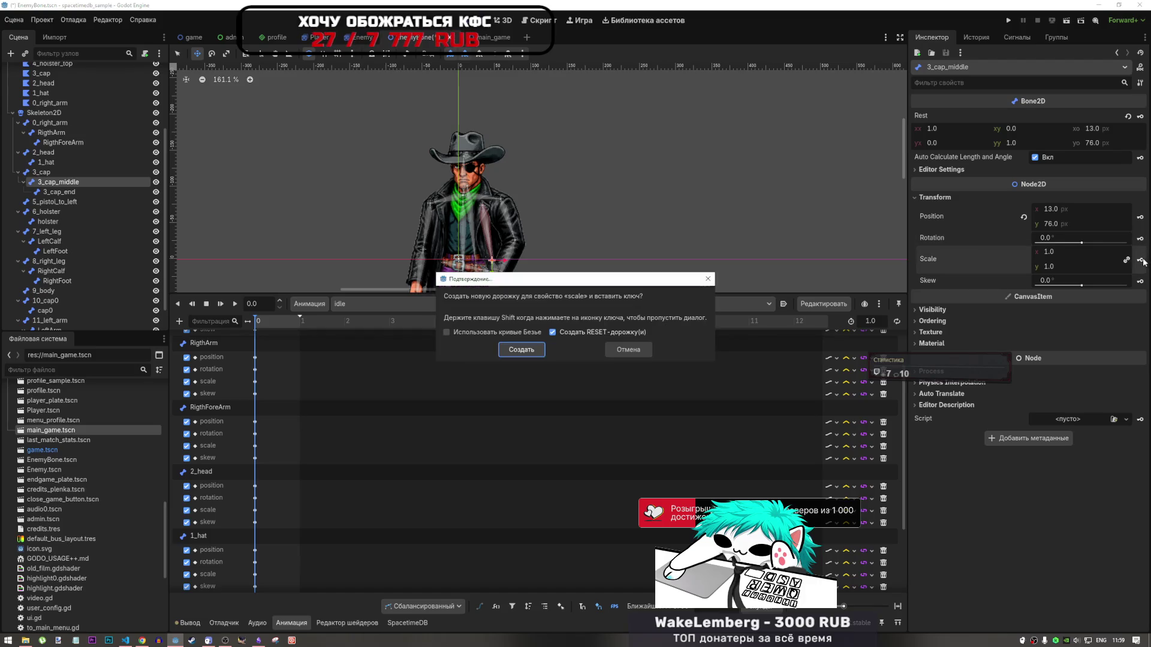
key(Return)
click(1140, 282)
click(535, 347)
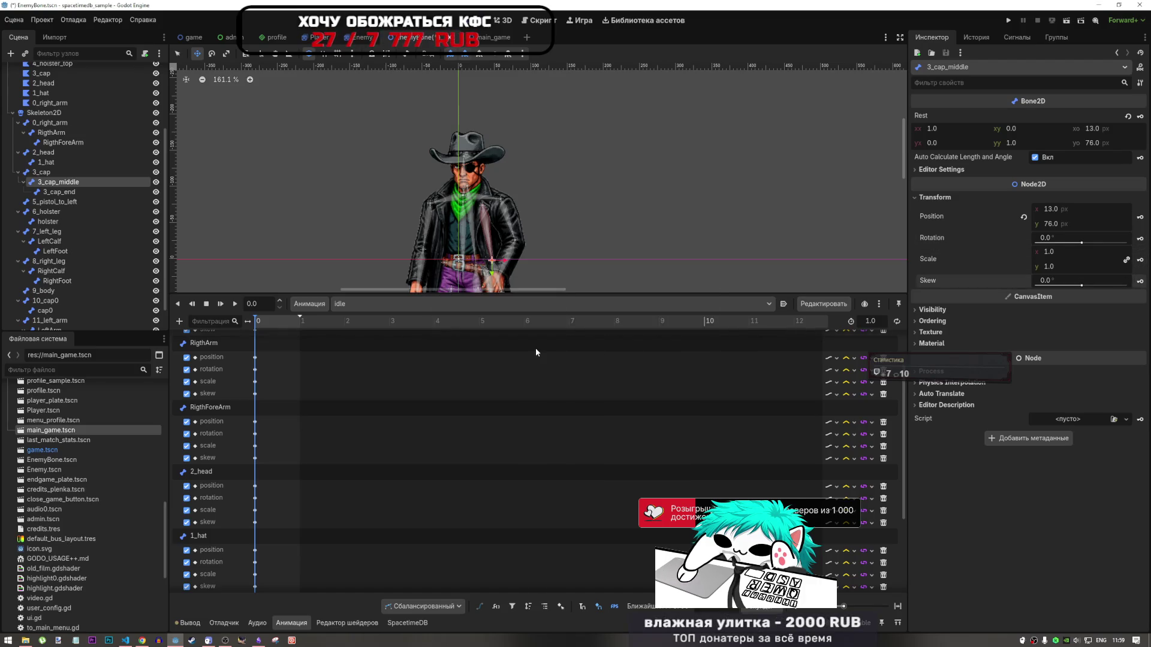
Key the 3_cap_end bone's position, rotation, scale and skew into idle
click(59, 192)
click(1070, 226)
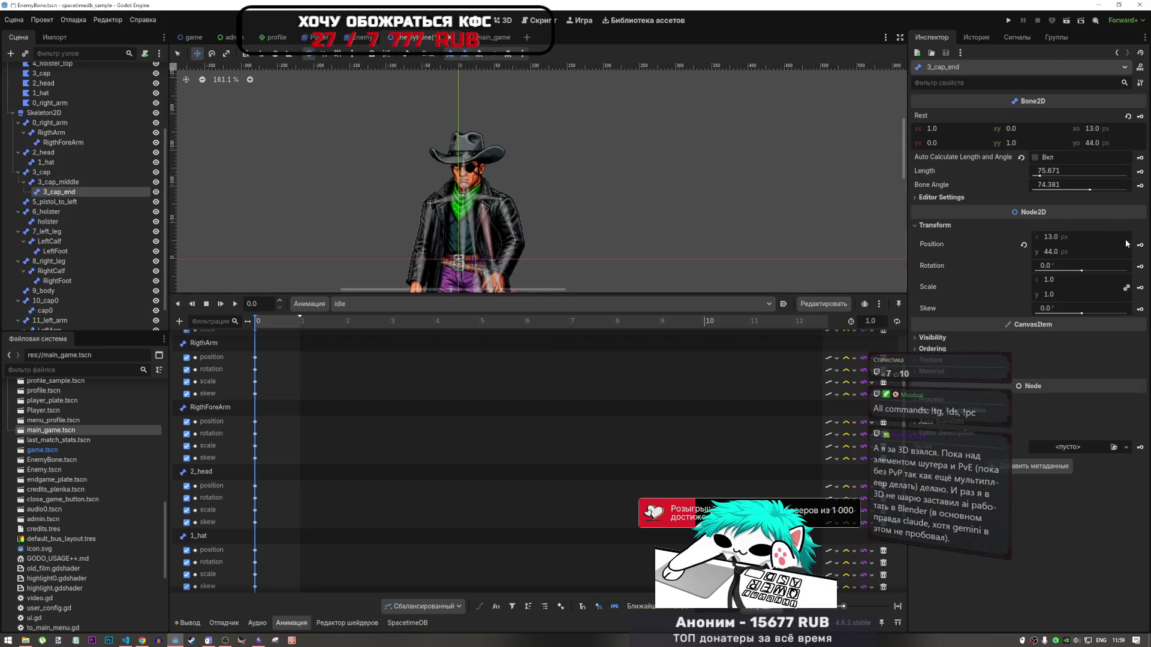
click(1140, 245)
click(536, 348)
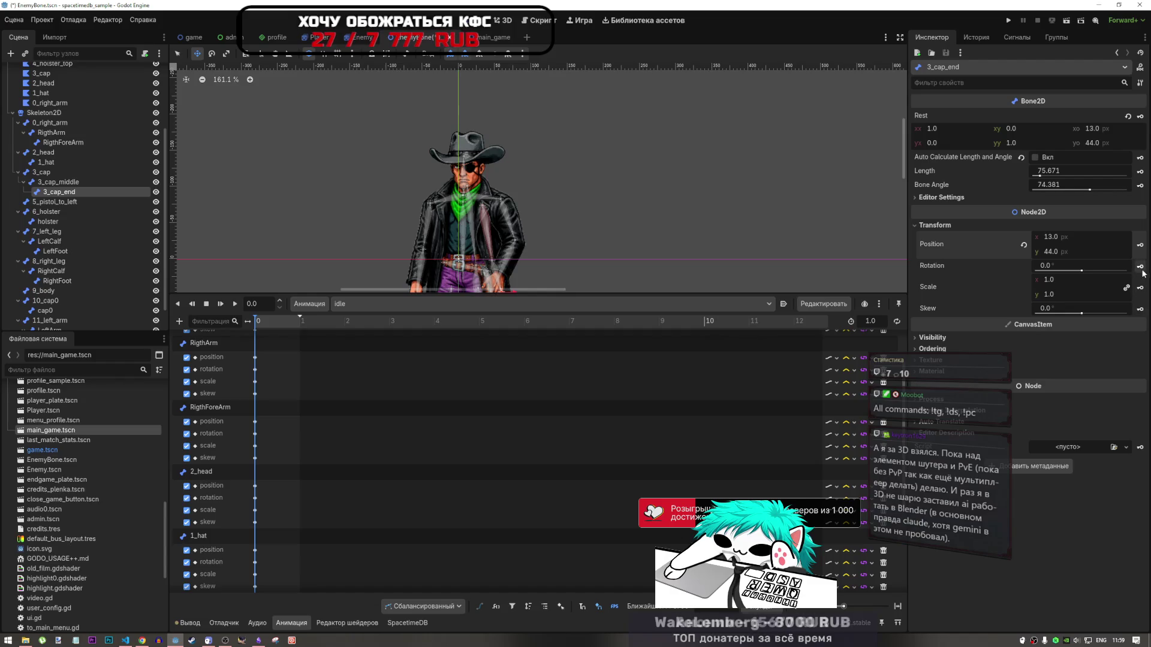
click(1140, 266)
click(523, 348)
click(1140, 288)
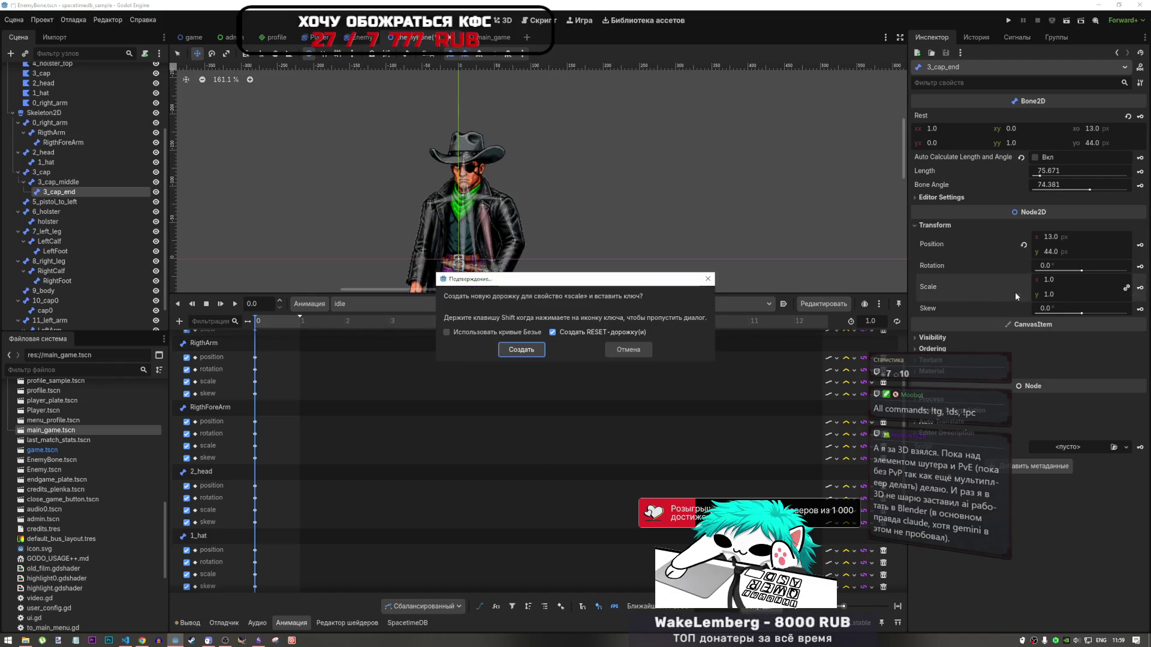
click(536, 350)
click(1141, 309)
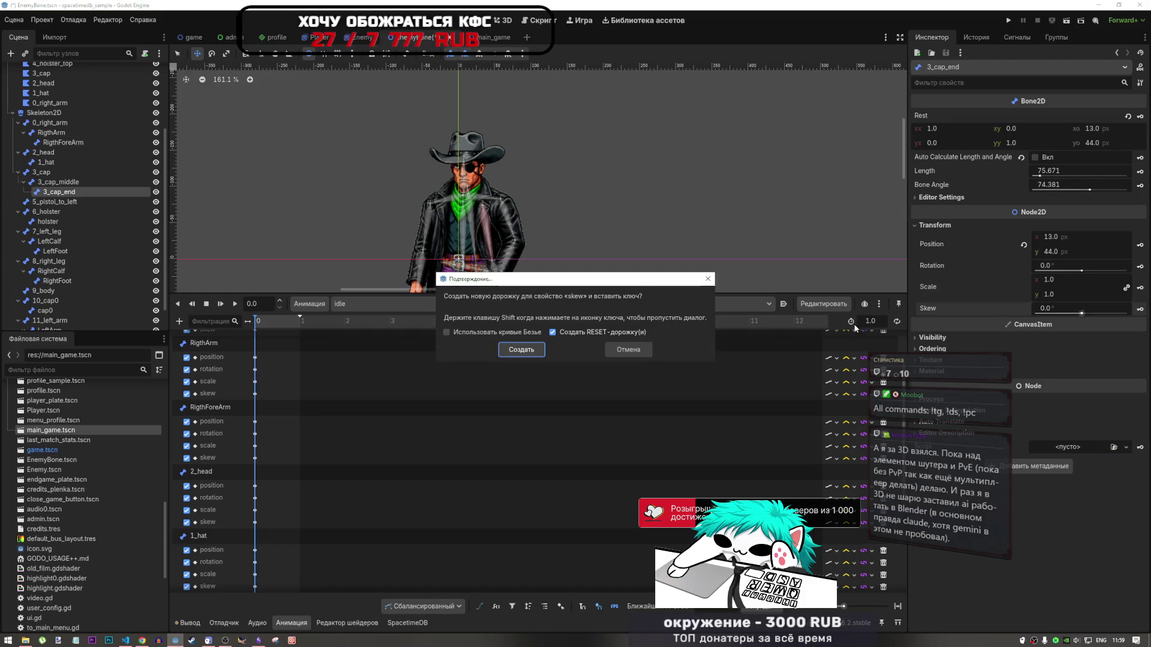
click(543, 351)
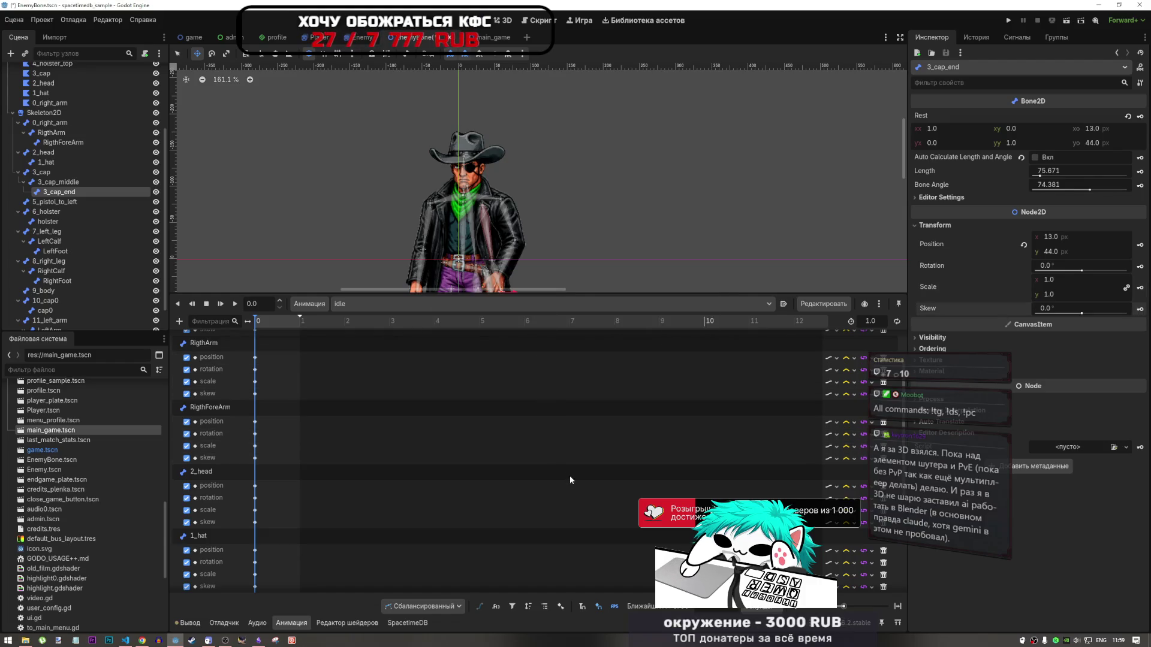
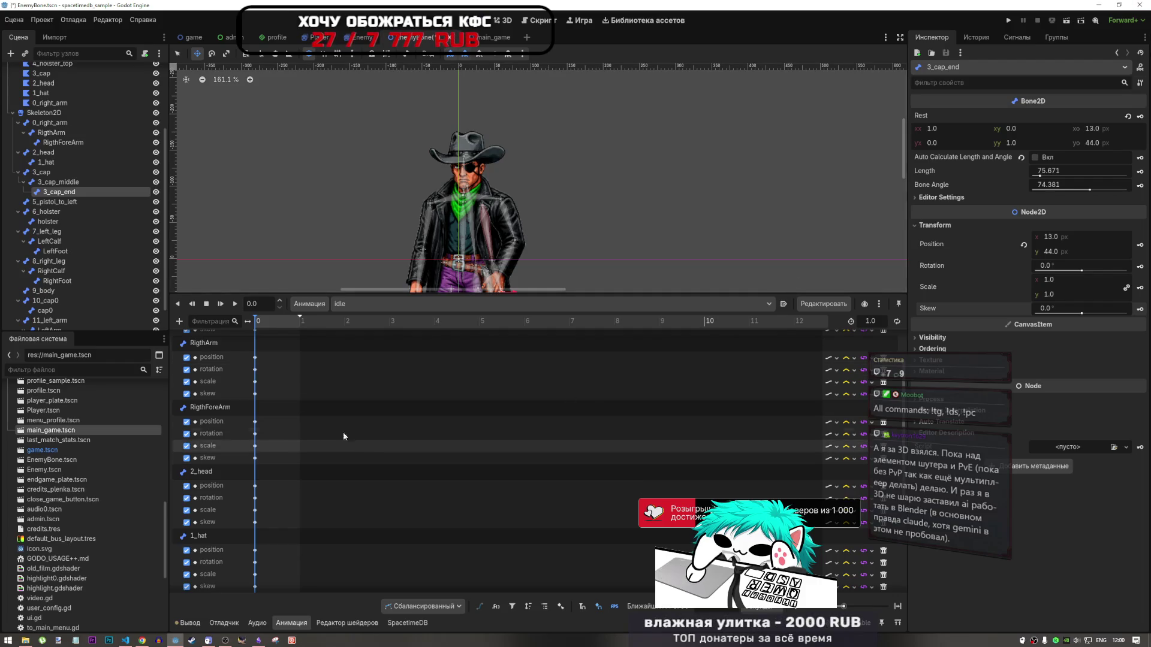
Select the 5_pistol_to_left bone and add position and rotation key tracks to idle
scroll(220, 441, down, 2)
scroll(220, 442, down, 5)
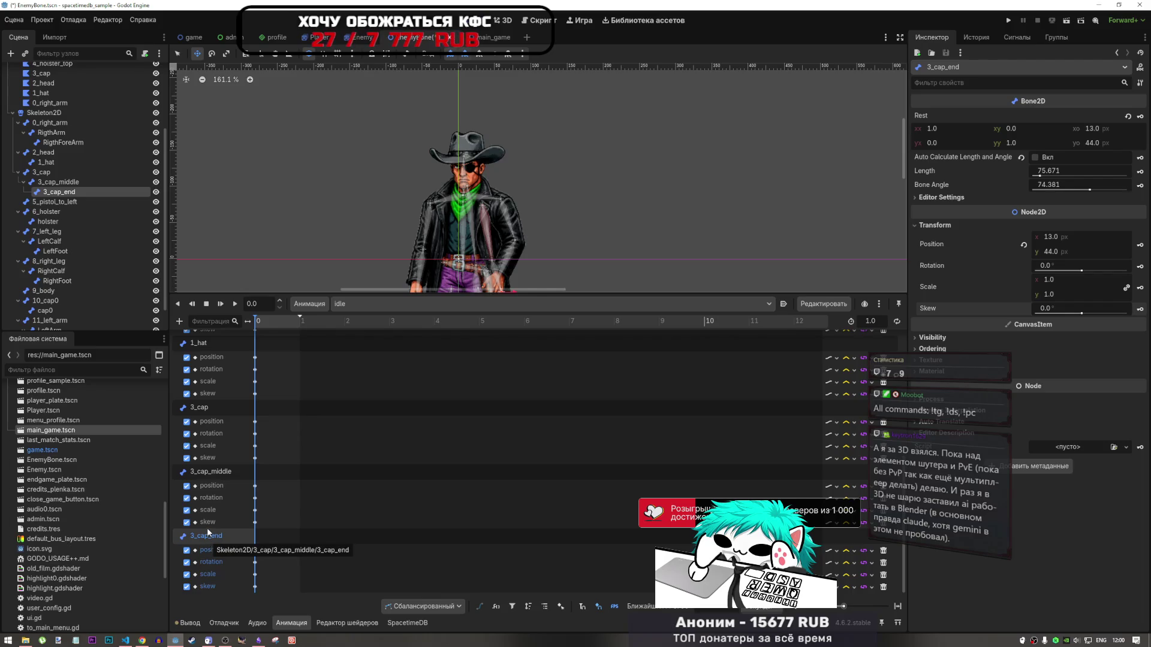
click(73, 203)
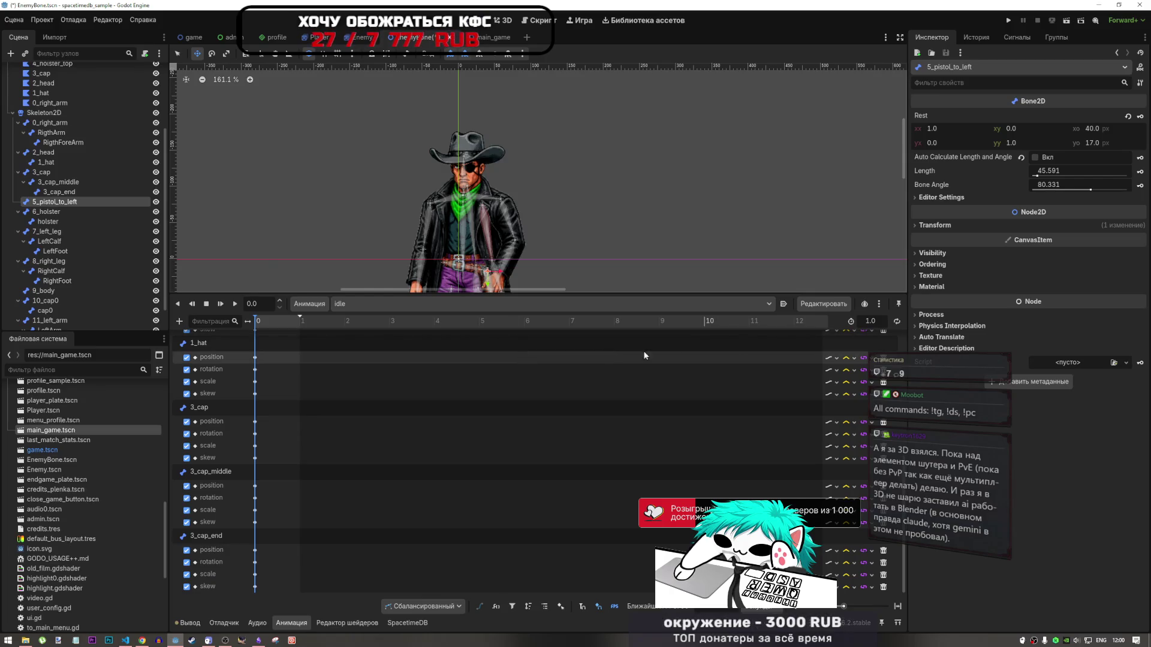
click(1001, 226)
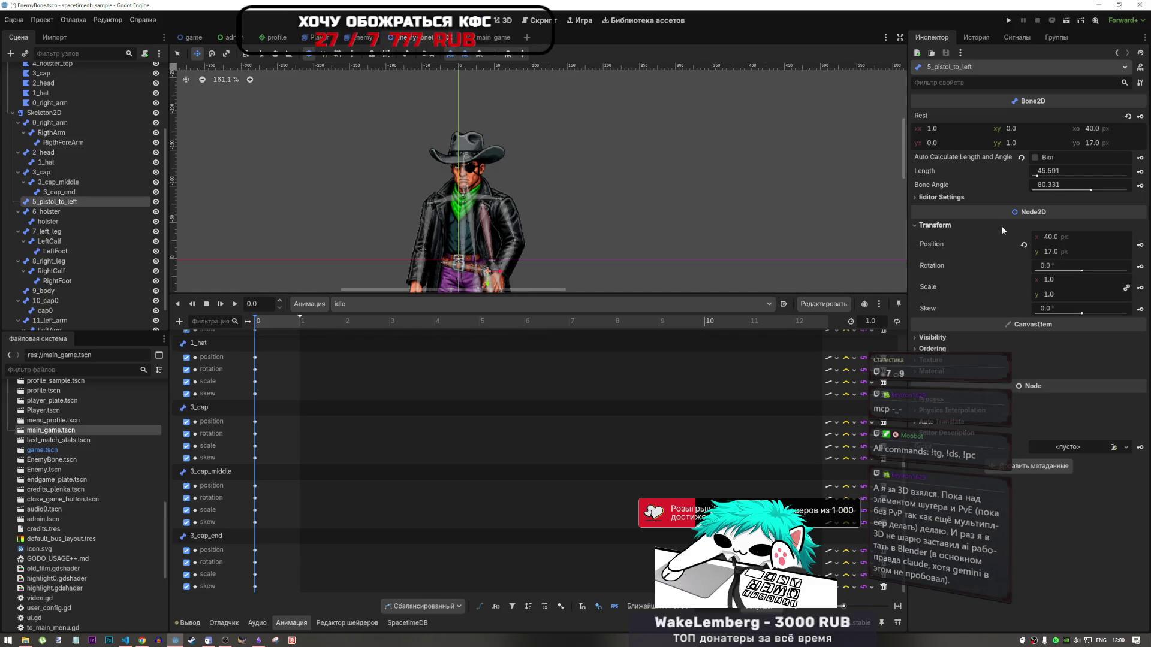
click(1141, 245)
click(508, 351)
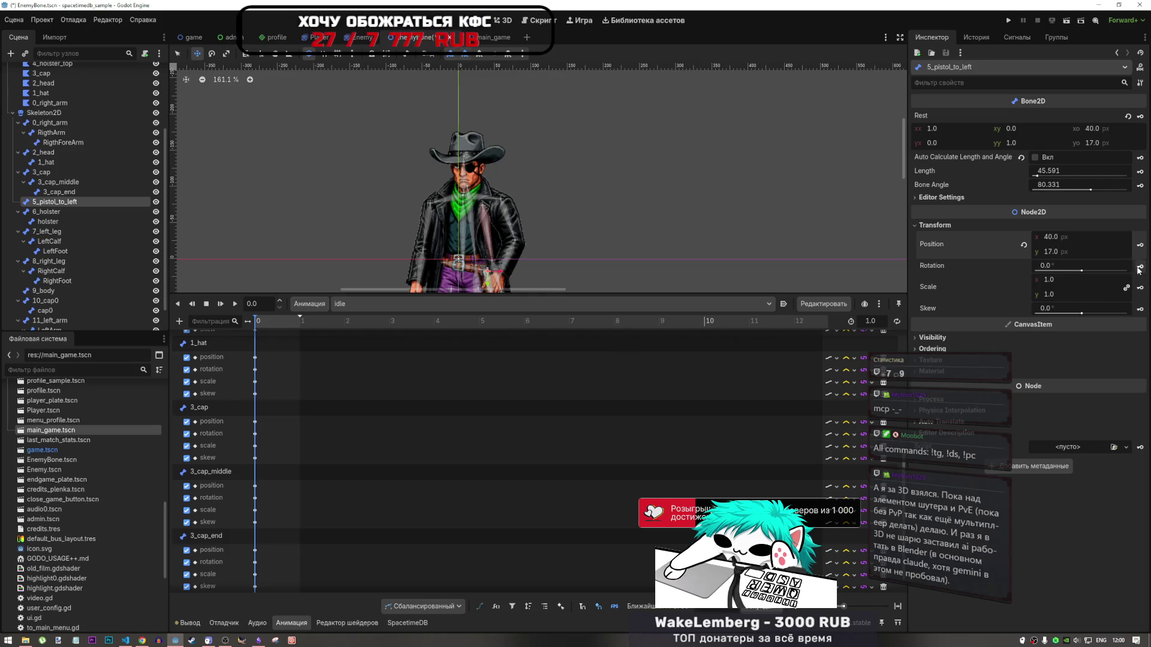
click(1141, 266)
click(507, 351)
Add scale and skew key tracks for 5_pistol_to_left at time 0
click(1141, 287)
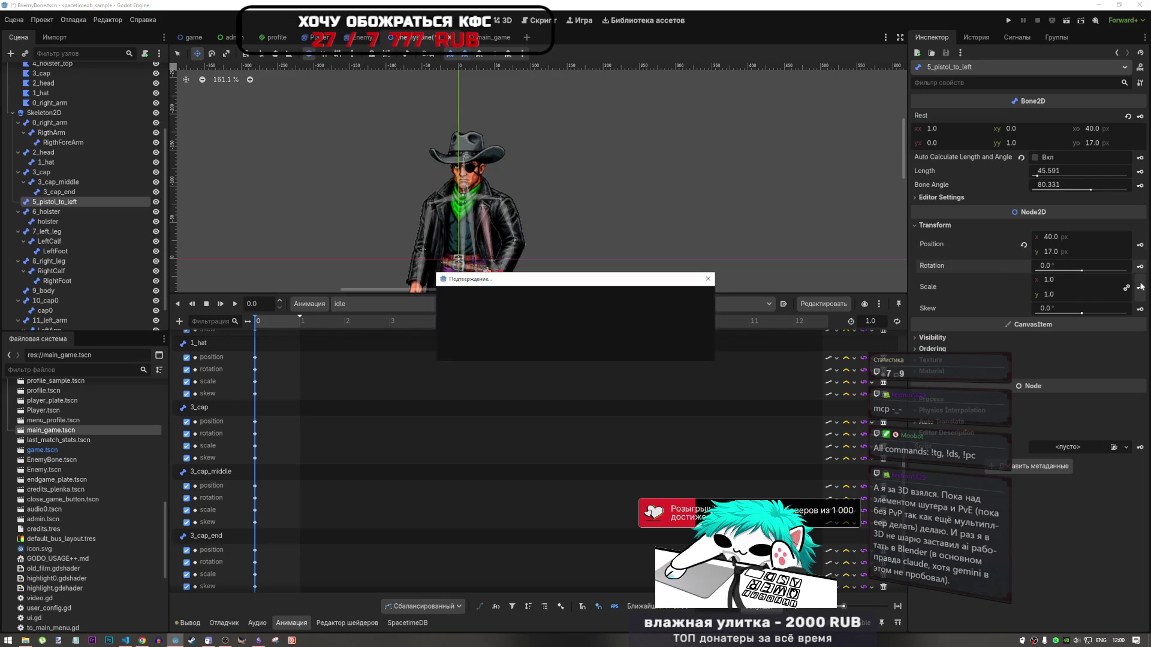
click(516, 350)
click(1140, 308)
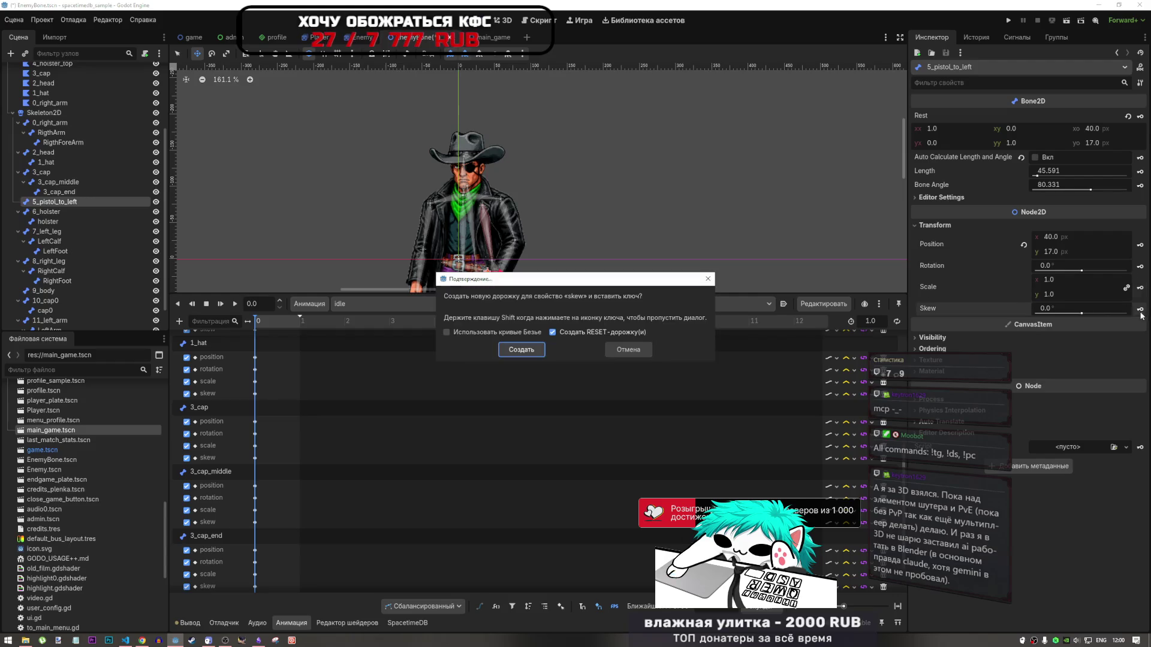
click(538, 350)
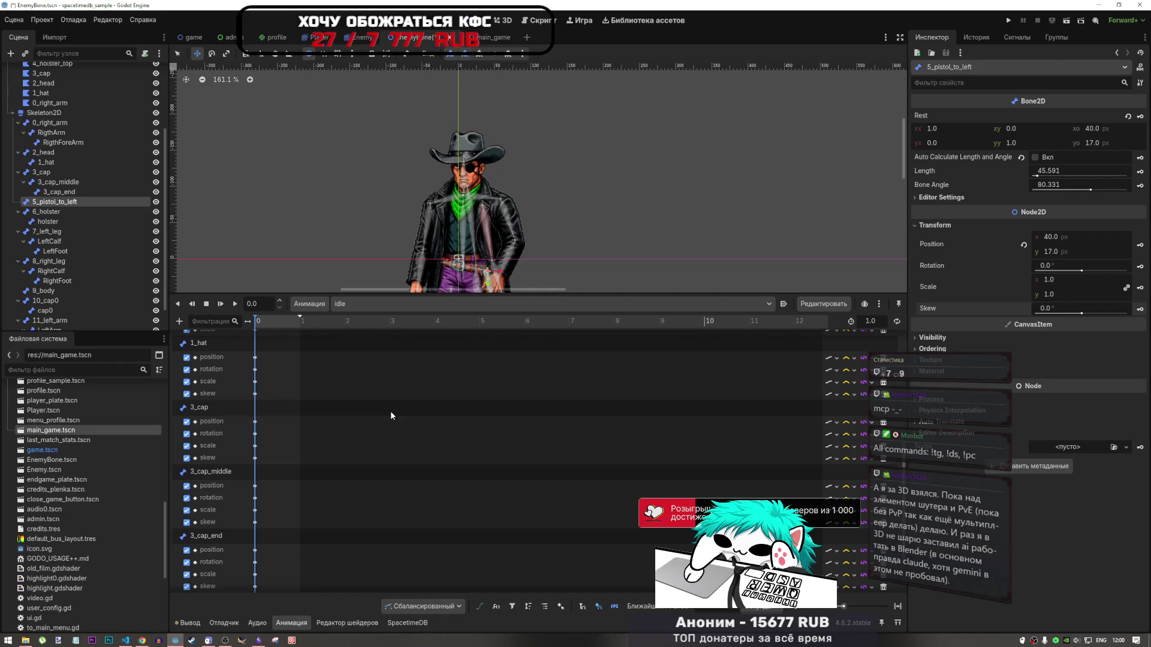
click(70, 214)
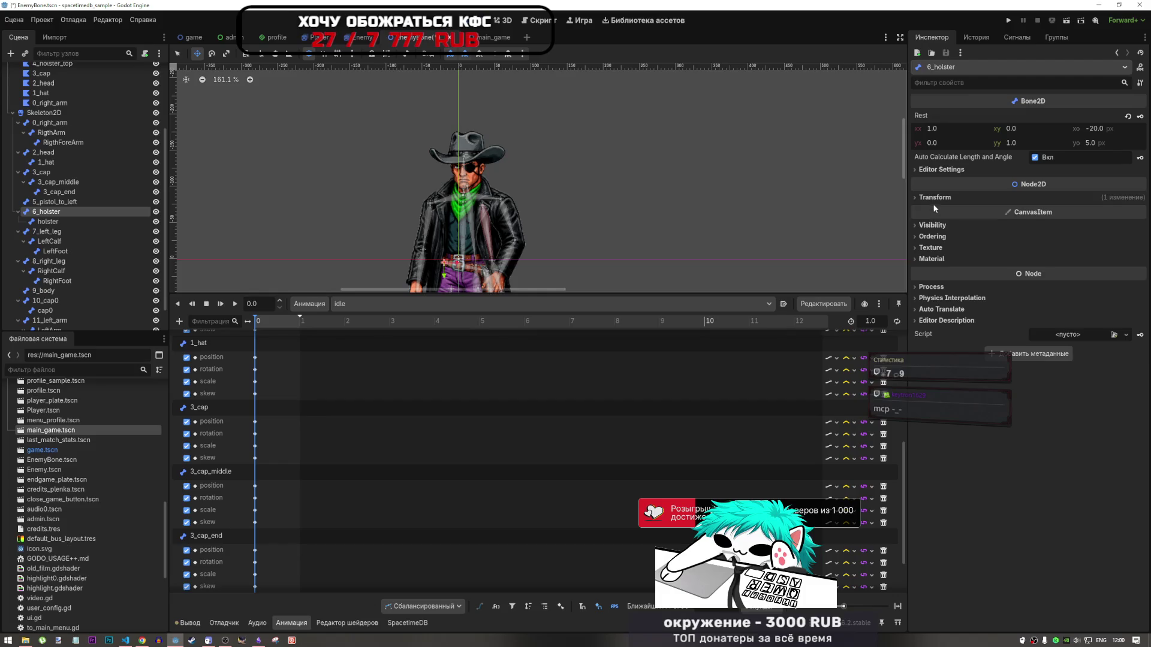
Key the 6_holster bone's position, rotation, scale and skew into the idle animation
click(1137, 217)
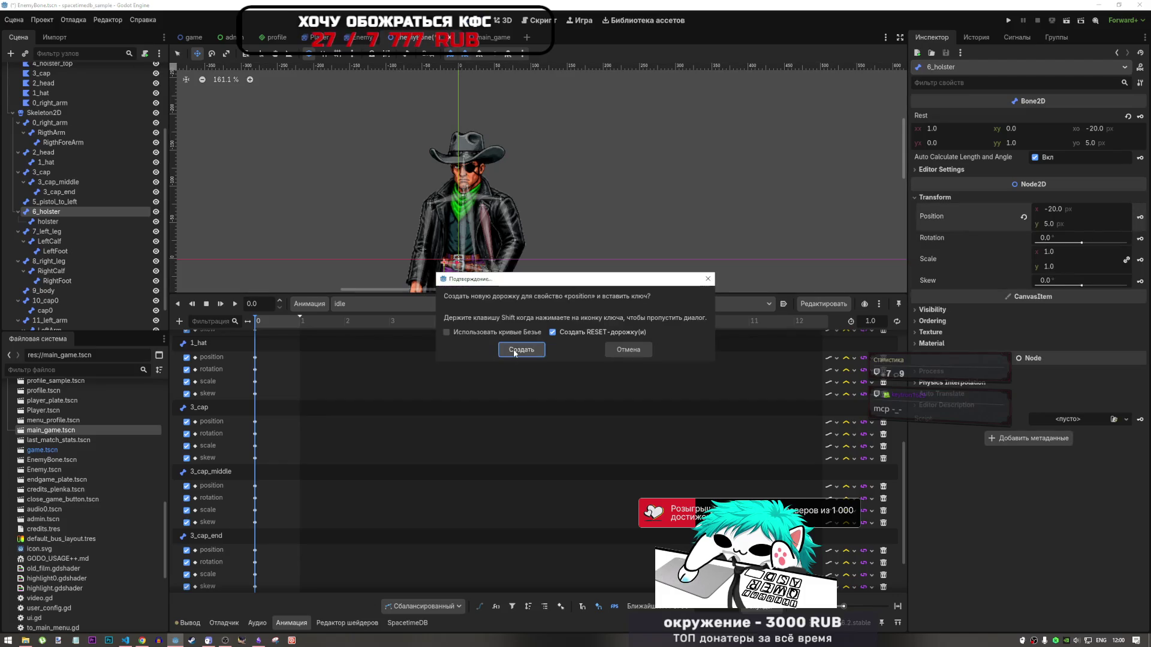
key(Return)
click(1138, 240)
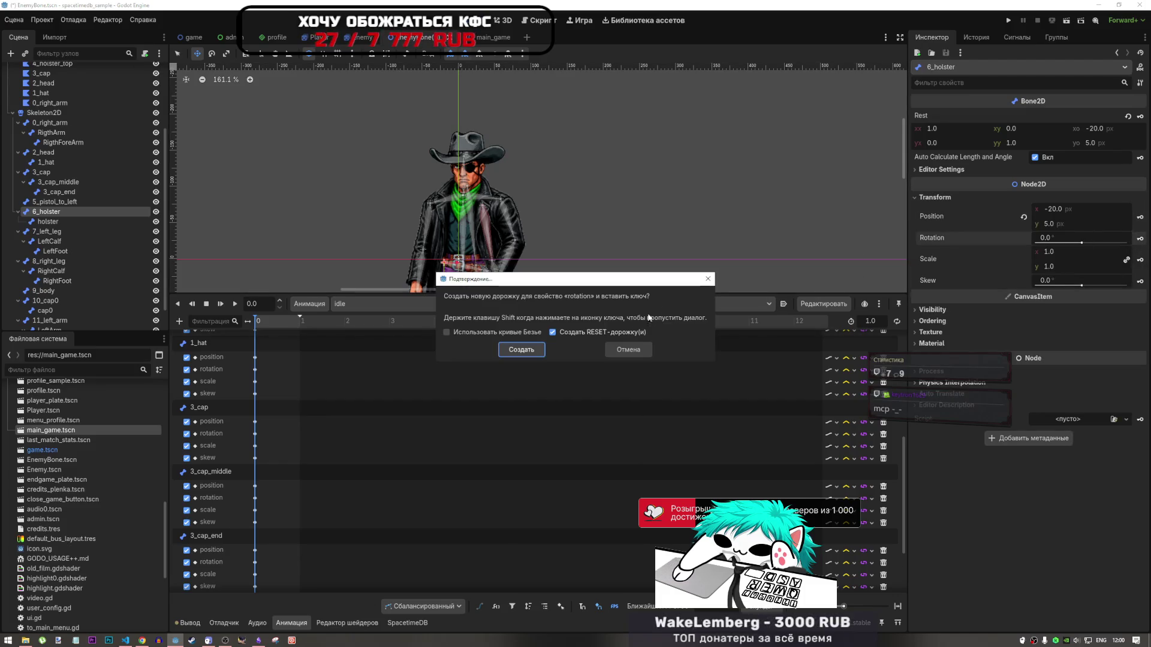
click(544, 350)
click(1139, 260)
click(540, 350)
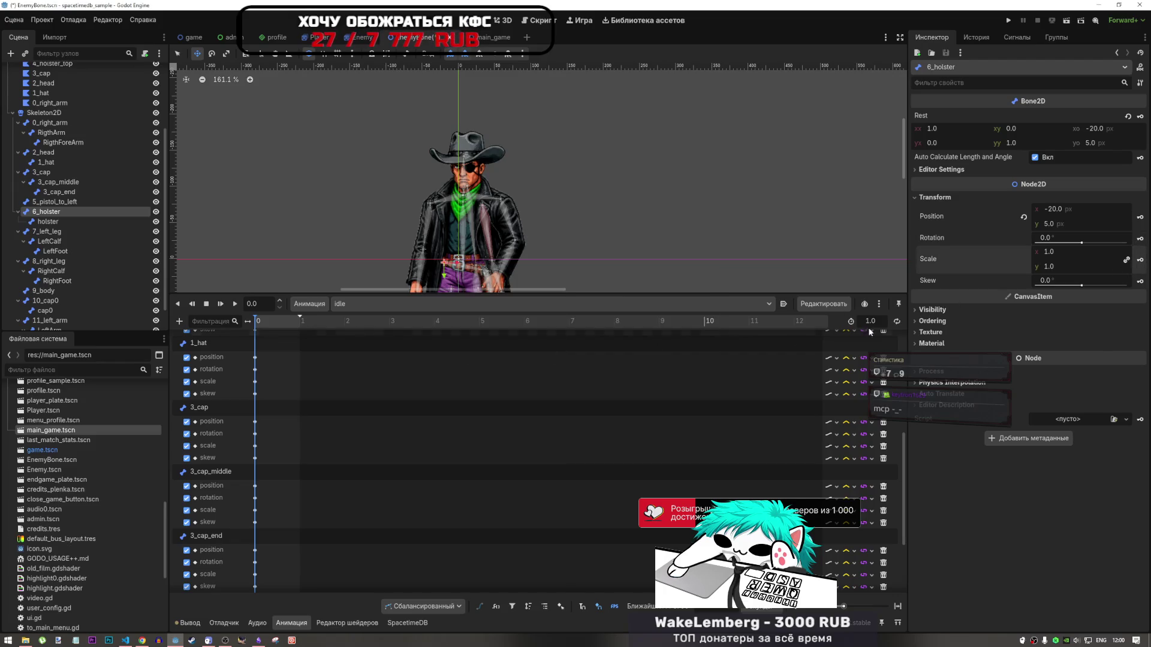
click(1140, 282)
click(538, 349)
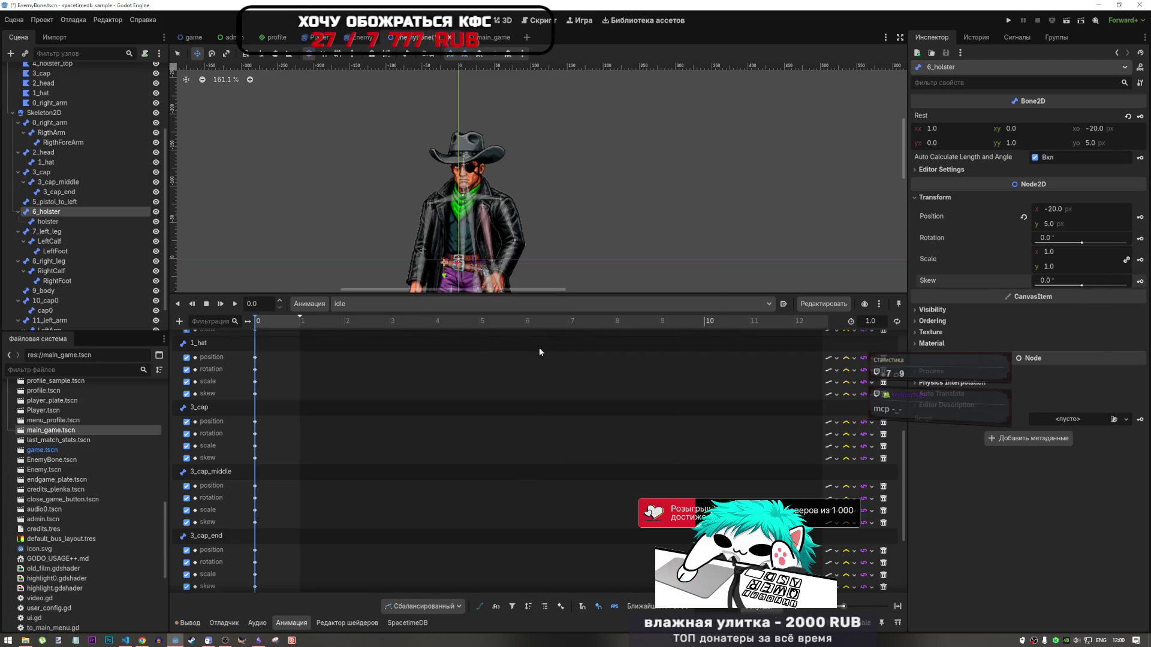
Select the holster bone and key its position, rotation, scale and skew
click(48, 221)
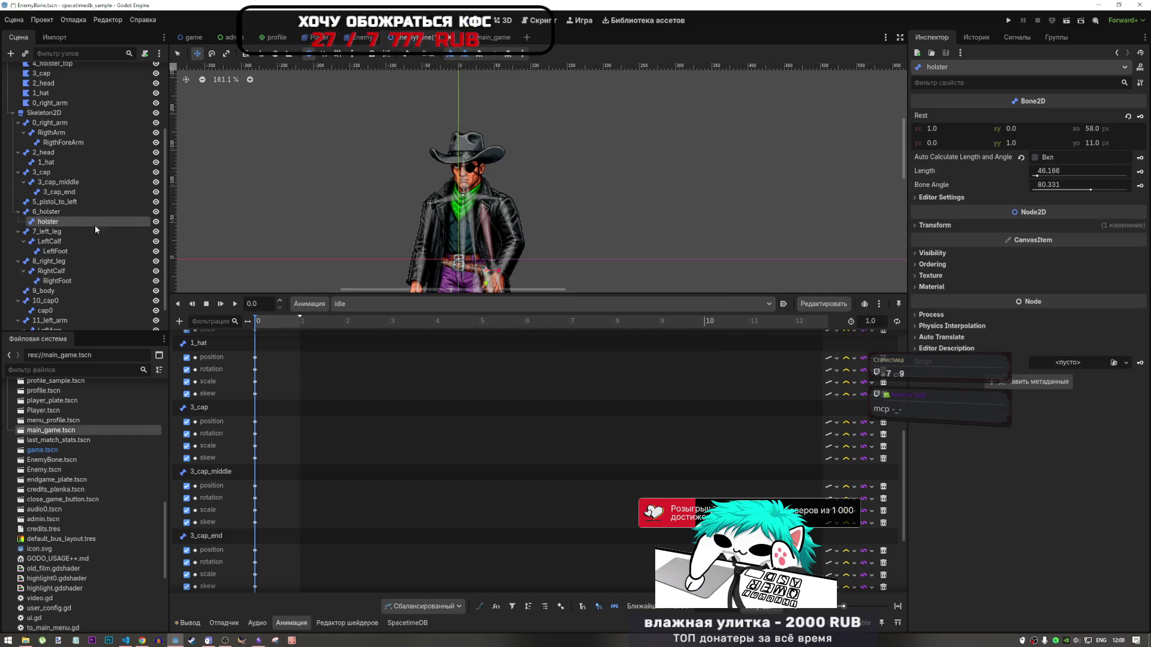
click(1139, 245)
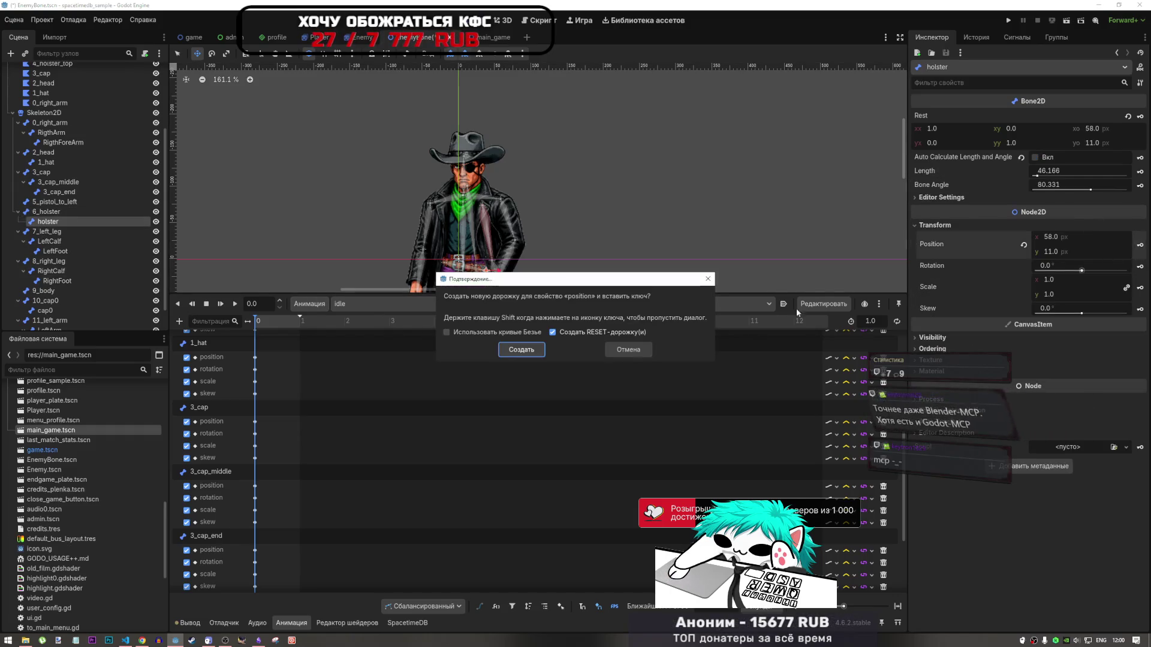
click(527, 351)
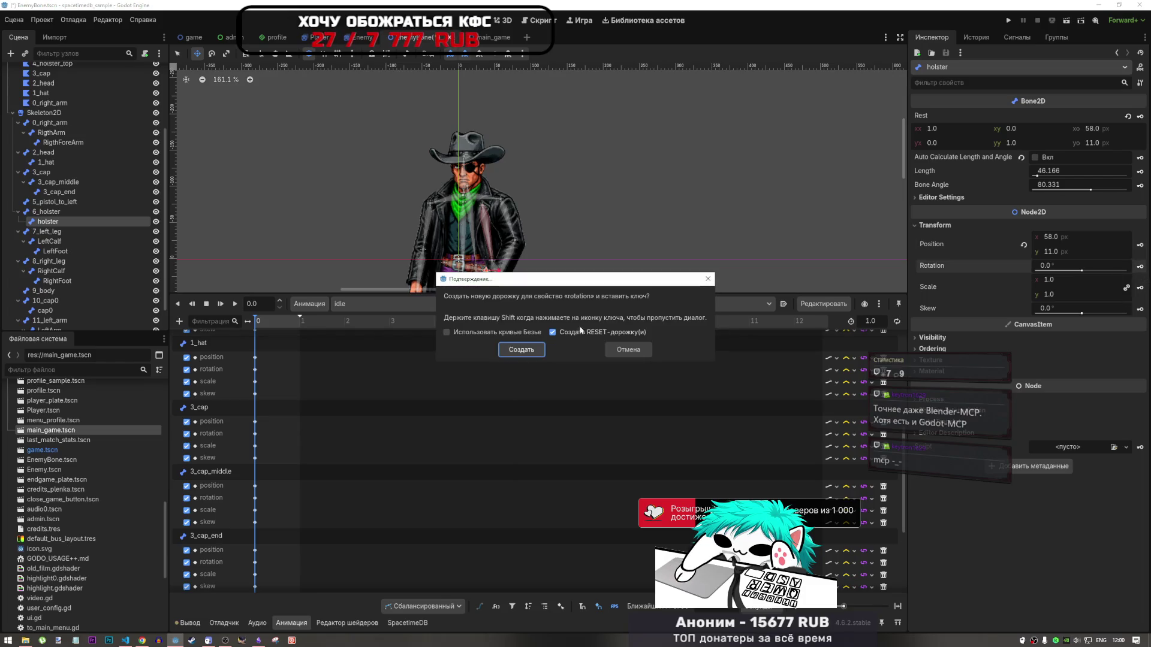
key(Escape)
click(1140, 287)
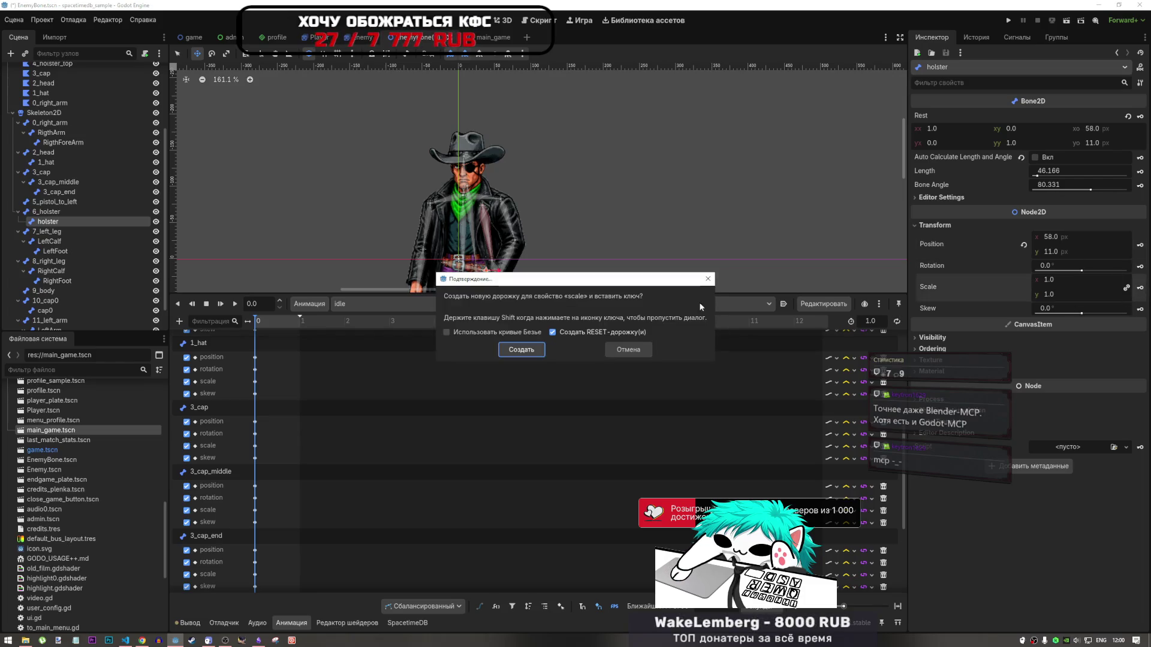
click(521, 349)
click(1139, 309)
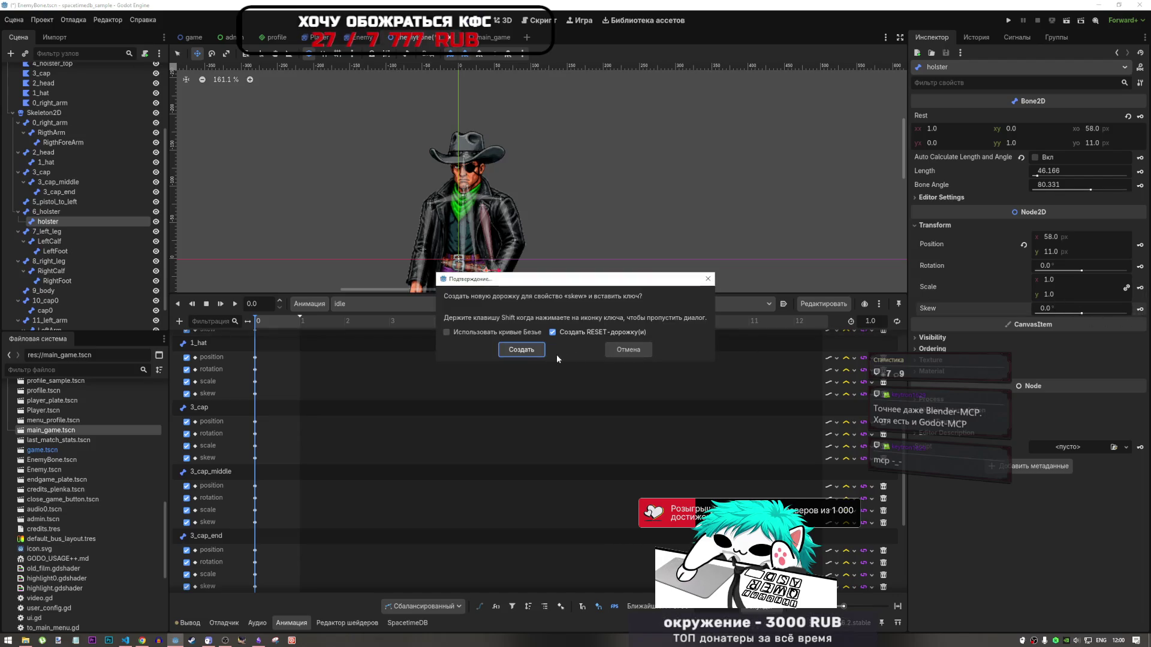
click(520, 351)
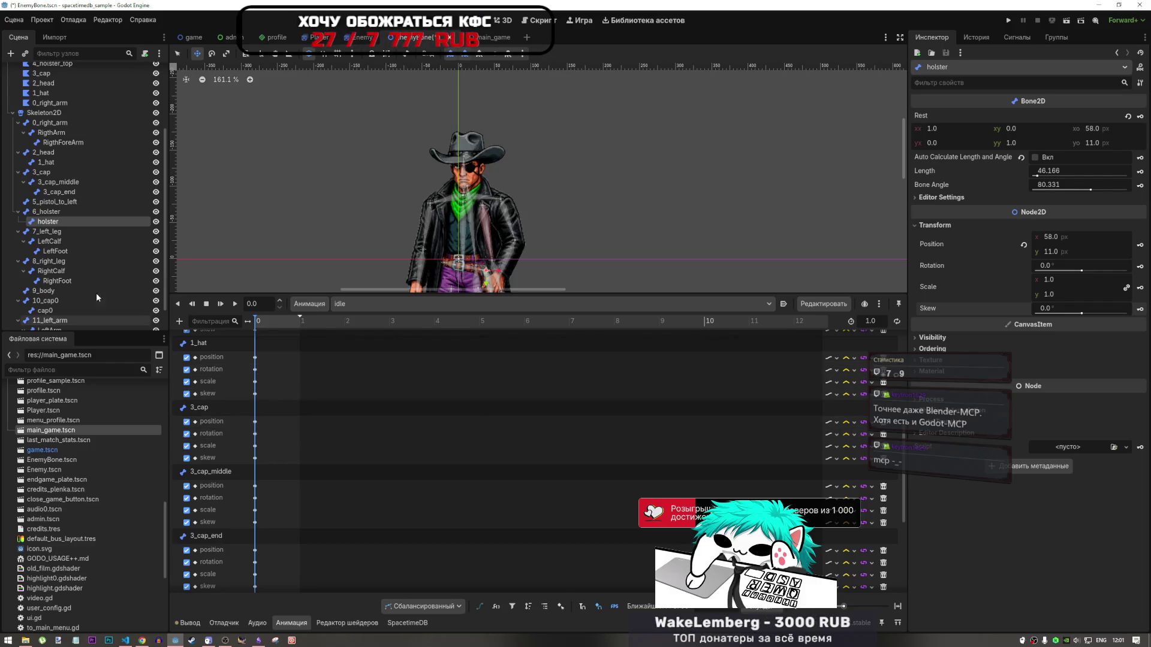
click(147, 232)
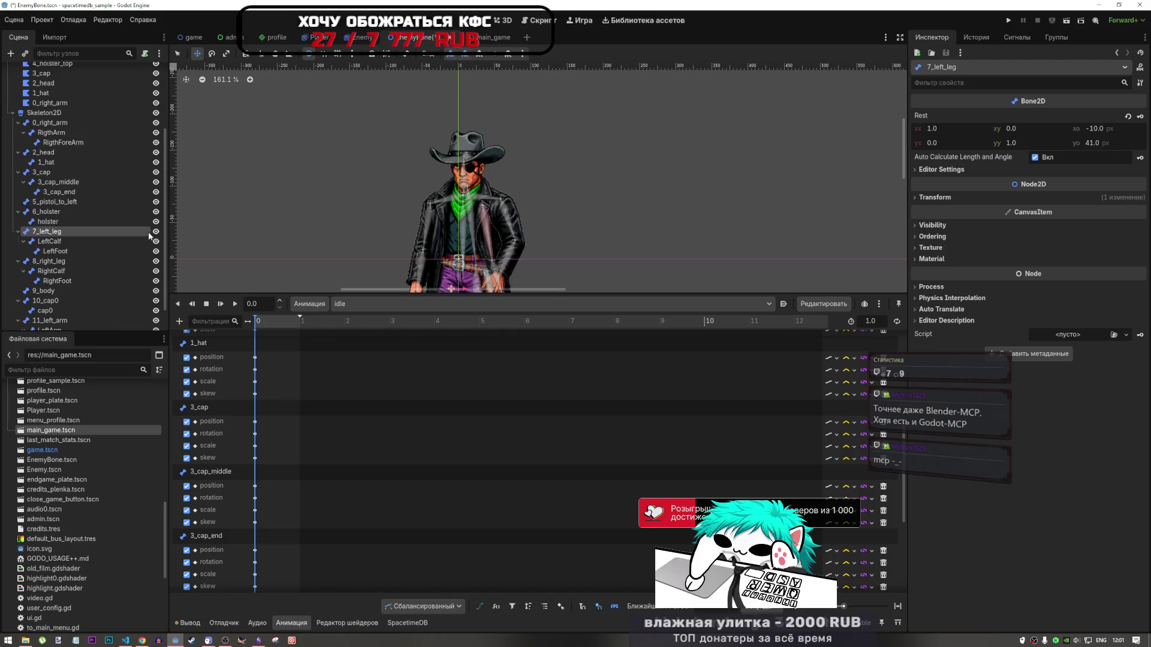
Key the 7_left_leg bone's position, rotation, scale and skew into the idle animation
click(1001, 199)
click(1140, 217)
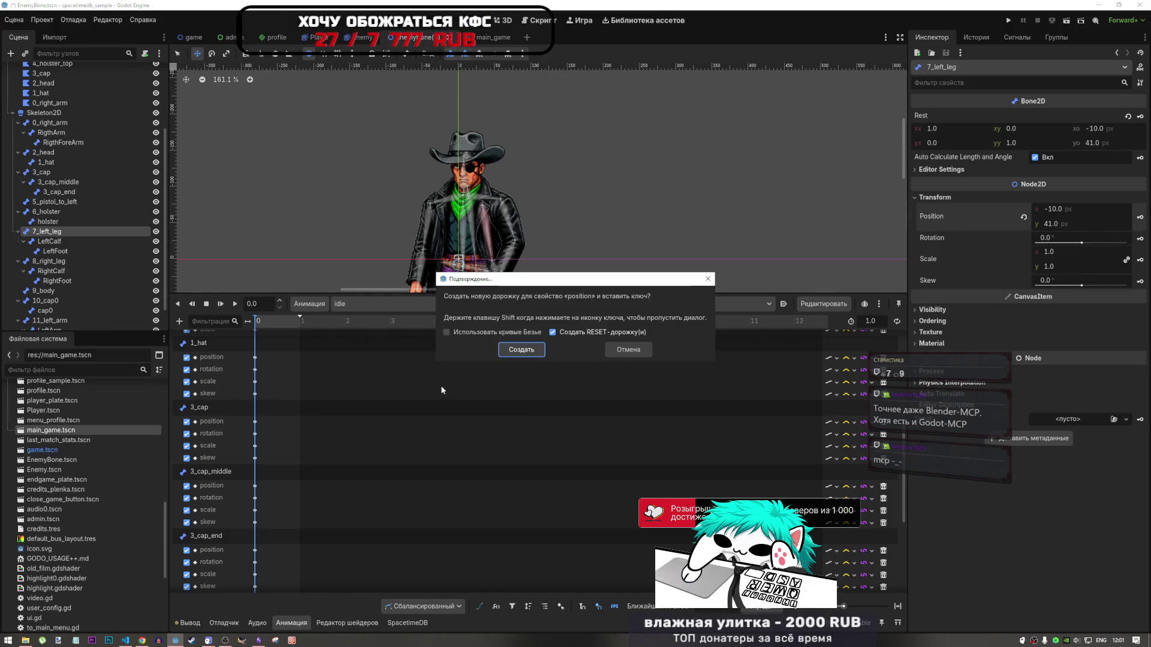
click(515, 352)
click(1138, 240)
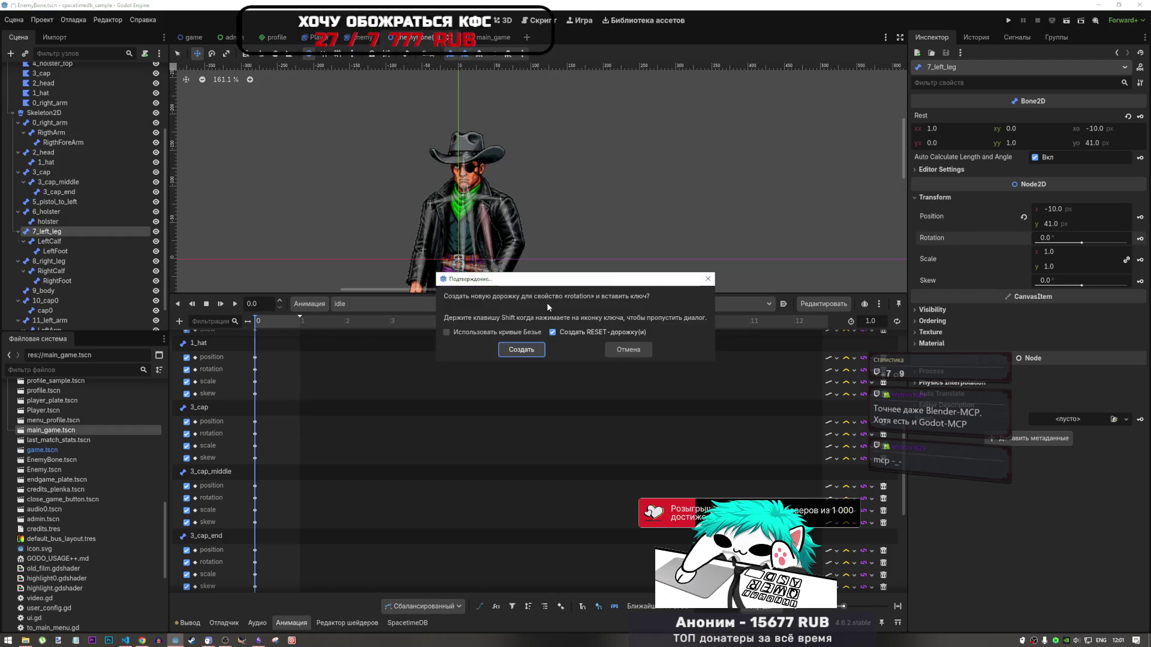
click(535, 350)
click(1140, 259)
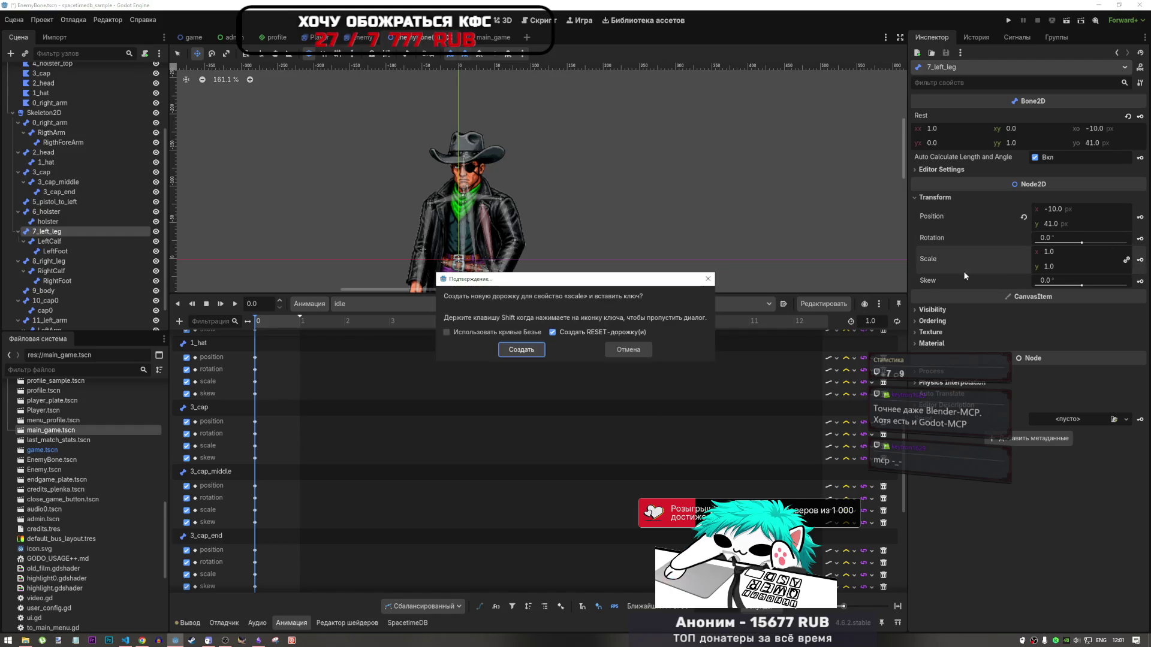
click(530, 356)
click(1140, 282)
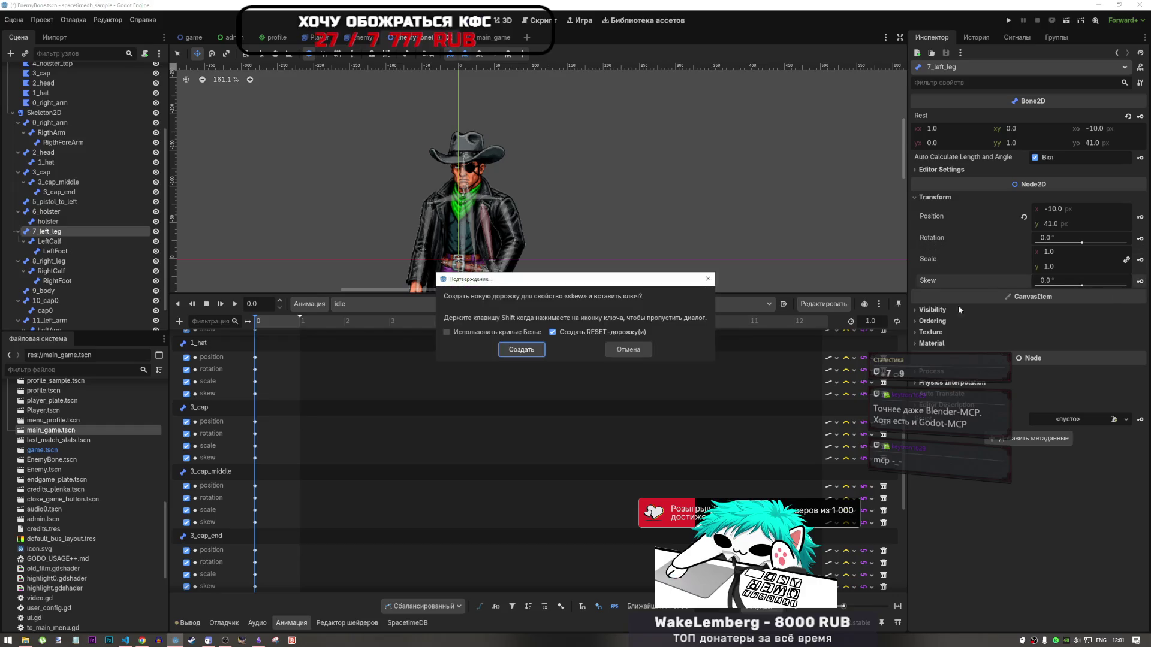
click(525, 351)
Select the LeftCalf bone and add its position, rotation and scale key tracks
click(49, 241)
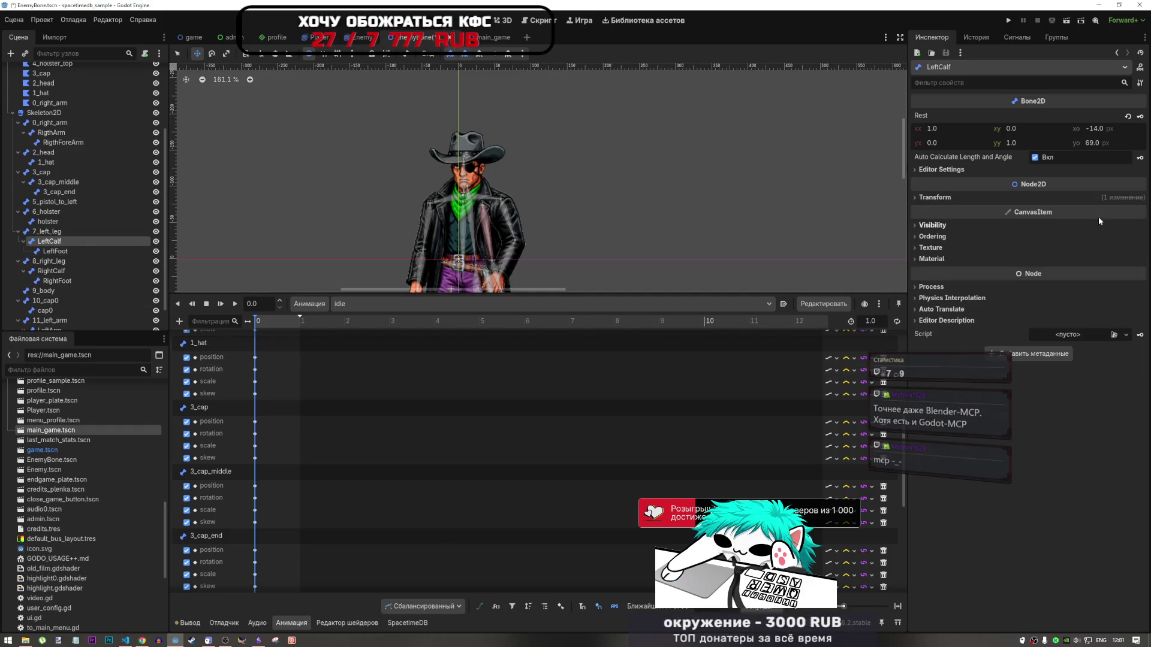
click(1075, 195)
click(1140, 217)
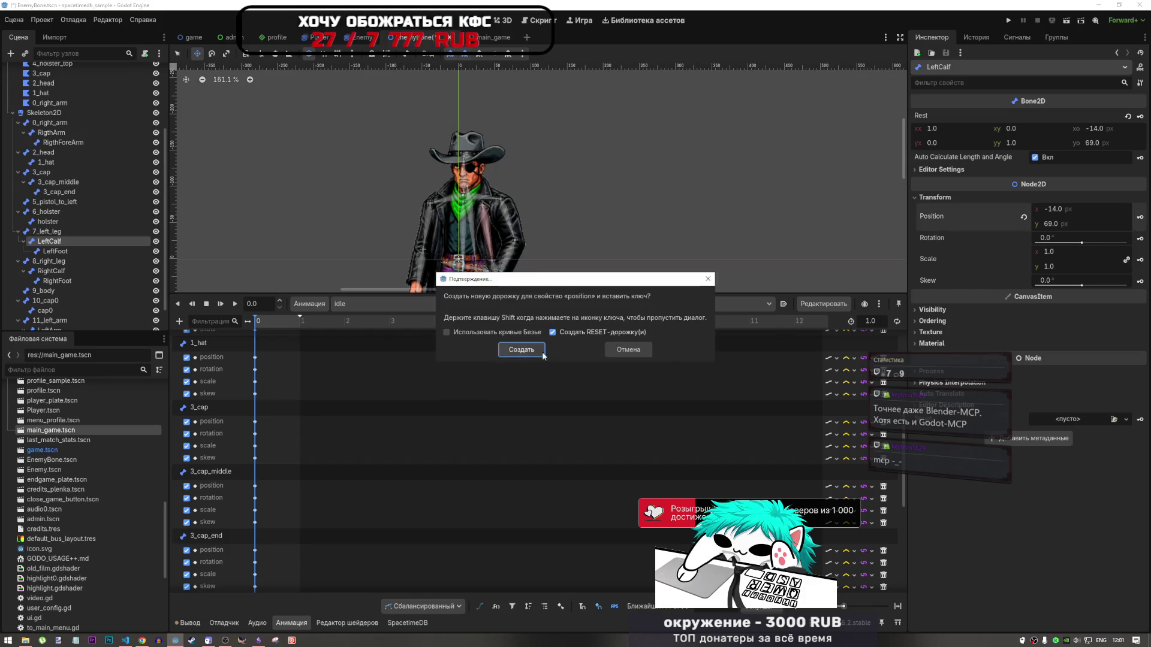
key(Return)
click(1140, 238)
key(Return)
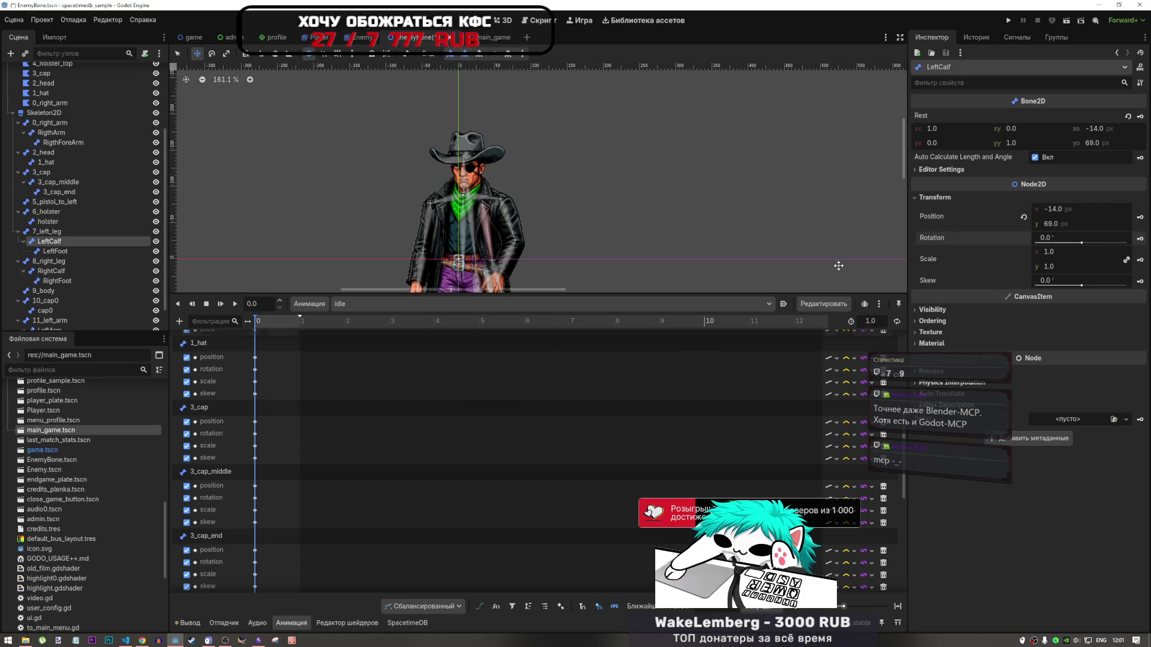
click(1140, 259)
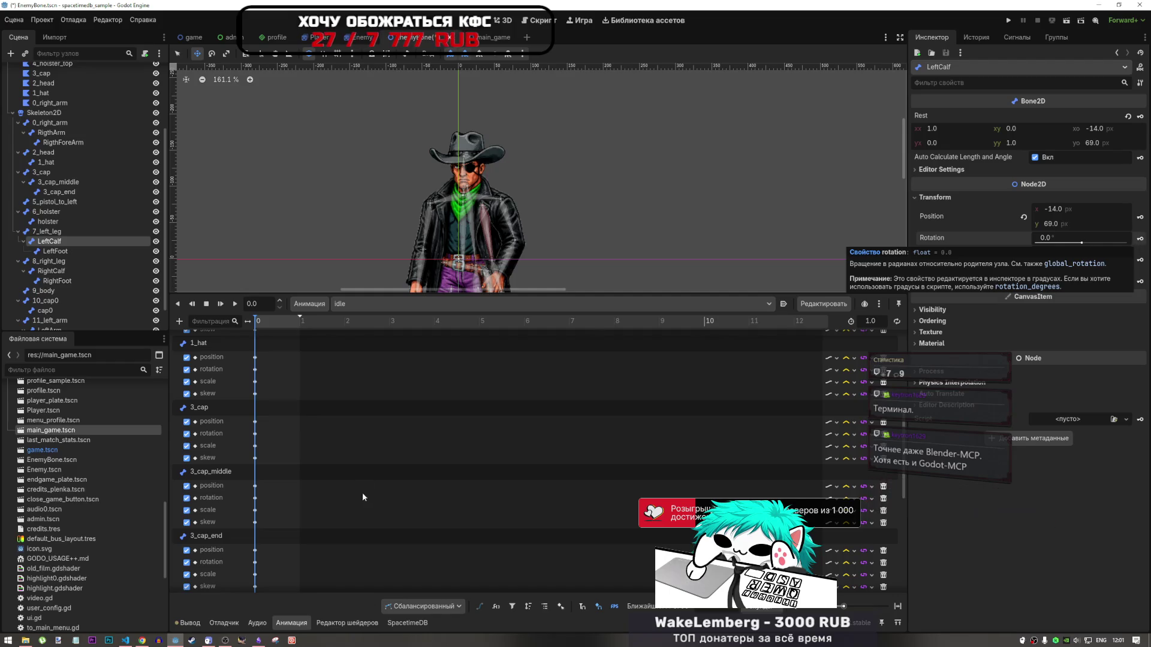
key(Return)
Re-key LeftCalf's scale and add its skew key track
scroll(343, 512, down, 5)
scroll(264, 547, down, 5)
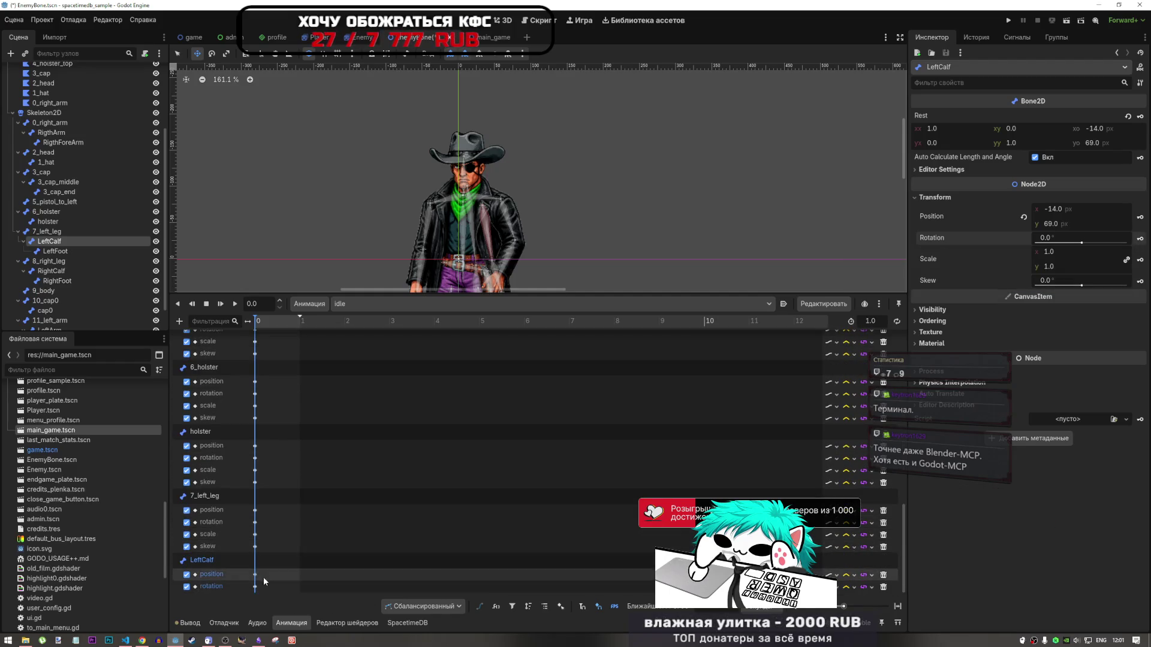
click(1140, 259)
key(Return)
click(1140, 282)
click(502, 353)
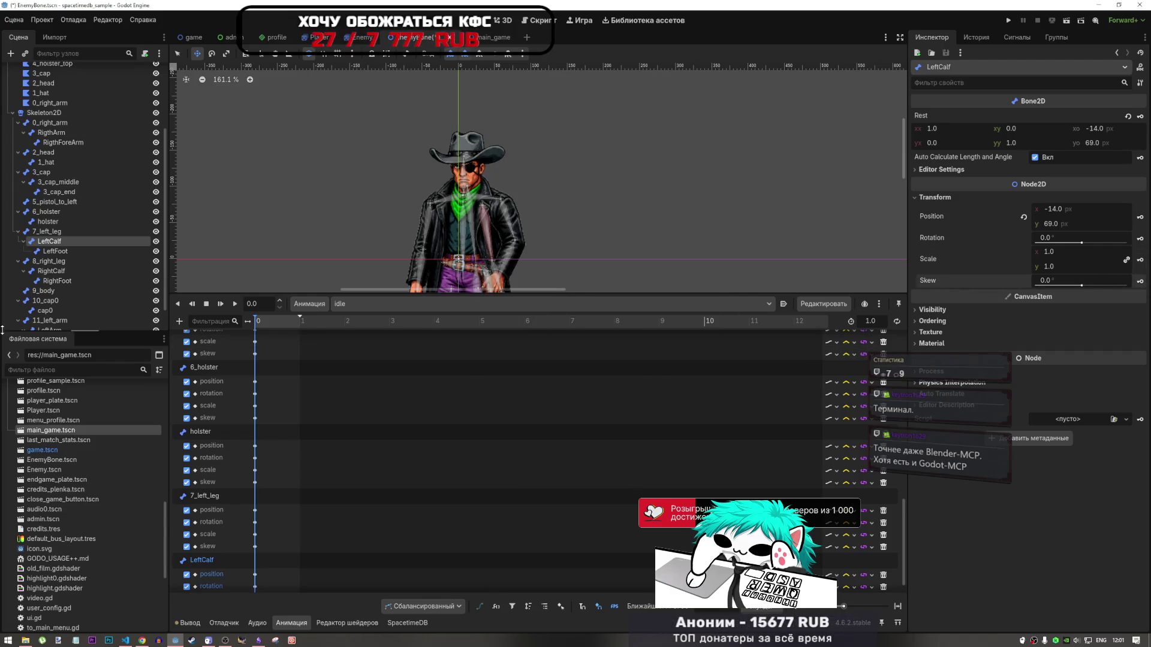
scroll(60, 240, down, 1)
click(89, 223)
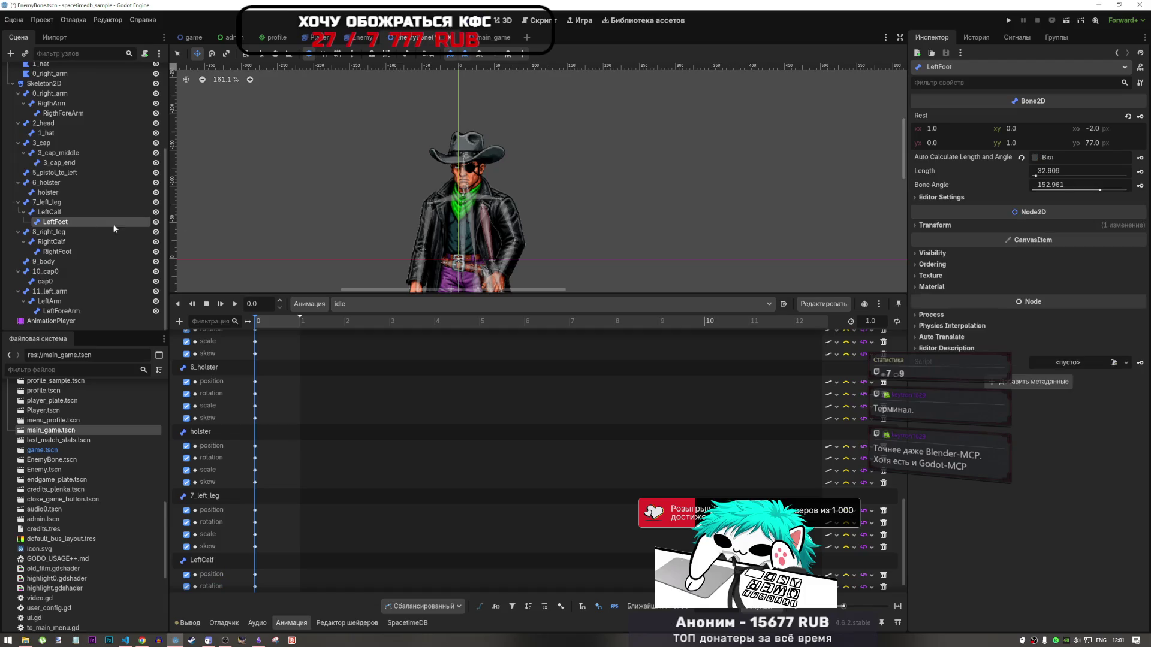
Key the LeftFoot bone's position, rotation, scale and skew into the idle animation
click(935, 225)
click(1139, 245)
key(Return)
click(1140, 267)
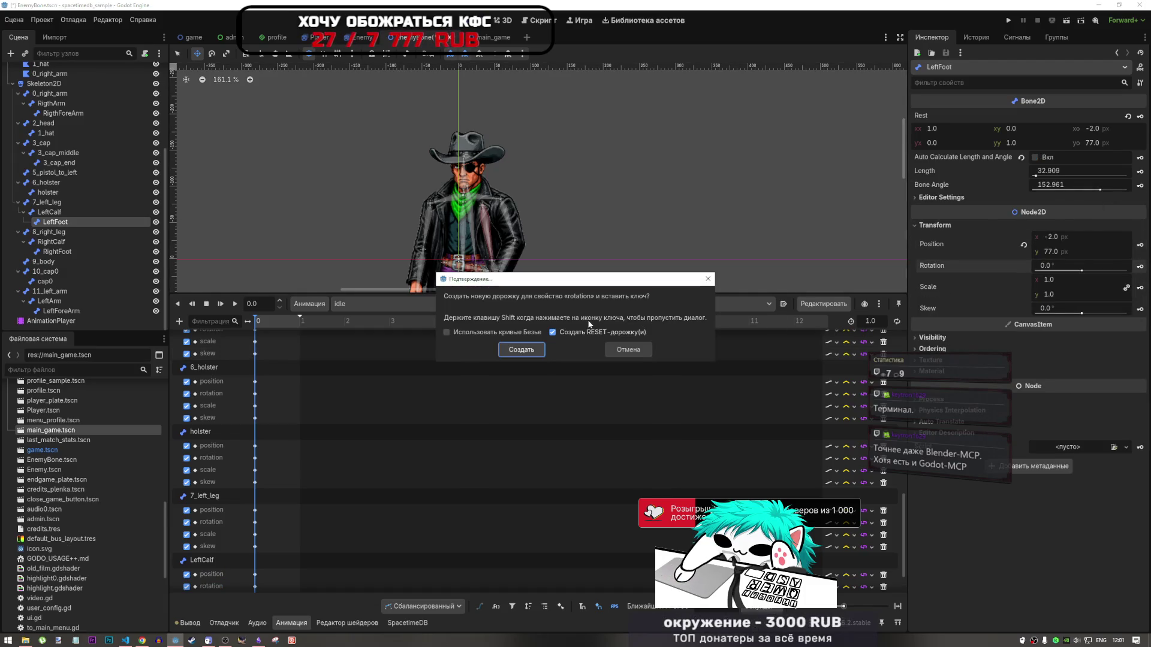
click(522, 351)
click(1139, 288)
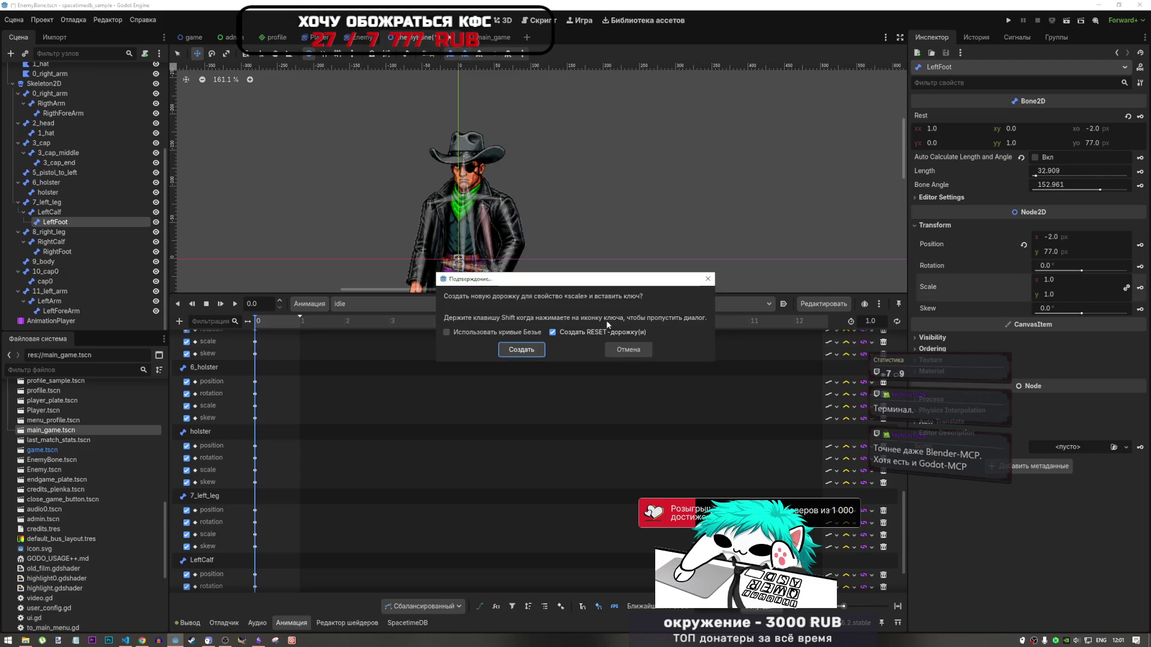
click(521, 350)
click(1140, 309)
click(521, 350)
Select 8_right_leg and key its position, rotation, scale and skew
click(486, 285)
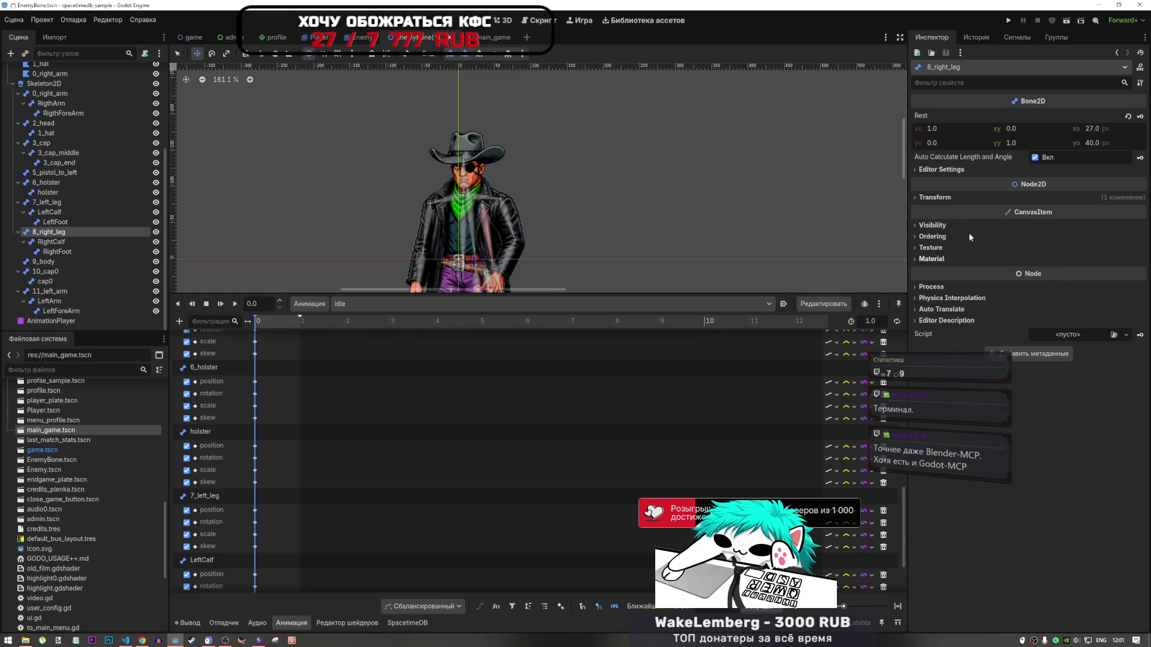
click(934, 197)
click(1140, 217)
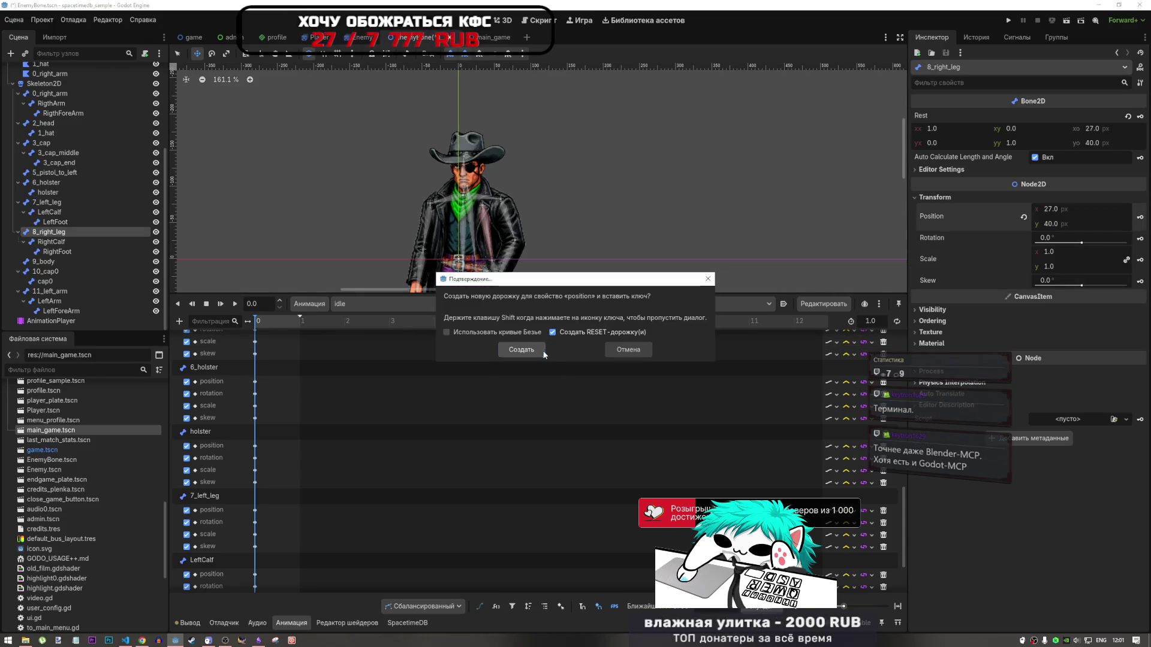
click(521, 350)
click(1140, 238)
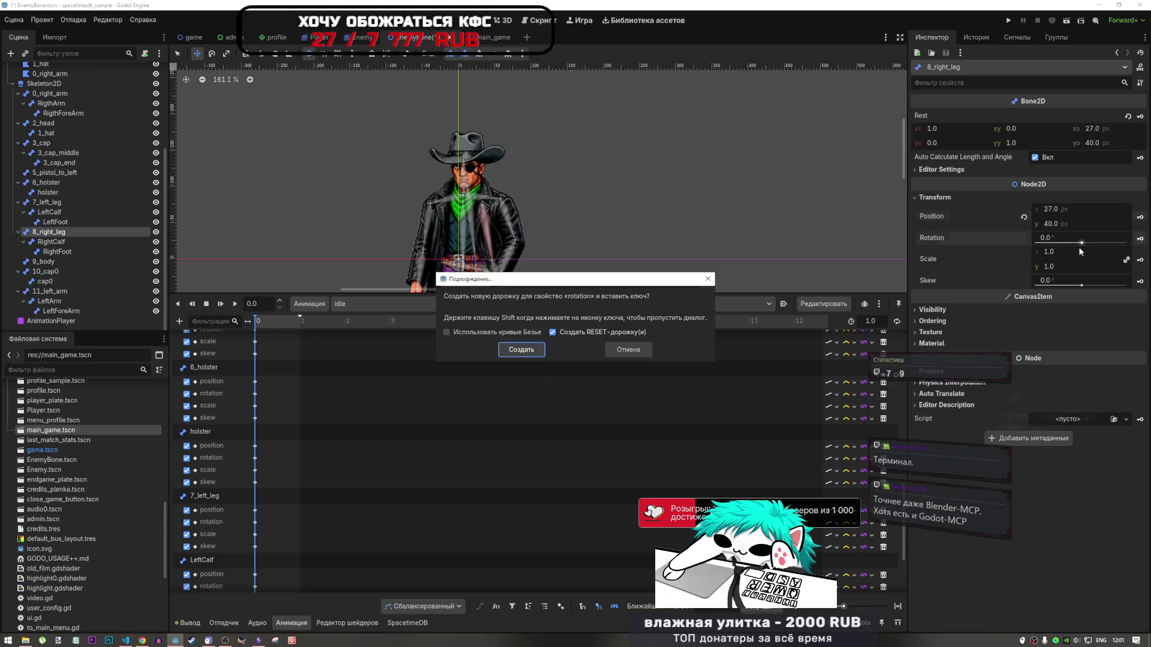
click(521, 349)
click(1139, 259)
click(536, 351)
click(539, 350)
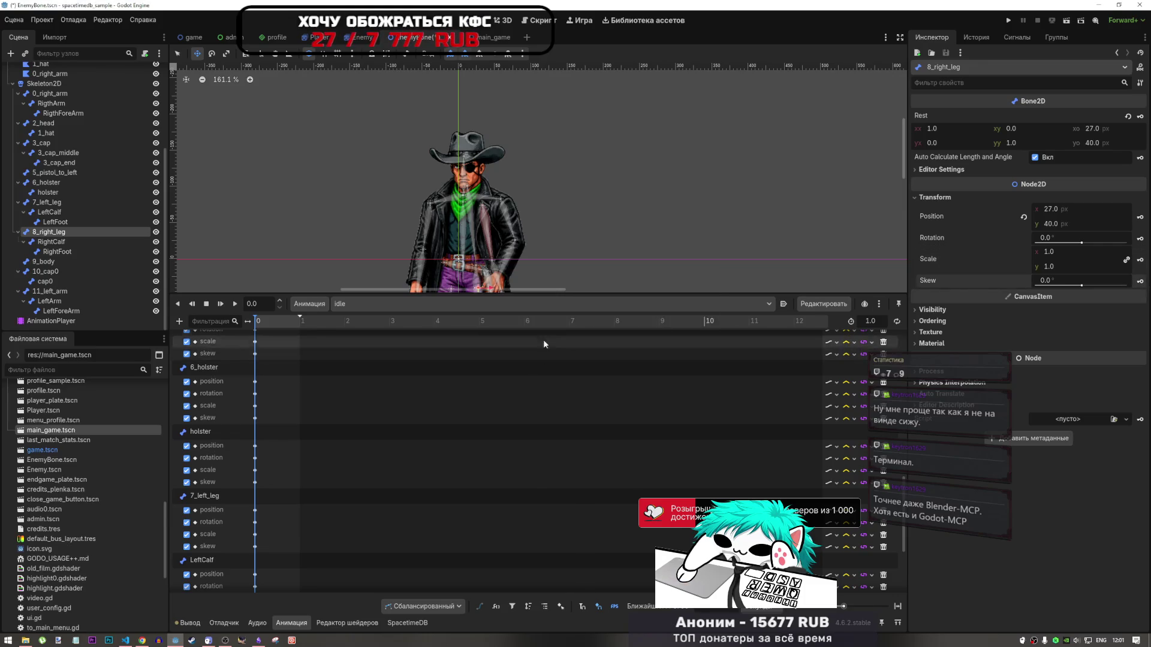
click(51, 242)
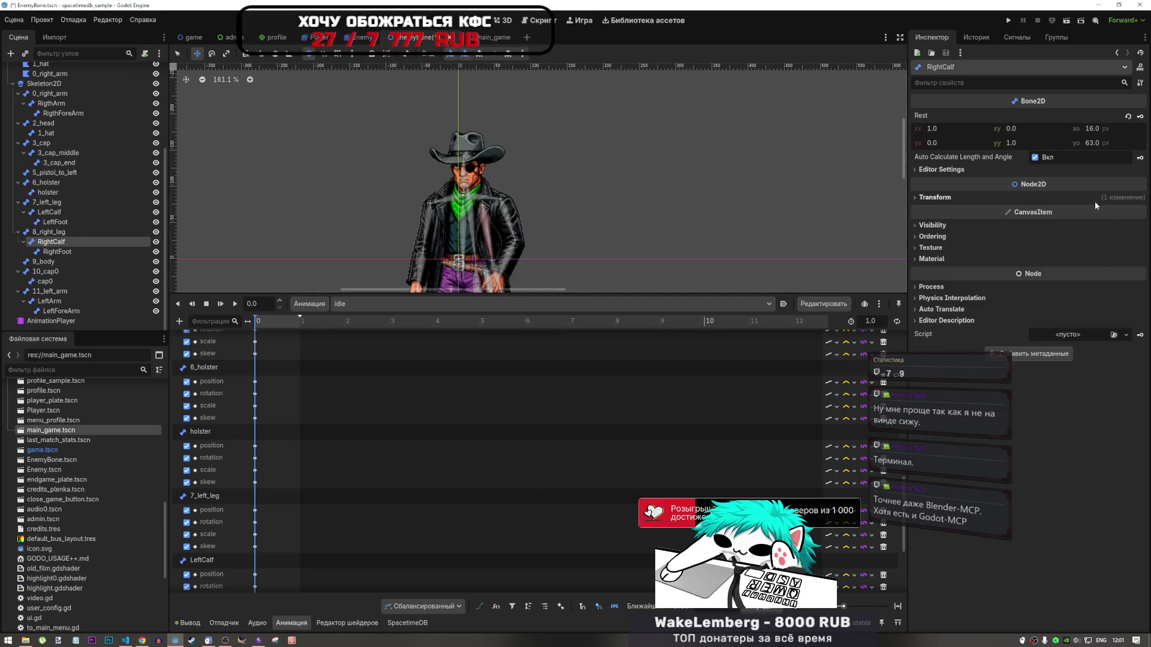
Key the RightCalf bone's position, rotation, scale and skew into the idle animation
click(1096, 201)
click(1140, 217)
click(537, 351)
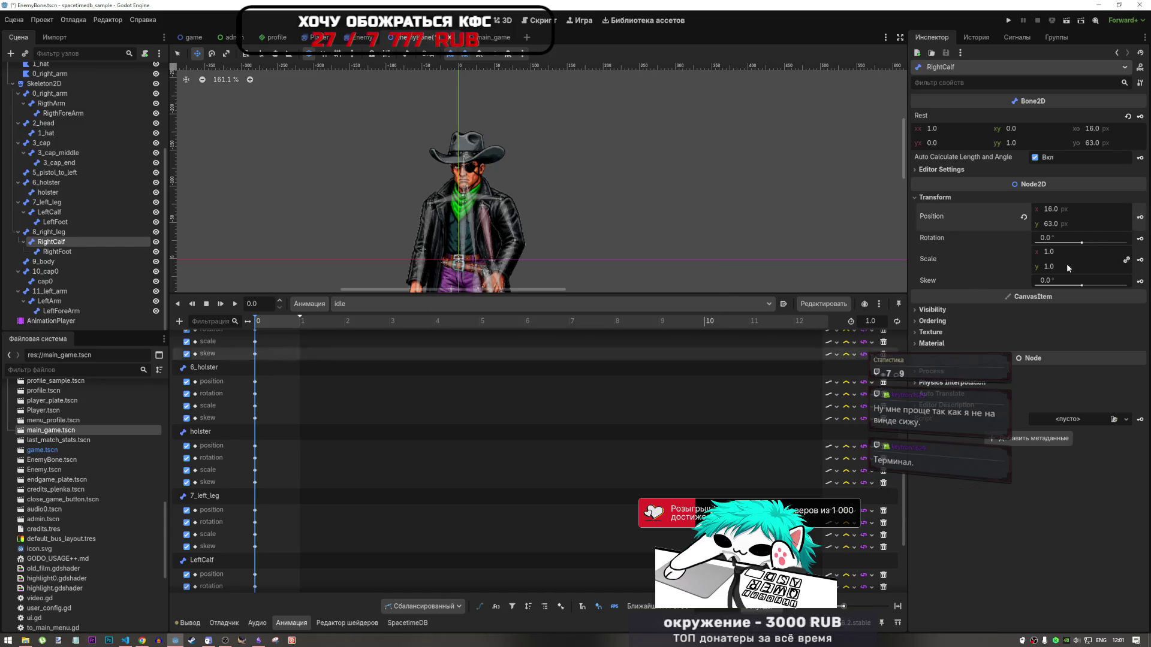
click(1141, 238)
click(549, 352)
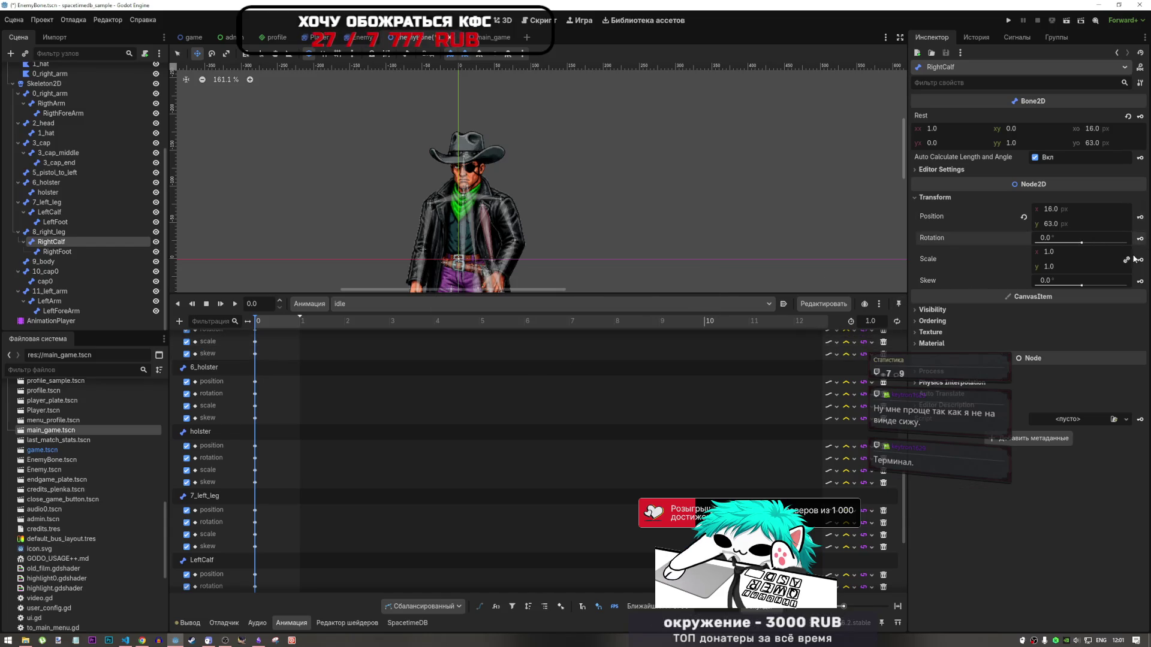
click(1139, 259)
click(532, 348)
click(1140, 281)
click(525, 349)
Select RightFoot and key its position, rotation, scale and skew
click(58, 251)
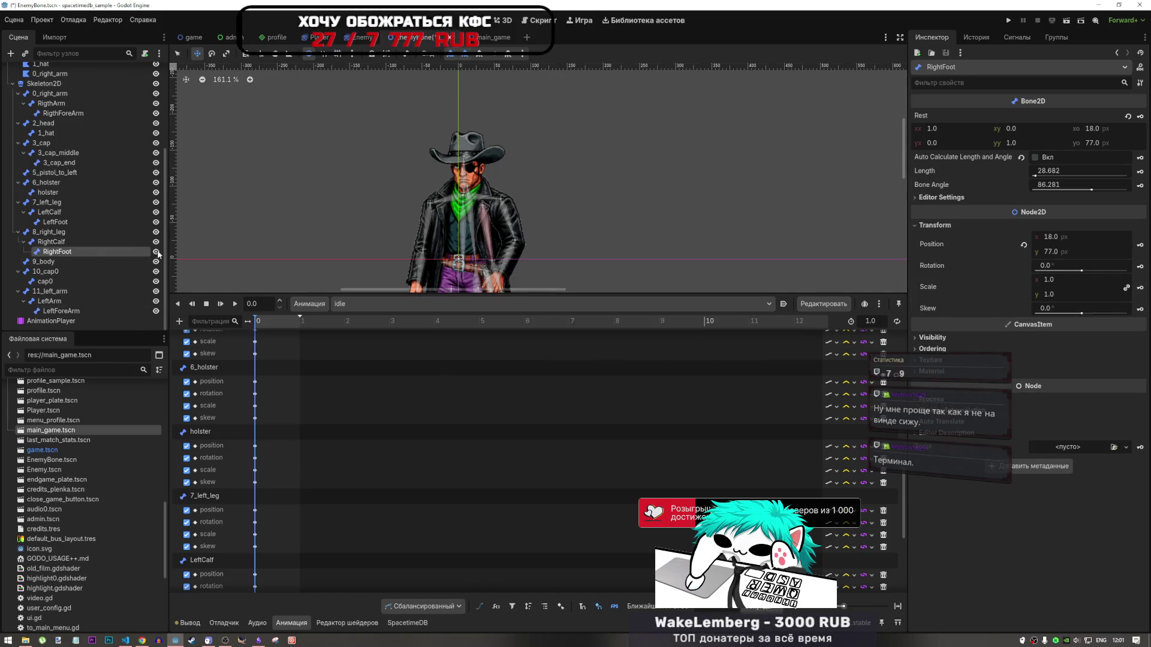
click(1140, 245)
click(517, 348)
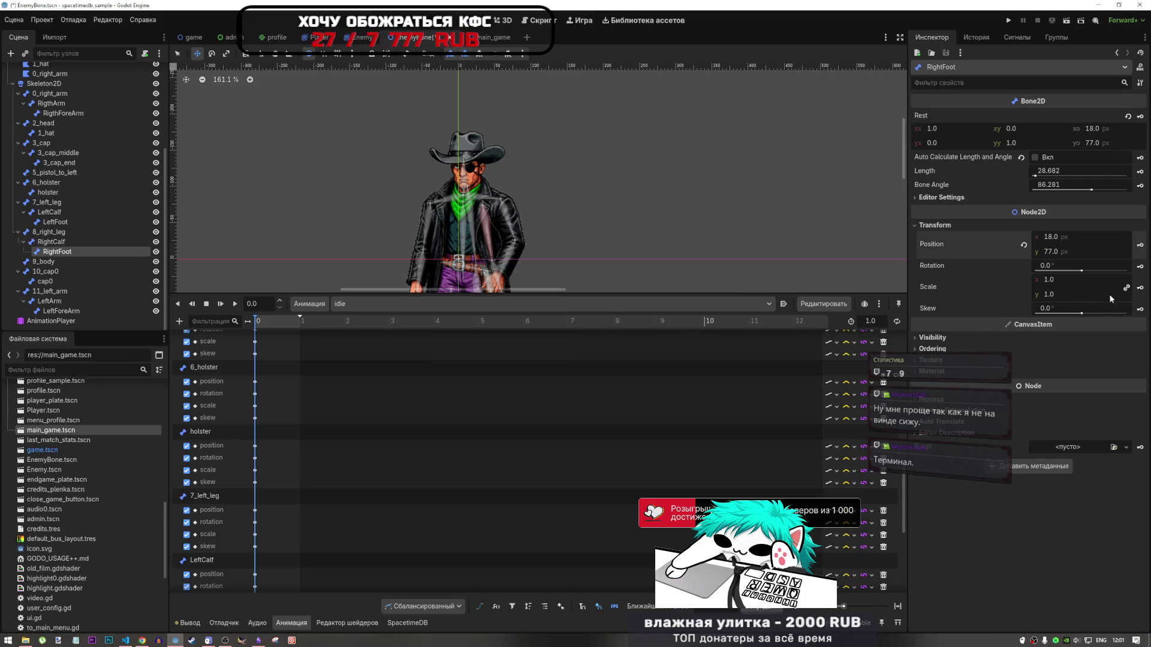
click(1140, 267)
click(521, 350)
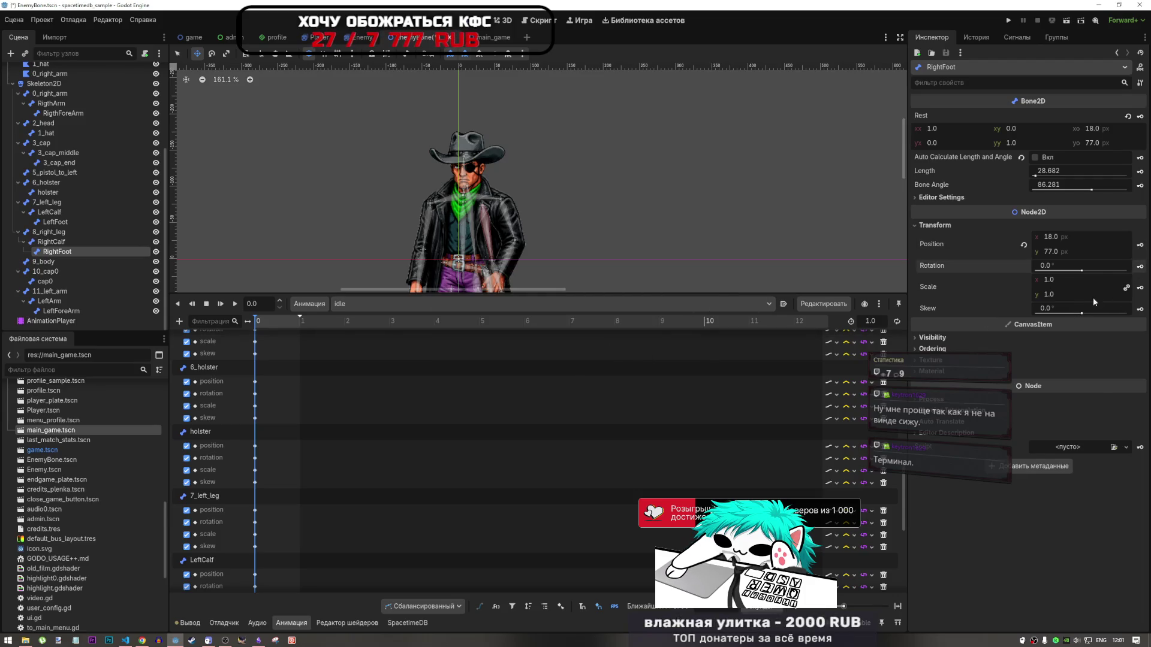
click(1140, 287)
key(Return)
click(1140, 309)
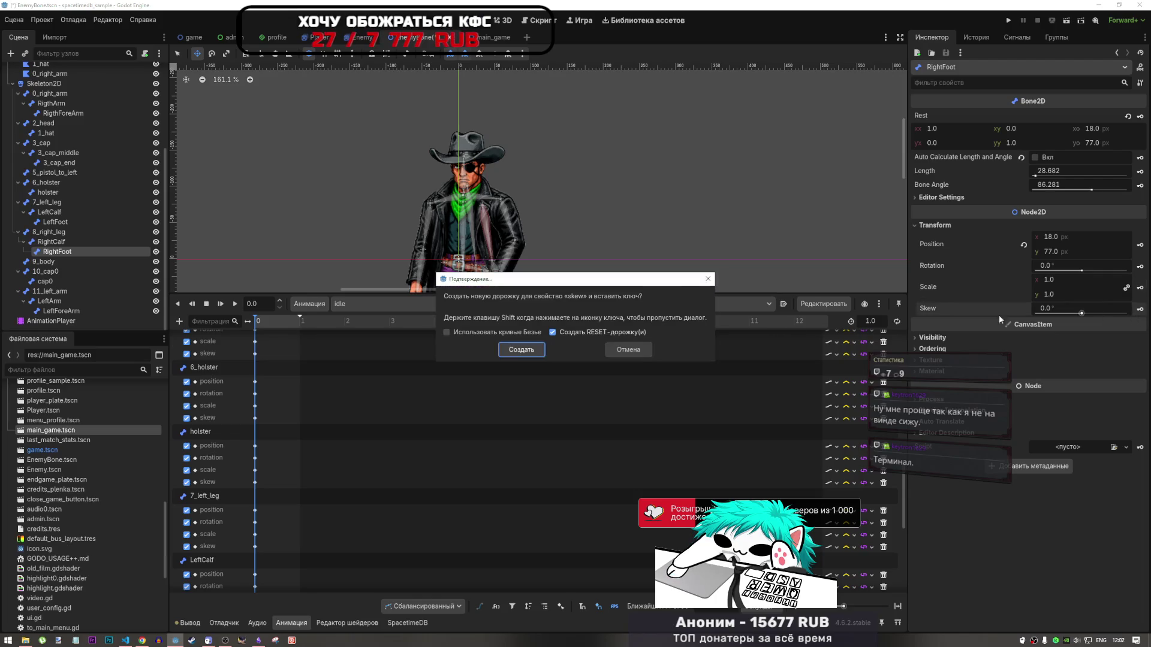
click(536, 354)
Select 9_body and key its position, rotation, scale and skew
click(47, 262)
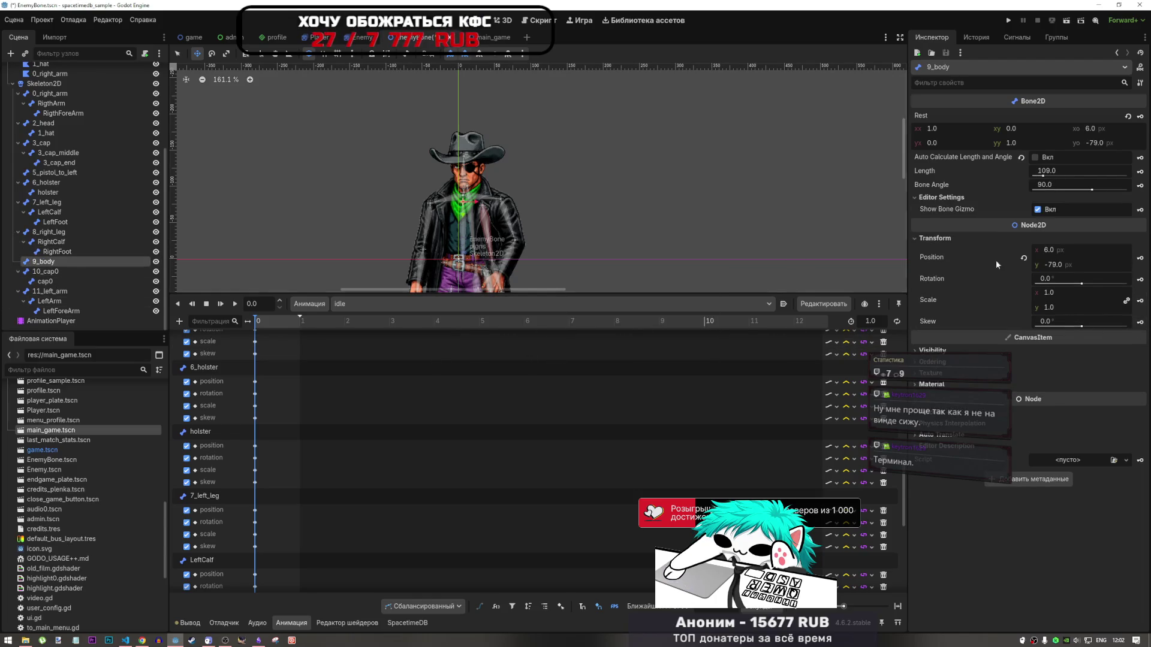
click(1140, 259)
click(536, 349)
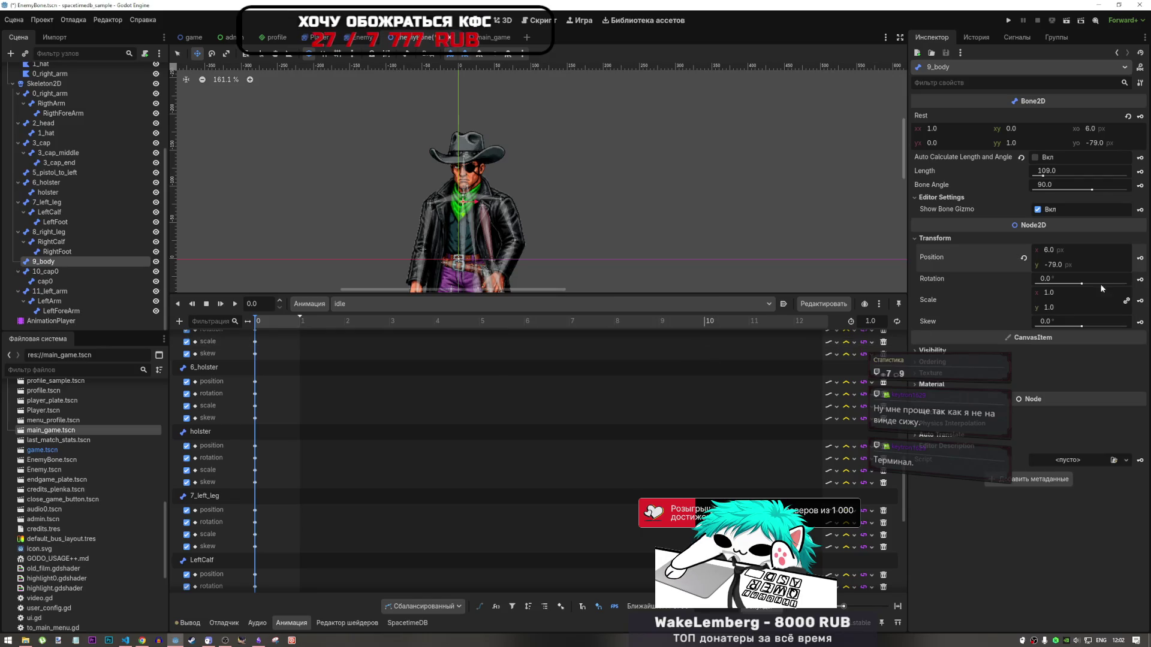
click(1140, 279)
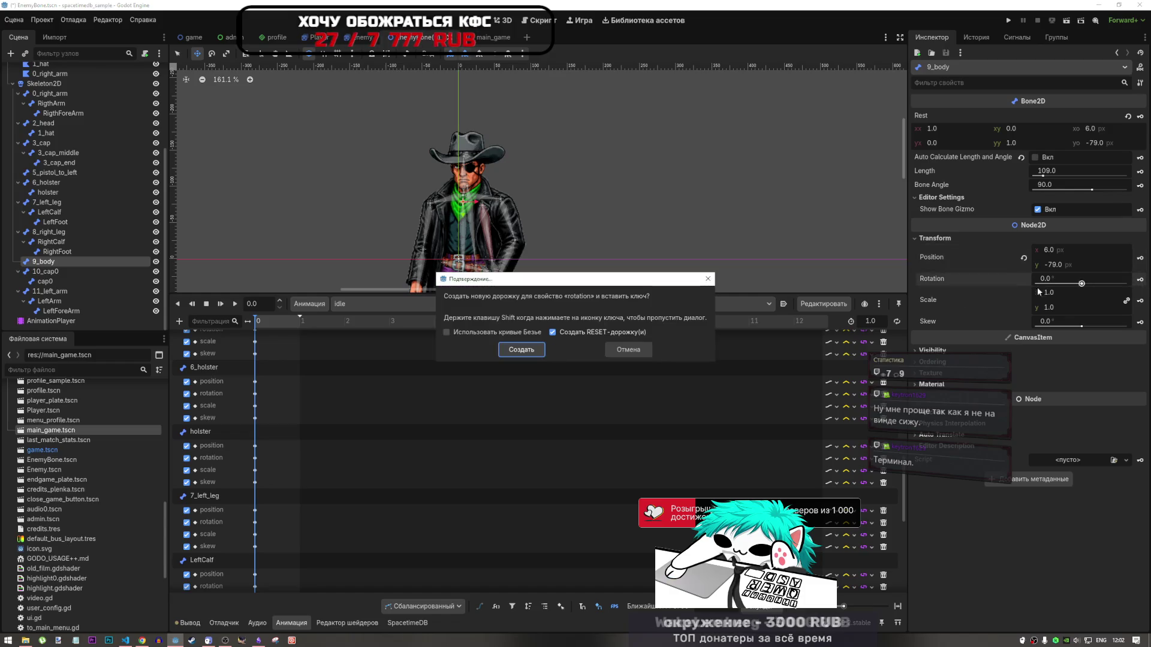
click(522, 349)
click(1141, 301)
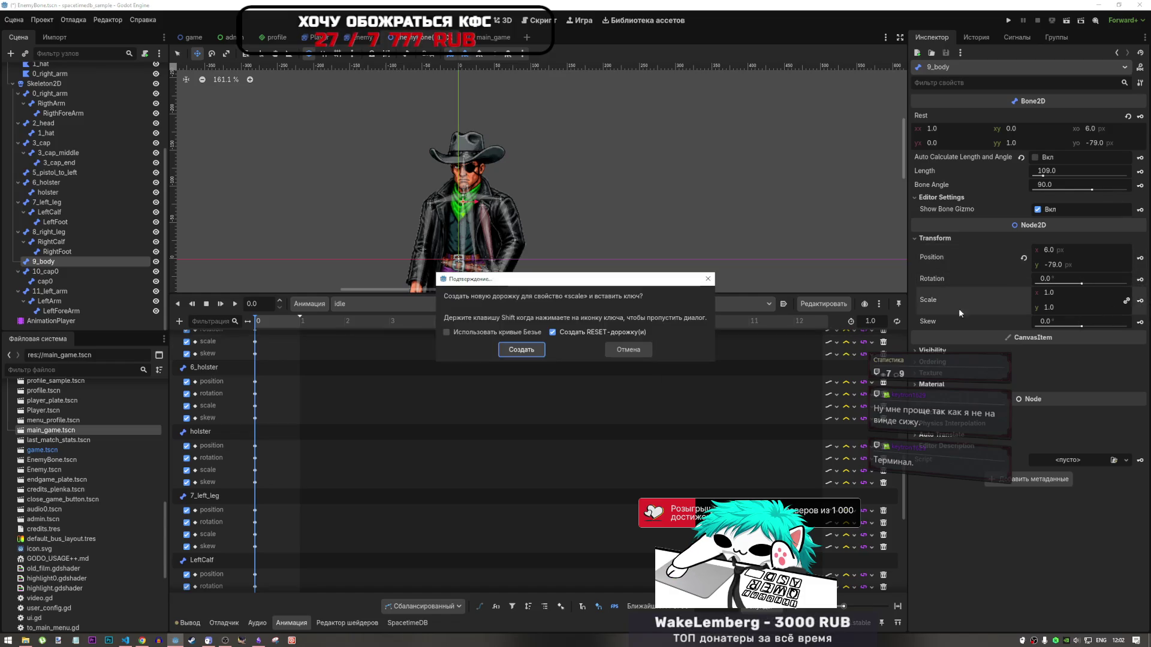
click(522, 349)
click(1140, 322)
click(529, 345)
scroll(375, 457, down, 5)
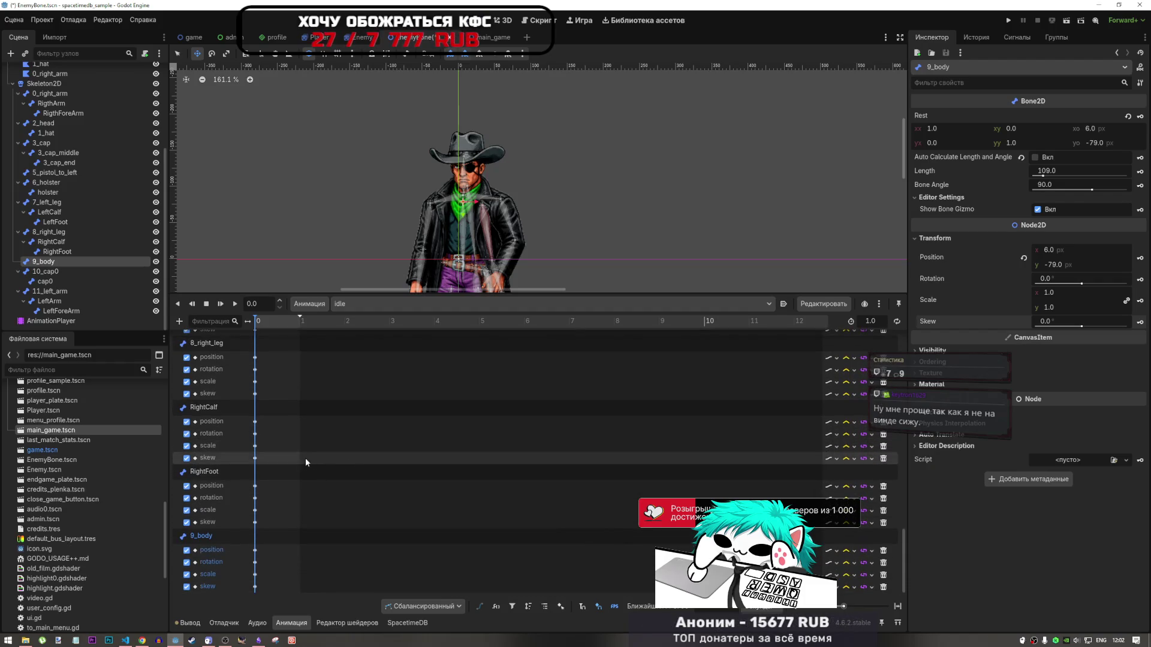
Select the 10_cap0 bone and key its position, rotation, scale and skew
click(71, 271)
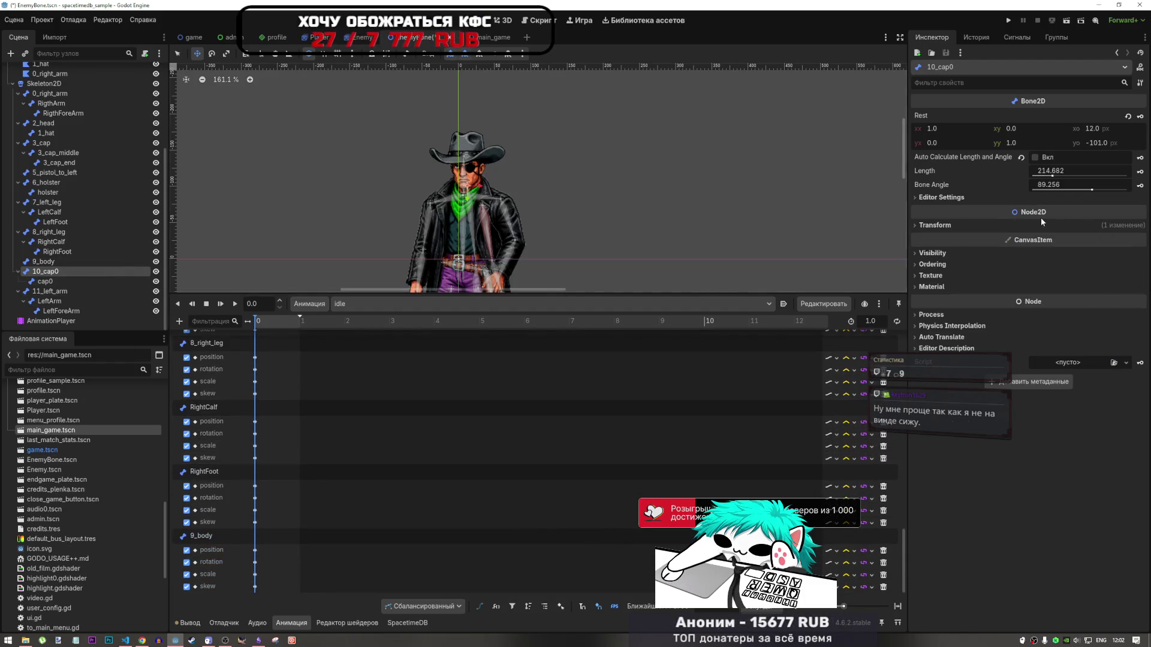
click(987, 224)
click(1137, 246)
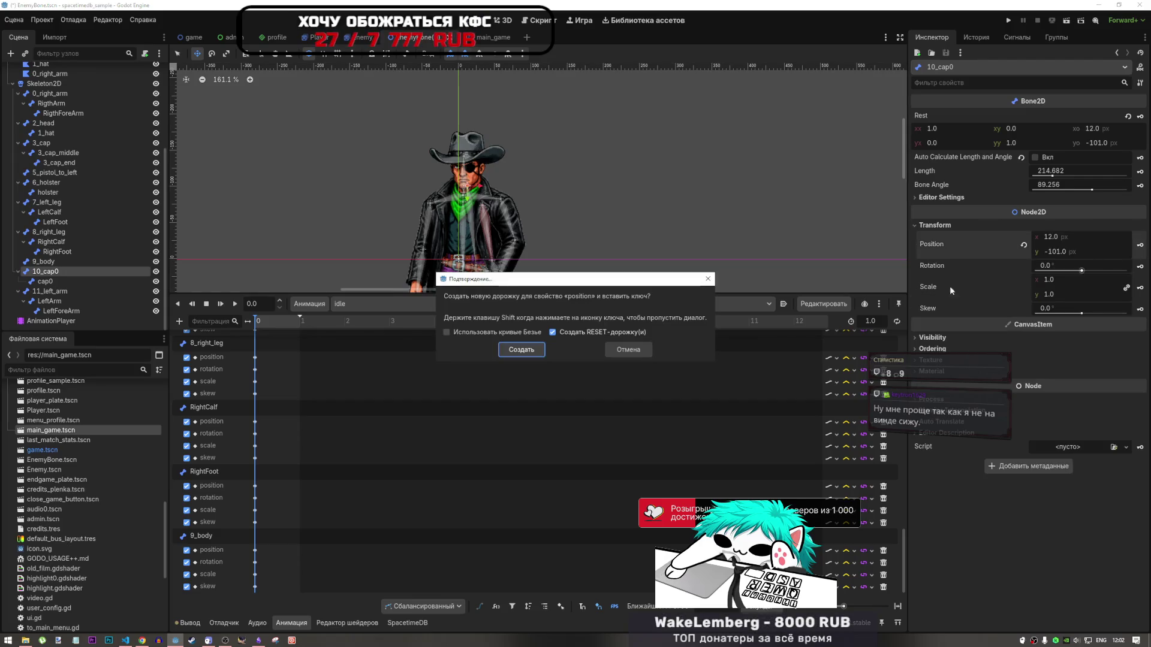
click(537, 352)
click(1138, 268)
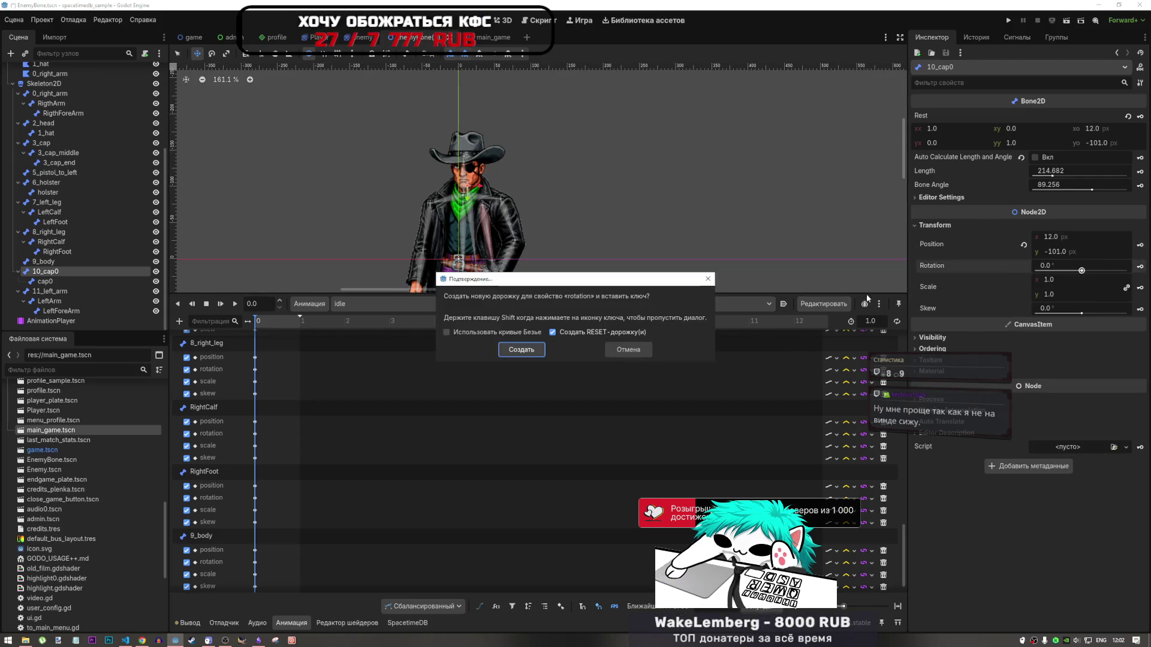
click(538, 351)
click(1139, 288)
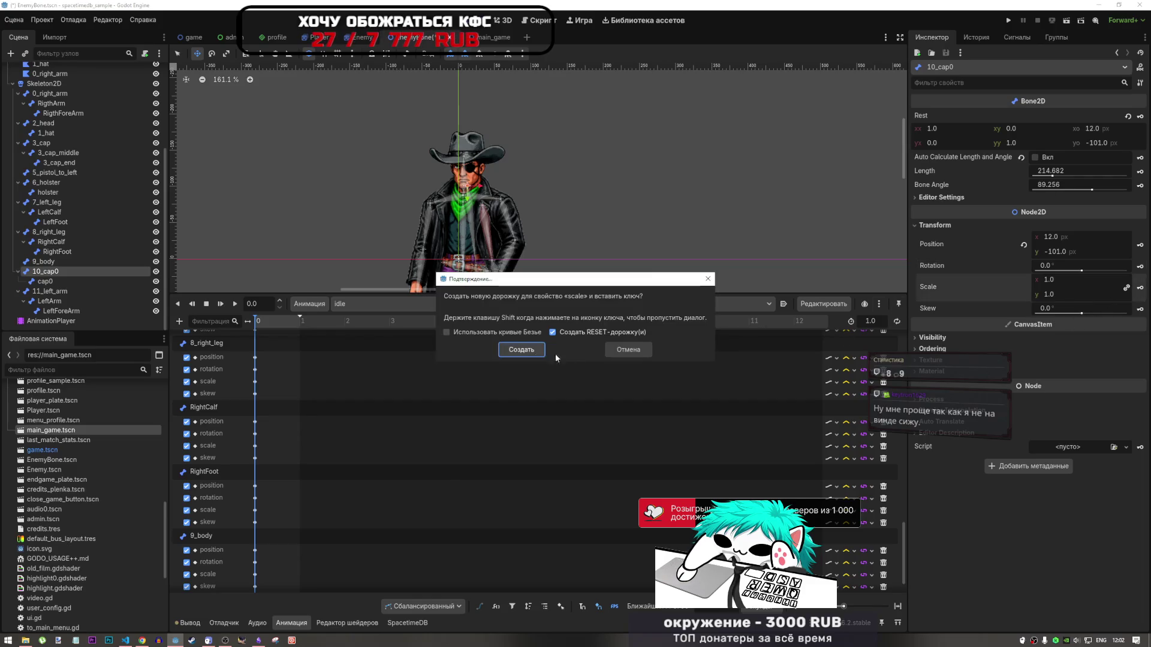
click(516, 351)
click(1139, 309)
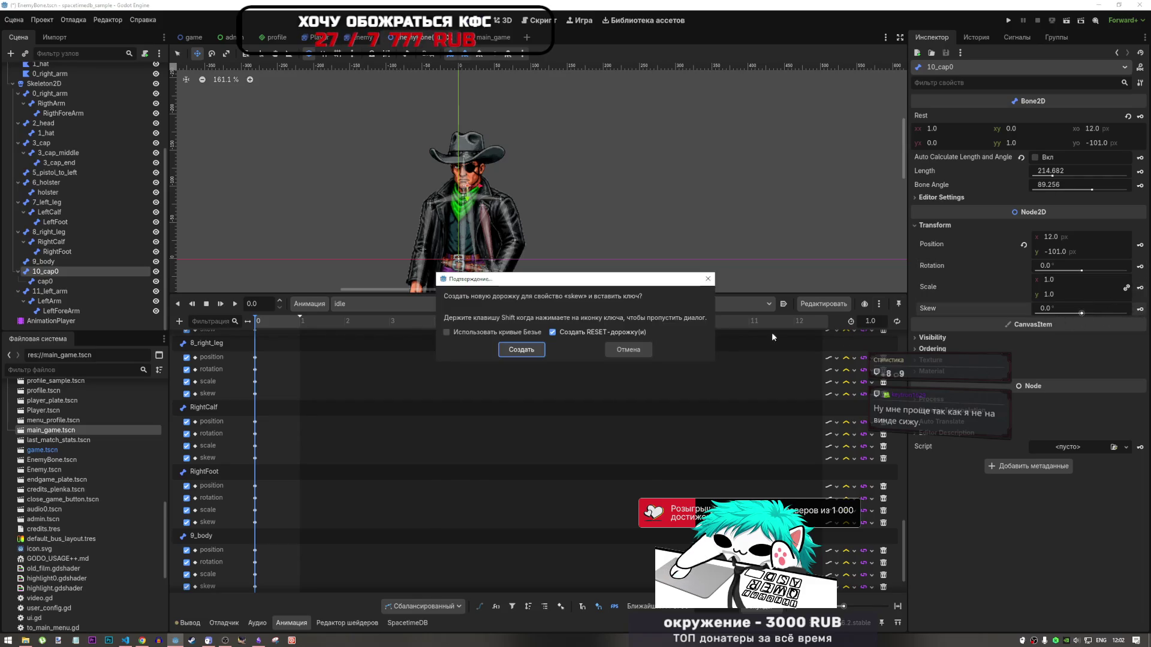
click(524, 352)
Select the cap0 bone and key its position, rotation, scale and skew
click(67, 281)
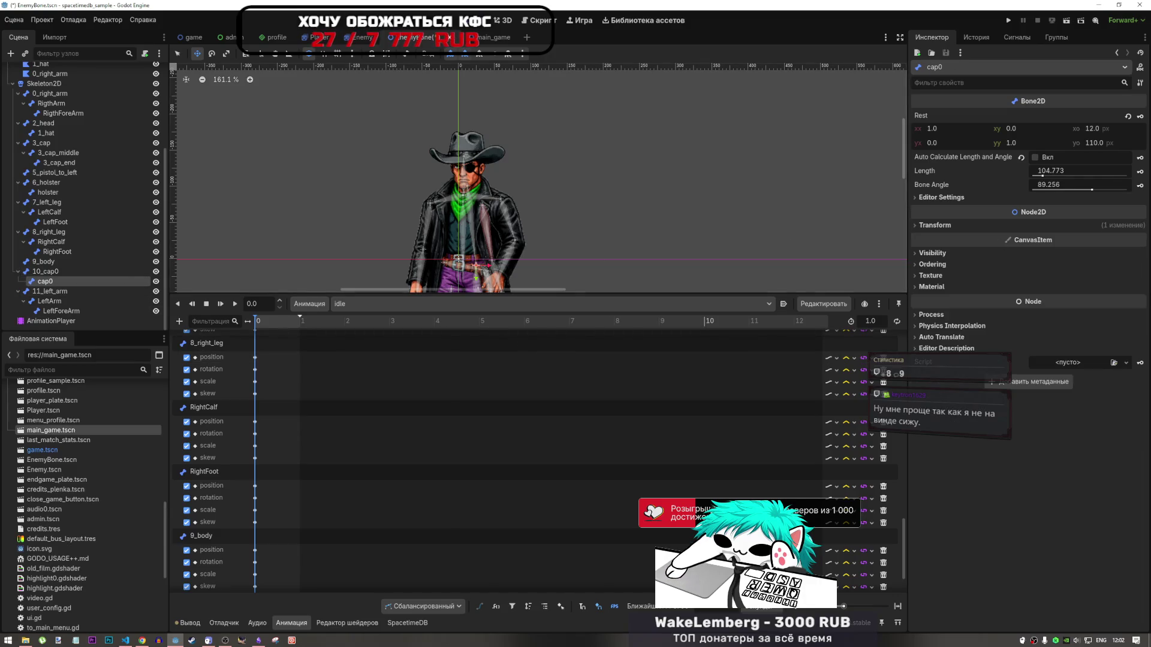
click(1071, 224)
click(1140, 244)
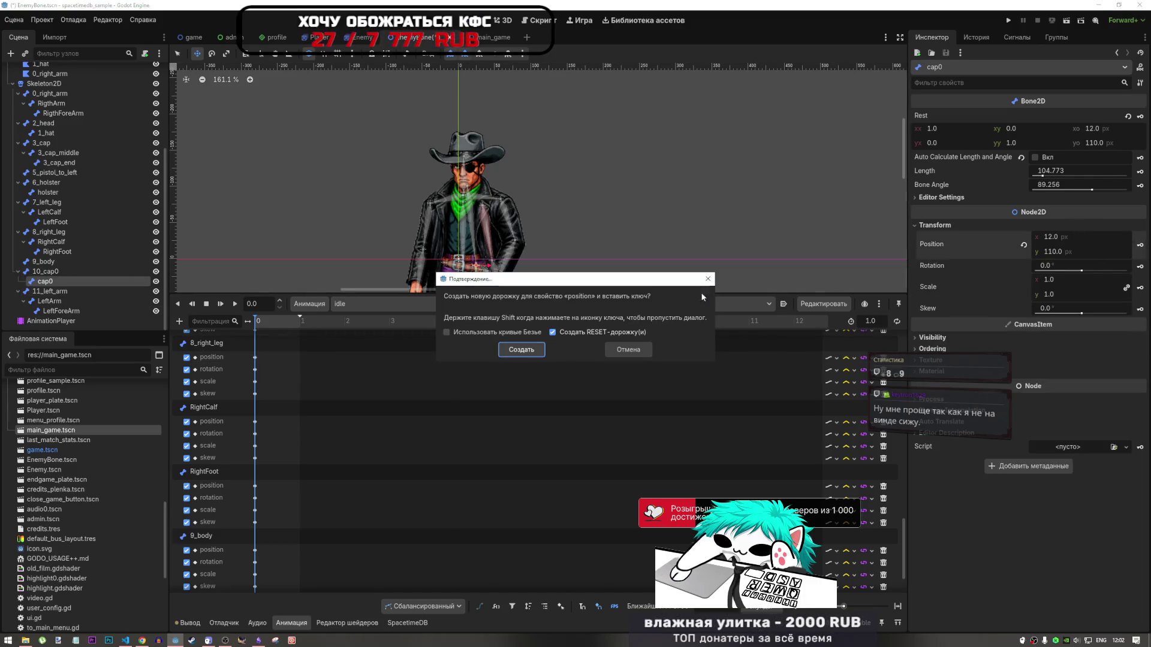
click(536, 349)
click(1139, 267)
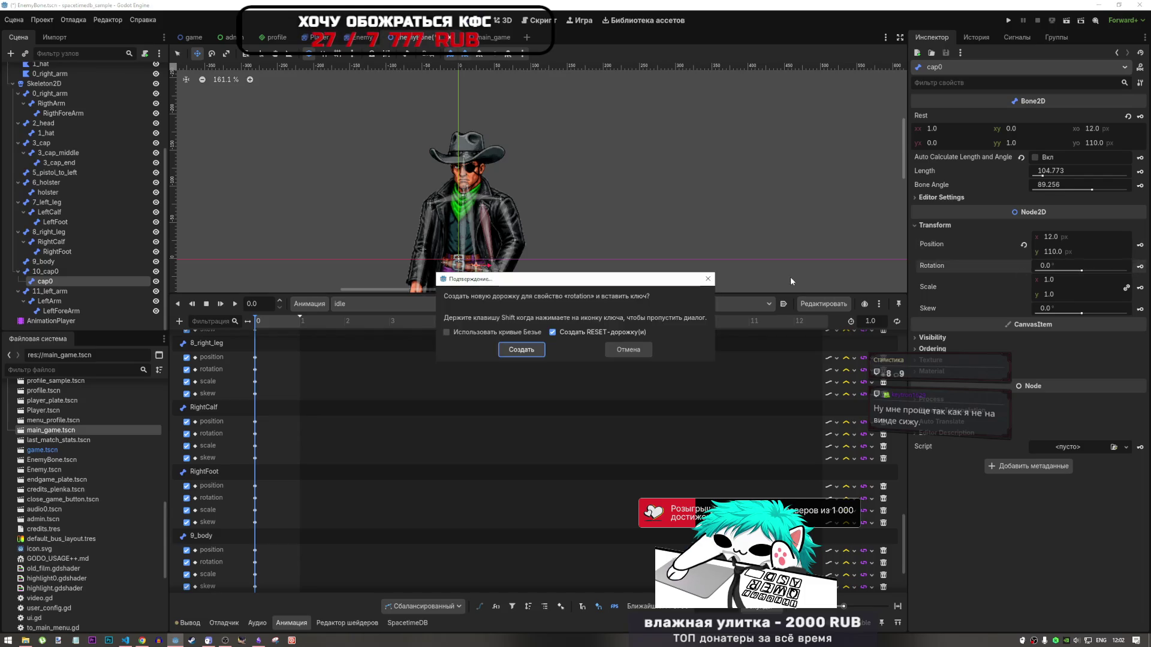
click(538, 352)
click(1140, 288)
click(535, 350)
click(1139, 309)
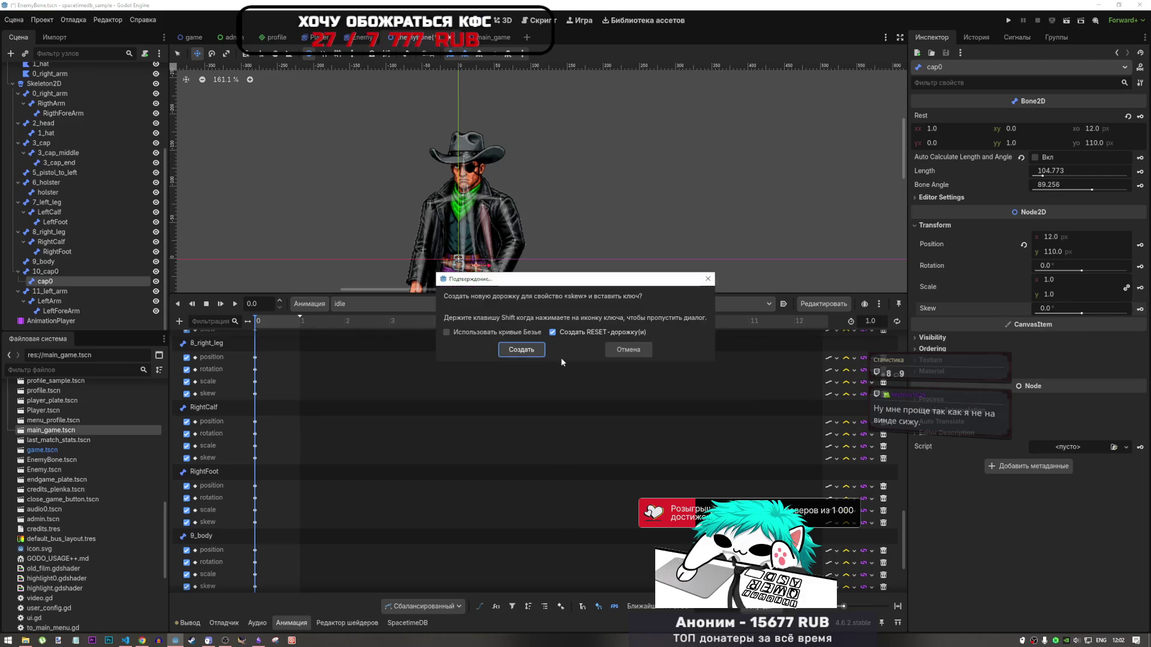
click(519, 353)
click(57, 293)
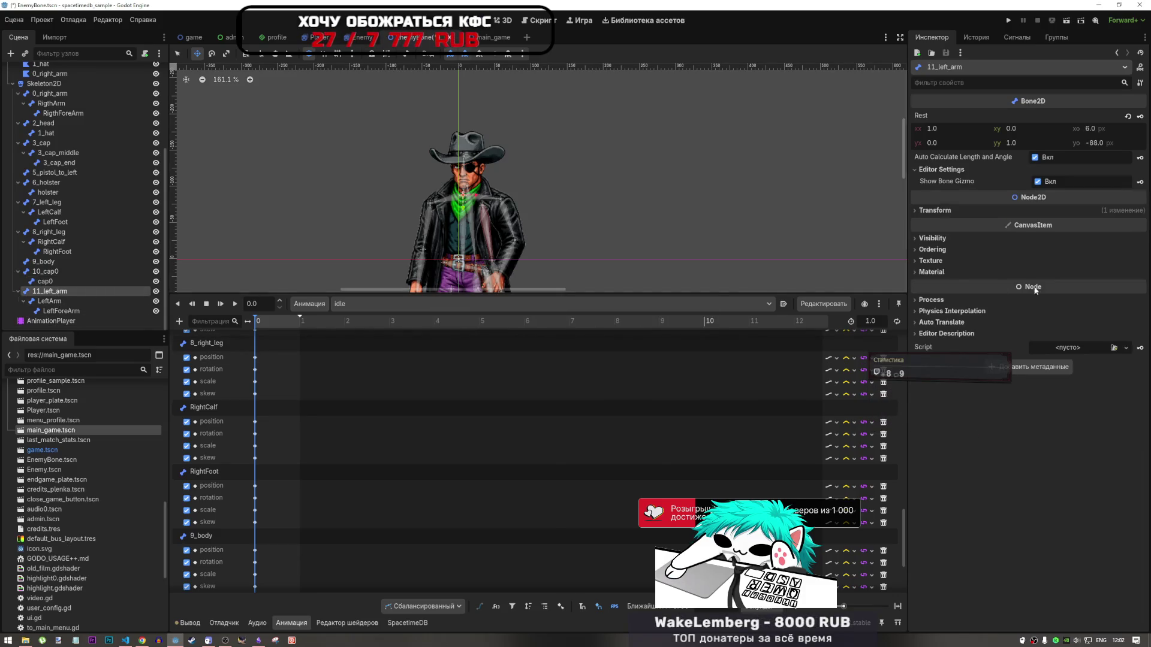
Create position, rotation, scale and skew key tracks for the 11_left_arm bone
click(955, 215)
click(1140, 229)
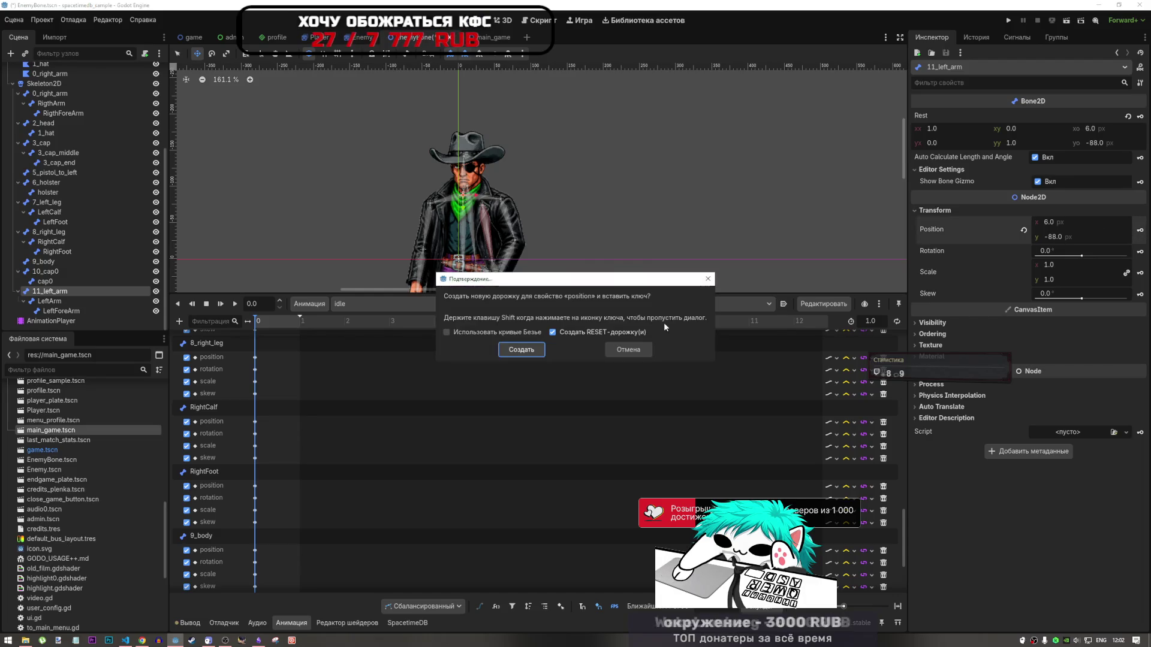
click(543, 352)
click(1140, 252)
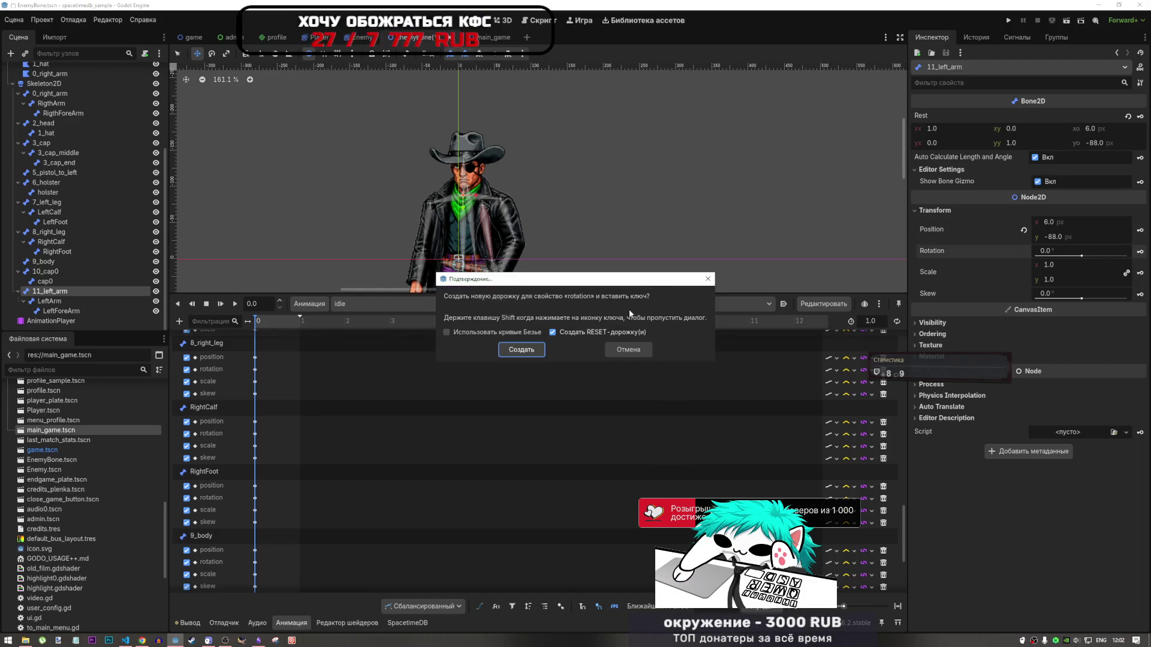
click(533, 352)
click(1140, 274)
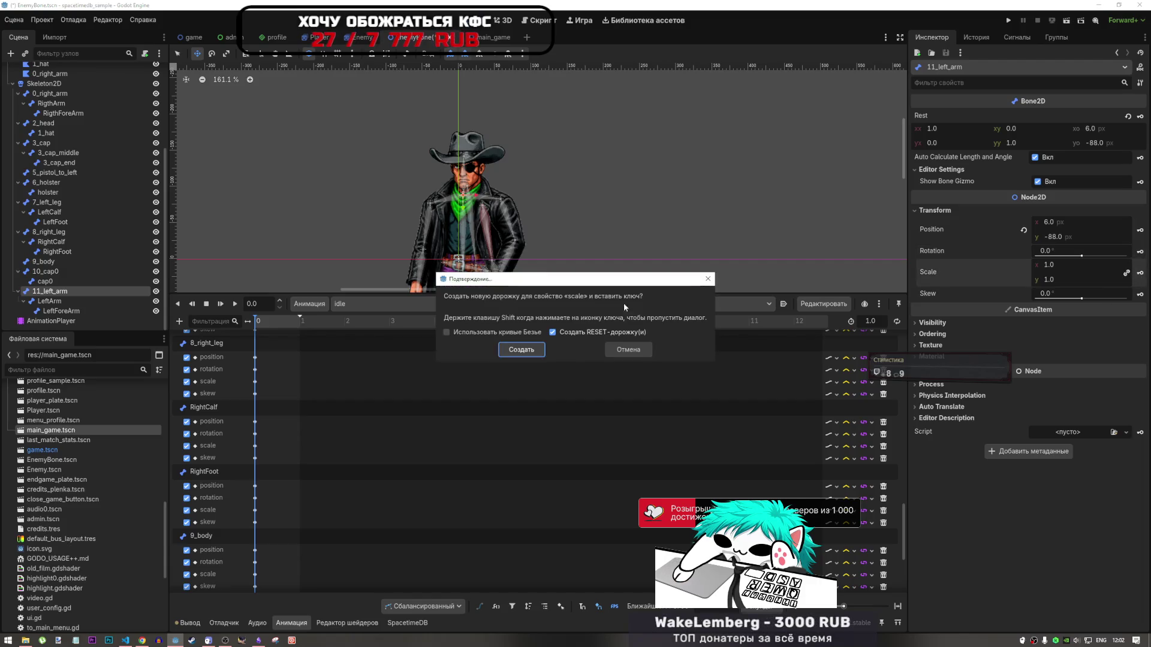
click(521, 350)
click(1140, 294)
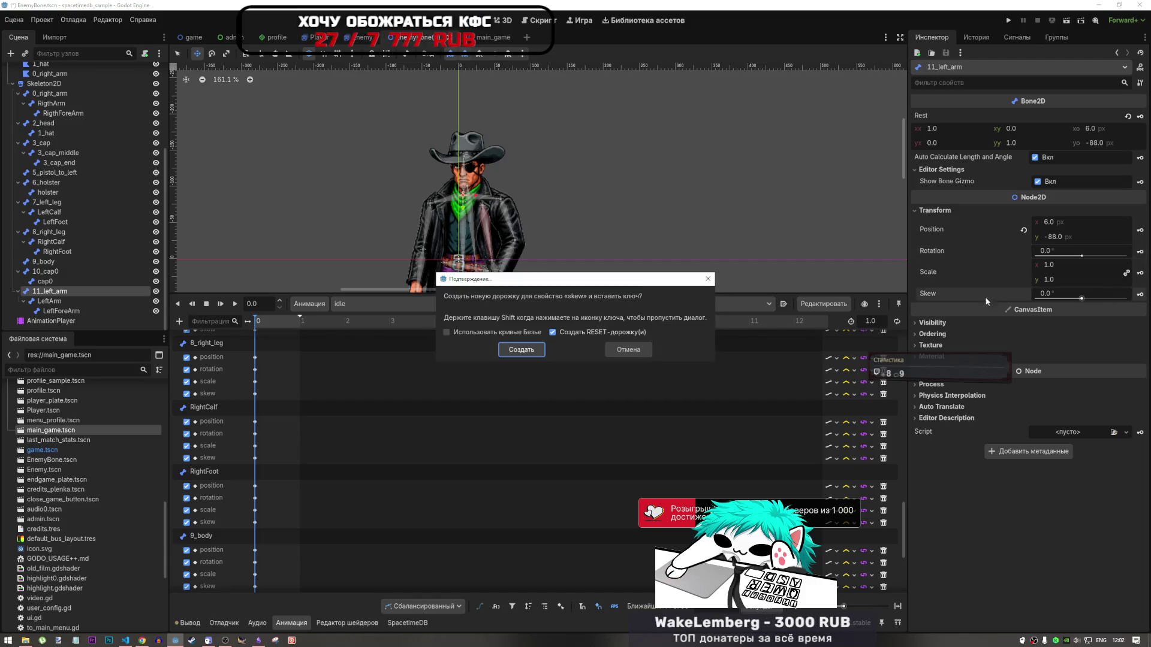
click(533, 349)
Create position, rotation, scale and skew key tracks for the LeftArm bone
click(50, 302)
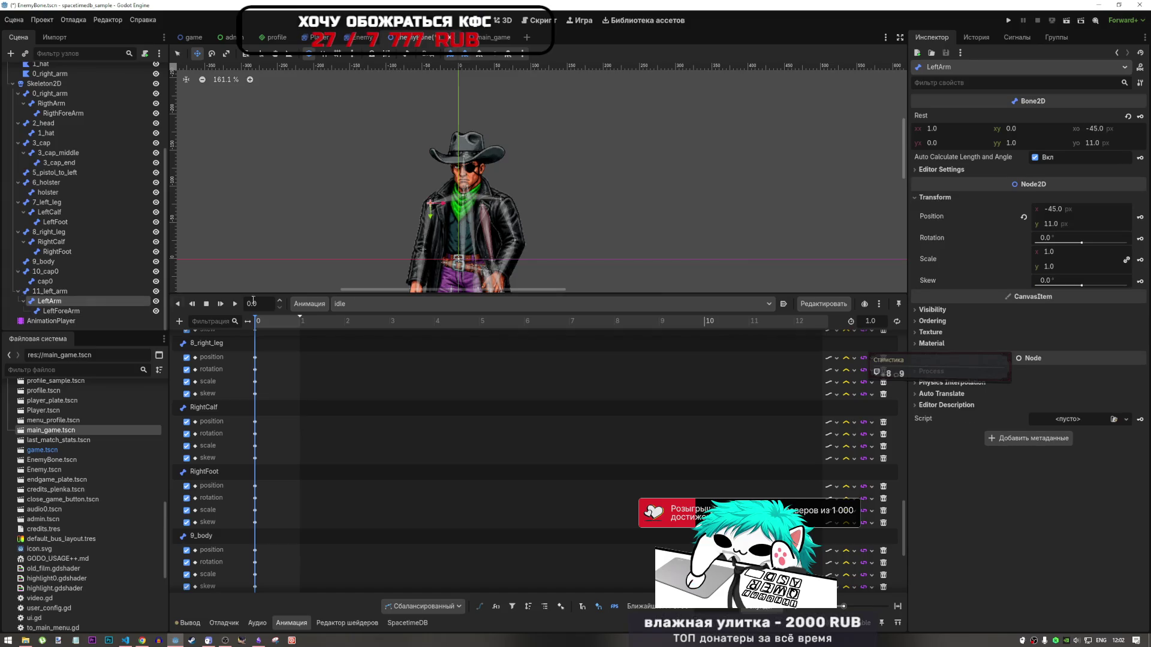
click(1139, 217)
click(521, 350)
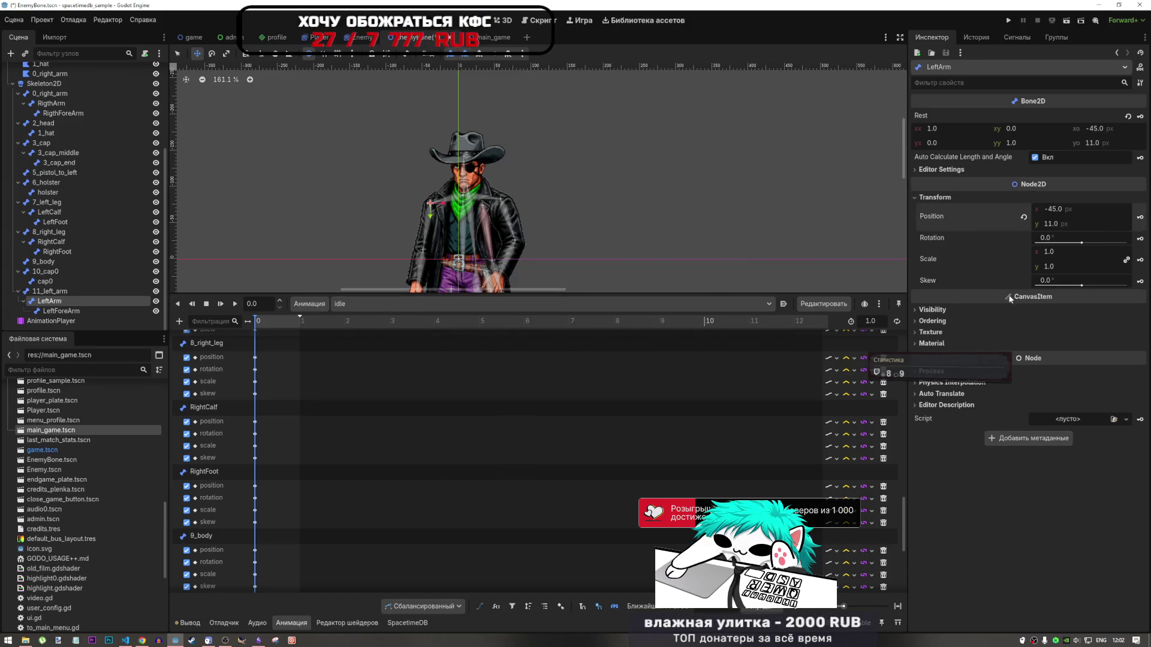
click(1140, 238)
click(517, 350)
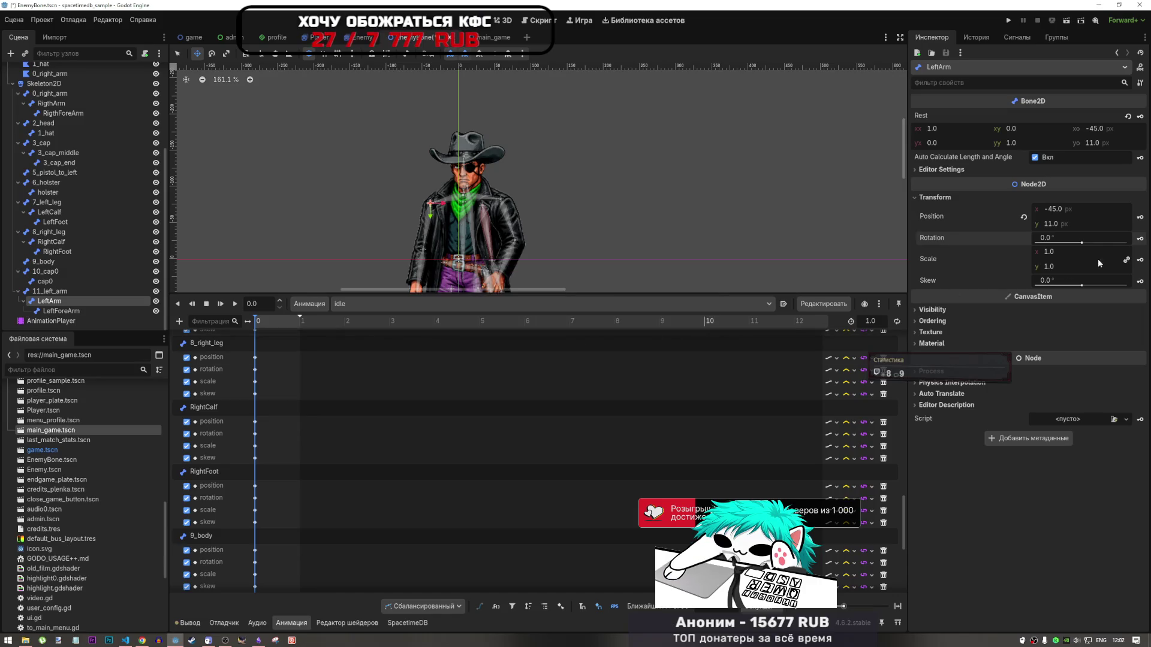
click(1135, 261)
click(516, 349)
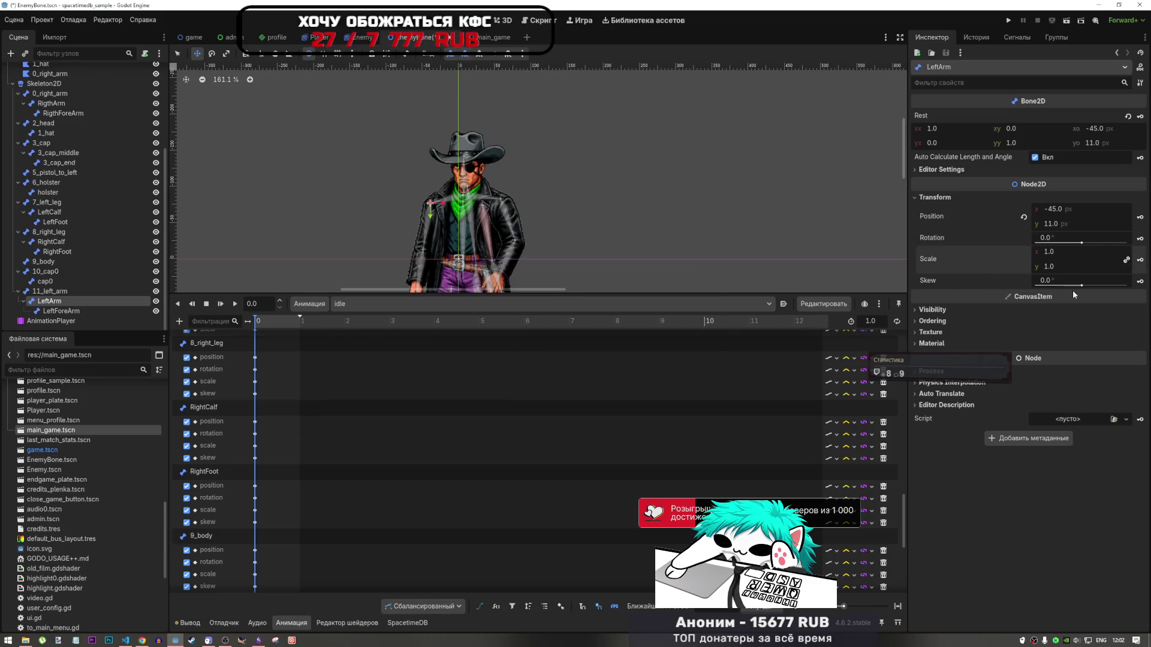
click(1136, 282)
click(544, 351)
Create position, rotation, scale and skew key tracks for the LeftForeArm bone, then reselect AnimationPlayer
click(91, 311)
click(1125, 227)
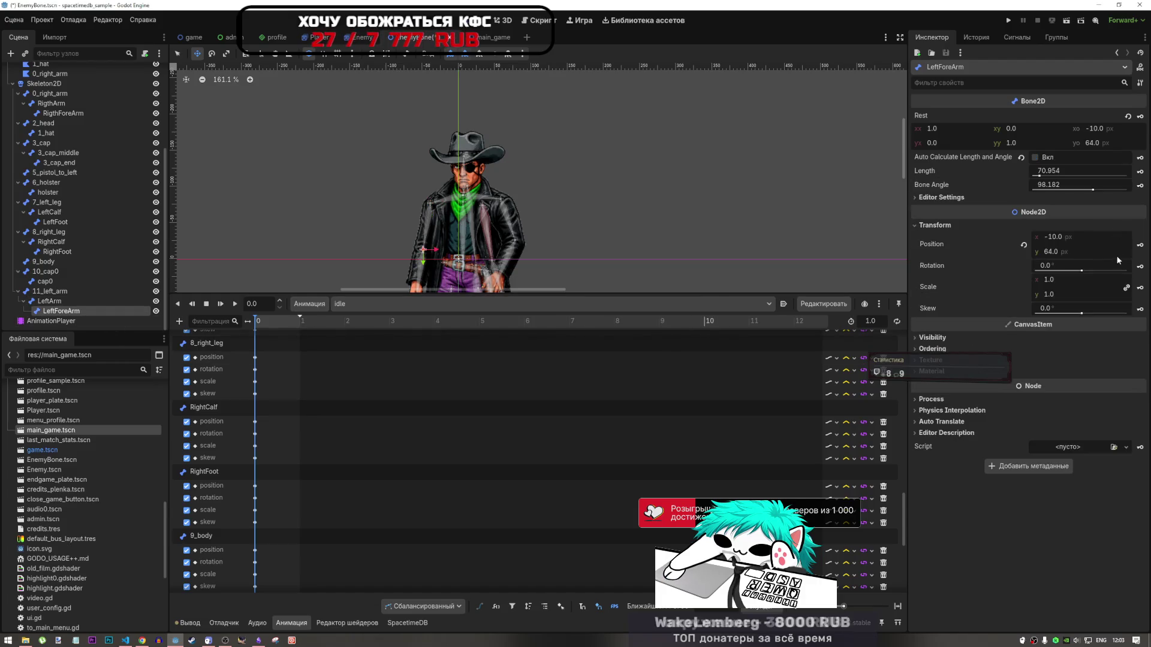
click(1140, 244)
click(537, 348)
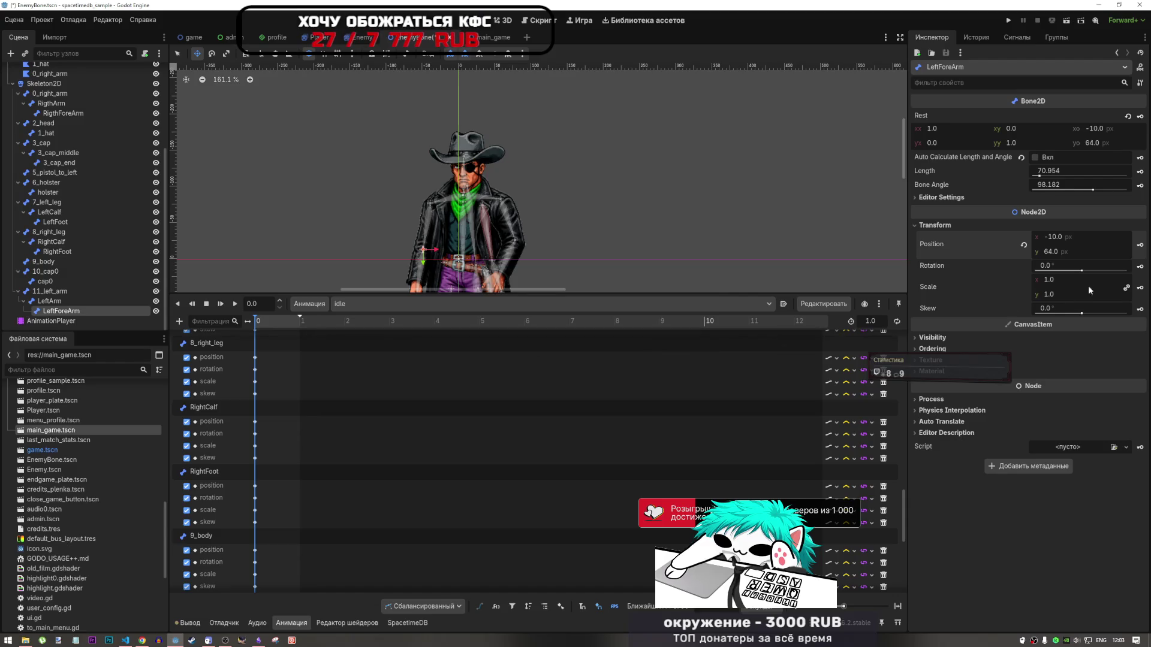
click(1140, 266)
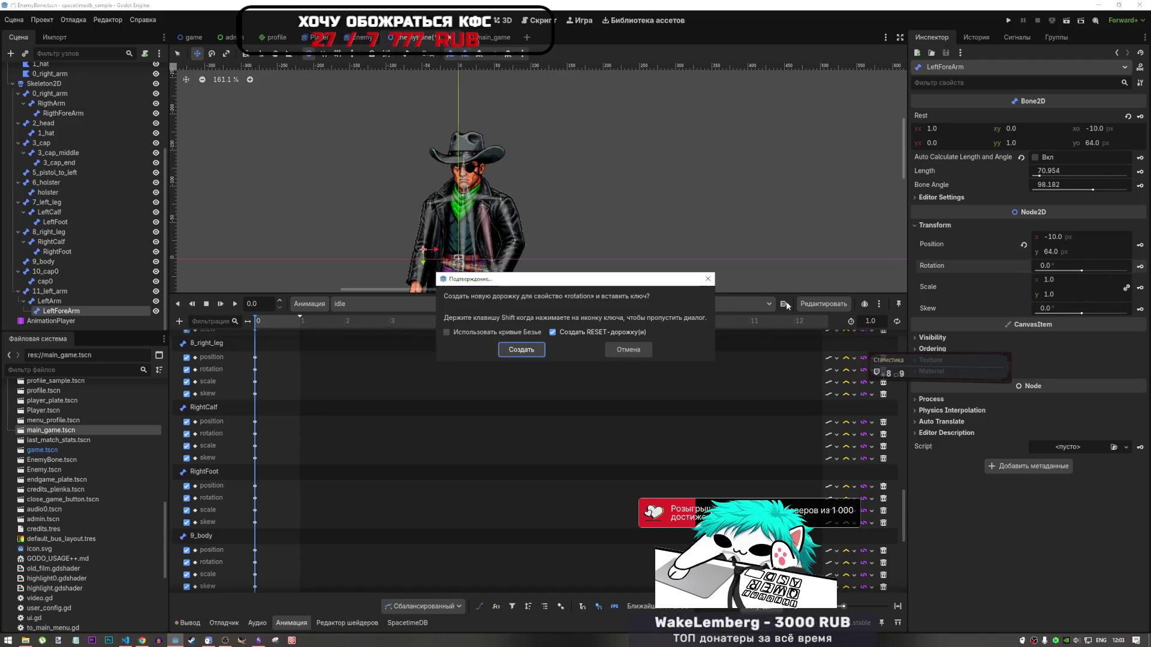
click(541, 350)
click(1140, 288)
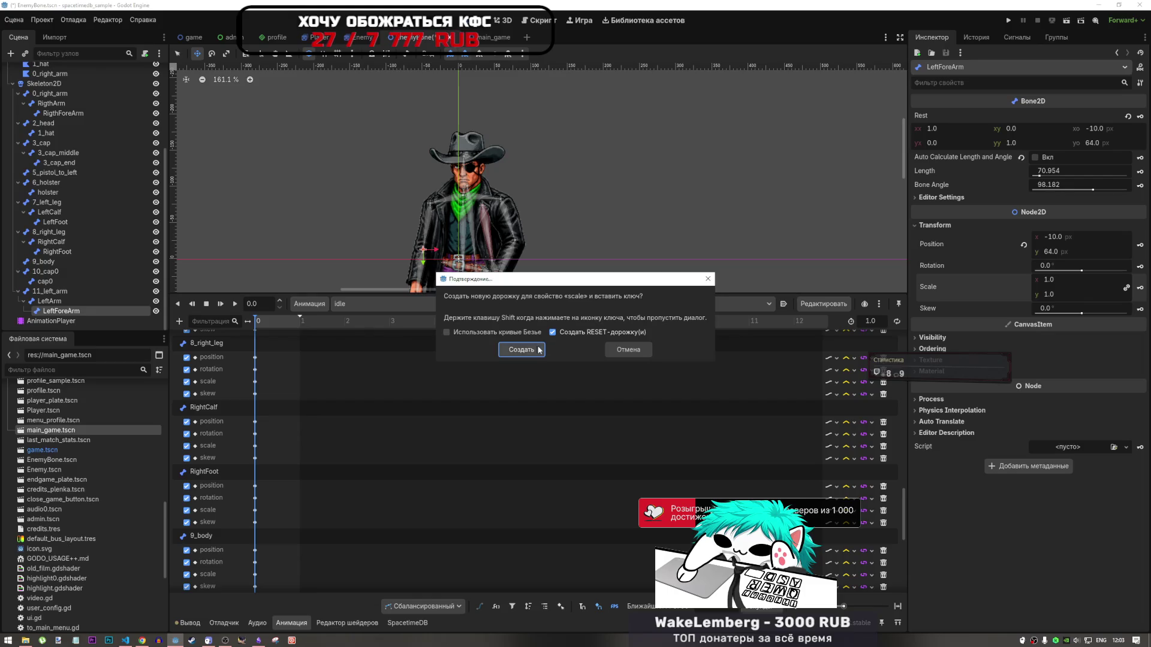
key(Return)
click(1140, 309)
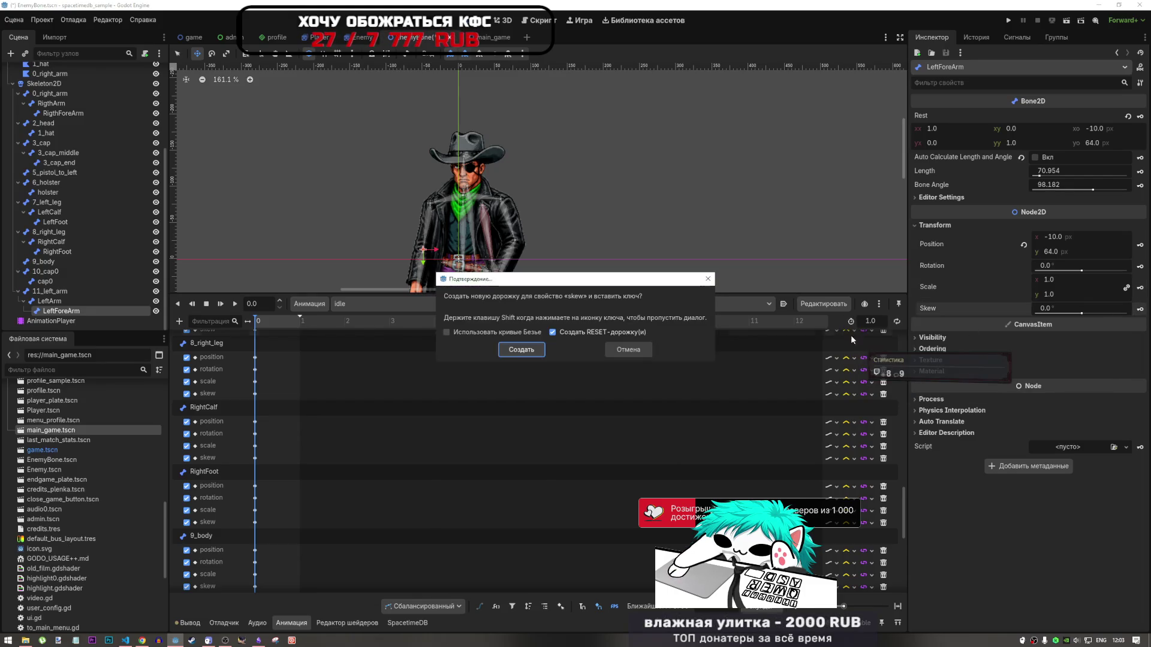
click(521, 350)
click(51, 301)
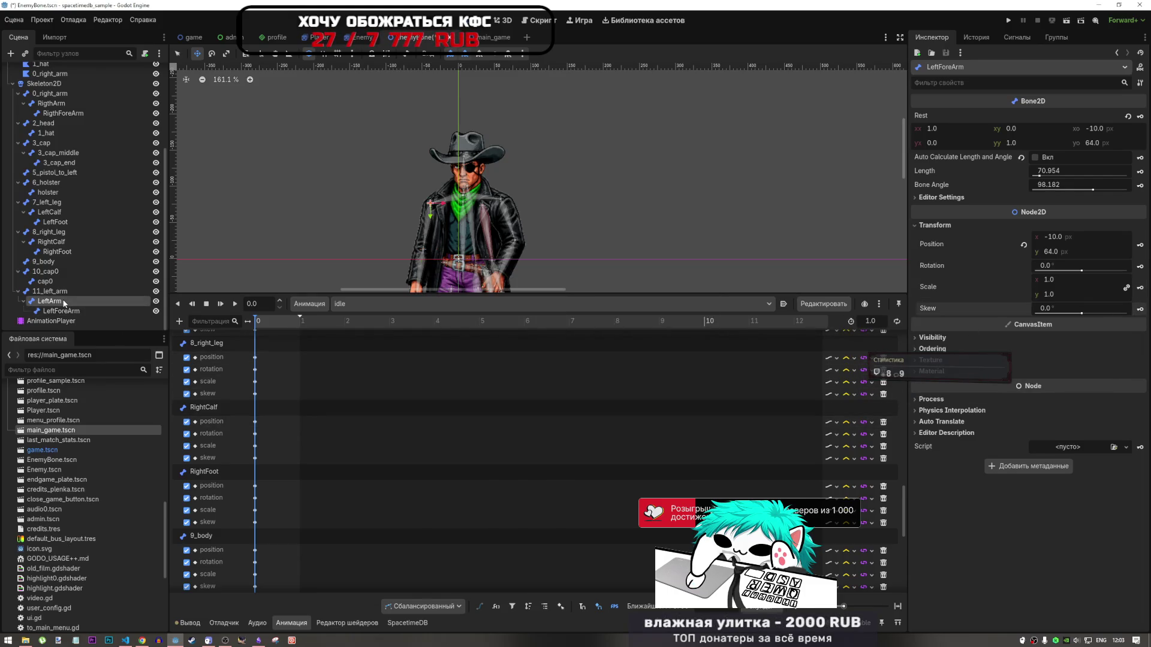
click(34, 321)
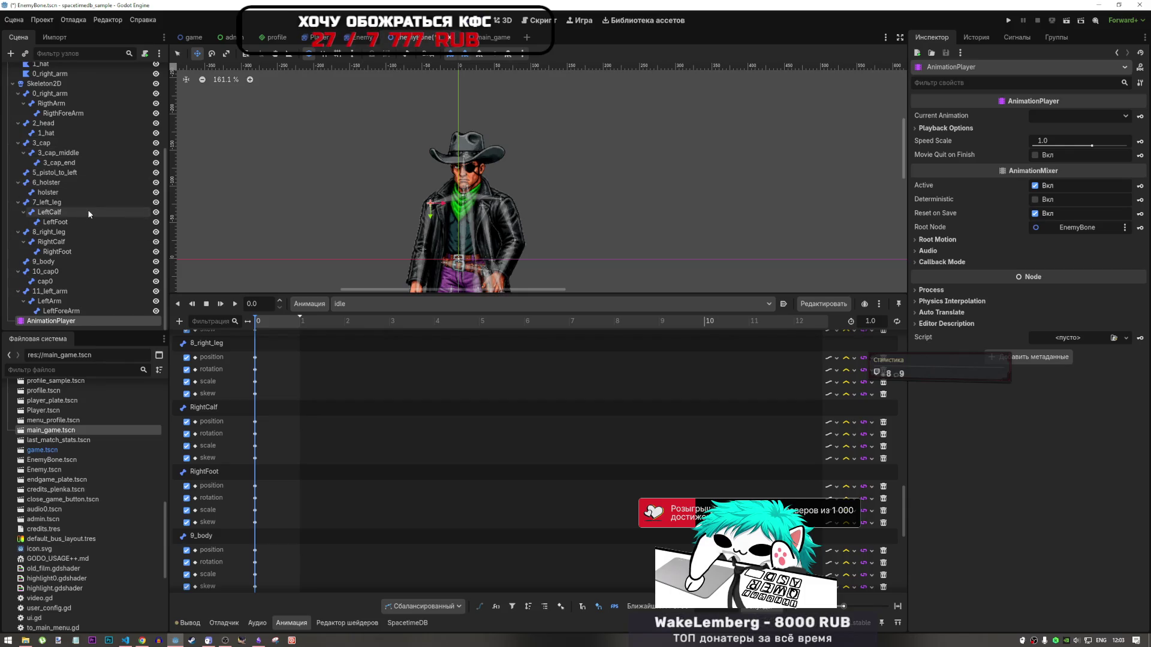
drag(55, 176, 52, 85)
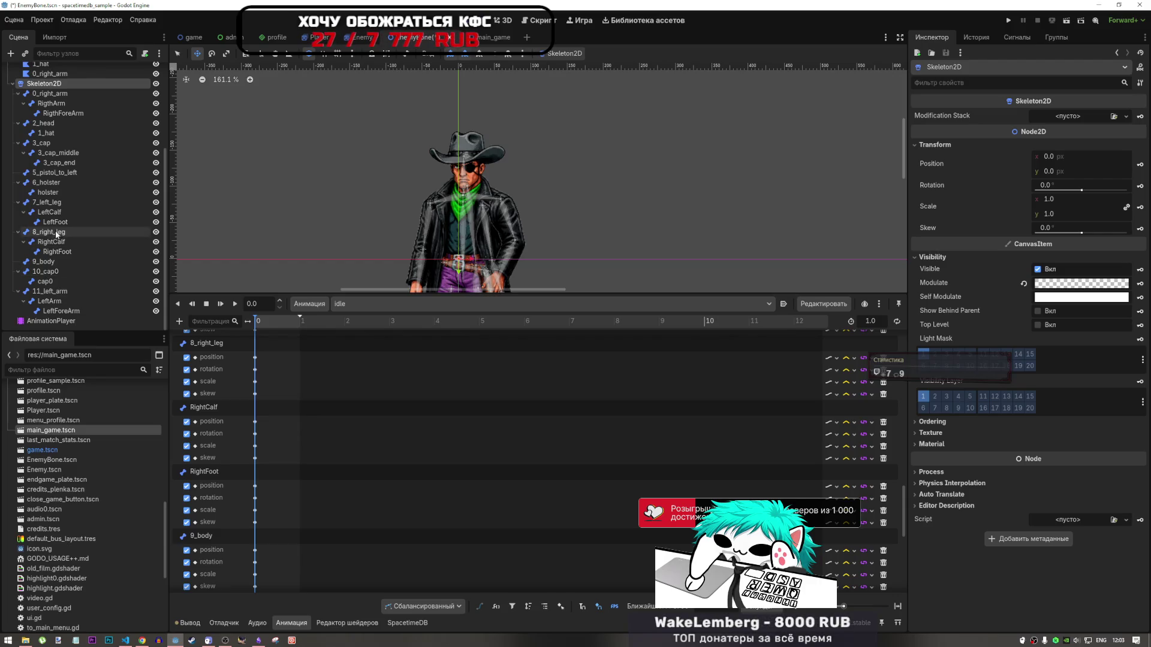
click(60, 310)
Open the 11_left_arm polygon in the Polygon editor and save the EnemyBone scene with Ctrl+S
scroll(67, 246, up, 3)
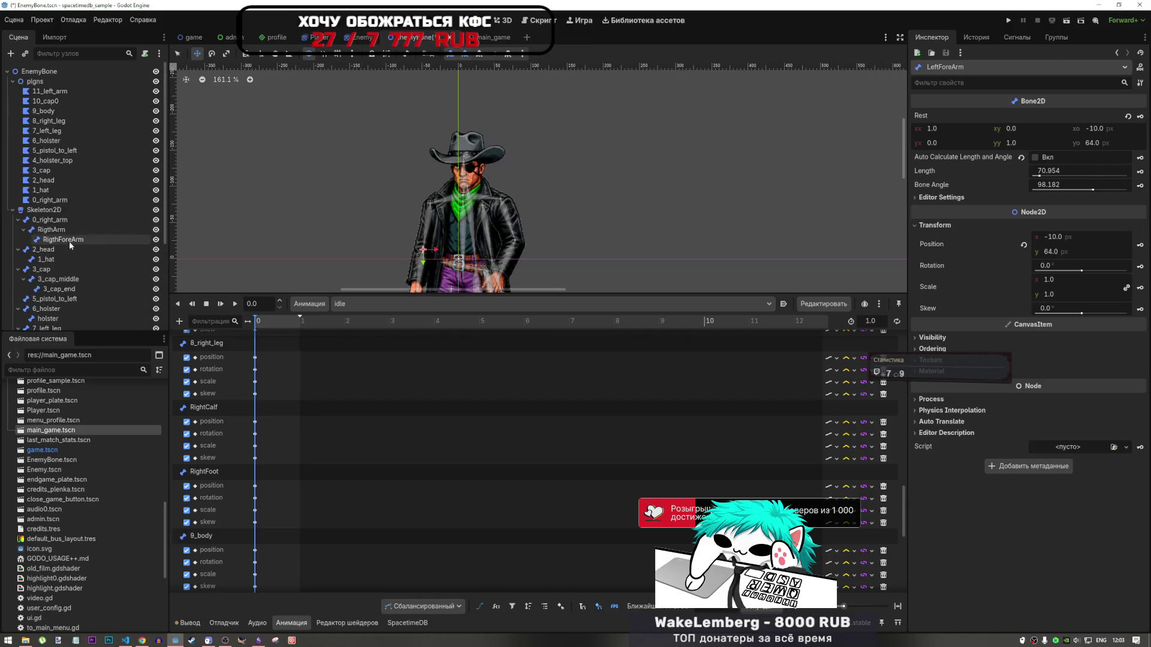
click(49, 91)
scroll(479, 233, down, 6)
scroll(482, 232, up, 5)
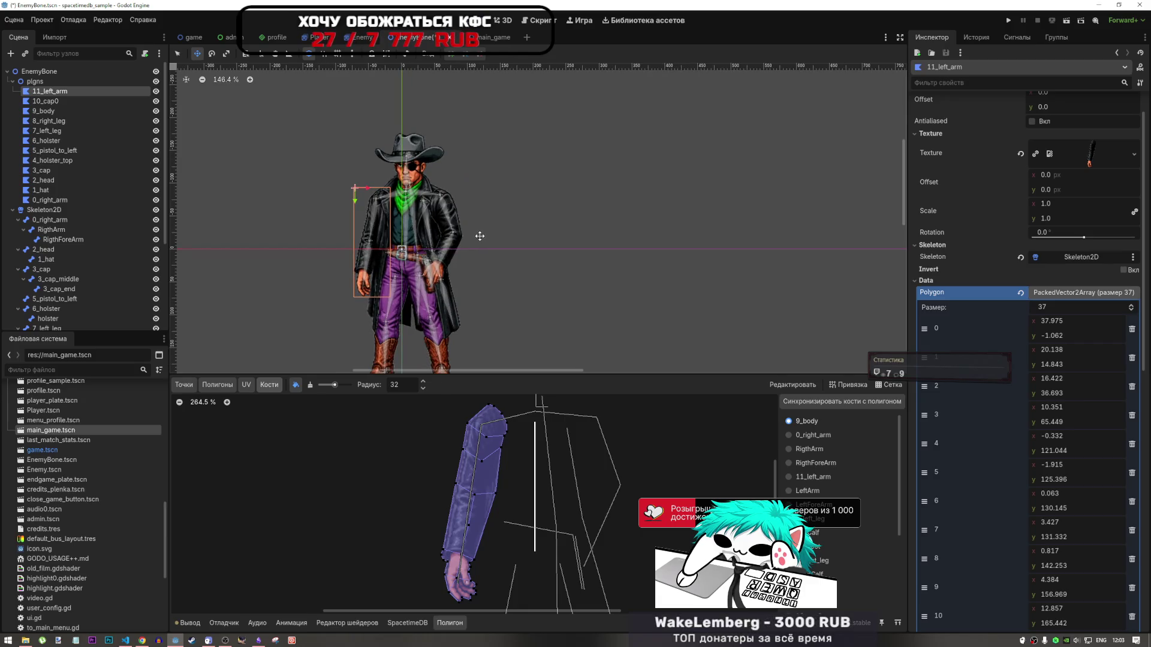
key(ctrl+s)
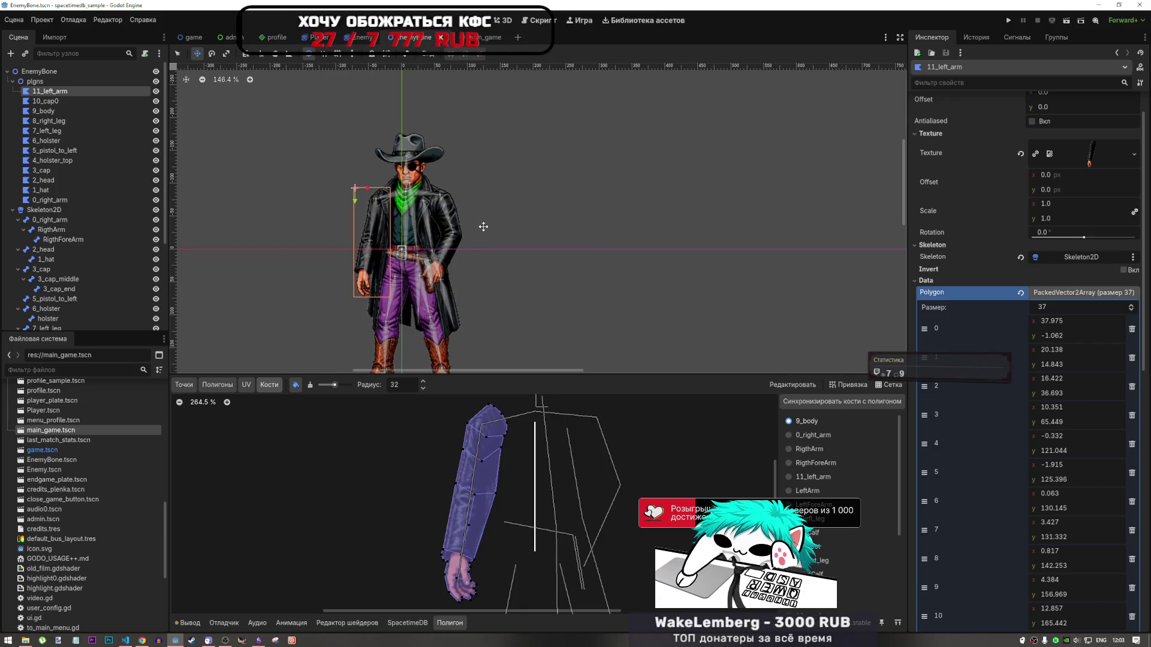
Collapse the polygon's Data section and reselect AnimationPlayer to show the idle tracks
scroll(588, 226, down, 4)
click(926, 281)
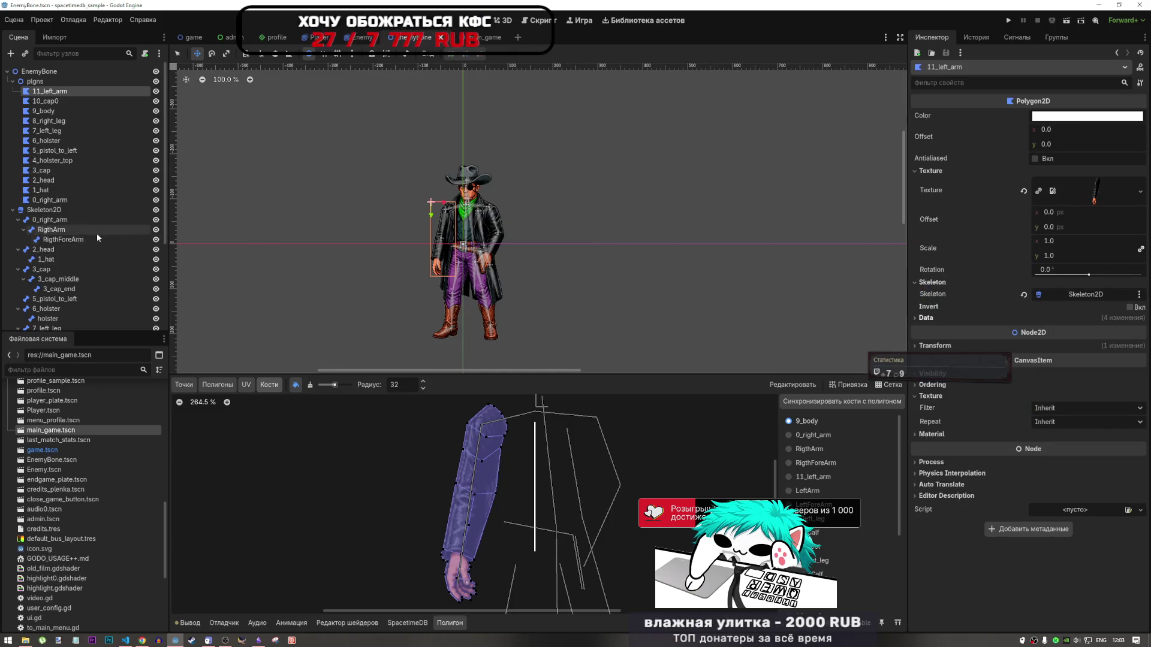
scroll(202, 235, down, 6)
scroll(202, 235, up, 9)
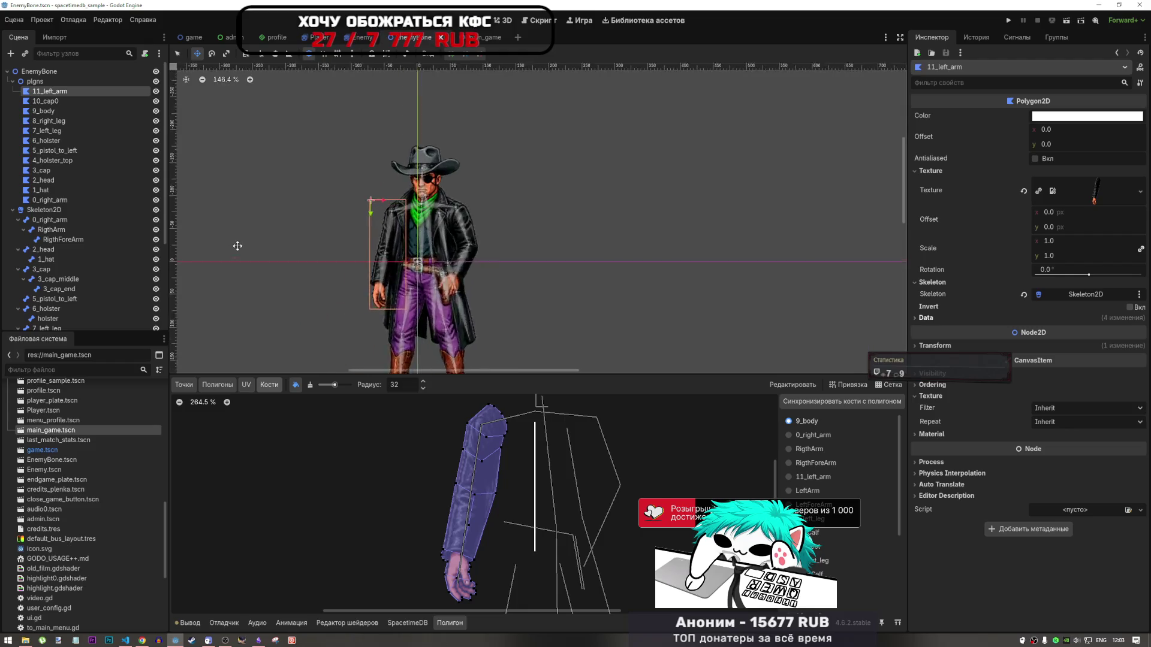
scroll(91, 229, down, 5)
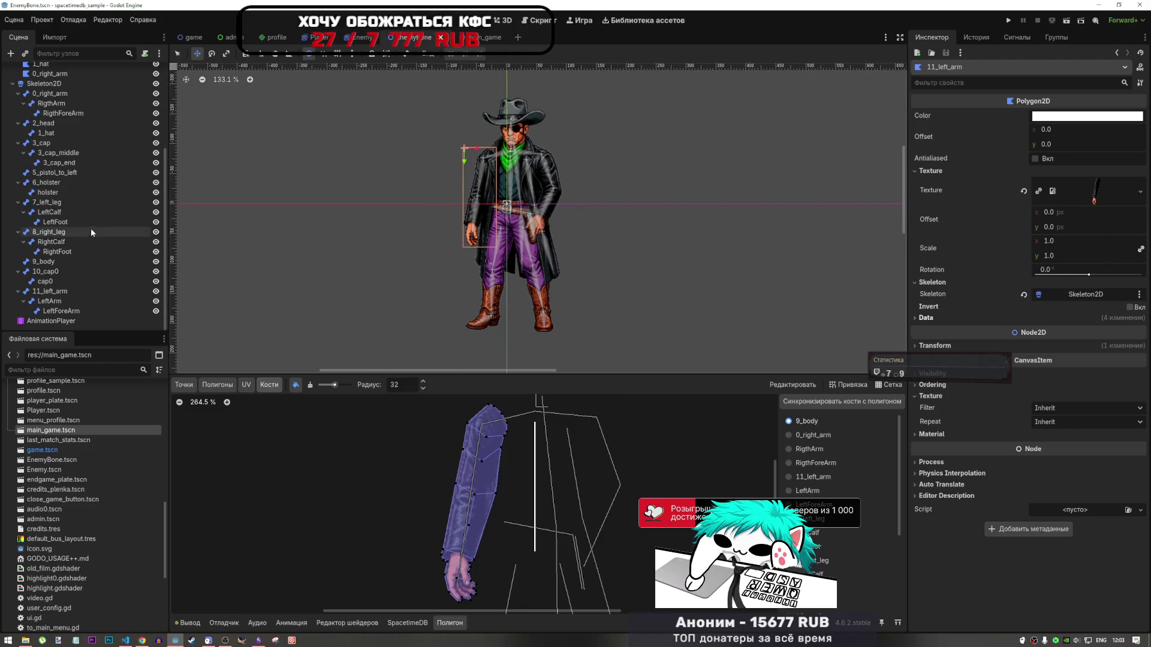
click(50, 323)
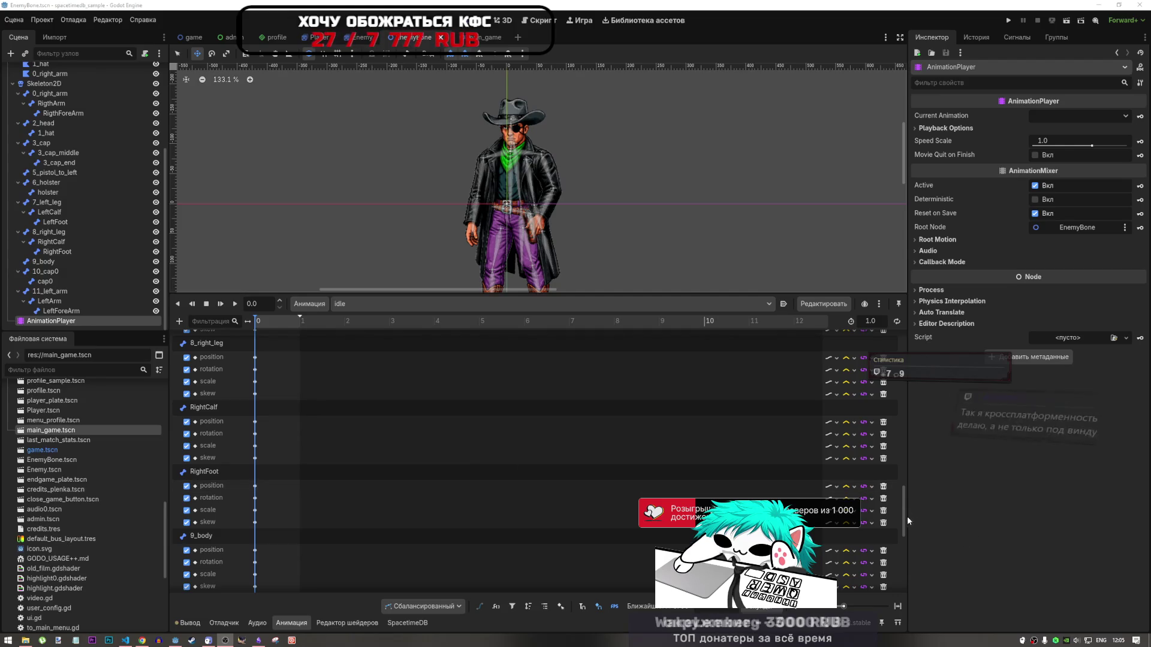
Scroll down the idle animation's track list, then switch from Godot to the web browser
mouse_move(908, 517)
mouse_down()
mouse_move(907, 460)
mouse_move(908, 570)
mouse_up()
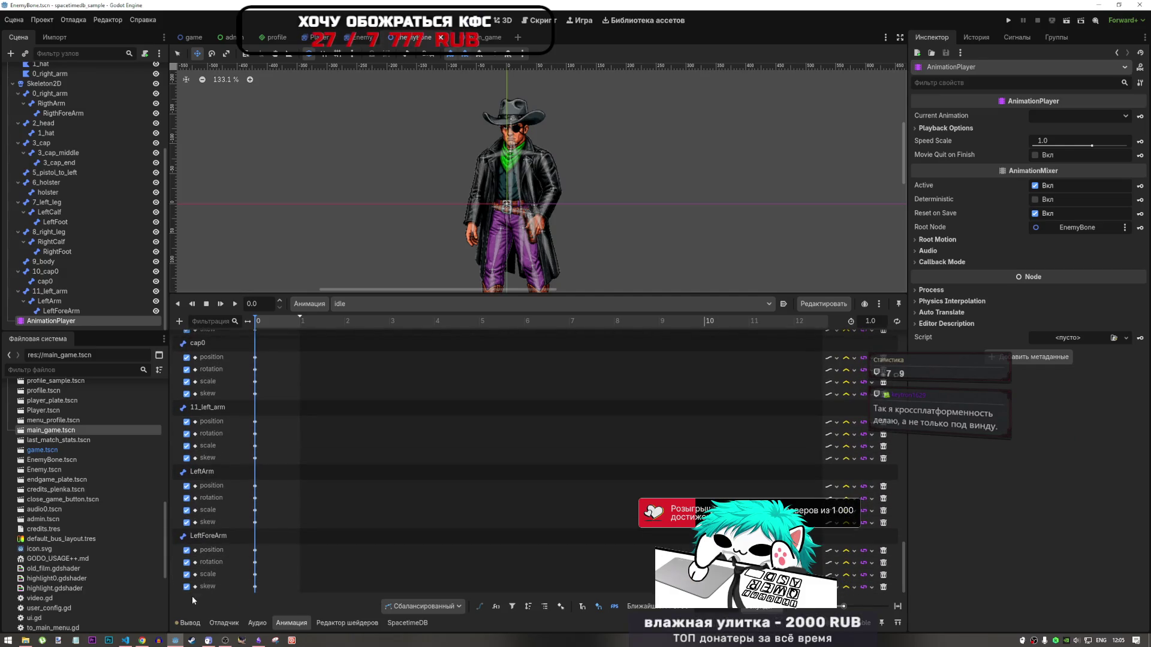
click(142, 640)
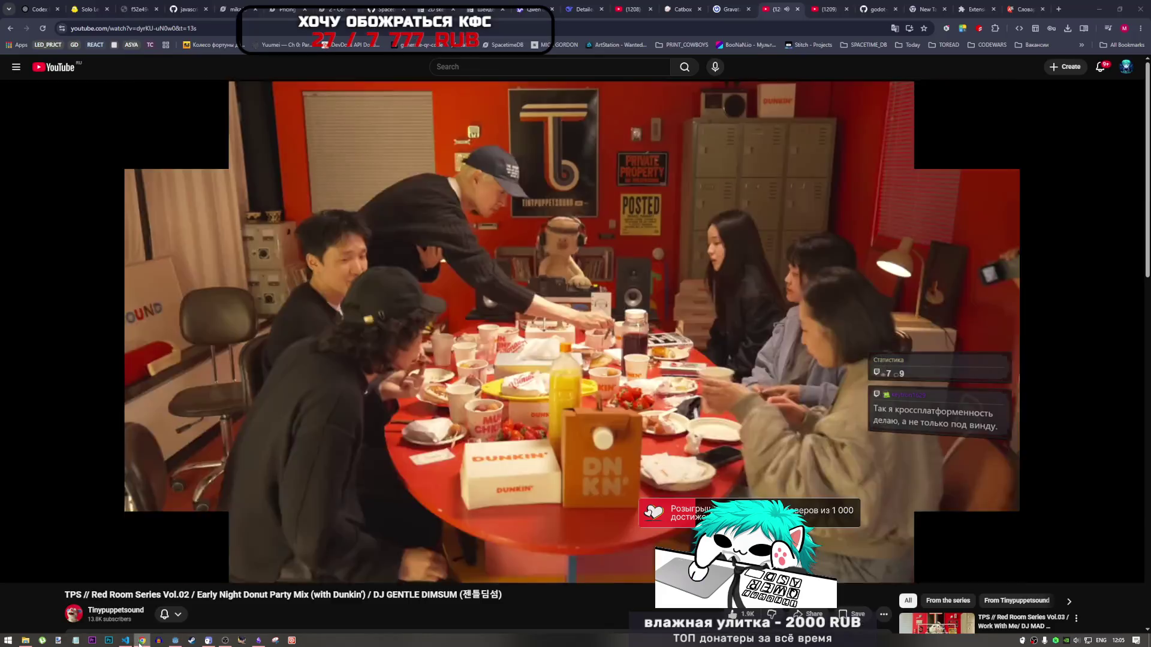
Switch briefly to VS Code, return to the YouTube donut party mix, and open a new browser tab
click(125, 640)
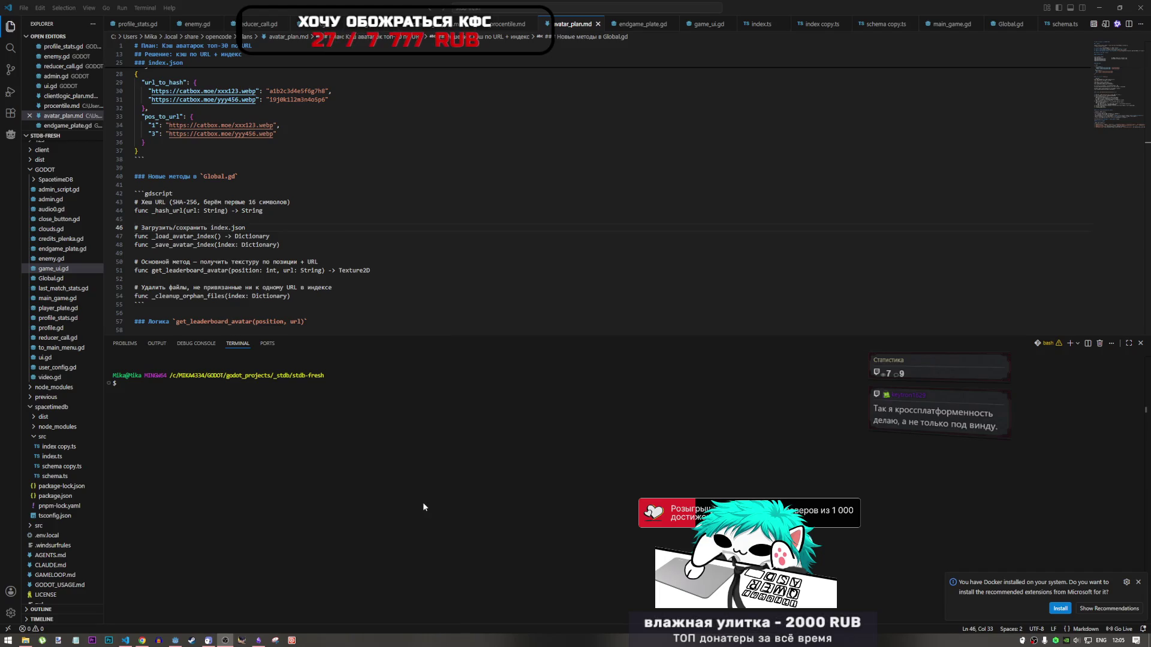
click(142, 641)
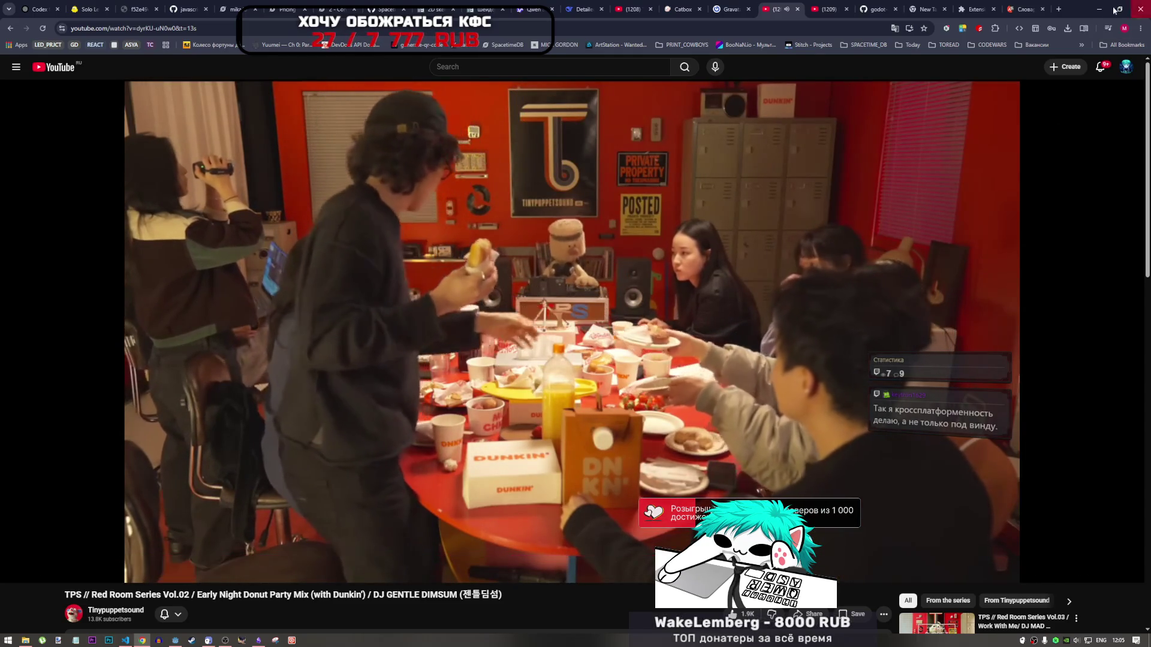
key(ctrl+t)
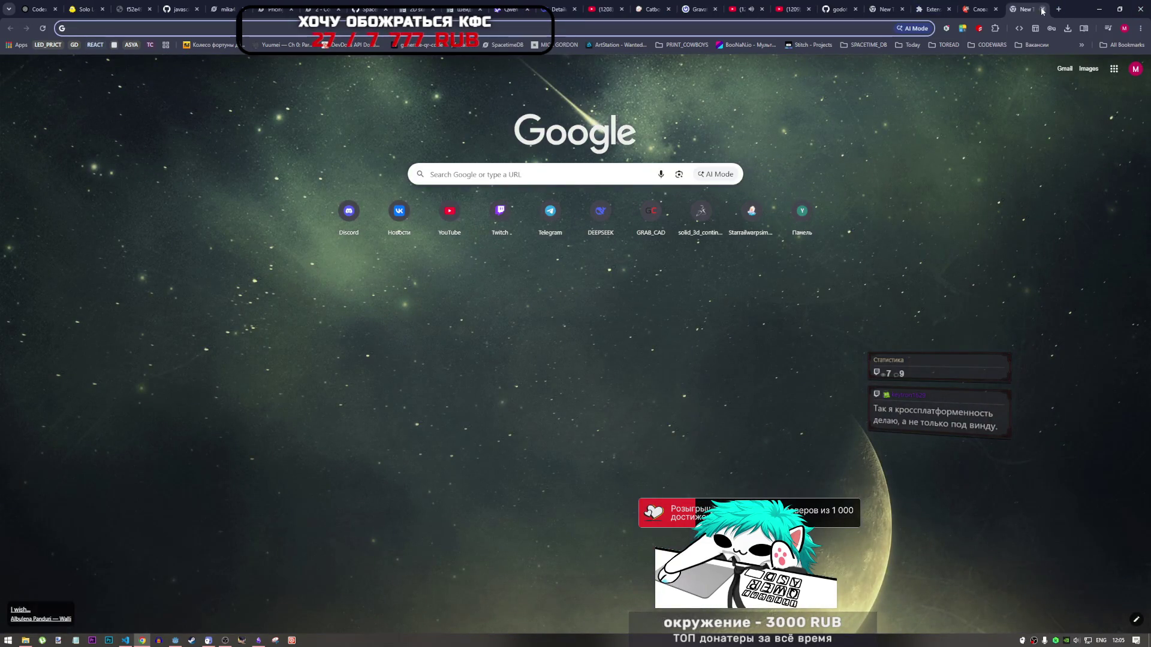
click(1042, 9)
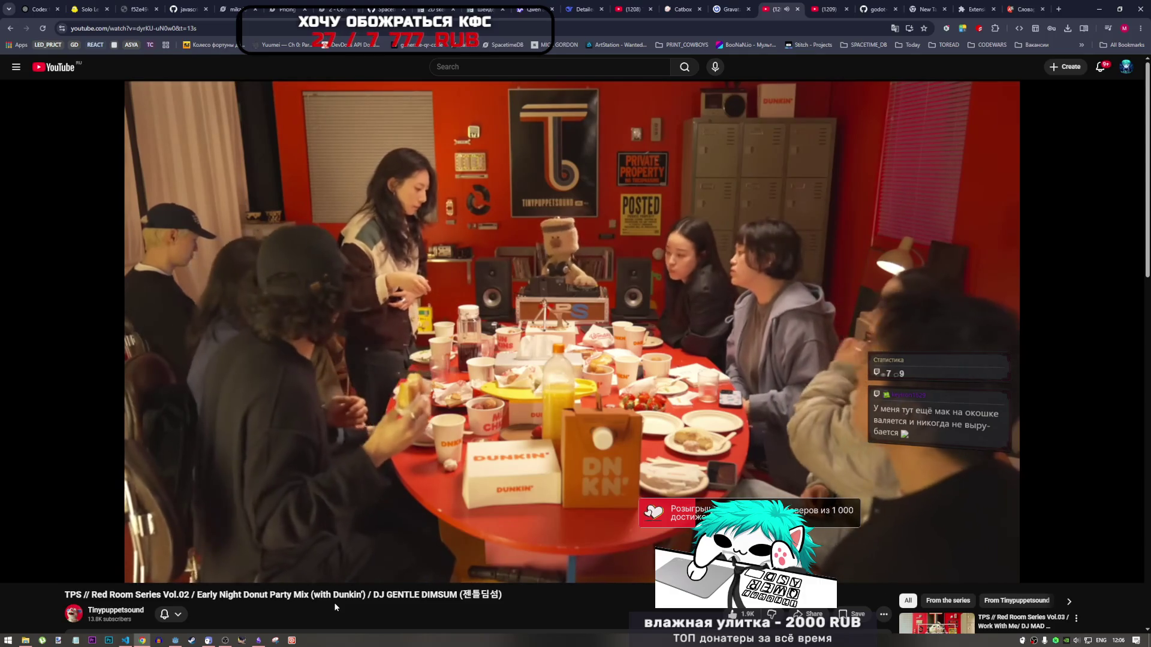
mouse_move(330, 577)
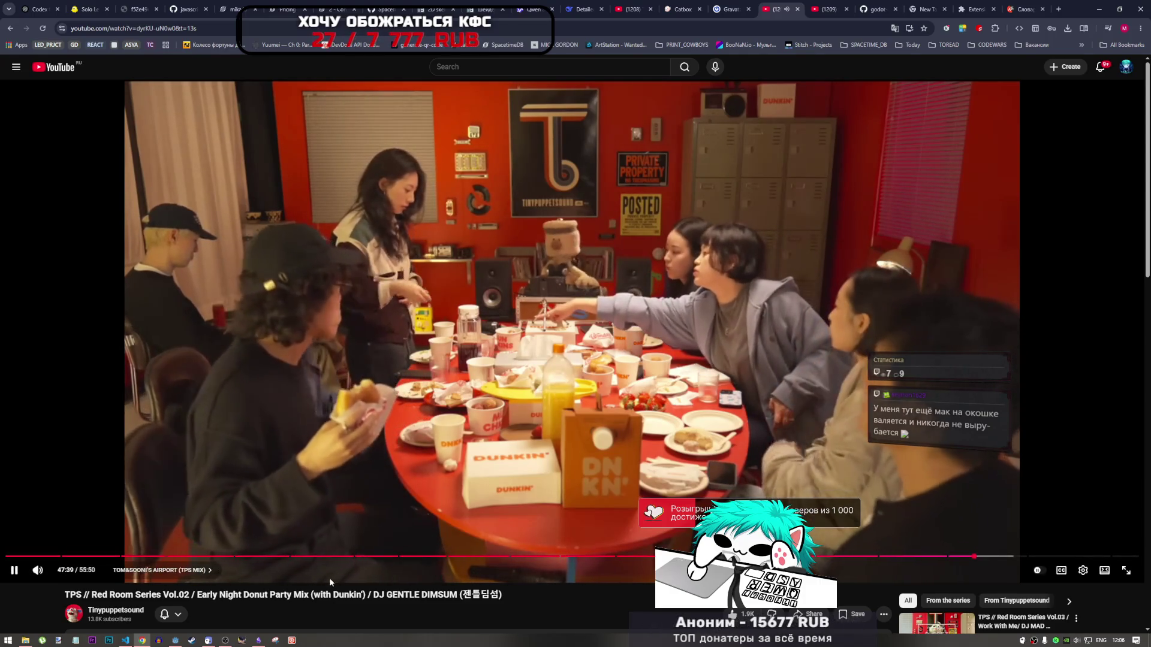